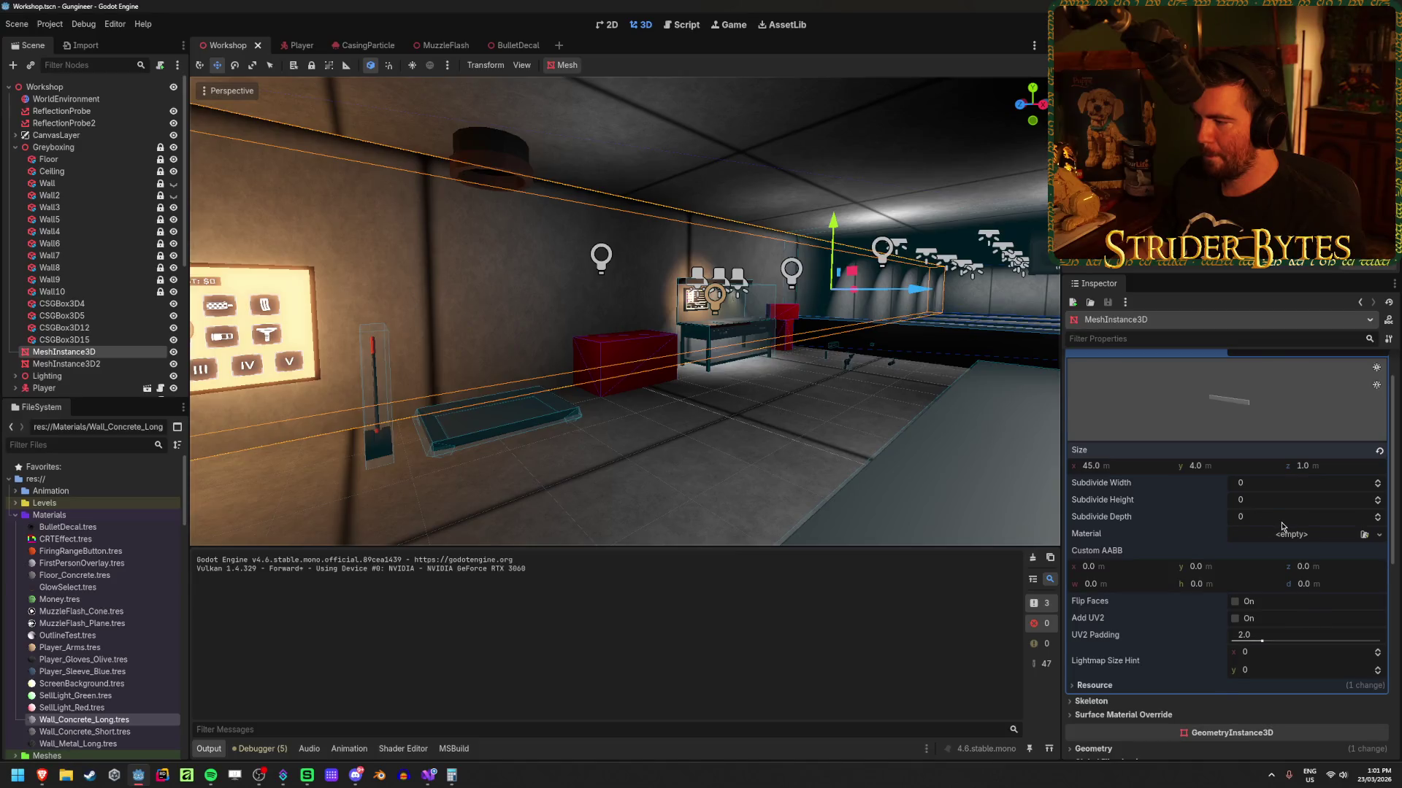
# Step: Inspect the wall mesh's box dimensions and scale the wall mesh down uniformly
pyautogui.click(1246, 430)
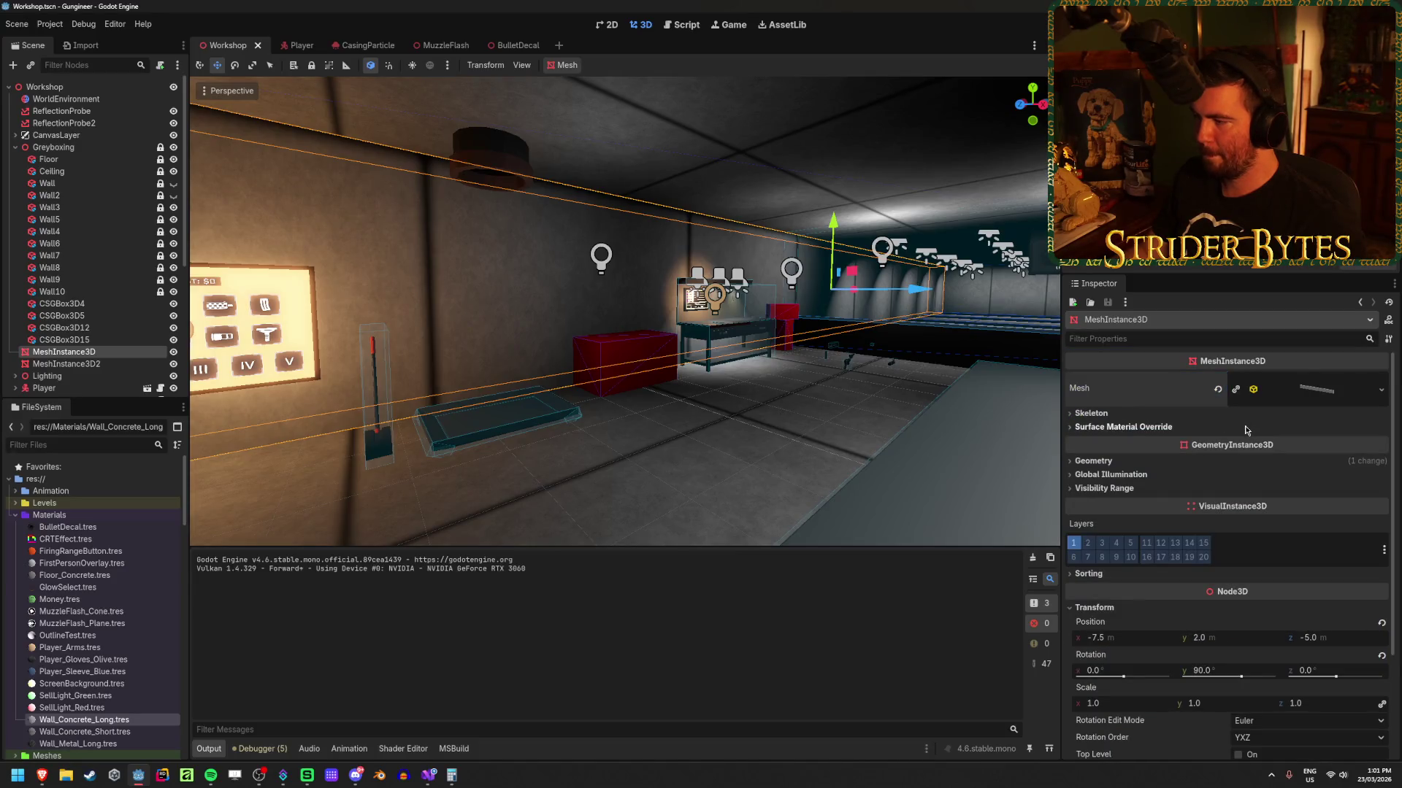
pyautogui.scroll(-3, 1189, 470)
pyautogui.moveTo(1095, 603)
pyautogui.mouseDown()
pyautogui.moveTo(1055, 602)
pyautogui.moveTo(1168, 602)
pyautogui.moveTo(1093, 606)
pyautogui.mouseUp()
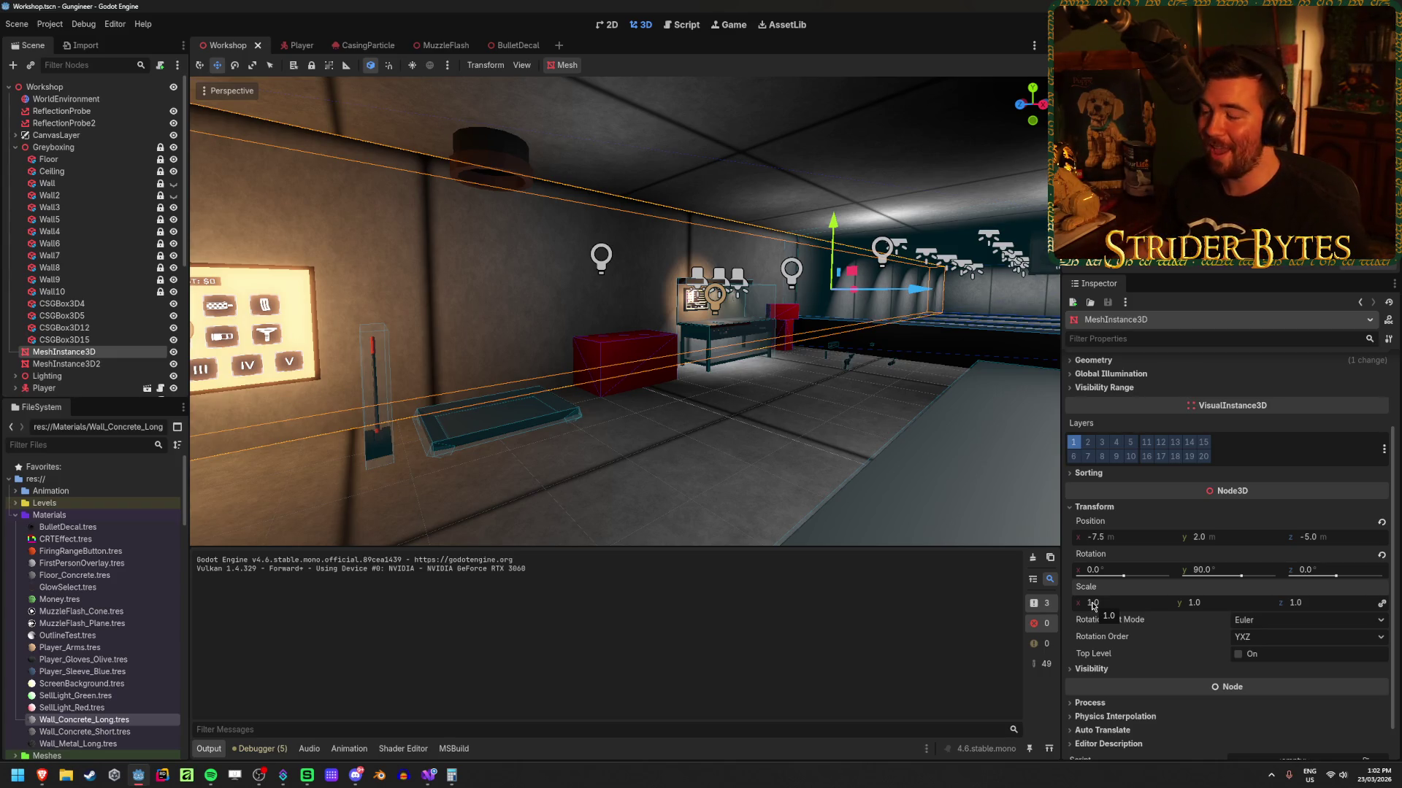
pyautogui.scroll(-1, 1117, 590)
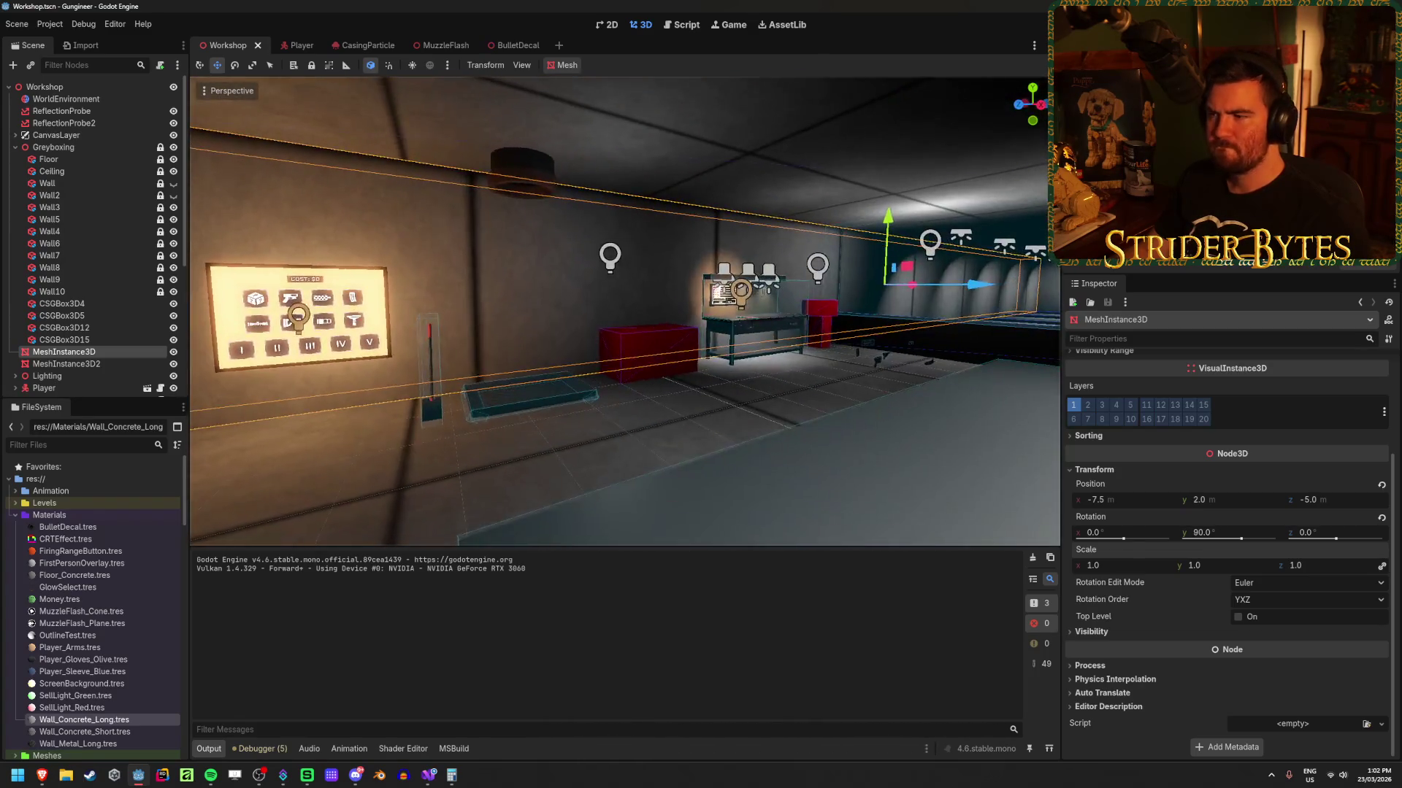
pyautogui.scroll(4, 1201, 494)
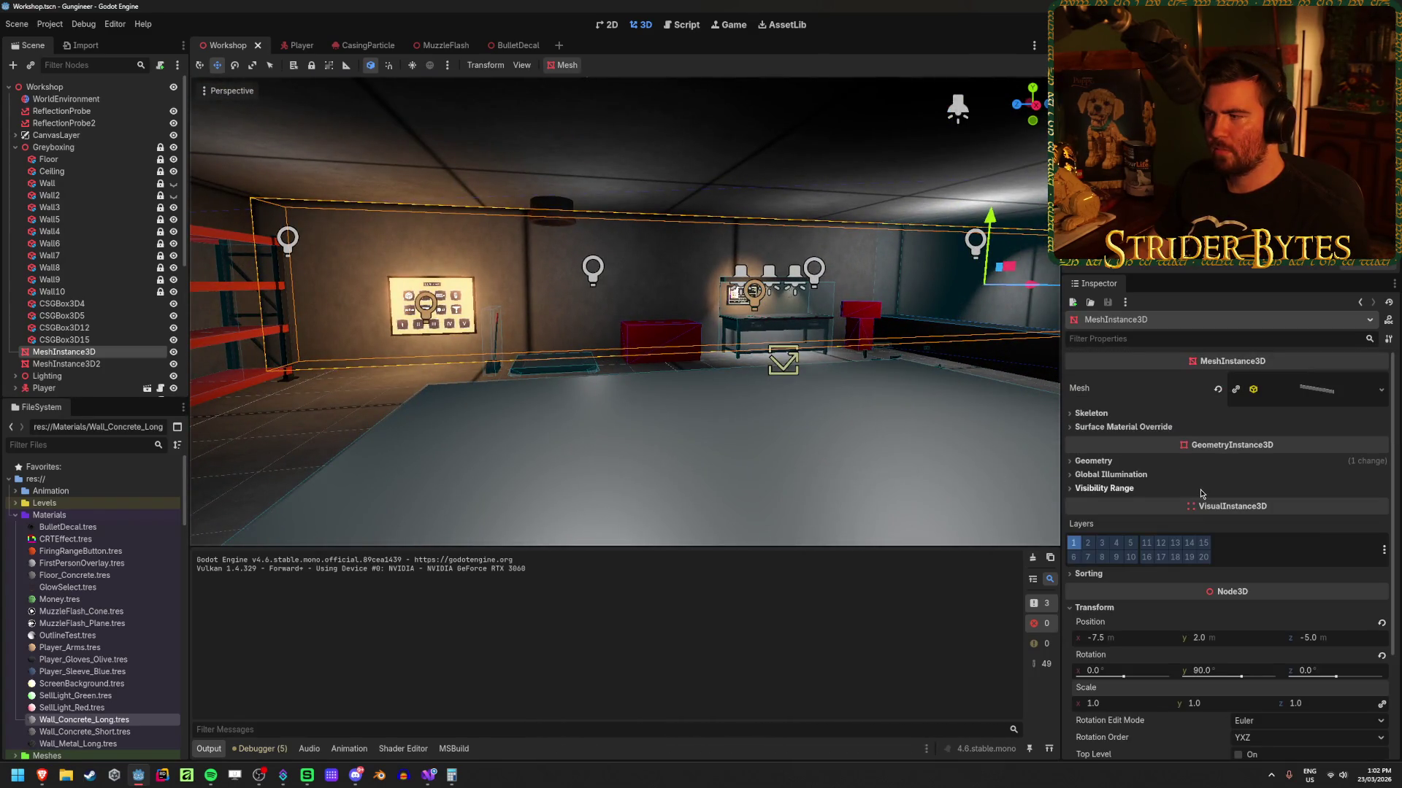
pyautogui.click(1317, 391)
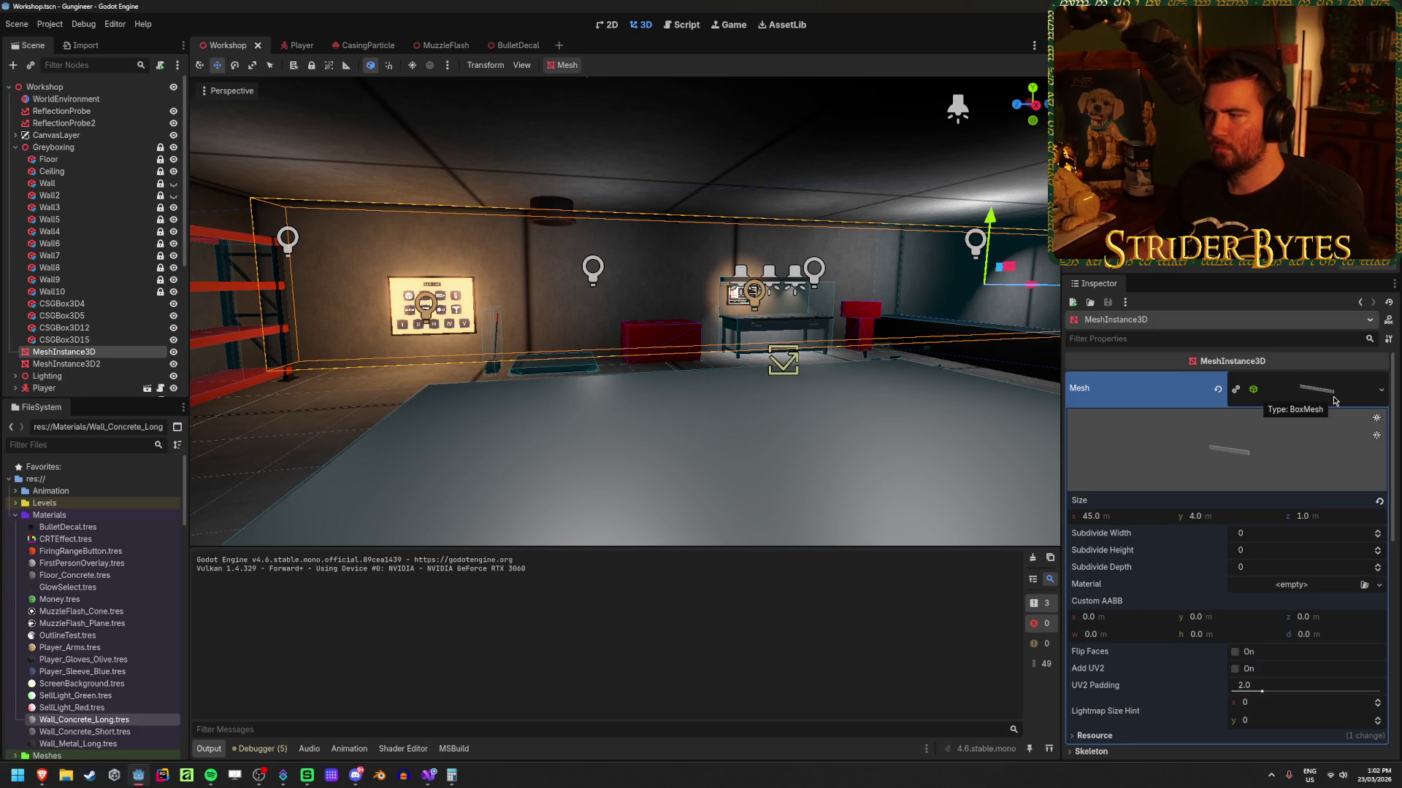
pyautogui.click(1333, 400)
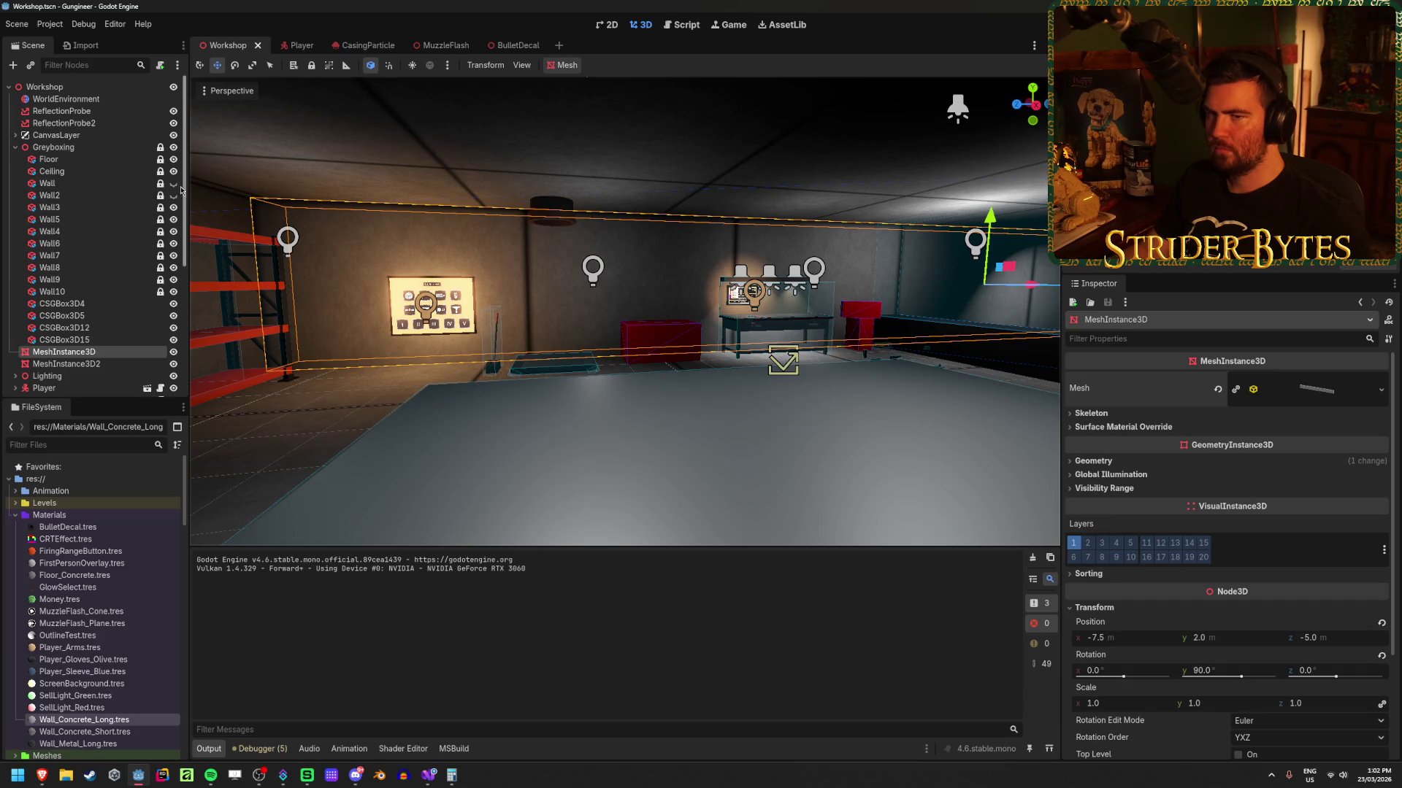
# Step: Bake the Wall box into a mesh instance and hide Wall, MeshInstance3D and MeshInstance3D2
pyautogui.click(47, 184)
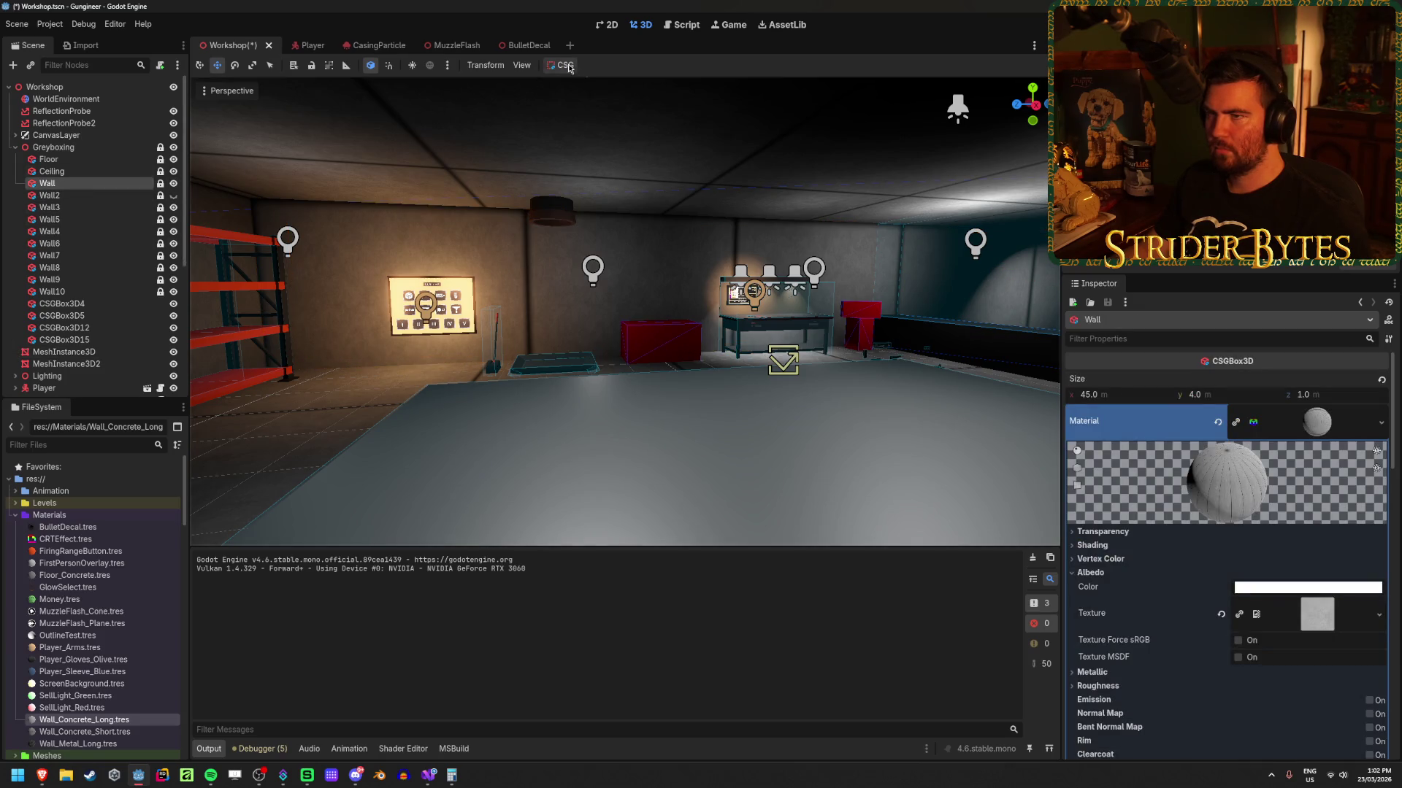
pyautogui.click(571, 66)
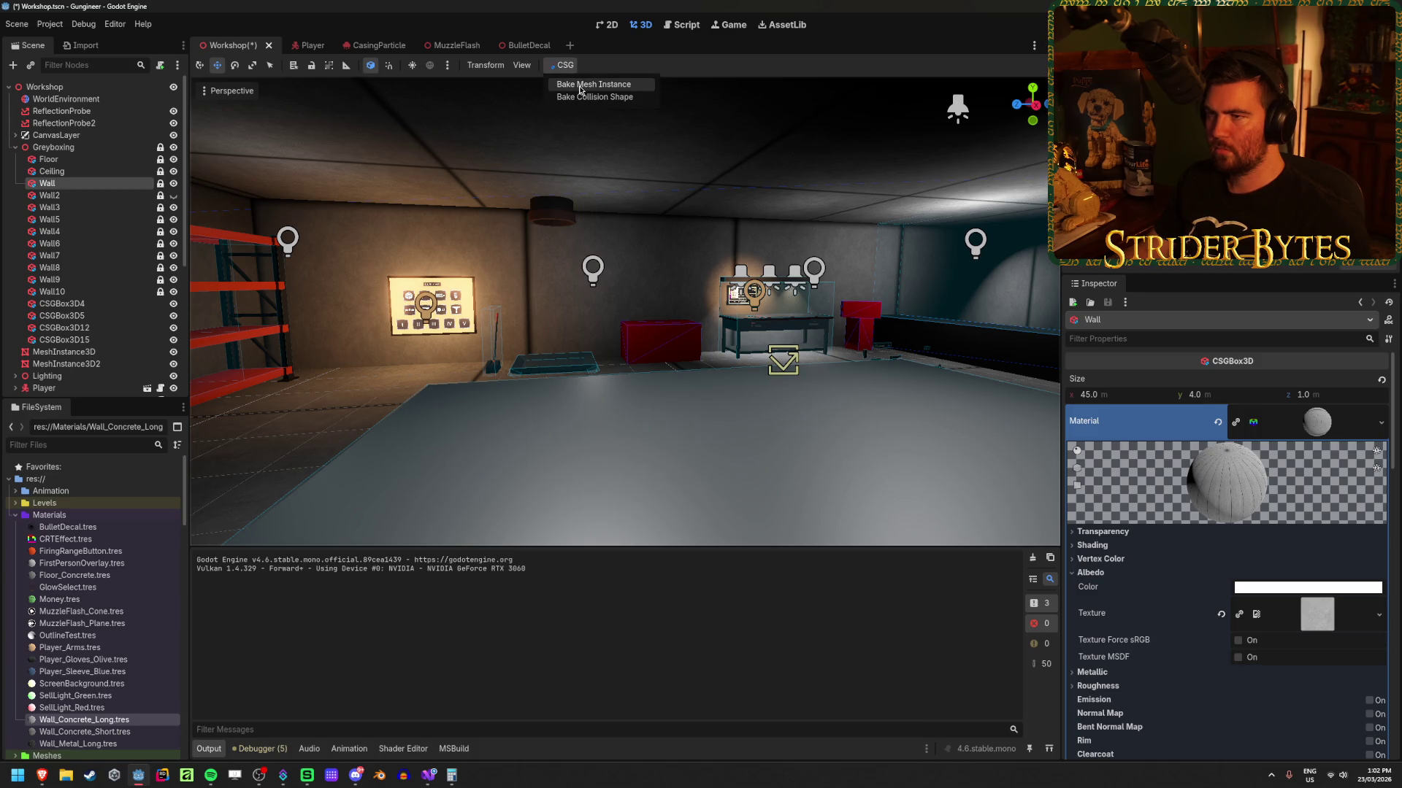
pyautogui.click(581, 86)
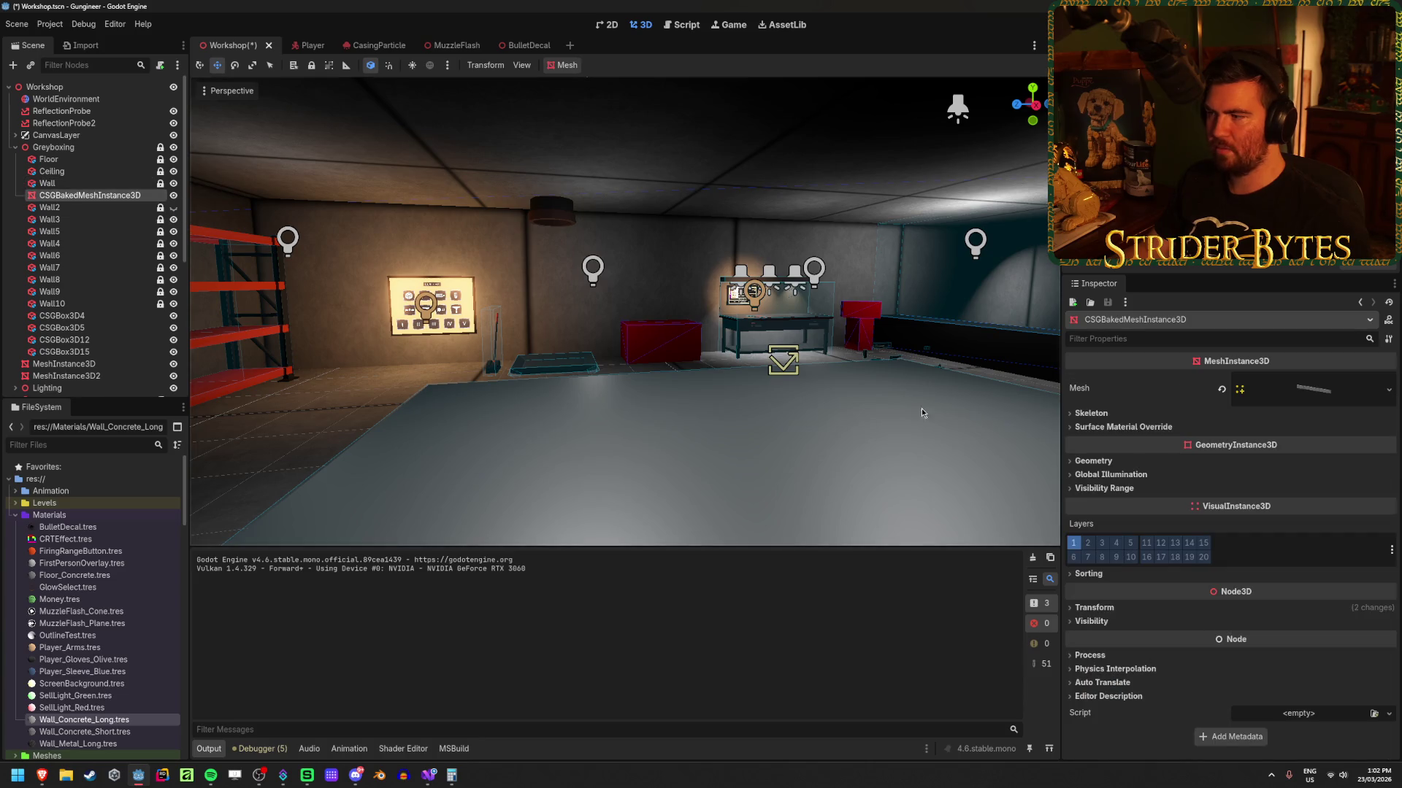
pyautogui.click(173, 183)
pyautogui.click(173, 364)
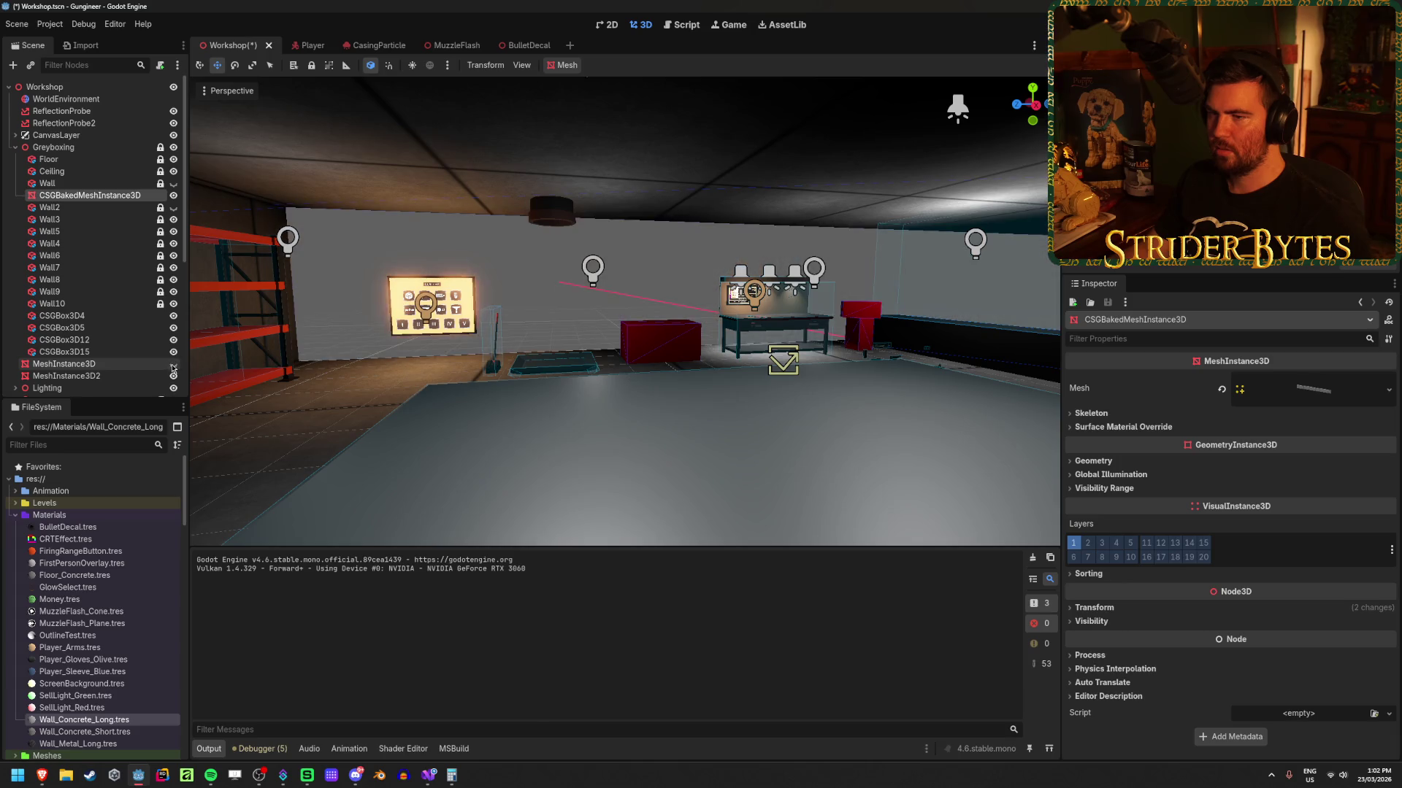
pyautogui.click(173, 376)
pyautogui.click(105, 195)
pyautogui.press('f')
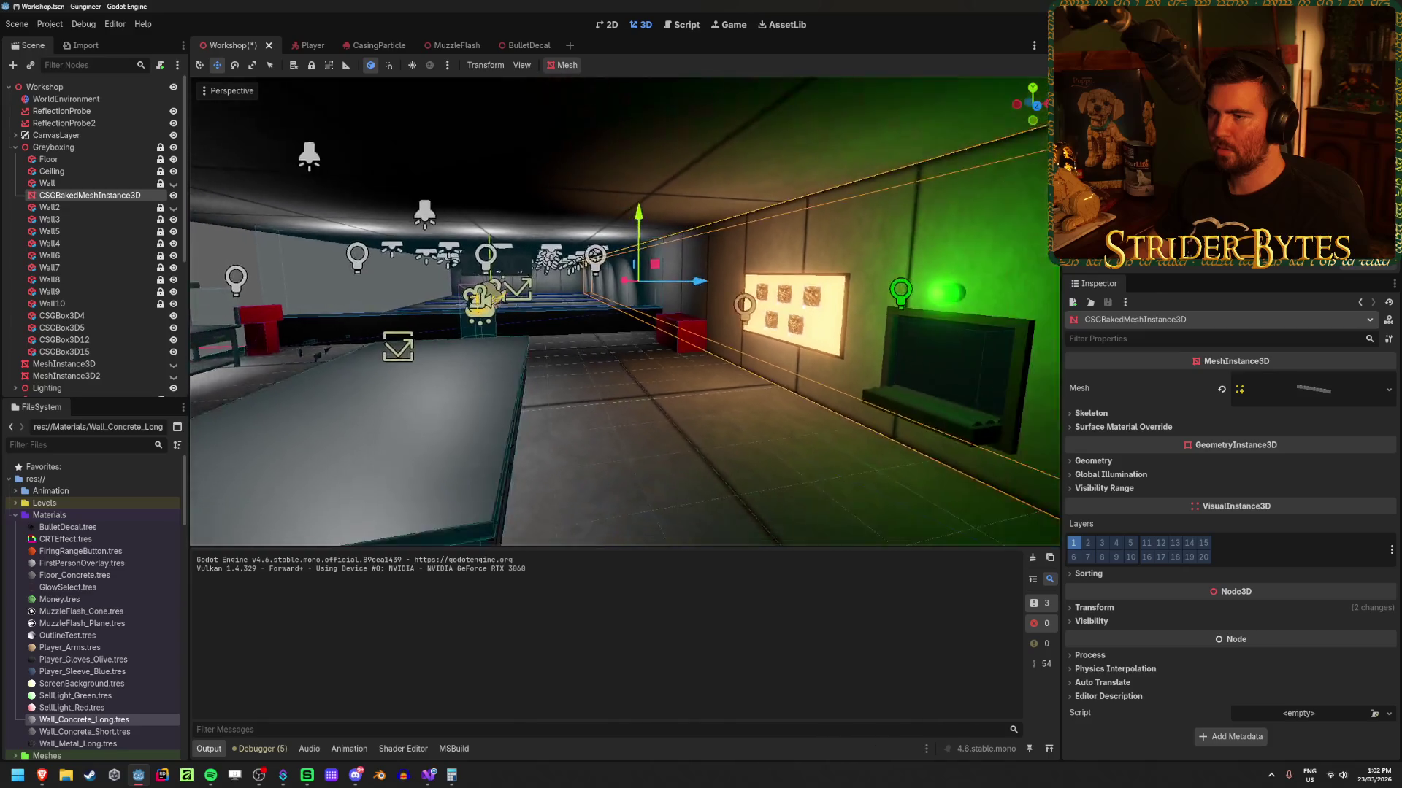
# Step: Bake Wall2 into a mesh instance and frame it in the viewport
pyautogui.click(49, 207)
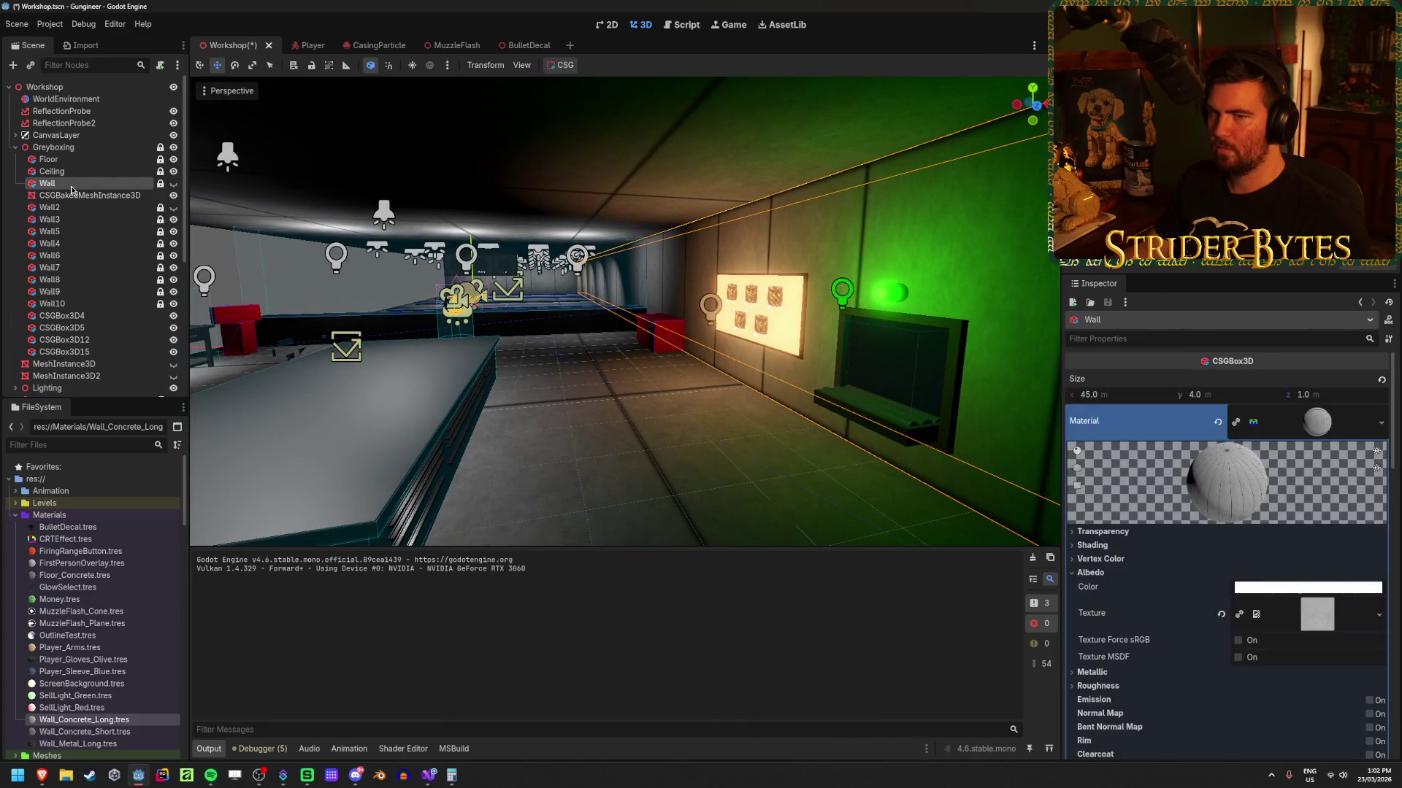
pyautogui.click(562, 65)
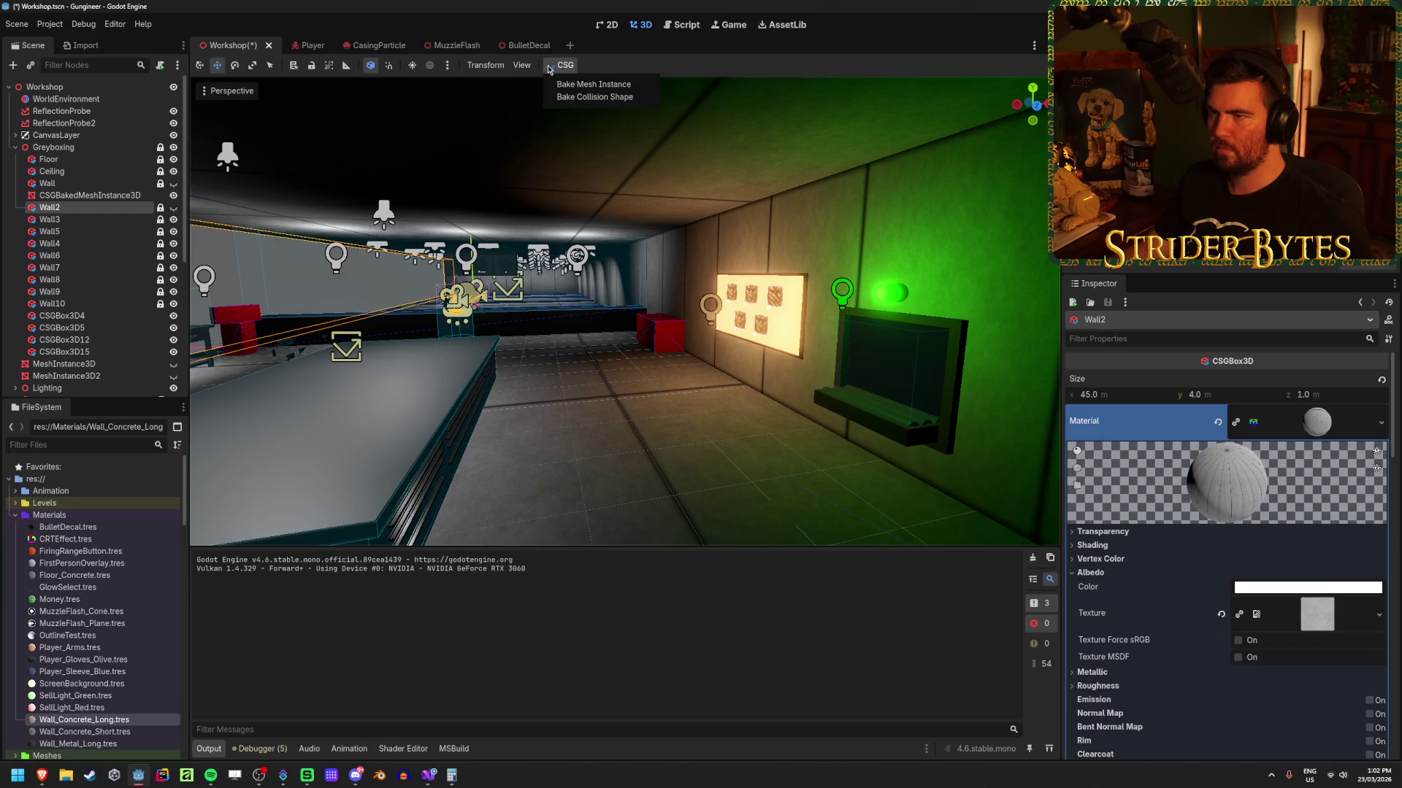
pyautogui.click(581, 84)
pyautogui.press('f')
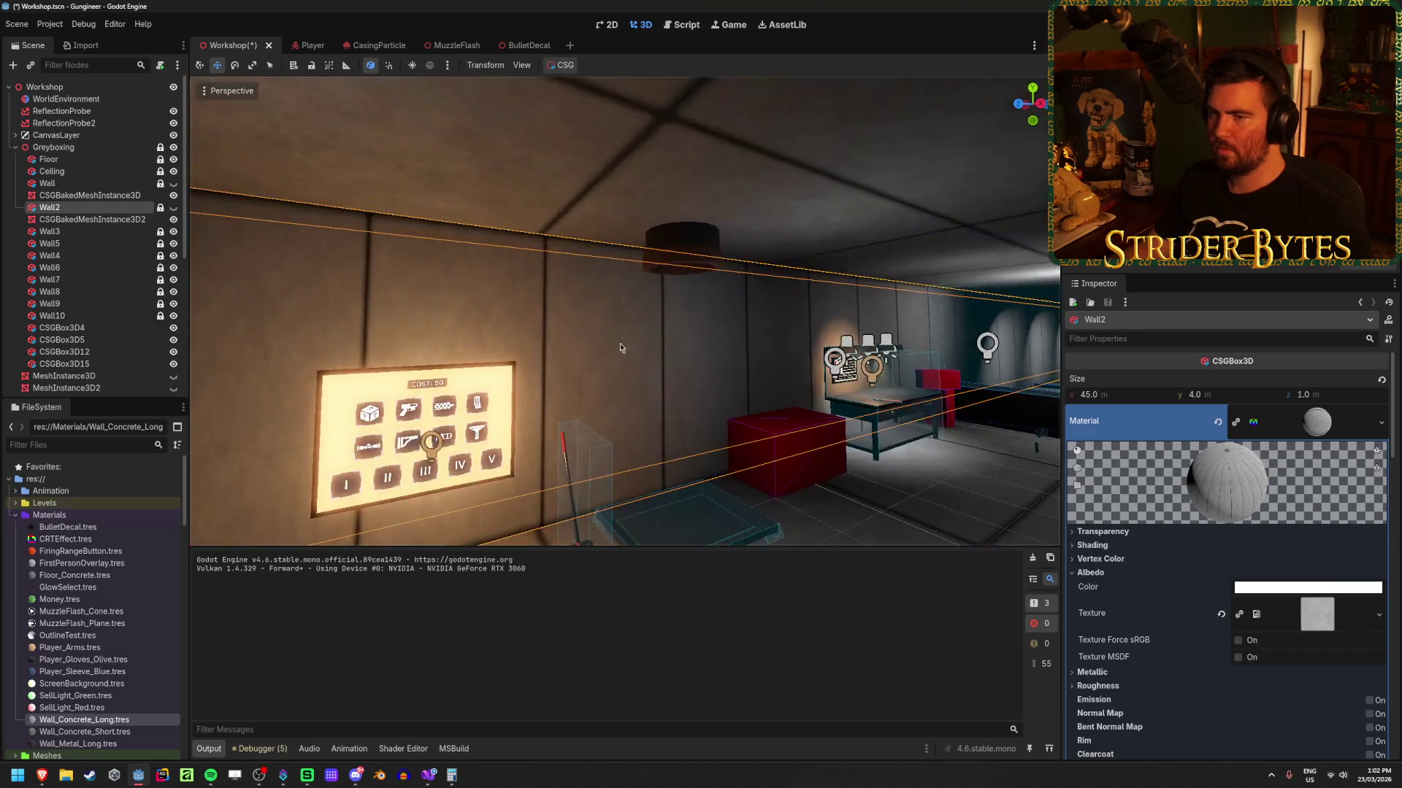
pyautogui.scroll(-3, 1167, 435)
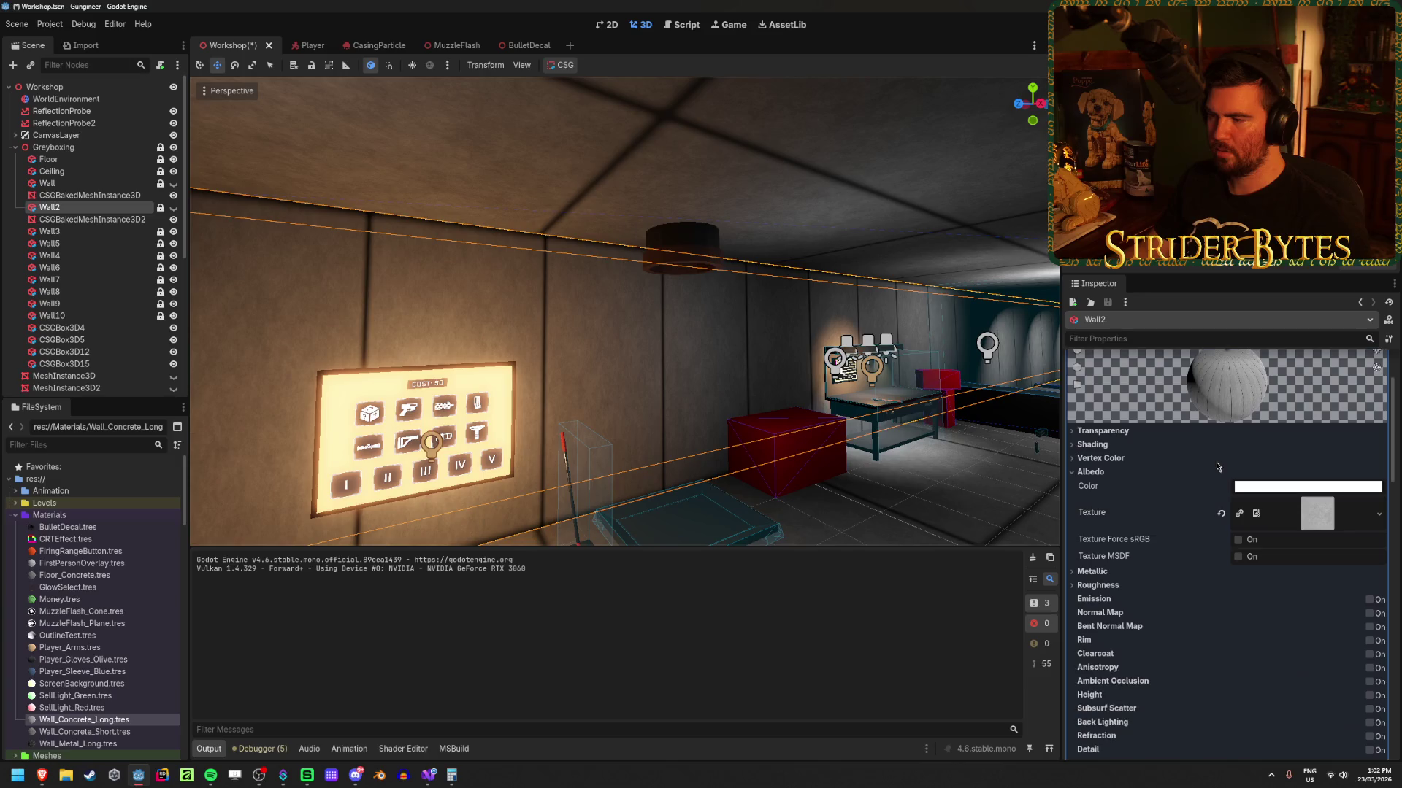
# Step: Hide the Wall and Wall2 boxes after comparing with the bake, then save the Workshop scene
pyautogui.click(173, 183)
pyautogui.click(174, 208)
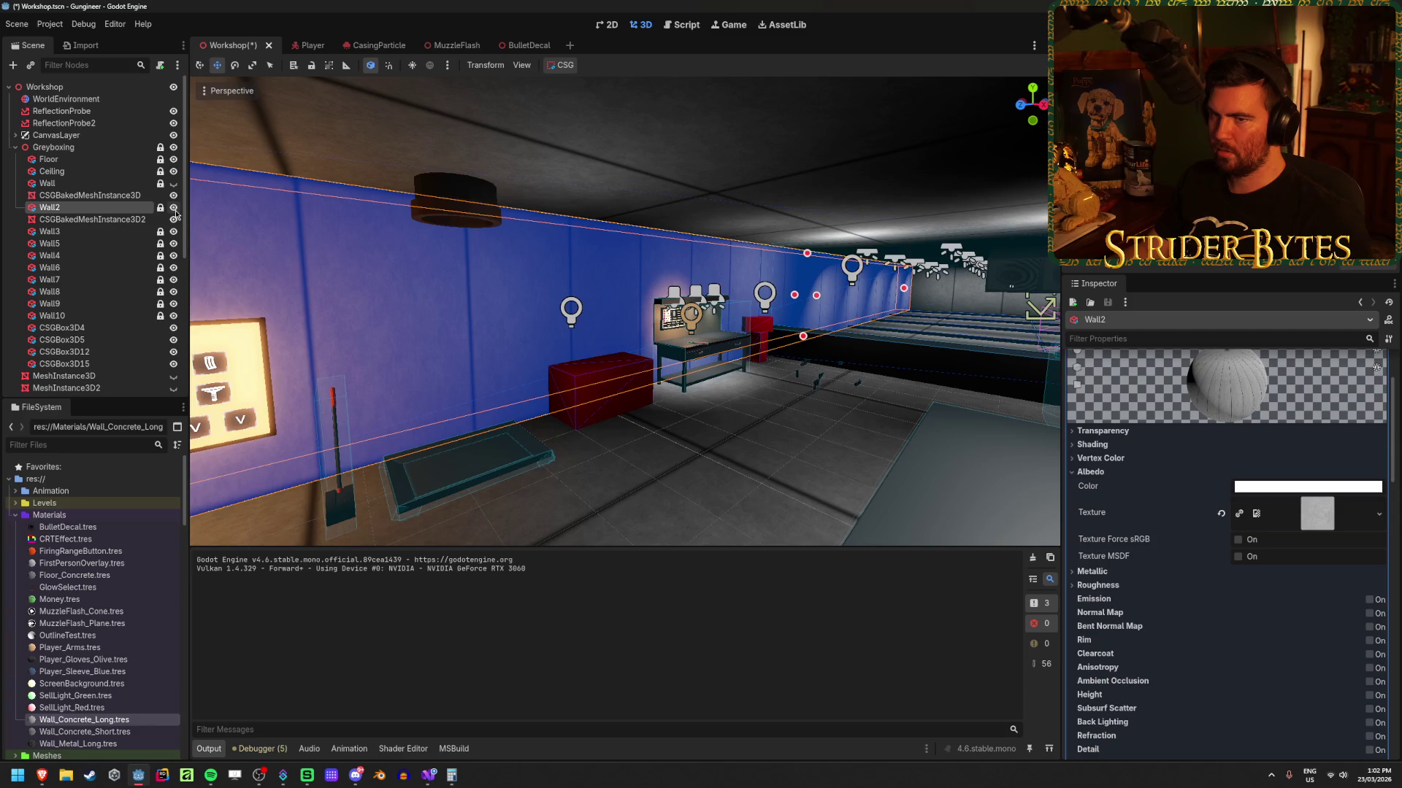
pyautogui.click(174, 208)
pyautogui.click(173, 208)
pyautogui.click(174, 208)
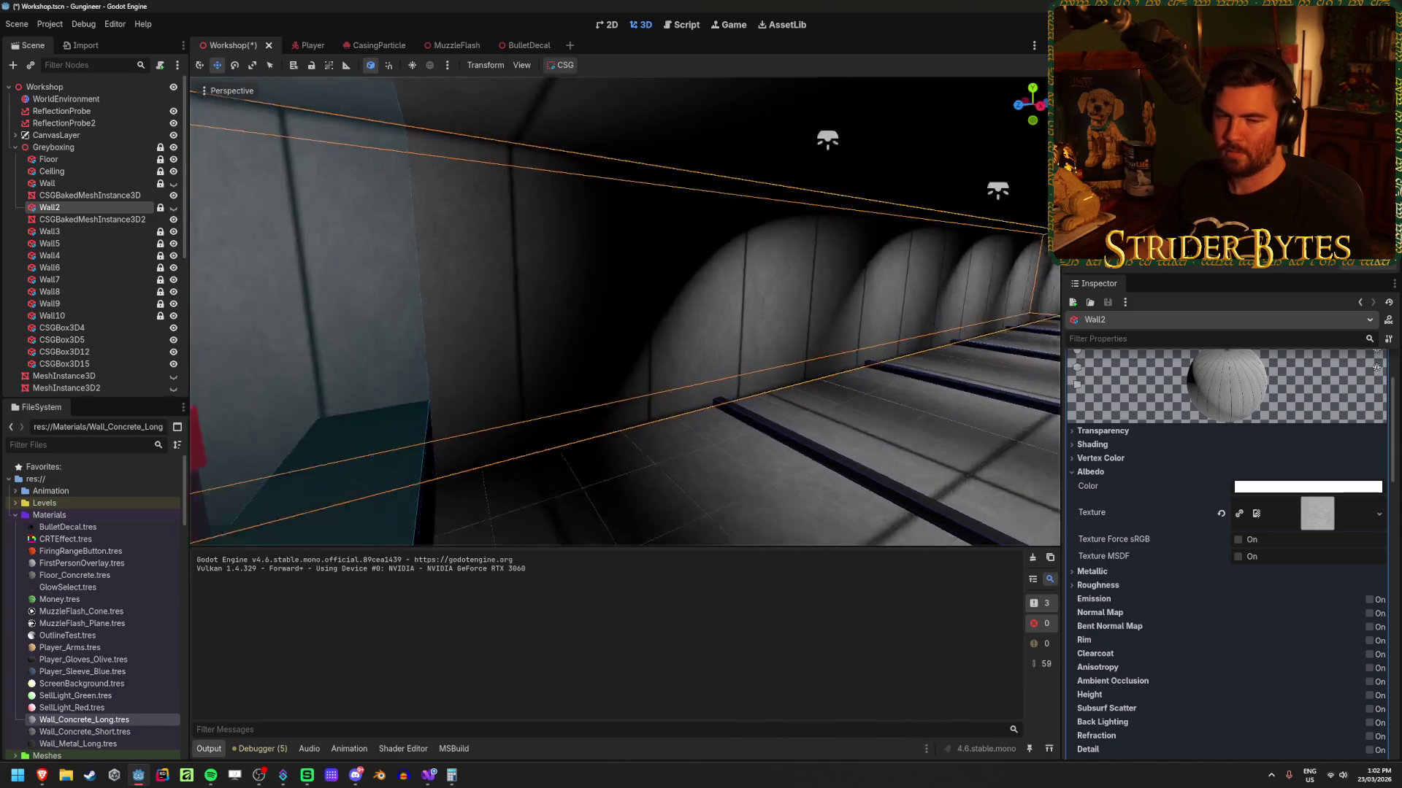
pyautogui.hotkey('ctrl', 's')
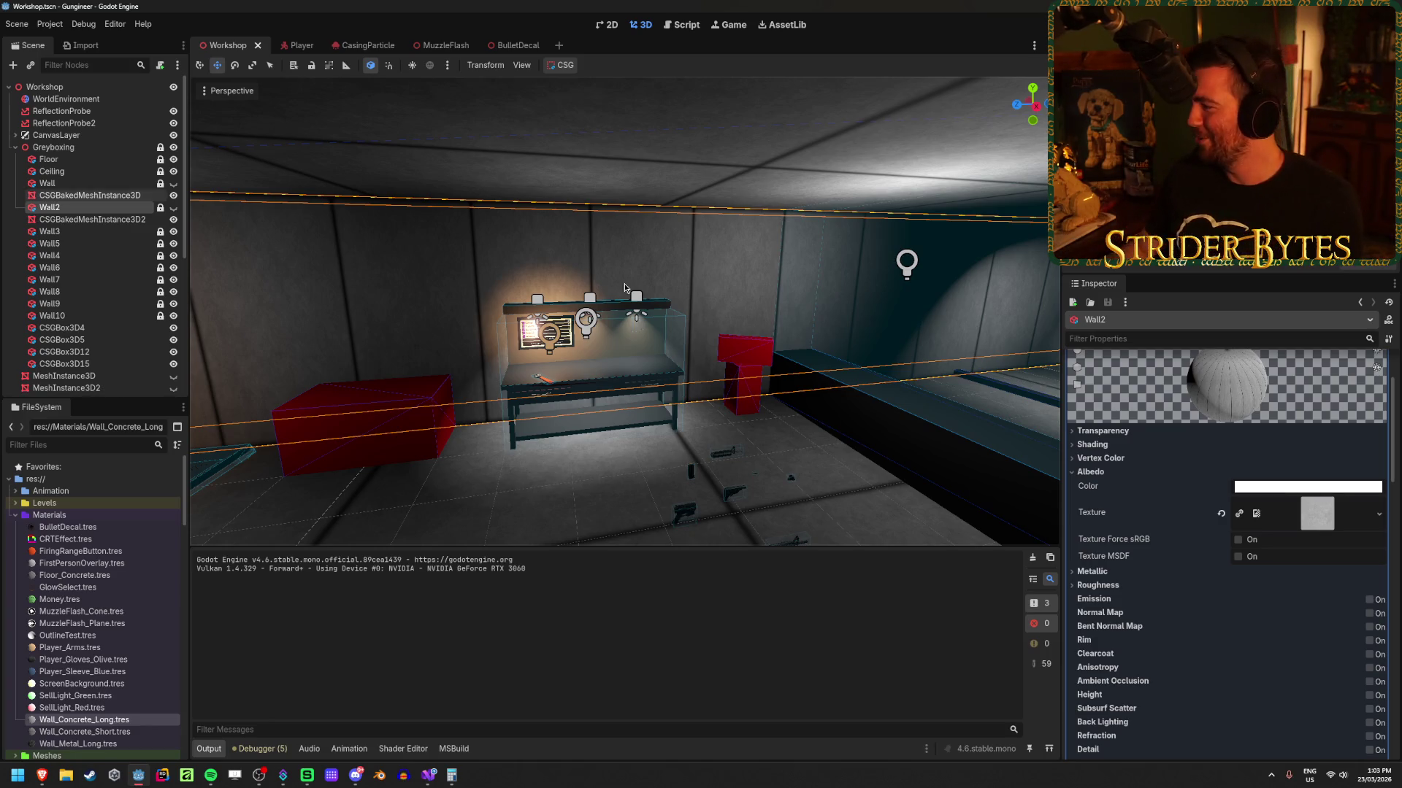
pyautogui.moveTo(625, 314)
pyautogui.mouseDown()
pyautogui.moveTo(438, 319)
pyautogui.moveTo(636, 319)
pyautogui.mouseUp()
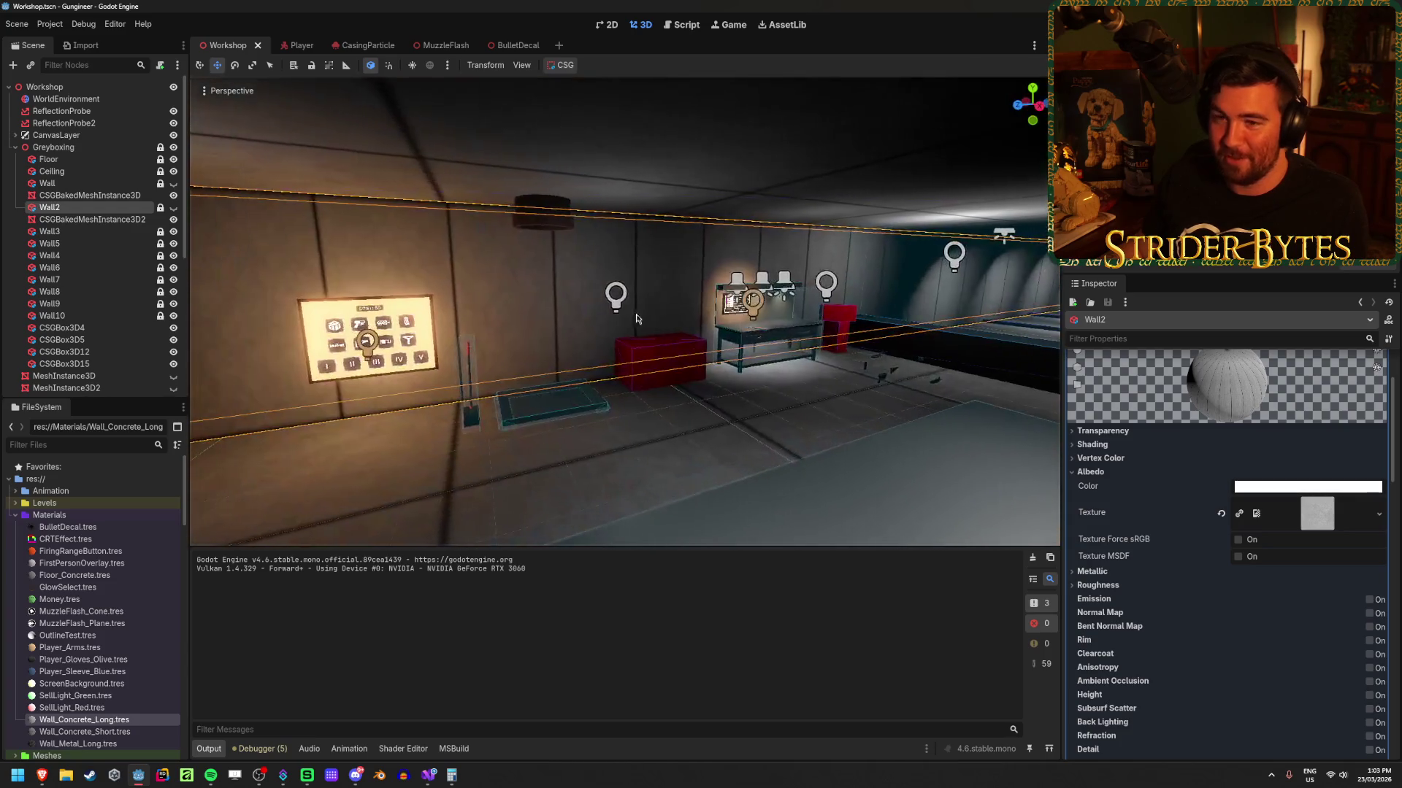
pyautogui.click(88, 184)
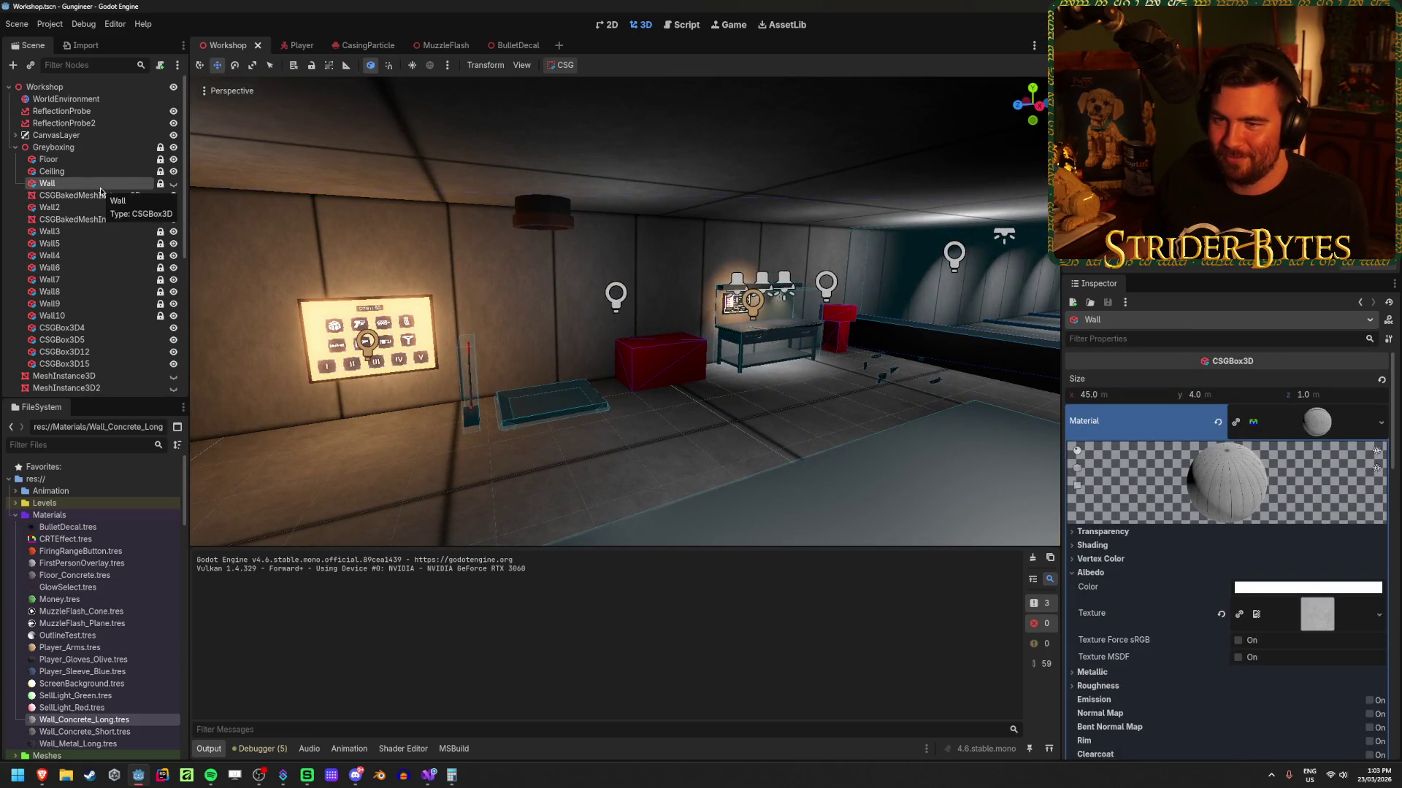
# Step: Delete the old MeshInstance3D and MeshInstance3D2 wall nodes
pyautogui.click(87, 195)
pyautogui.keyDown('ctrl'); pyautogui.click(87, 219); pyautogui.keyUp('ctrl')
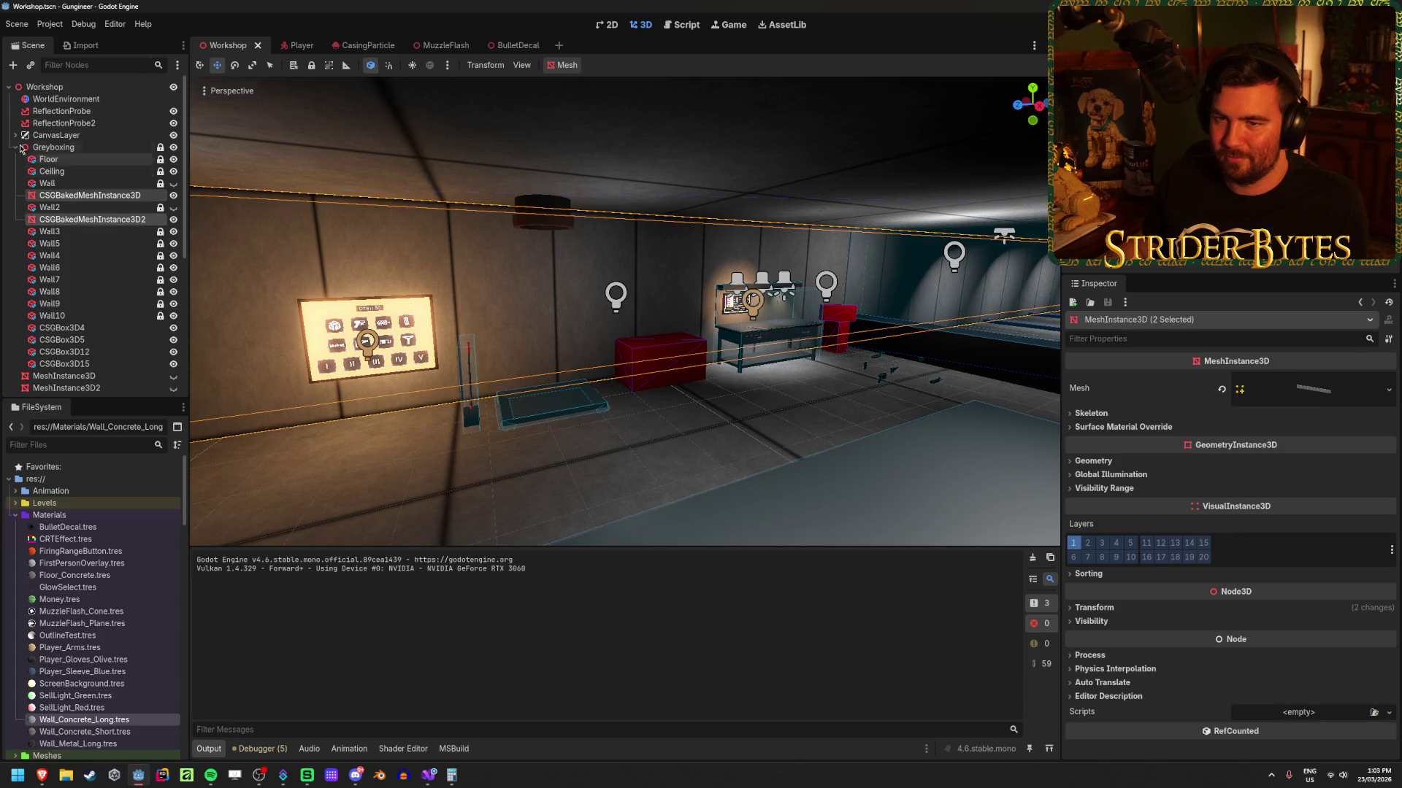
pyautogui.click(69, 376)
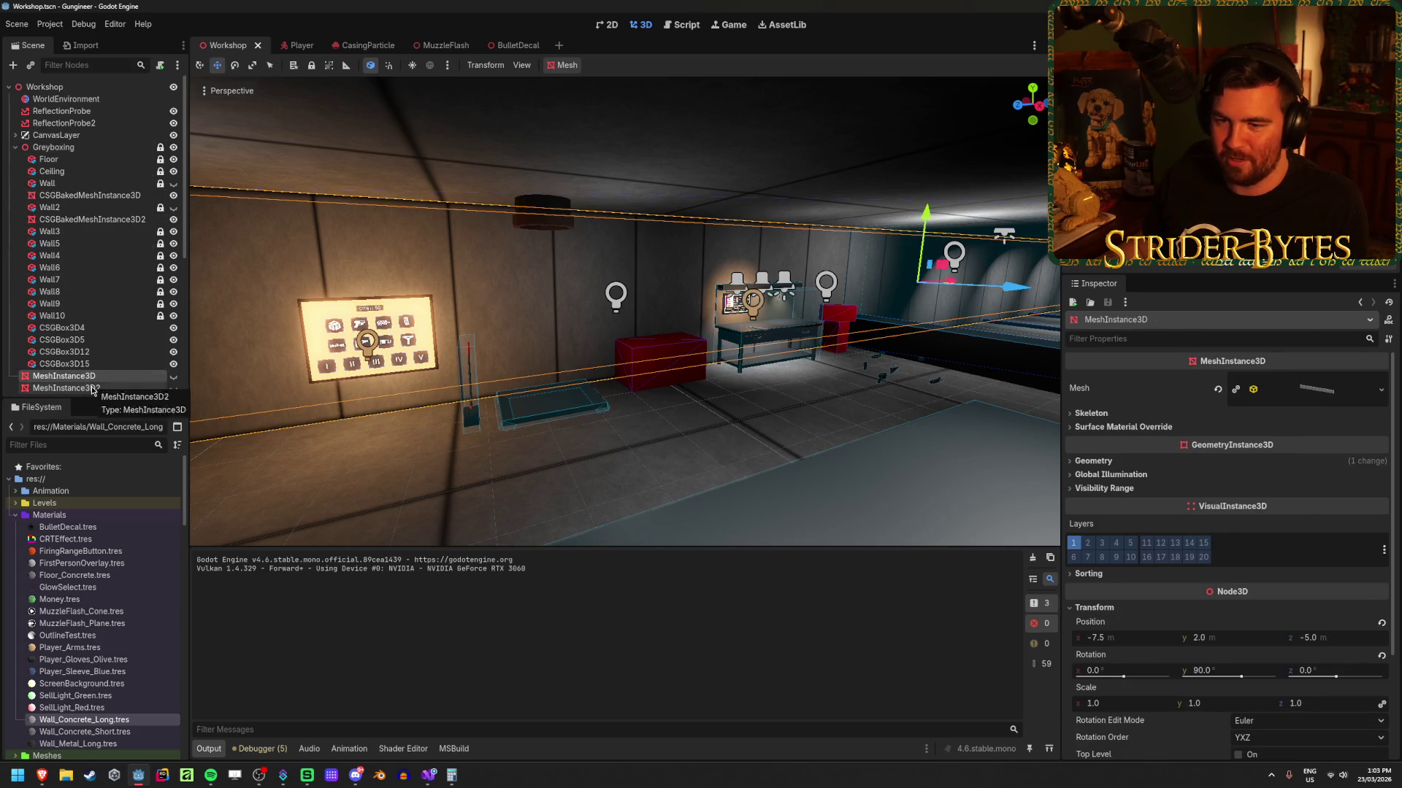
pyautogui.keyDown('shift'); pyautogui.click(93, 388); pyautogui.keyUp('shift')
pyautogui.press('Delete')
pyautogui.press('Return')
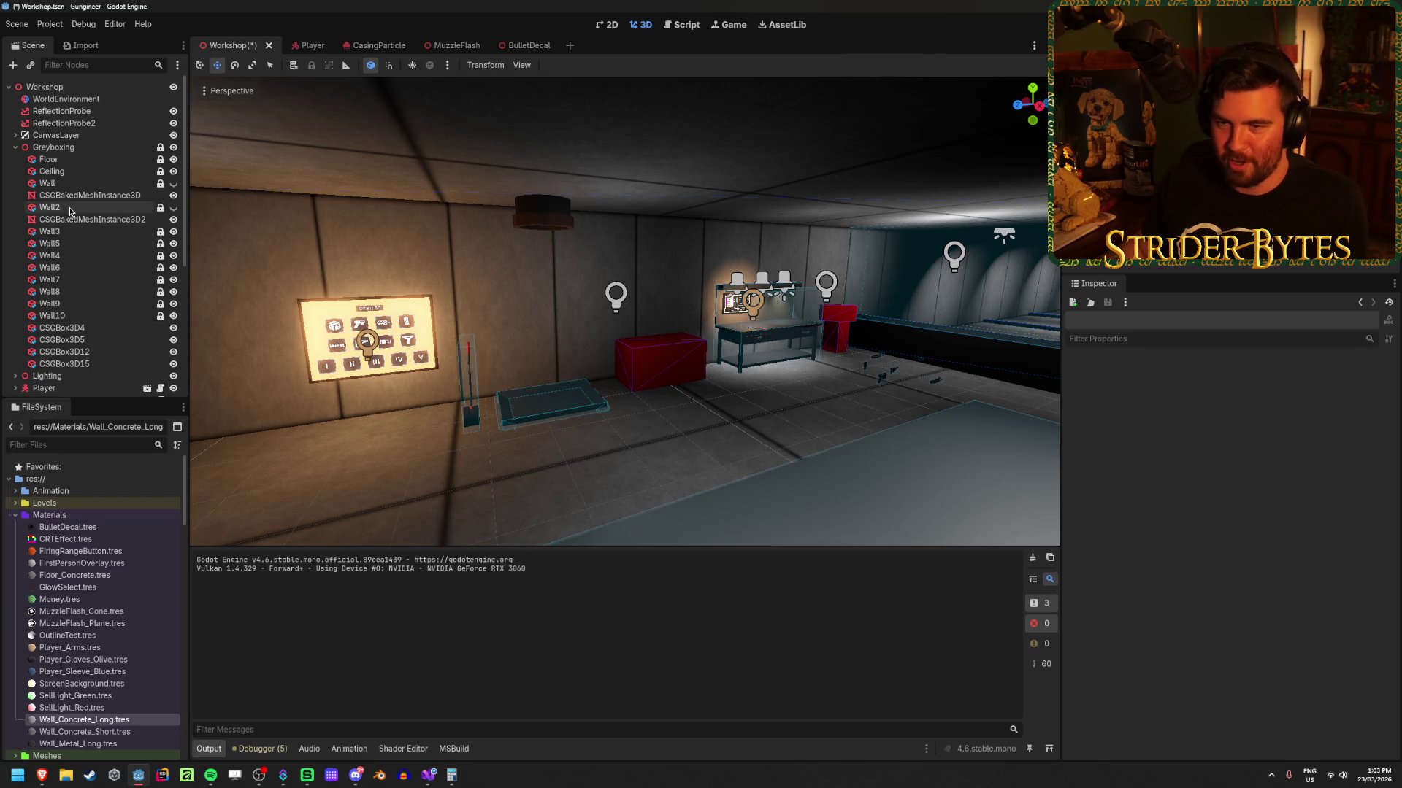
# Step: Move both baked wall meshes to the Workshop root, save, and frame them
pyautogui.click(70, 195)
pyautogui.keyDown('ctrl'); pyautogui.click(70, 219); pyautogui.keyUp('ctrl')
pyautogui.moveTo(69, 219); pyautogui.dragTo(57, 372)
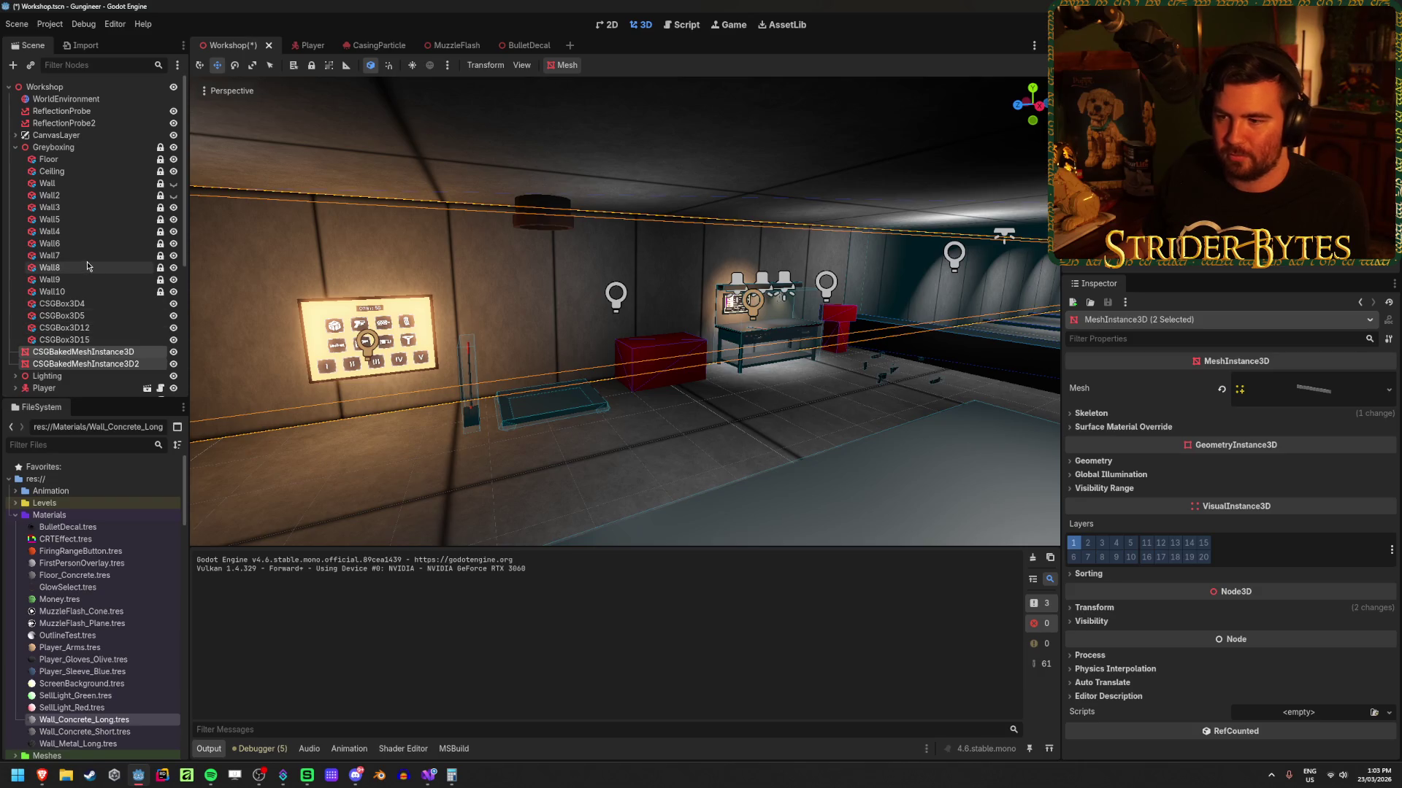
pyautogui.hotkey('ctrl', 's')
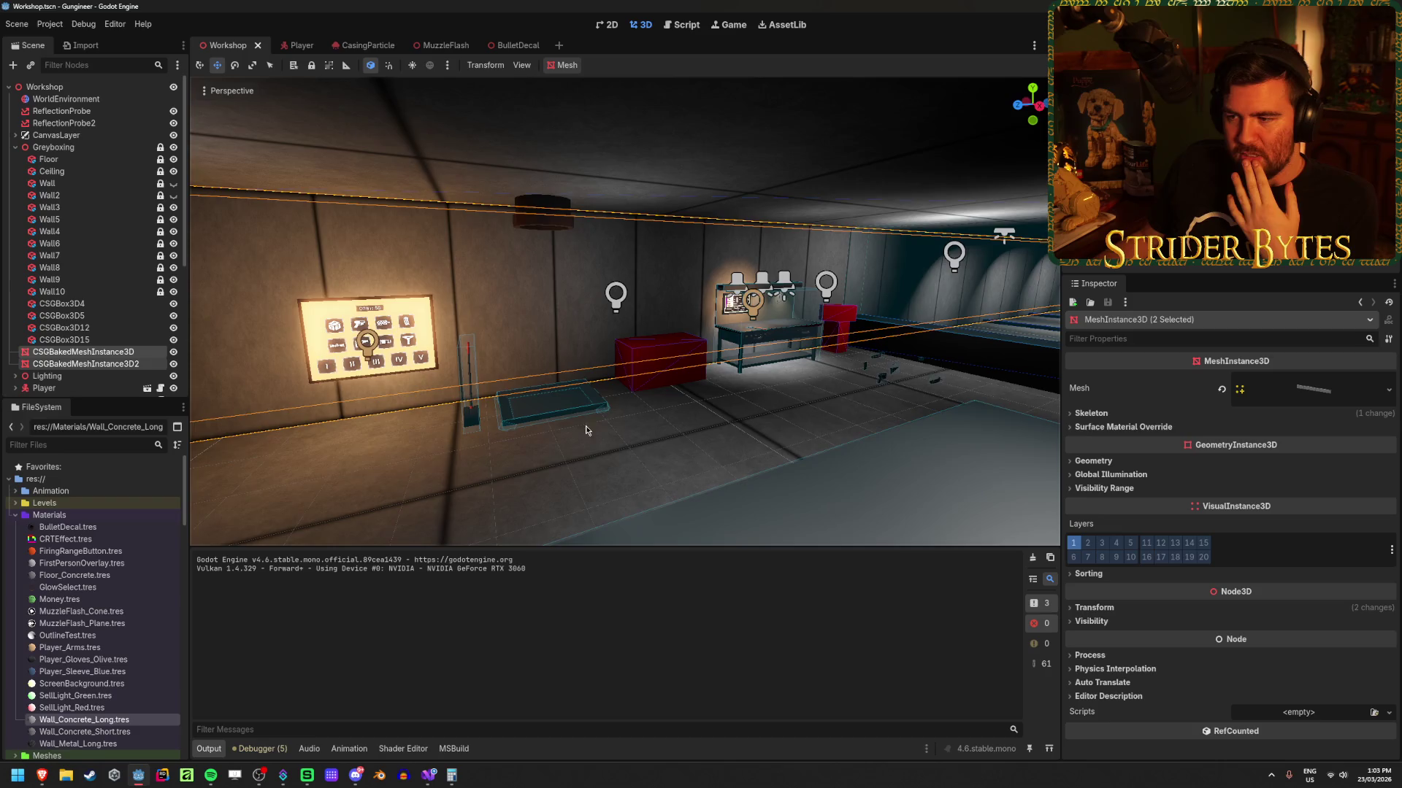
pyautogui.press('f')
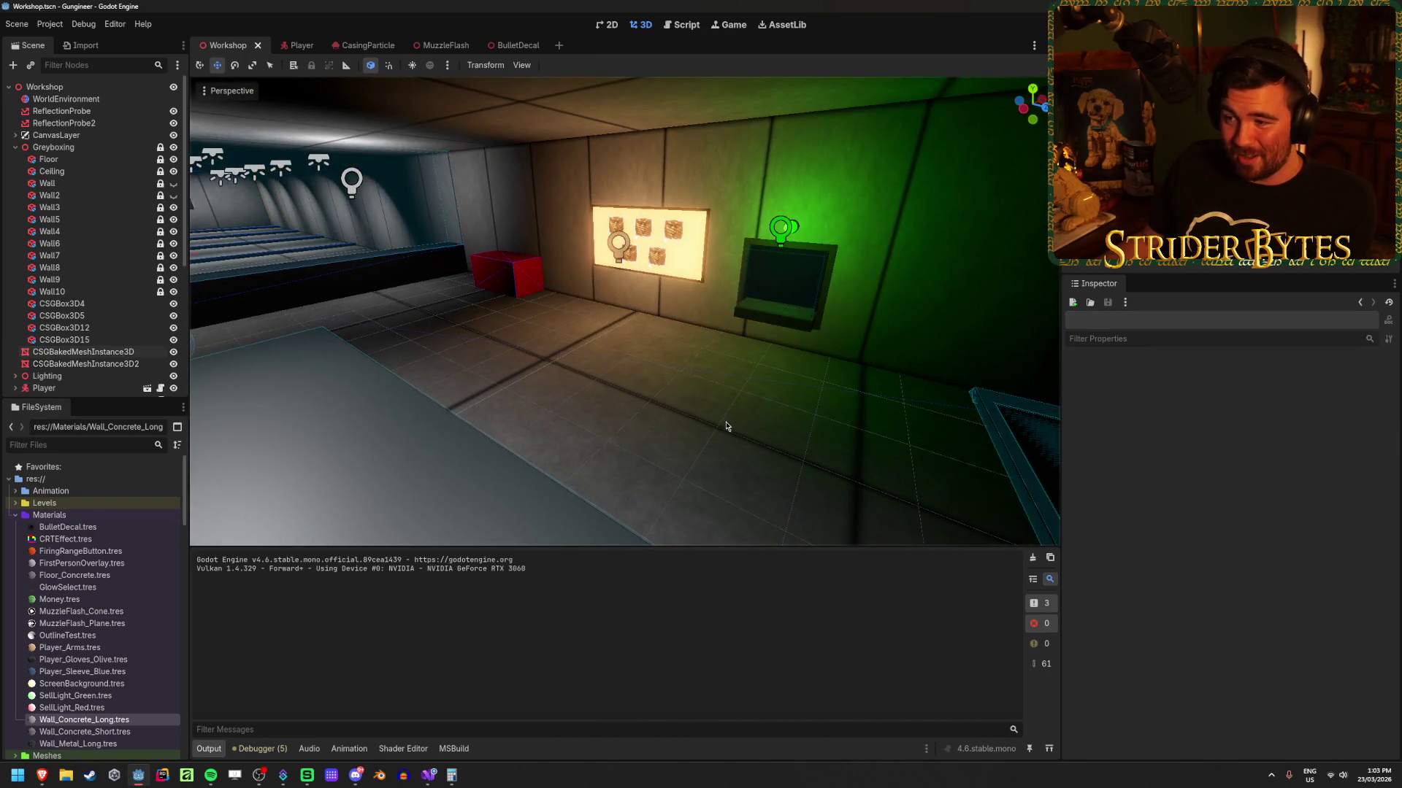
pyautogui.click(728, 423)
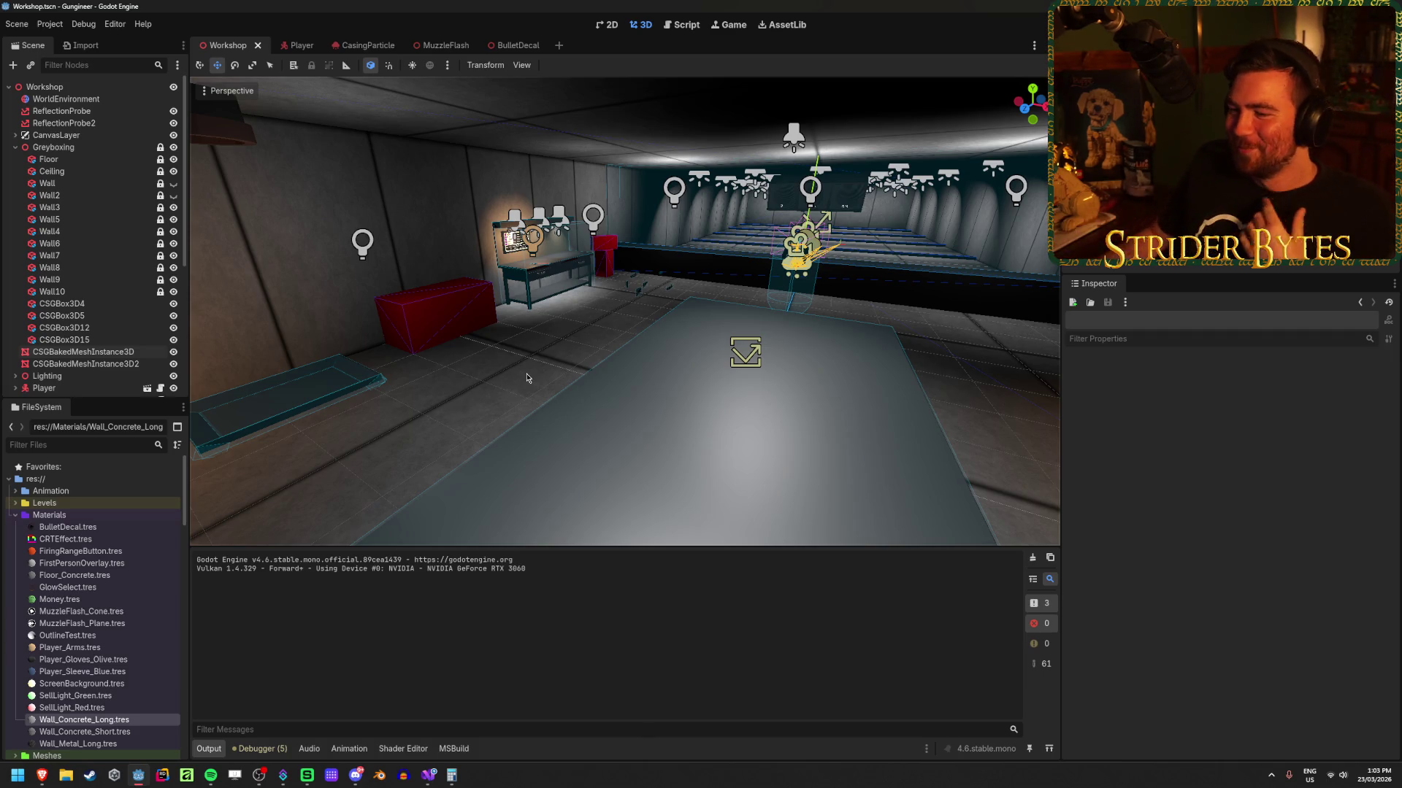
pyautogui.press('w')
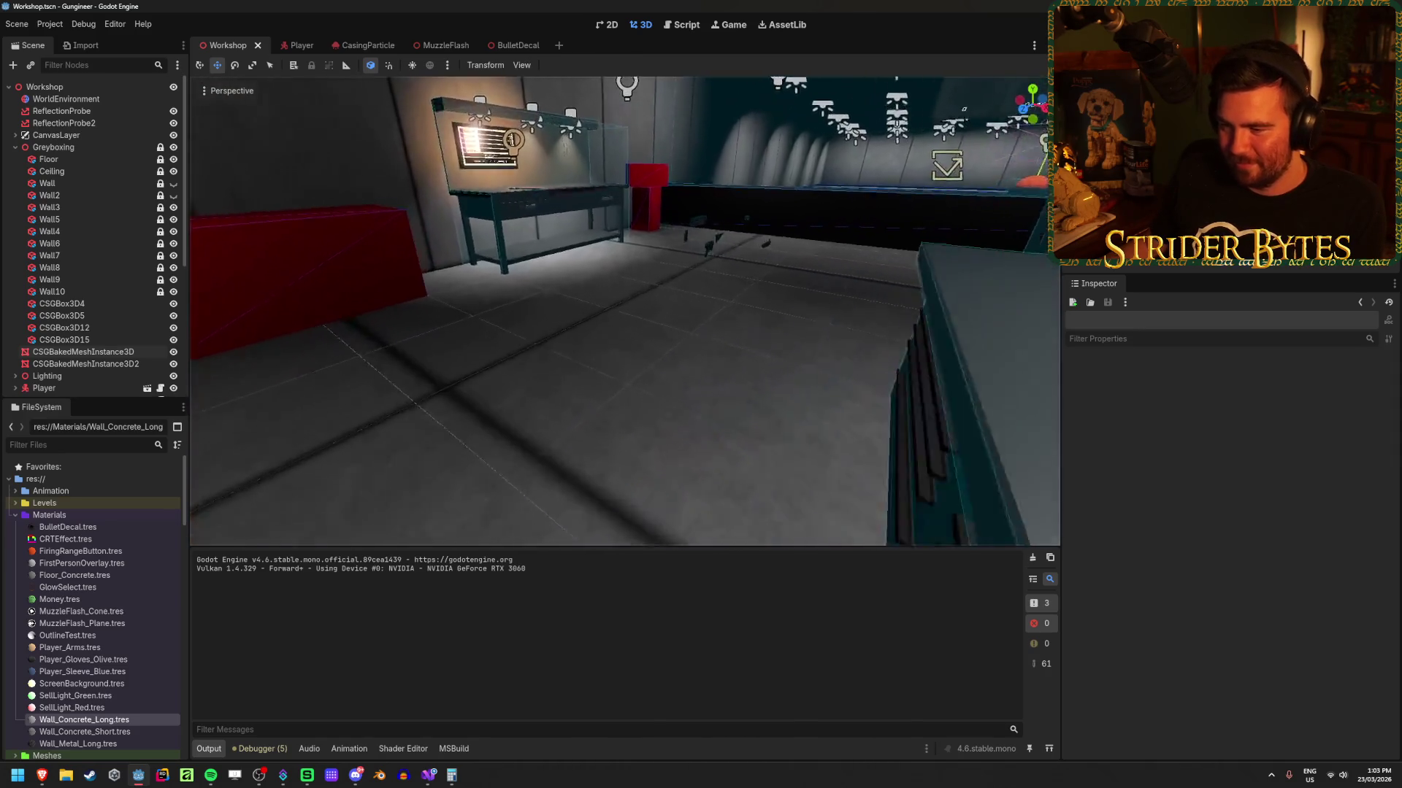
pyautogui.press('w')
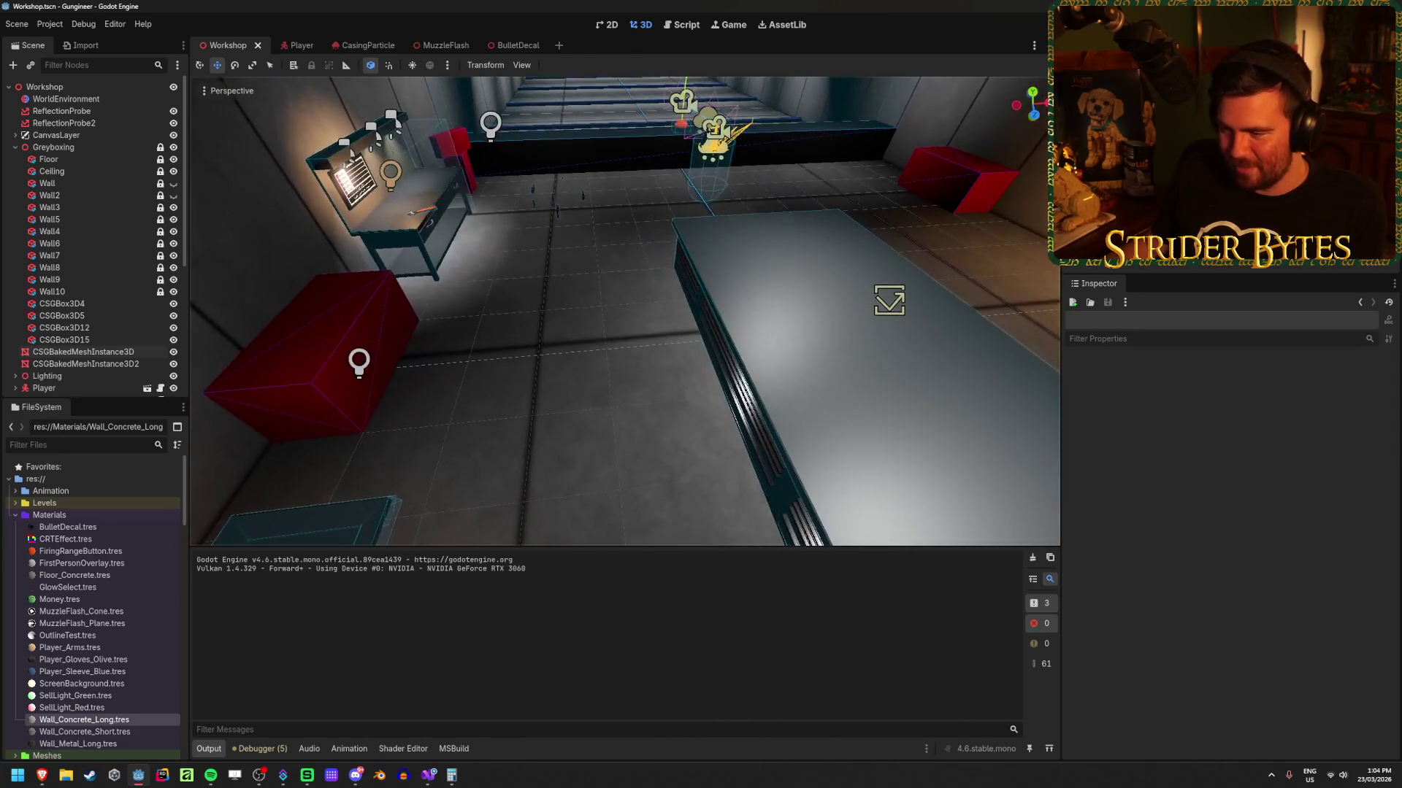
pyautogui.press('s')
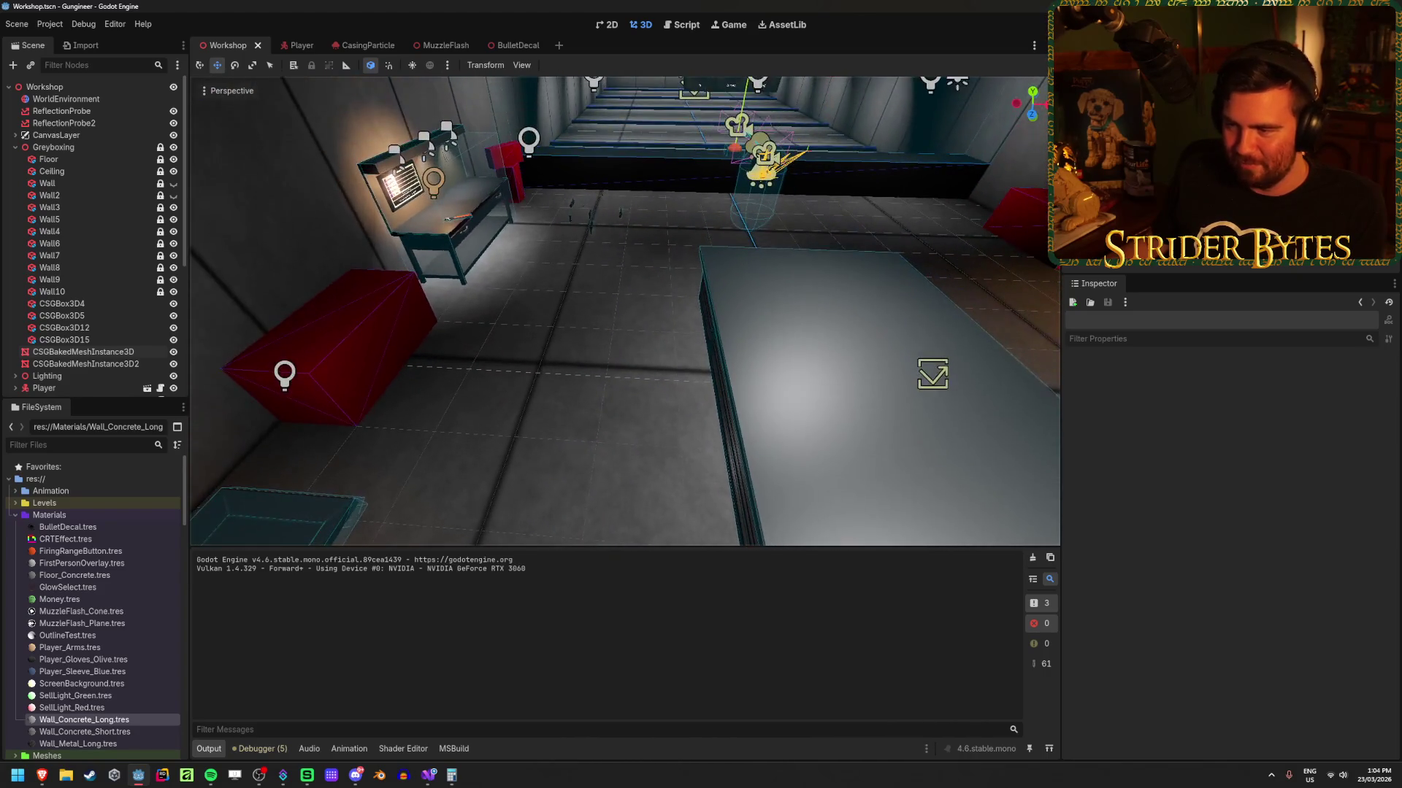
pyautogui.press('s')
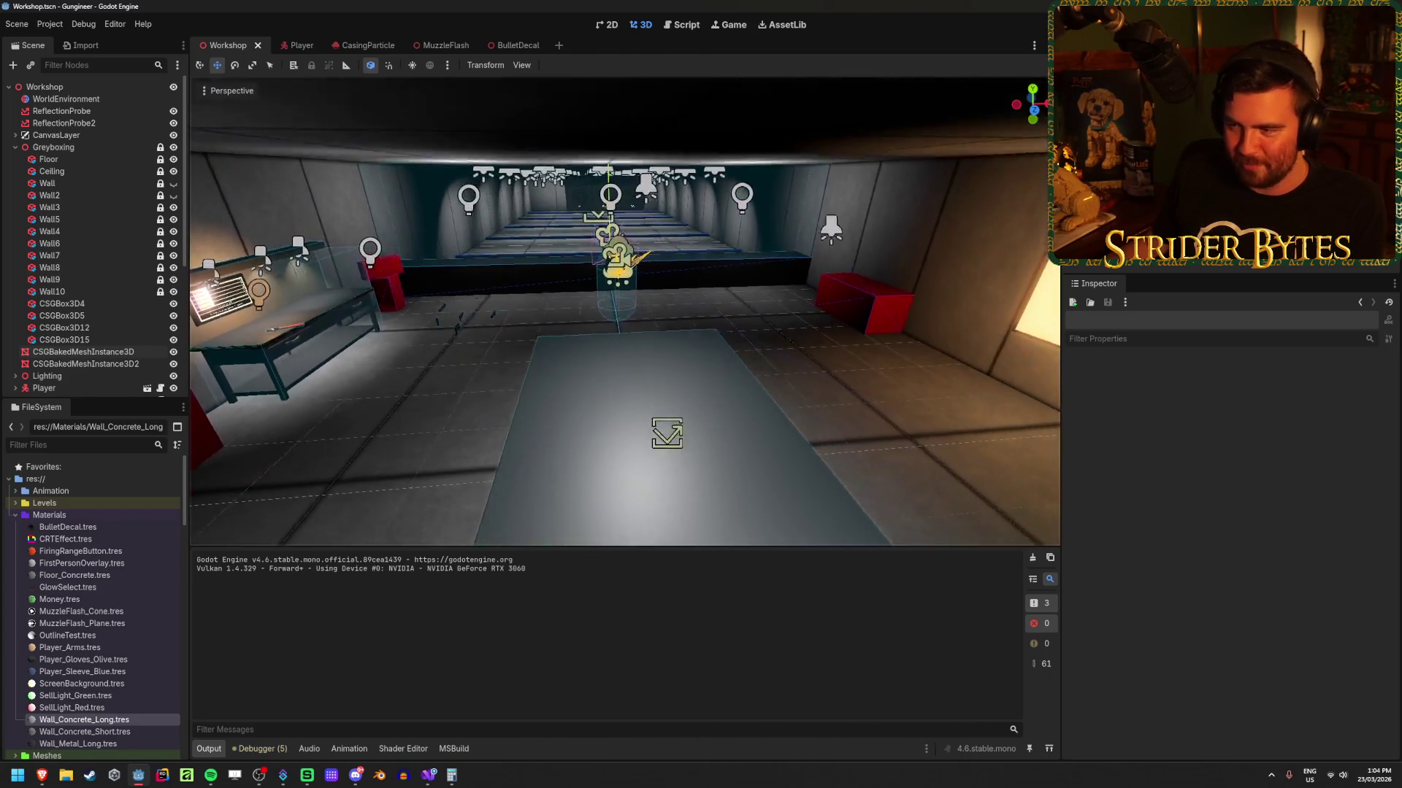
pyautogui.press('w')
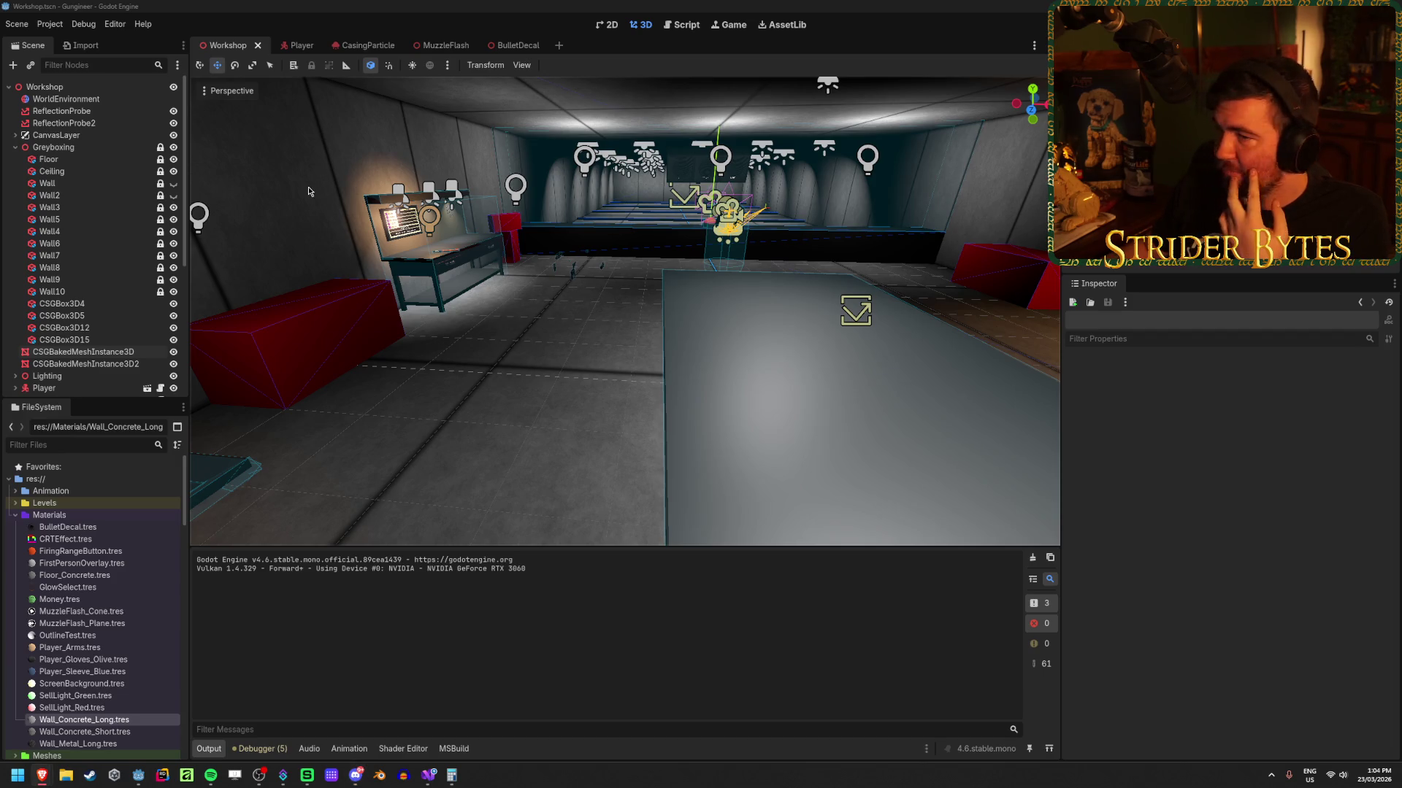
pyautogui.click(333, 4)
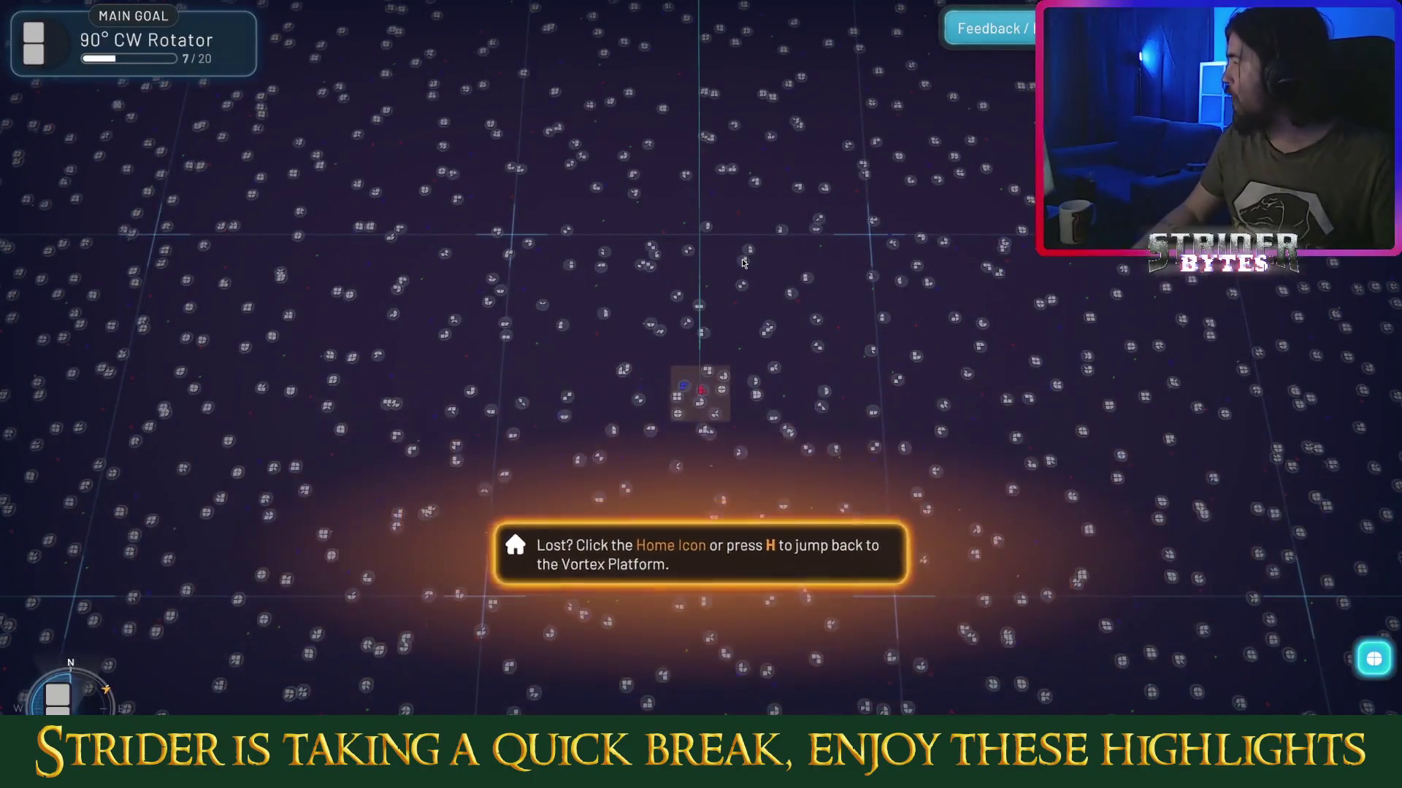
# Step: Watch the break reel until Gamedle returns showing the Life is Strange (2015) answer
pyautogui.scroll(3, 745, 265)
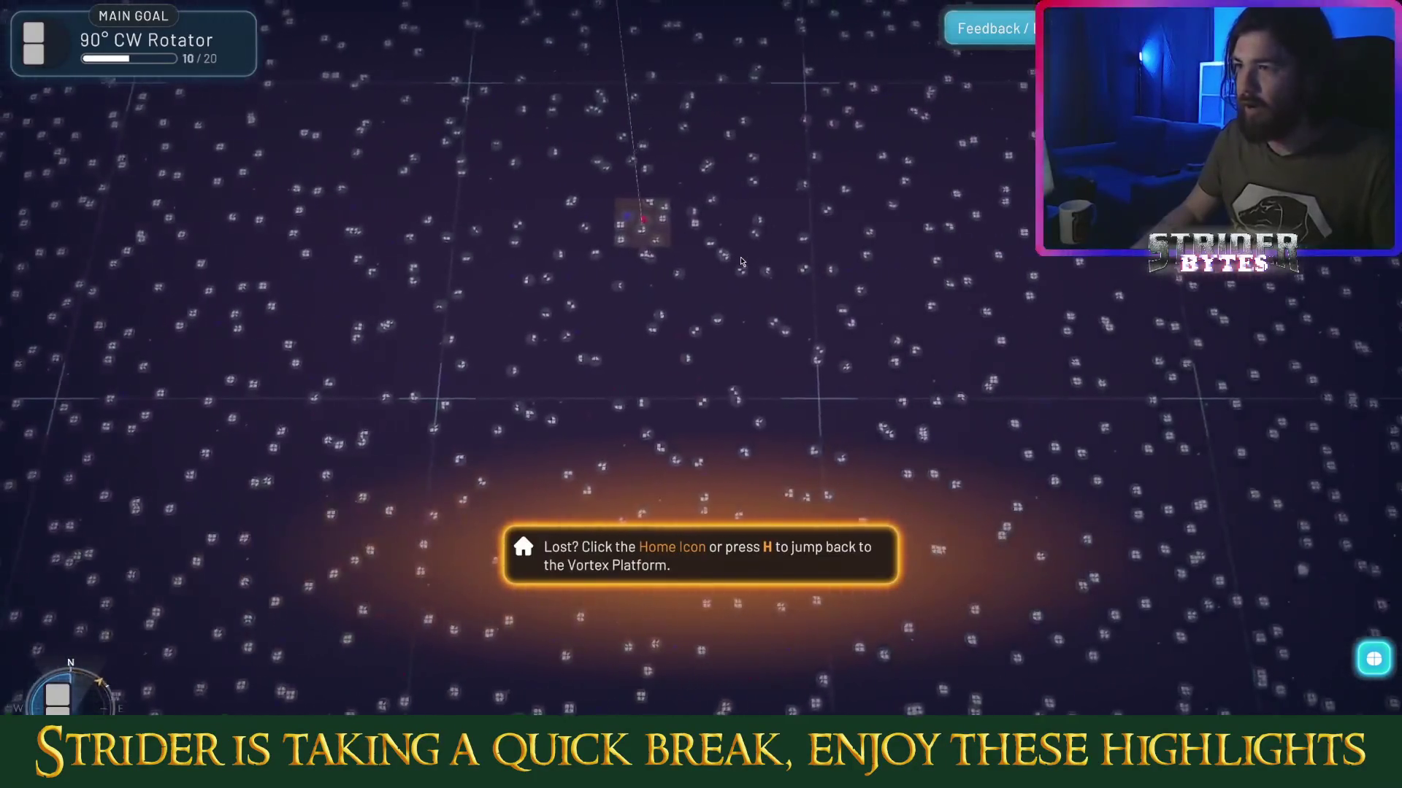
pyautogui.press('d')
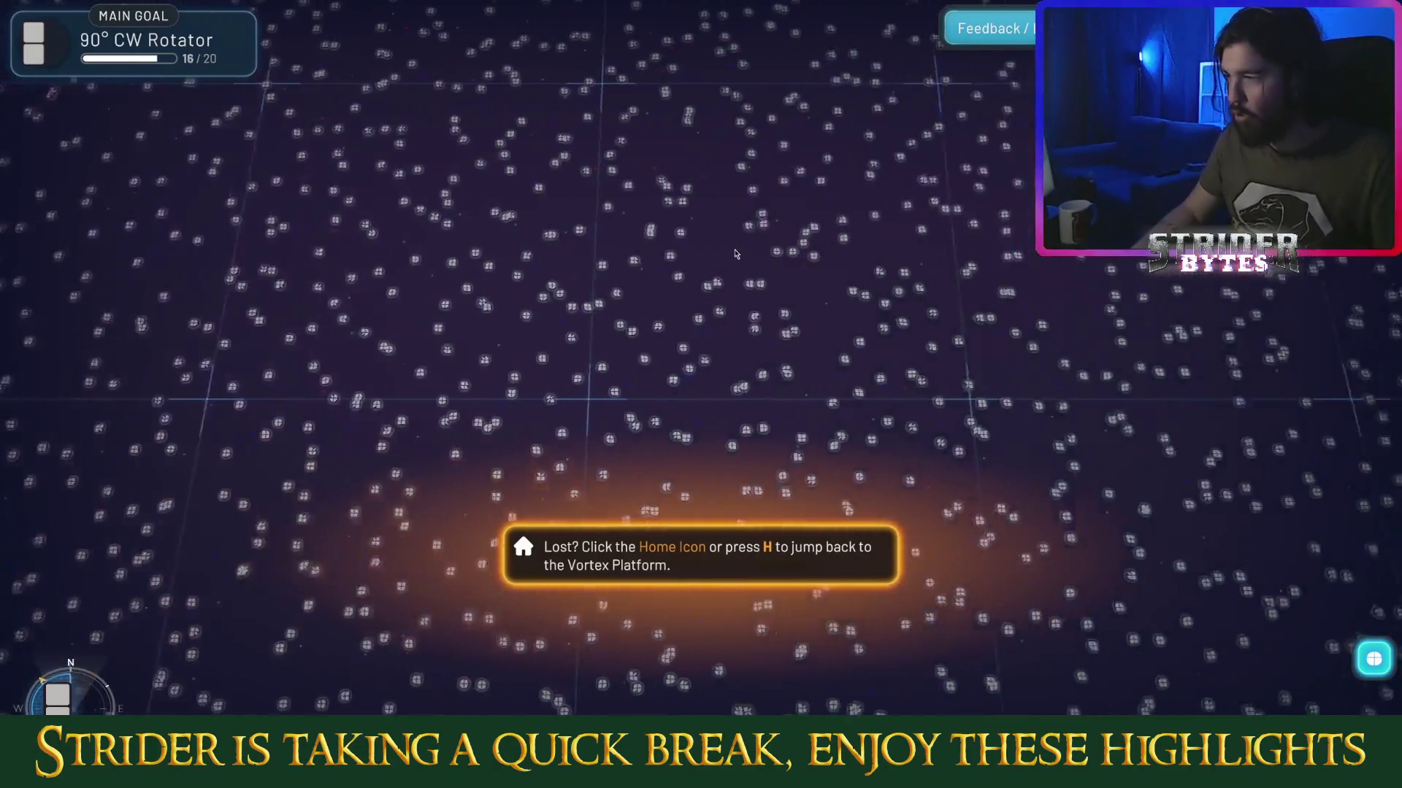
pyautogui.scroll(5, 728, 497)
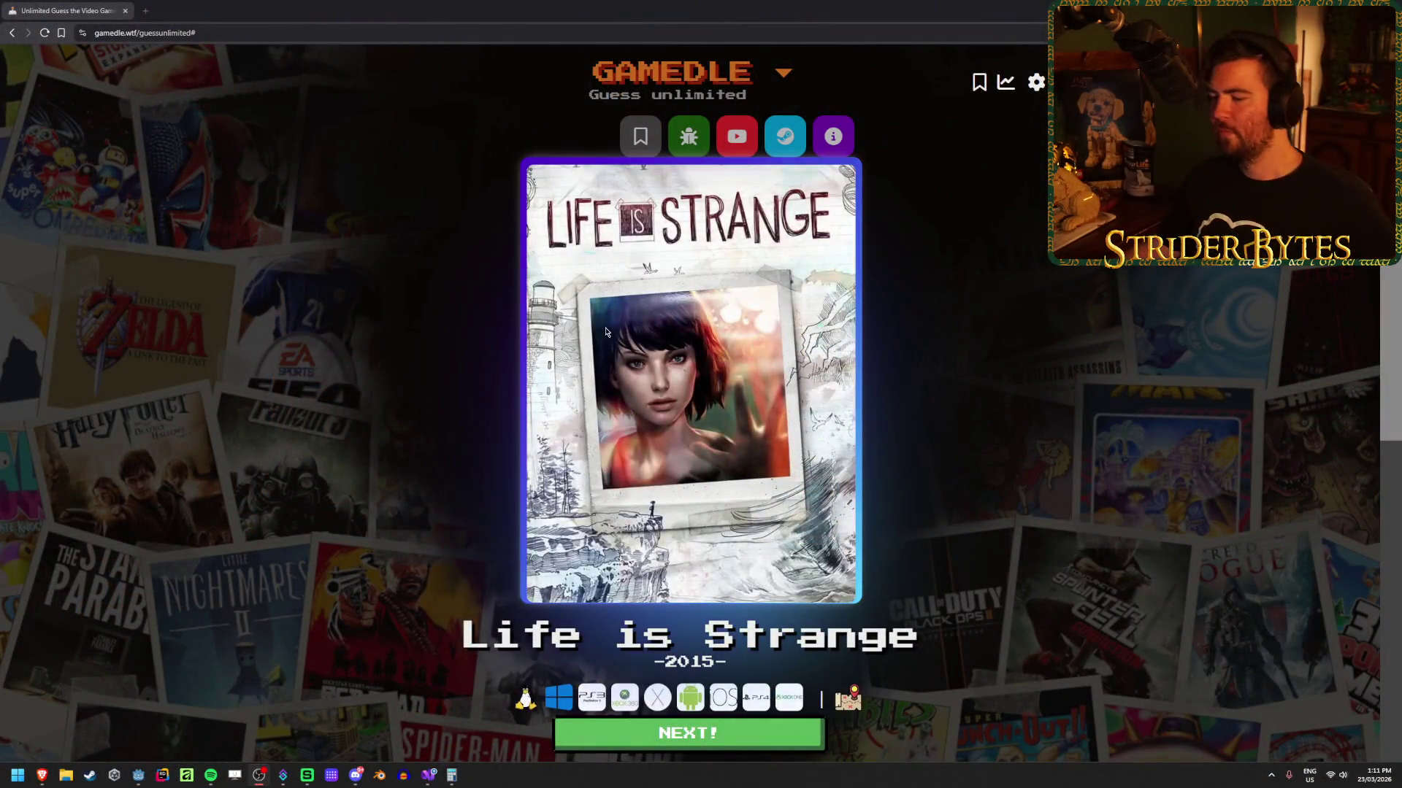
# Step: Press NEXT! under the Life is Strange card for a new ten-life round
pyautogui.click(714, 734)
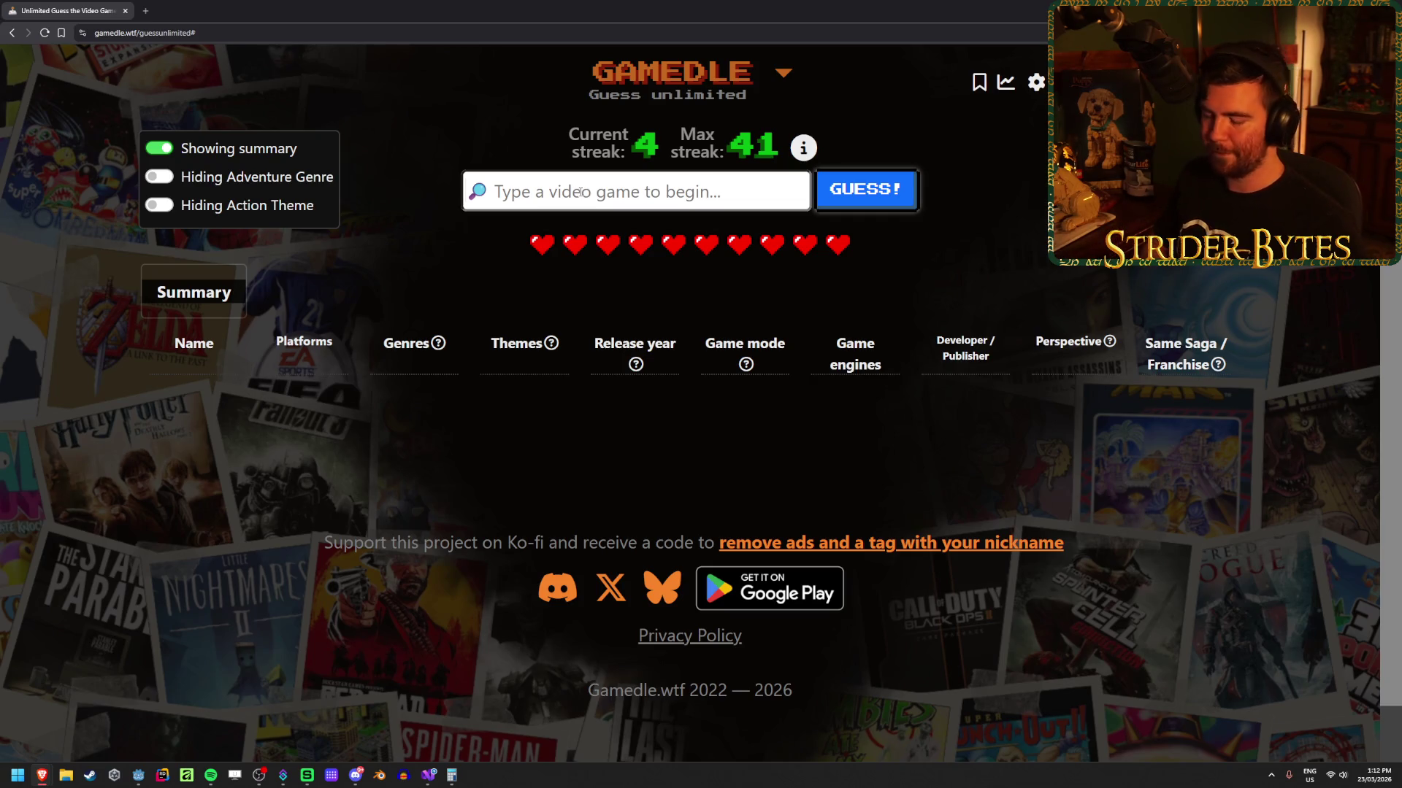
# Step: Search 'paradise' and submit Paradise Killer as the first guess
pyautogui.write('p')
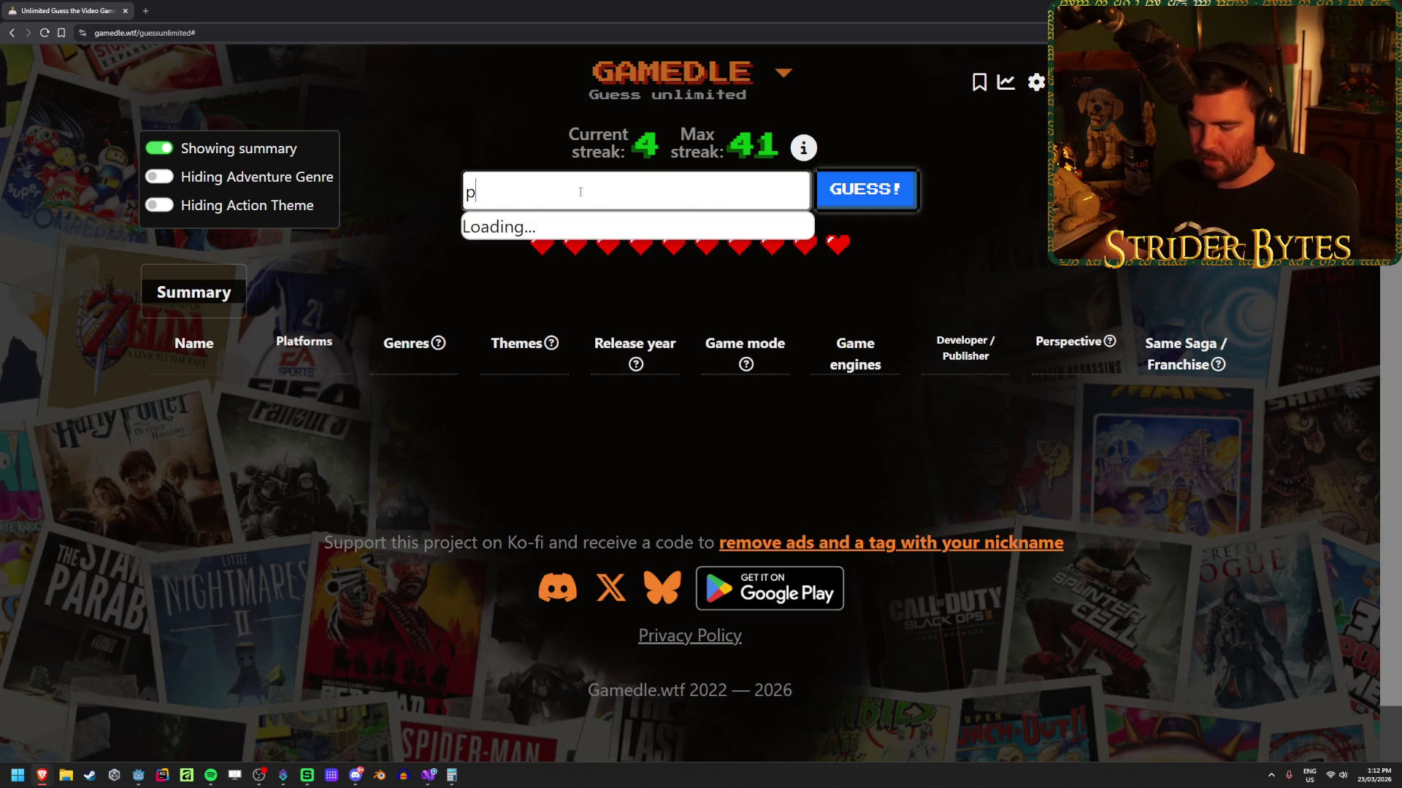
pyautogui.write('aradise')
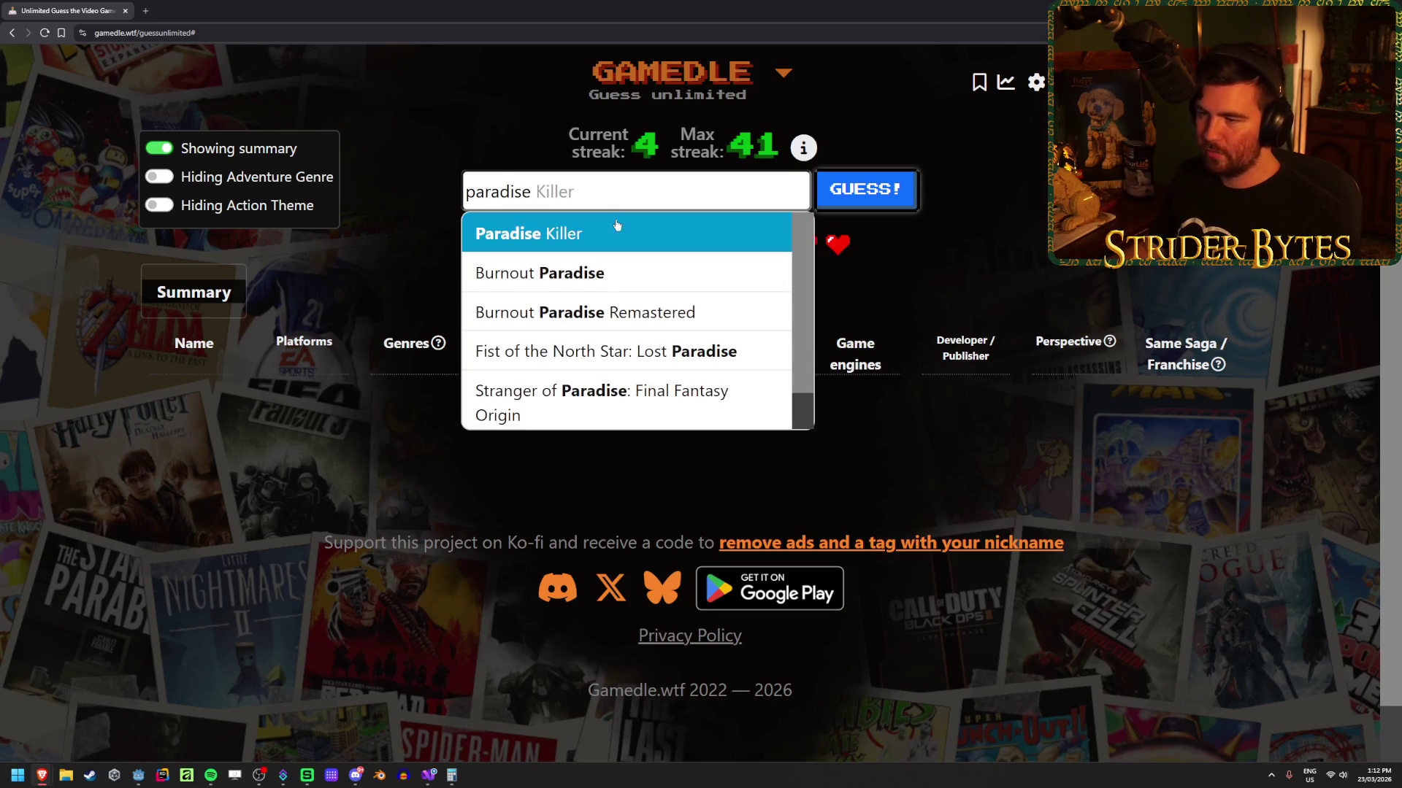
pyautogui.click(616, 229)
pyautogui.click(865, 189)
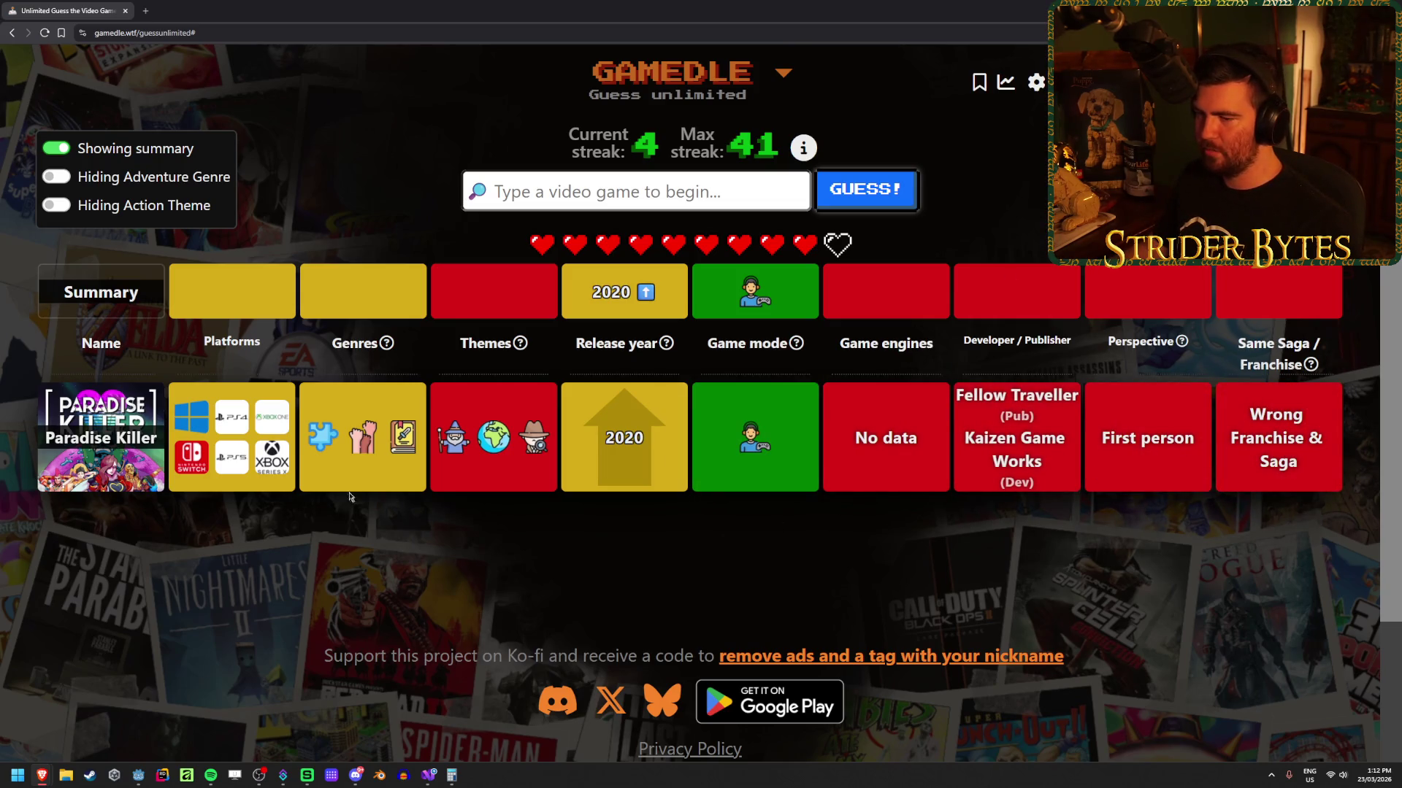
pyautogui.moveTo(318, 447)
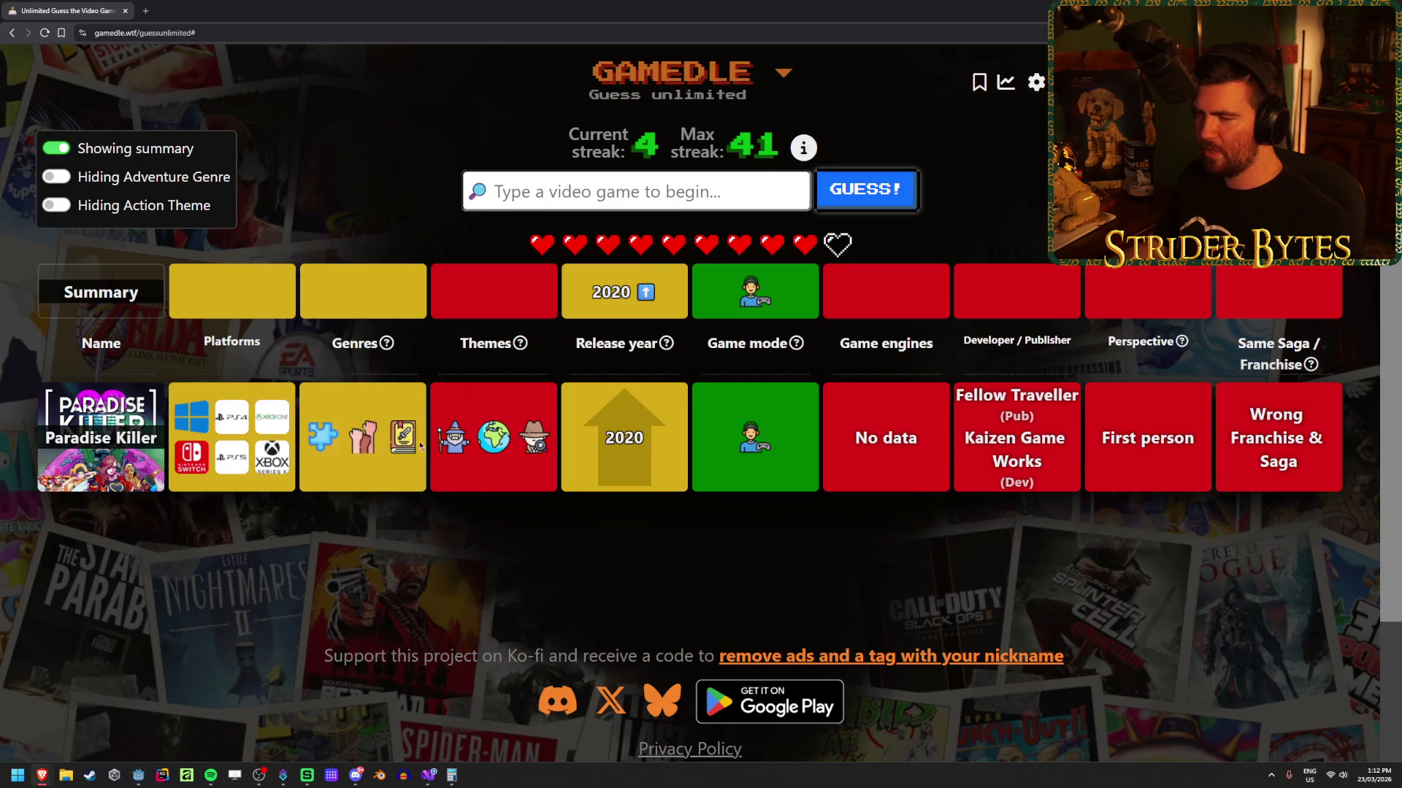
pyautogui.moveTo(412, 447)
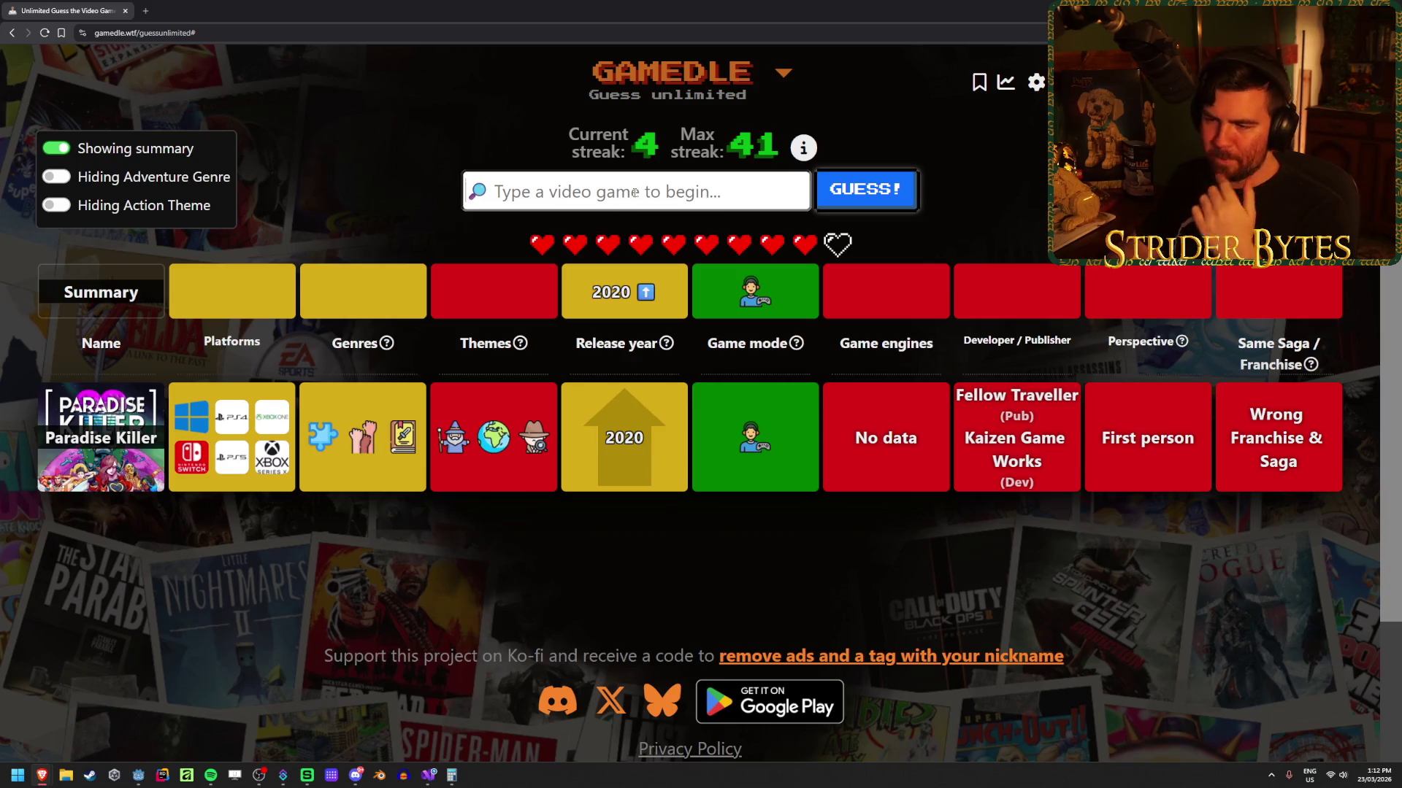
# Step: Search 'silksong' and submit Hollow Knight: Silksong as the second guess
pyautogui.write('silksong')
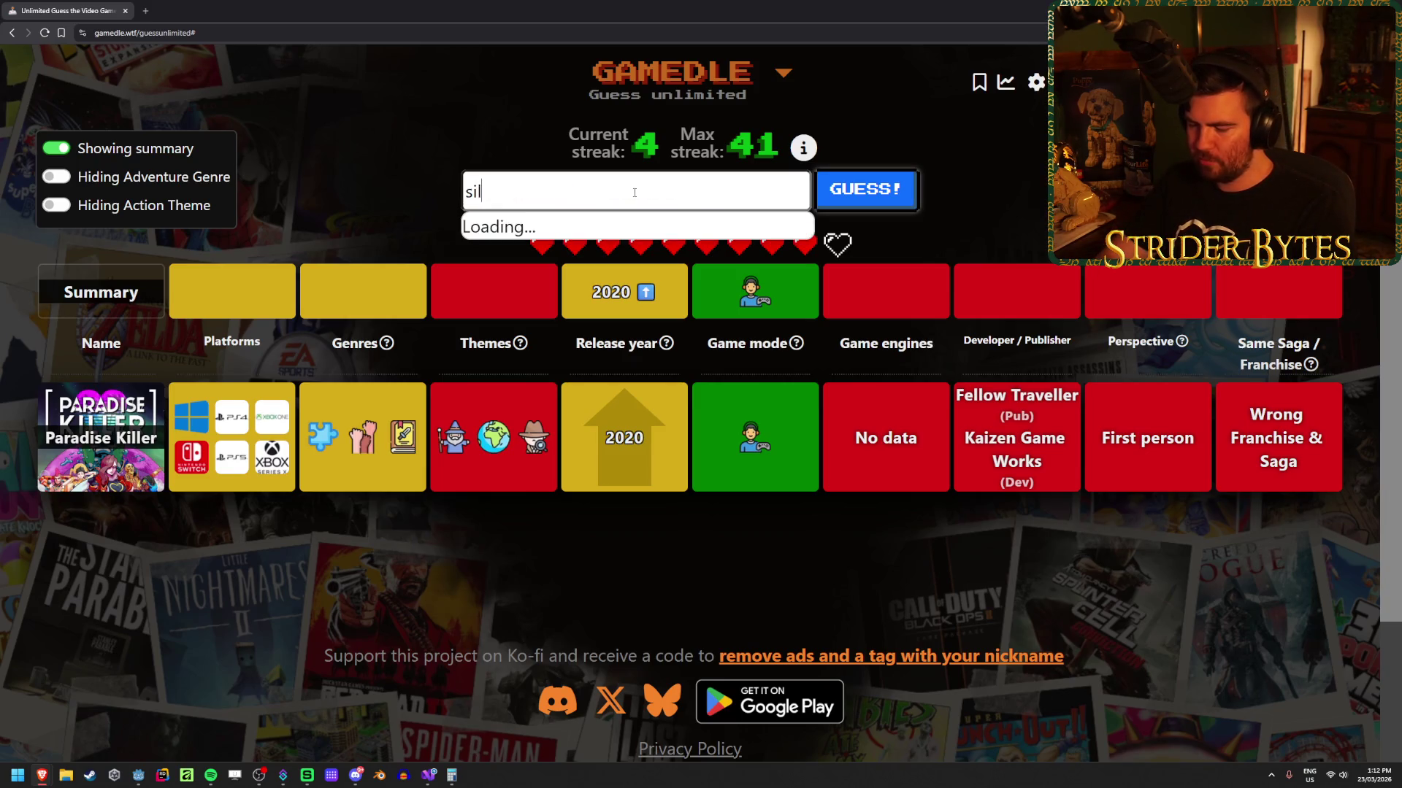
pyautogui.click(704, 229)
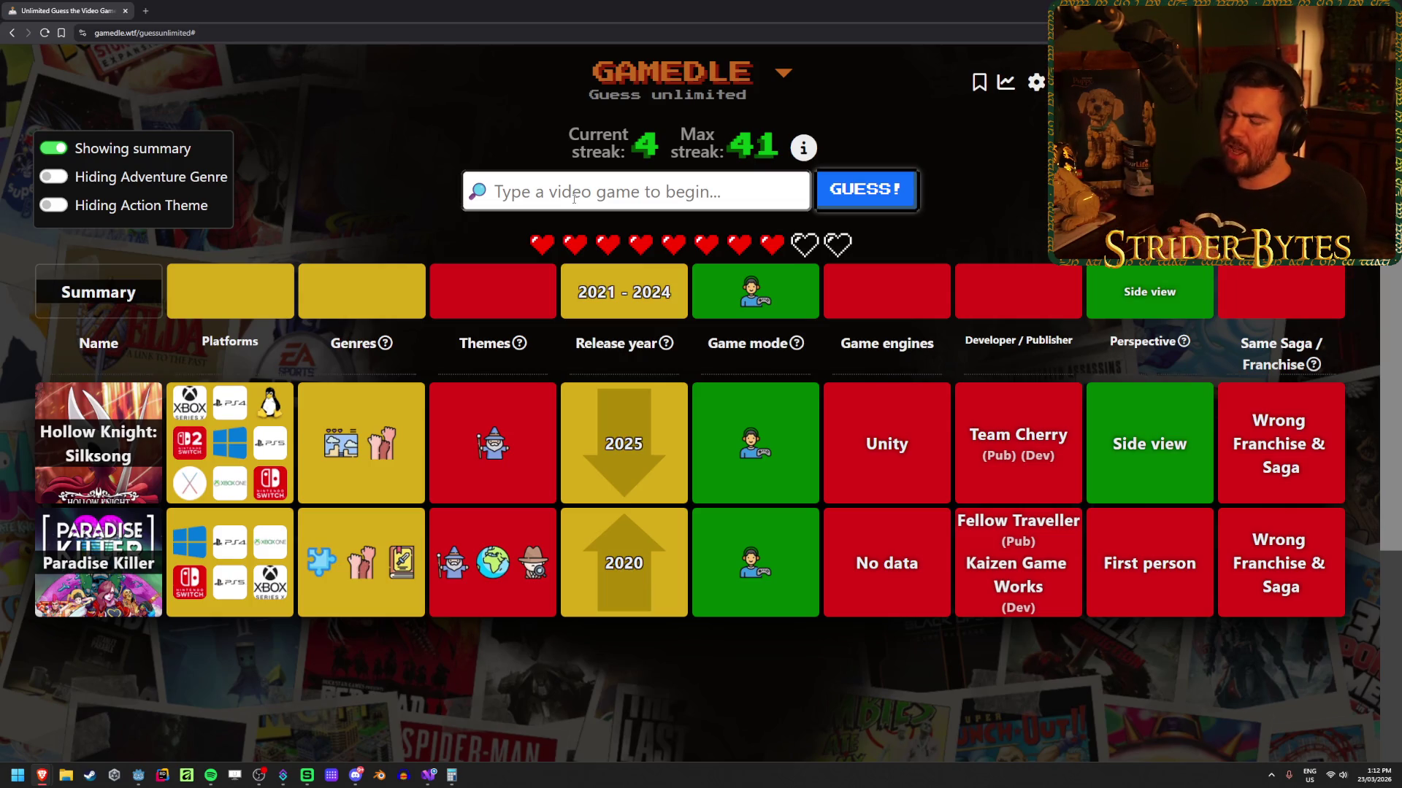
pyautogui.write('pedro')
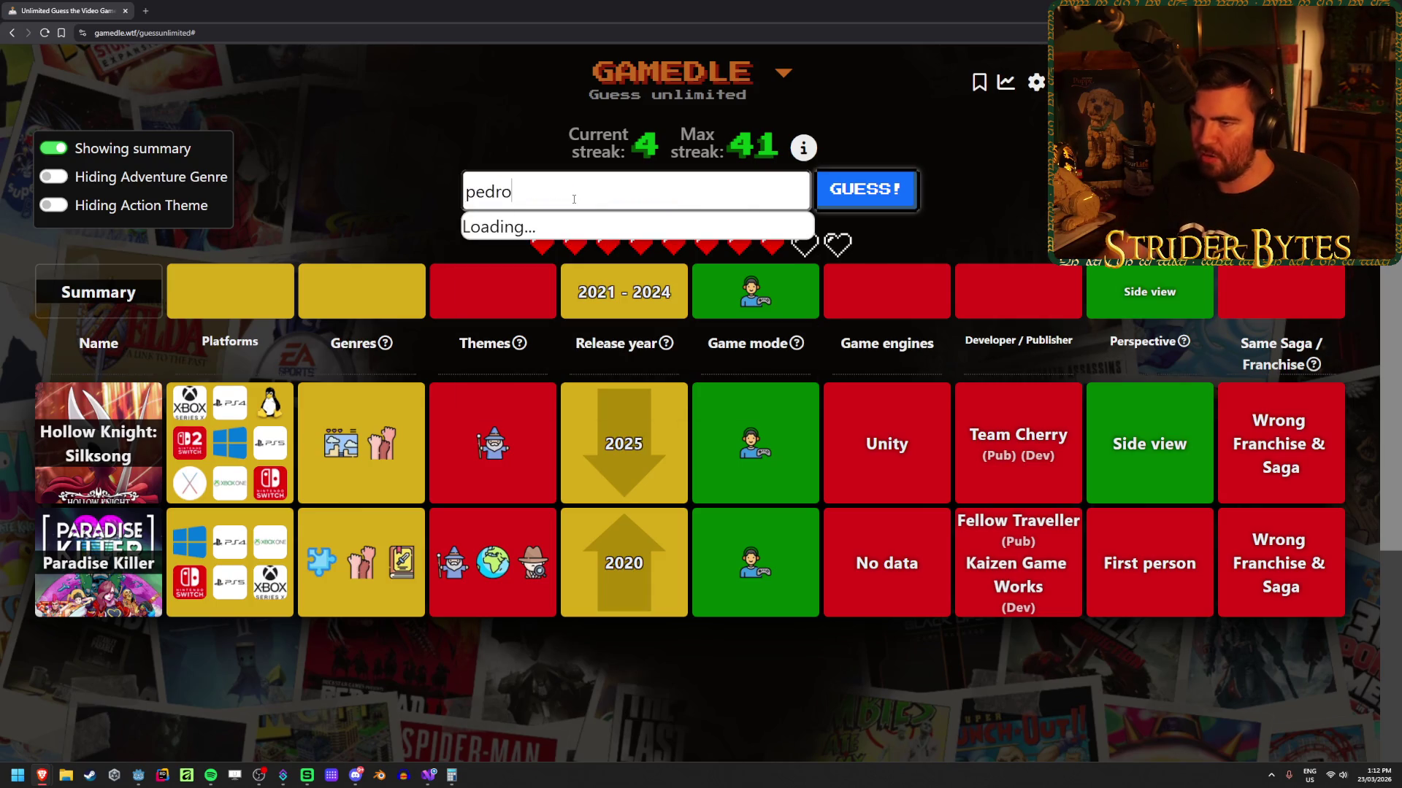
pyautogui.click(579, 232)
pyautogui.click(883, 194)
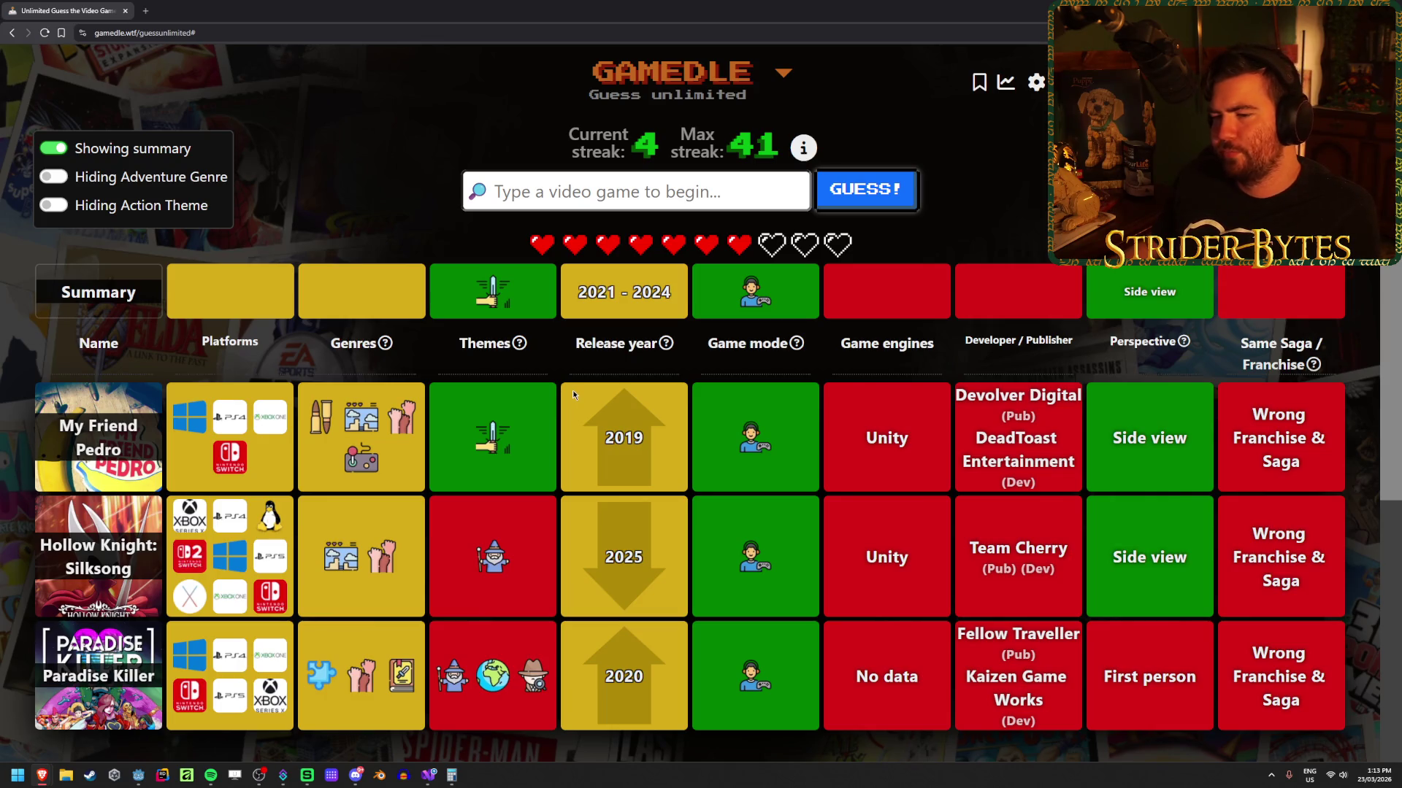
pyautogui.moveTo(489, 433)
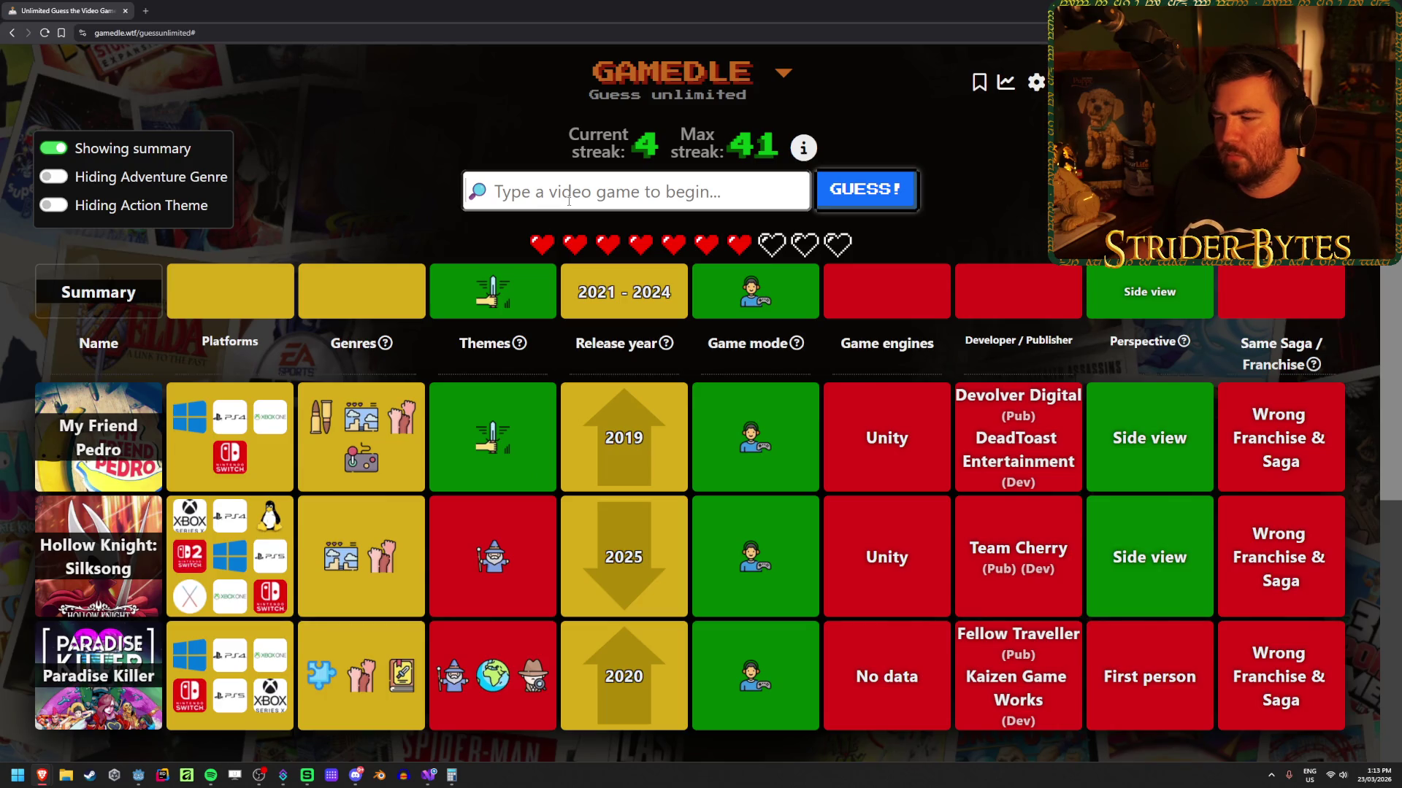
pyautogui.moveTo(521, 350)
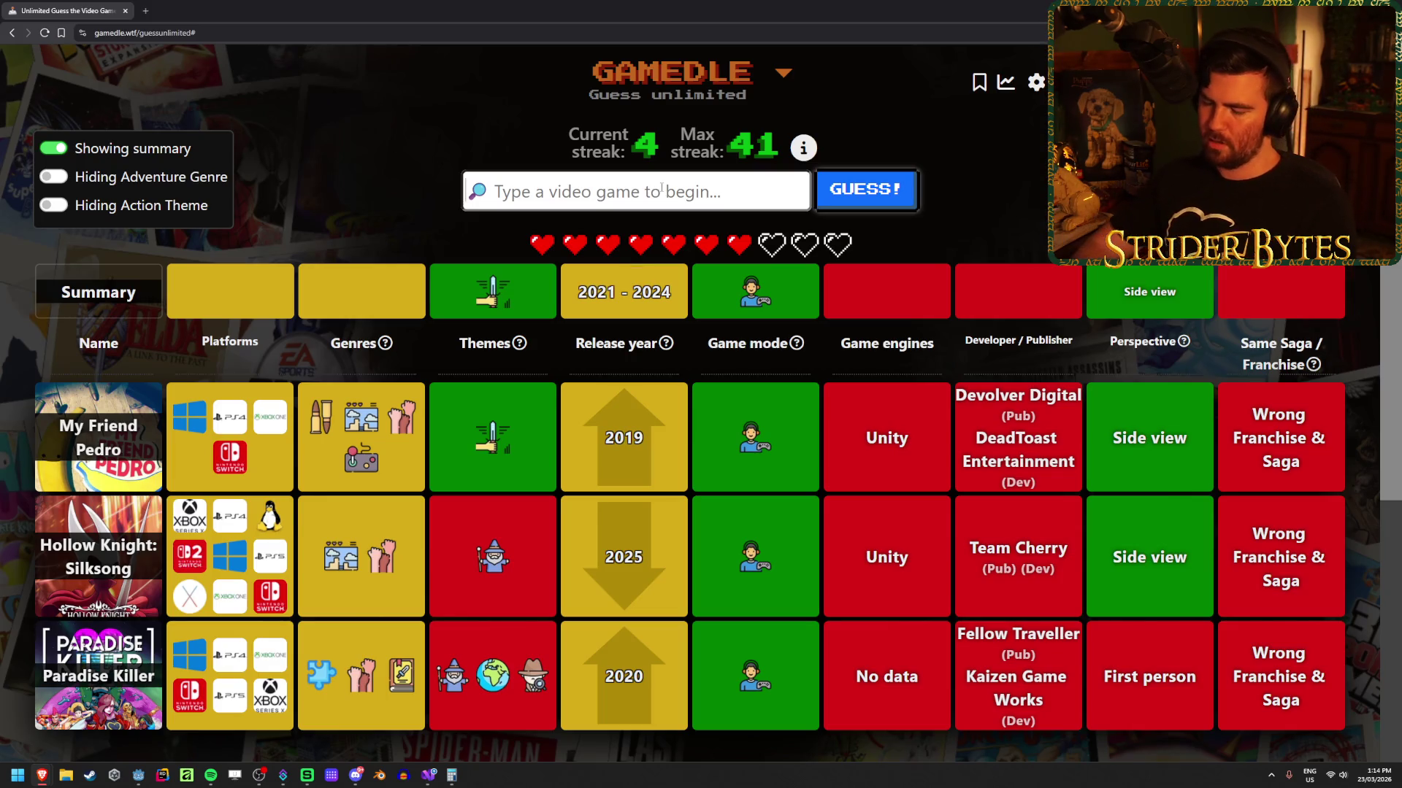
pyautogui.write('mario wonder')
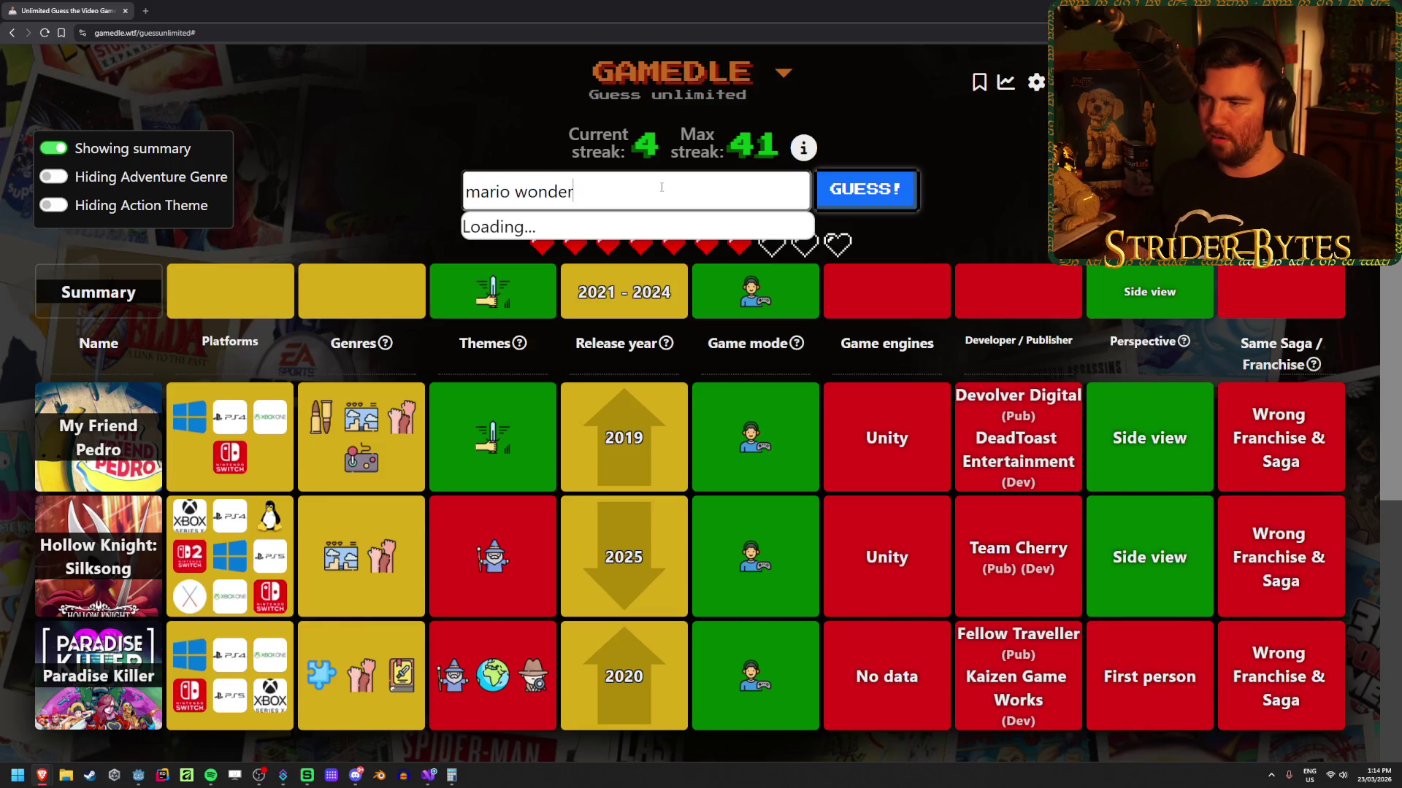
pyautogui.press('Down')
pyautogui.click(858, 202)
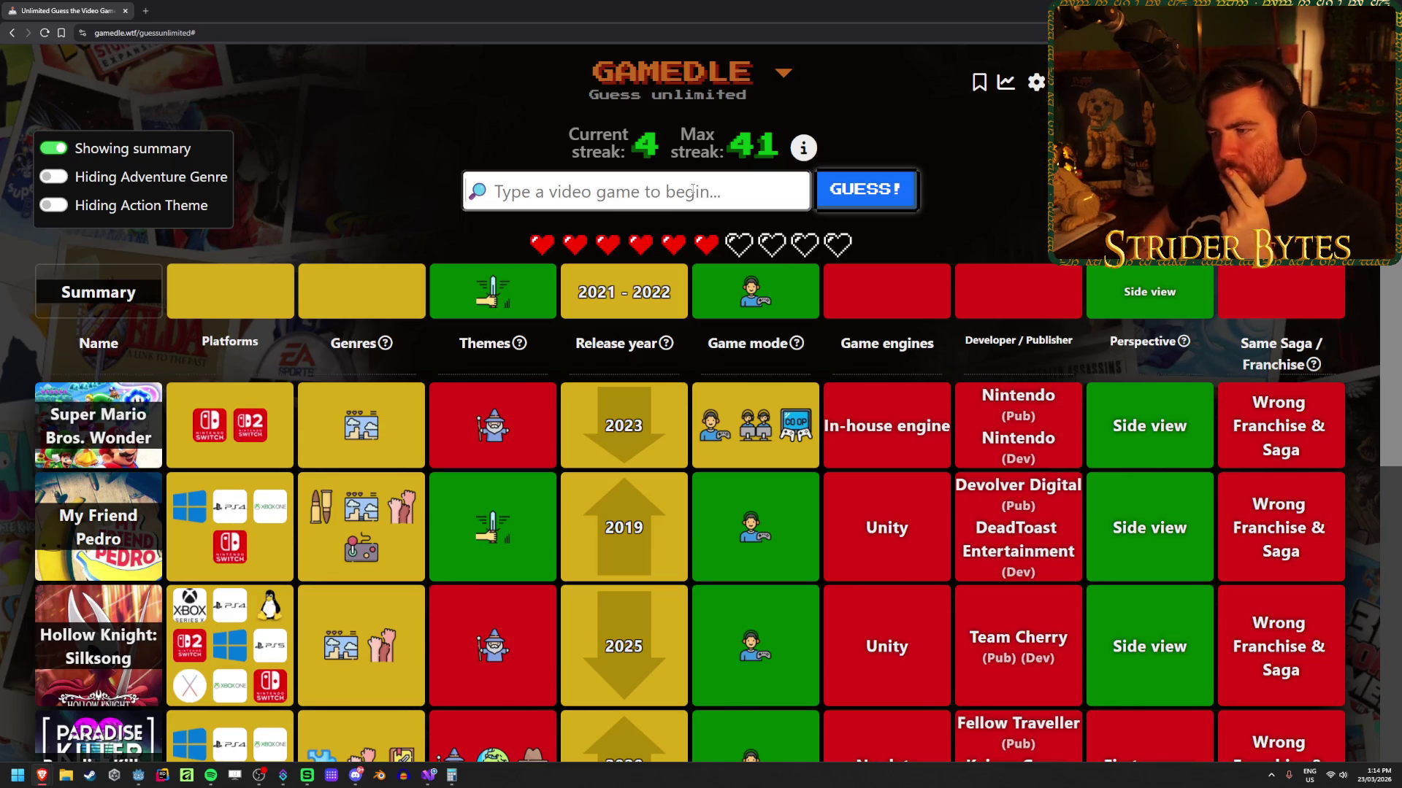
pyautogui.scroll(-2, 594, 539)
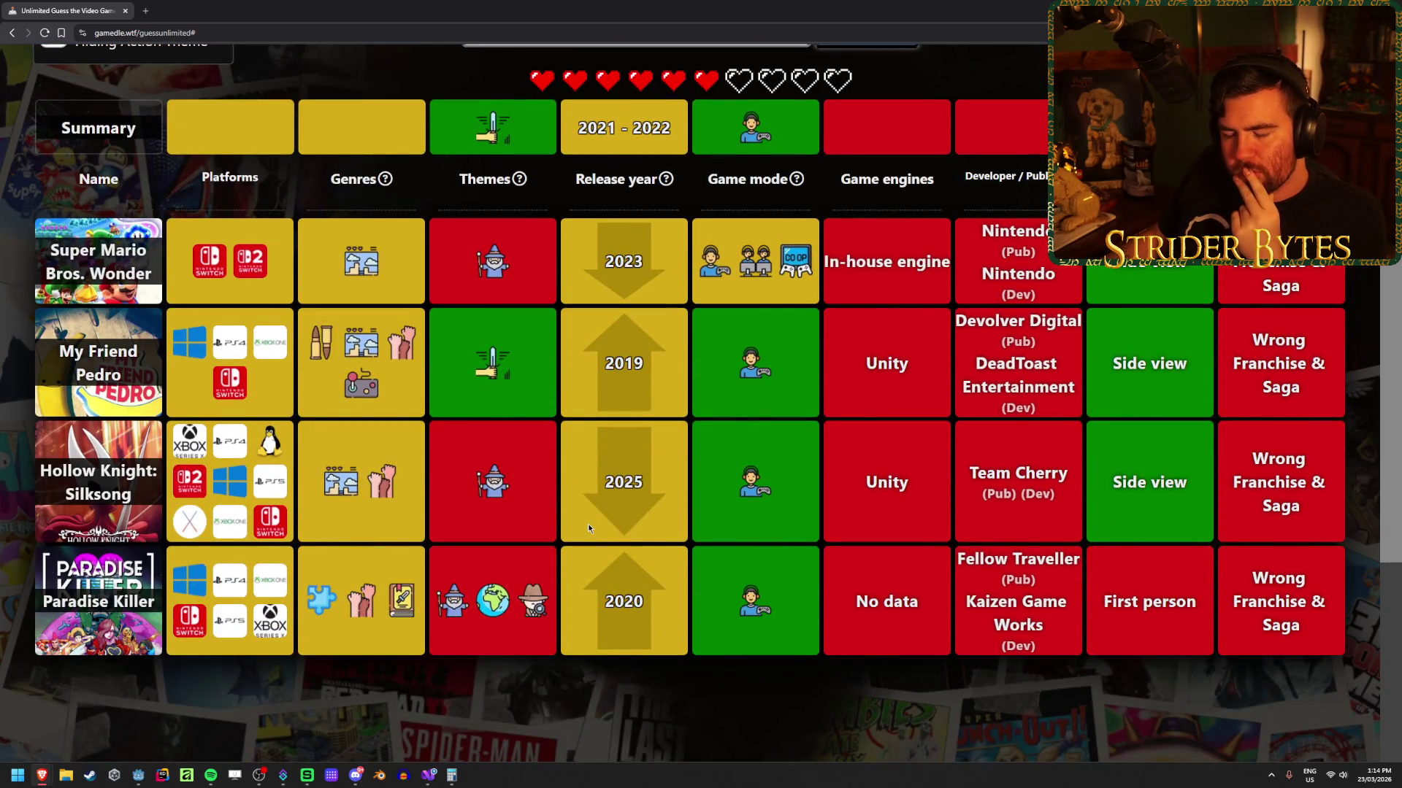
pyautogui.scroll(2, 588, 523)
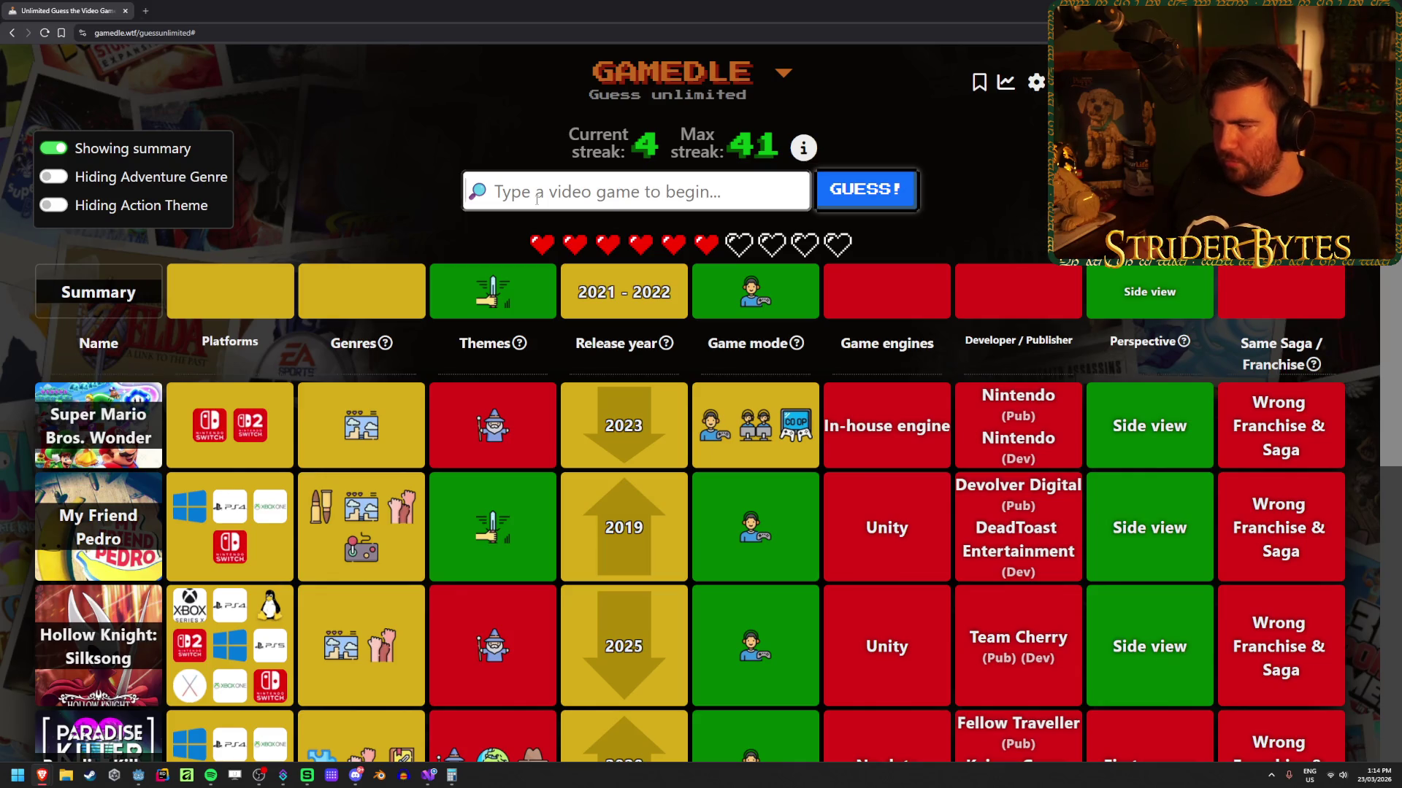
pyautogui.scroll(-2, 842, 343)
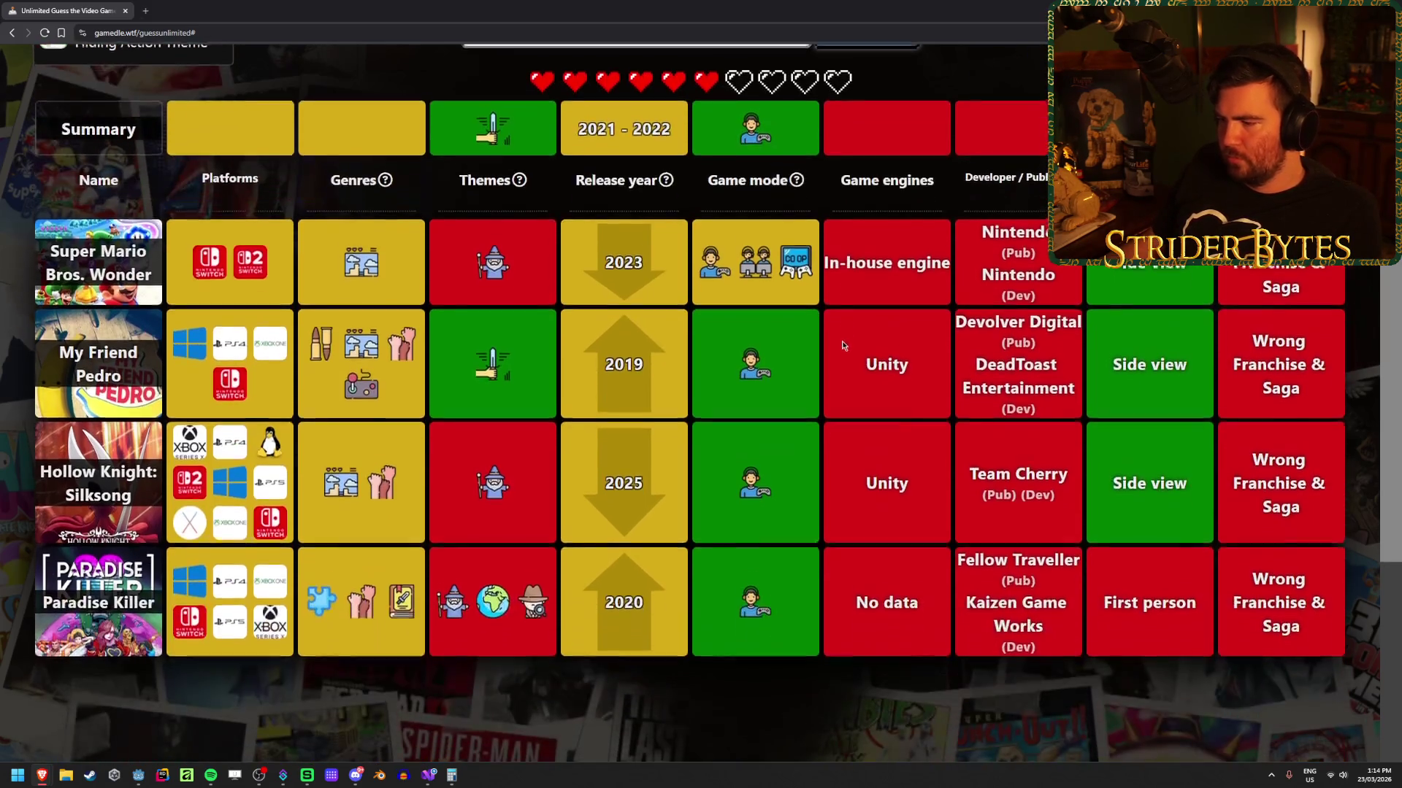
pyautogui.scroll(1, 838, 335)
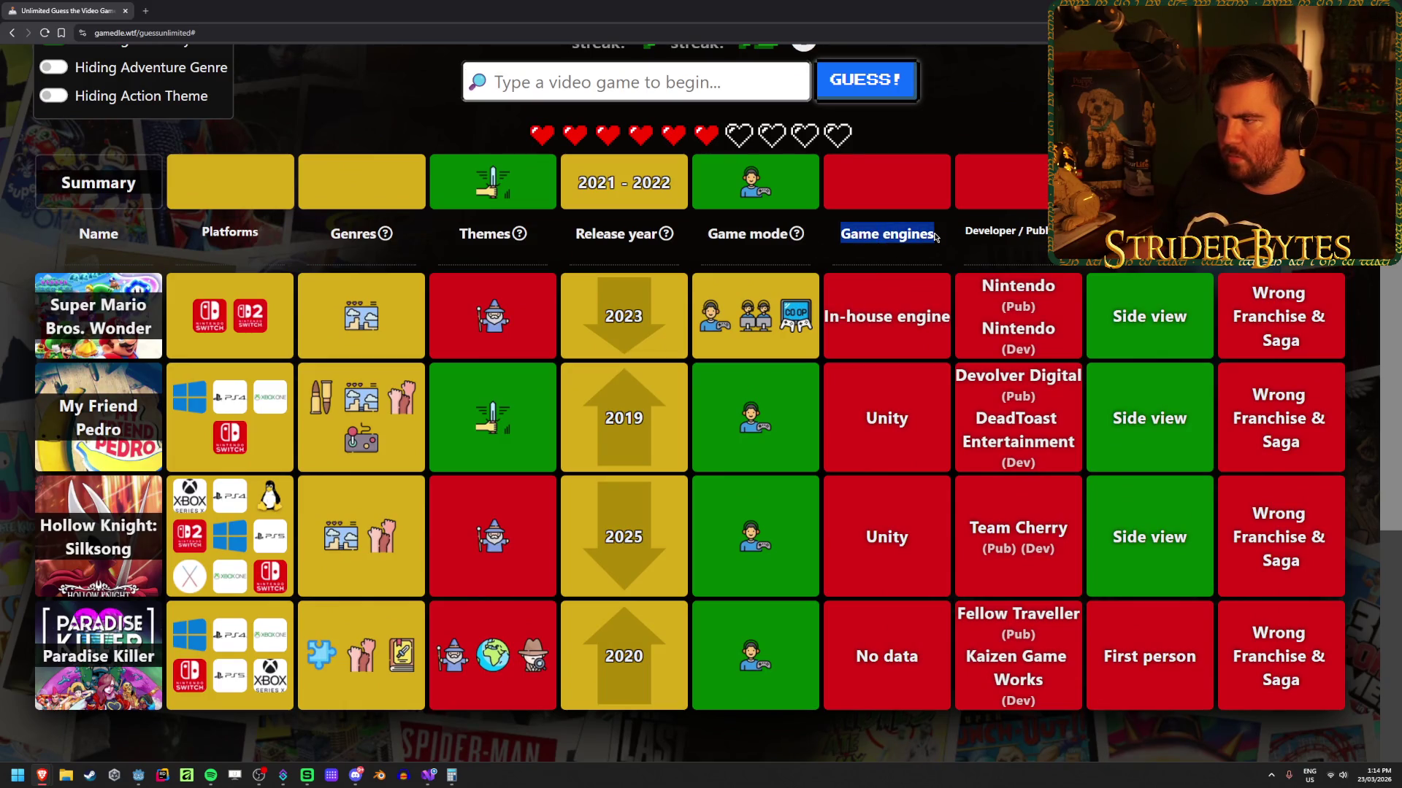
pyautogui.scroll(1, 890, 241)
pyautogui.scroll(2, 890, 241)
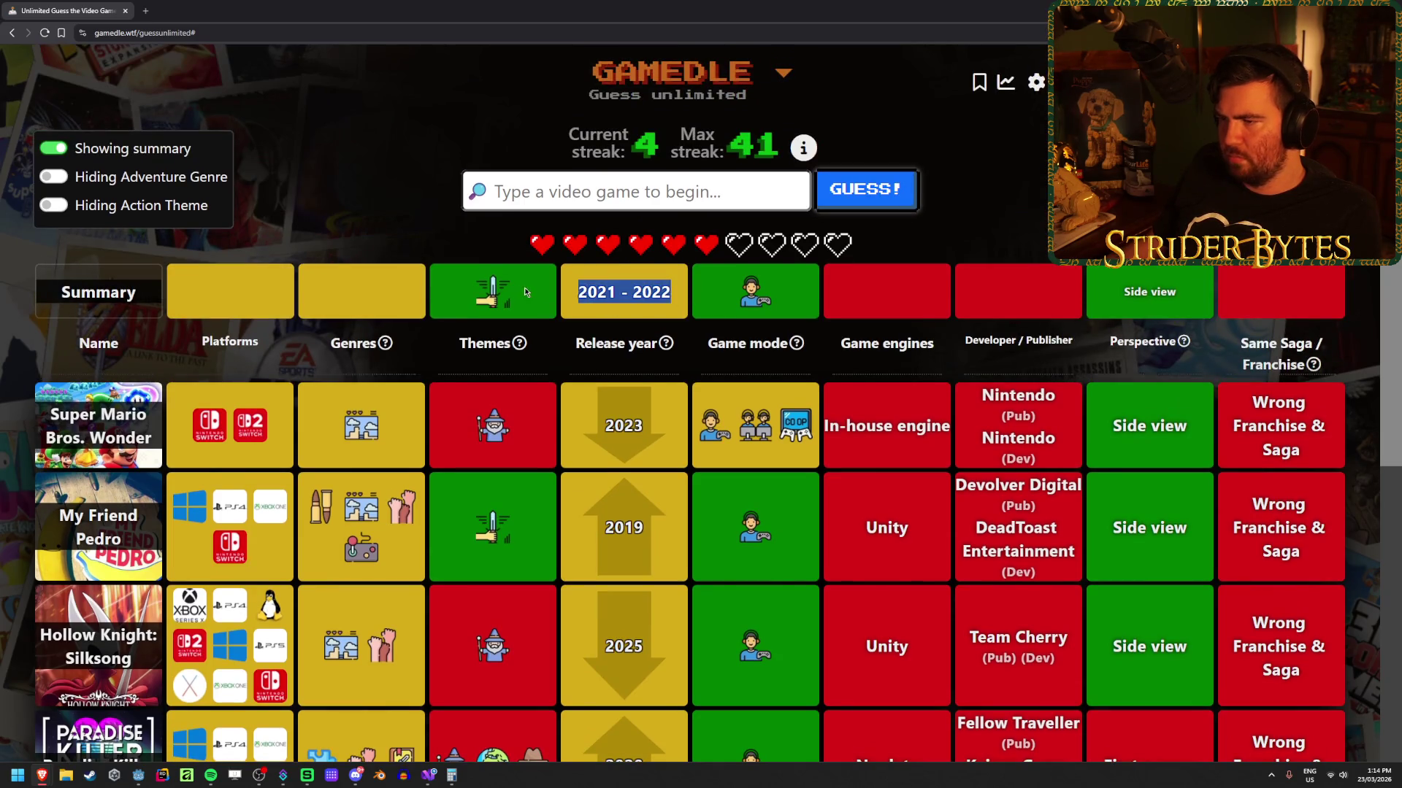
pyautogui.click(652, 296)
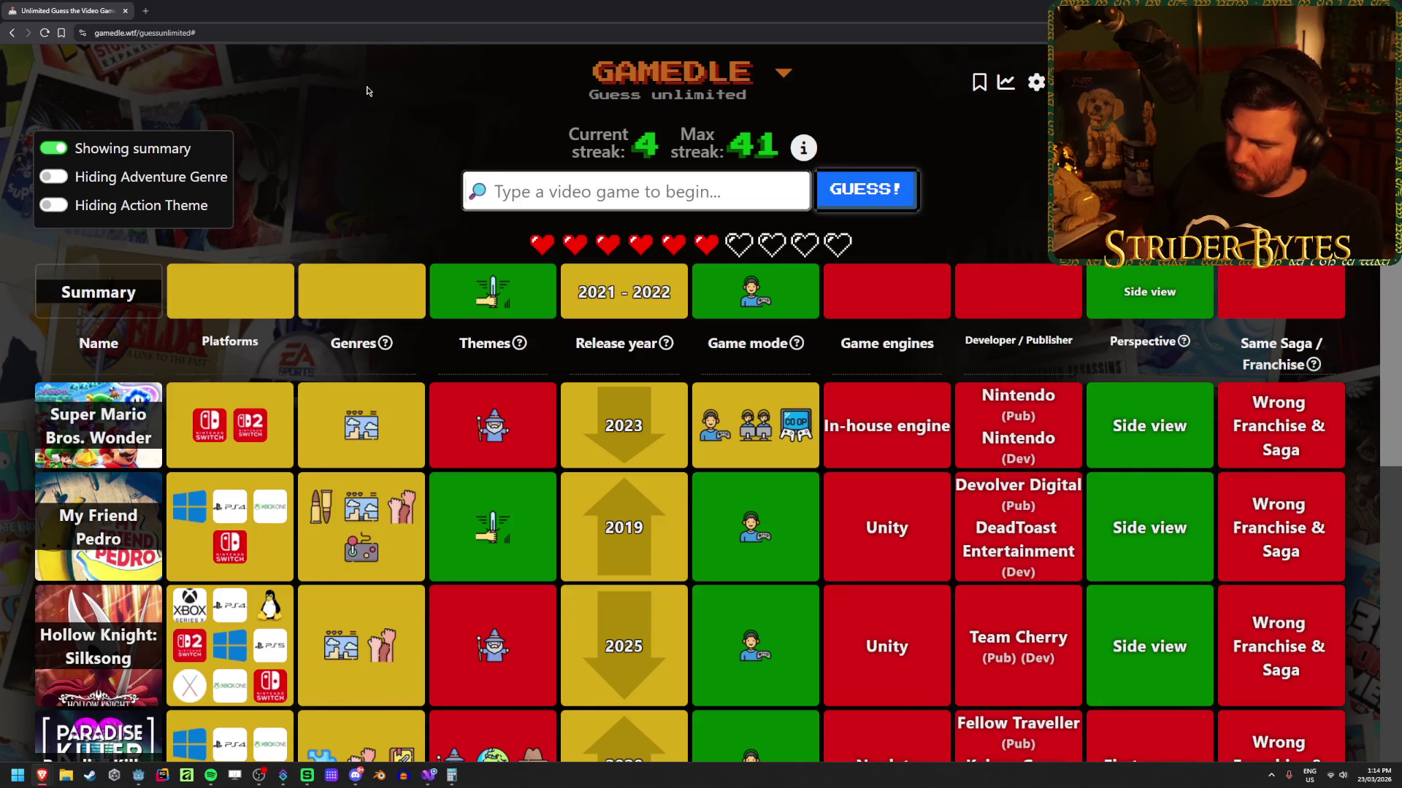
# Step: Submit Deathloop as the fifth guess, confirming the 2021 year
pyautogui.write('deathloo[p')
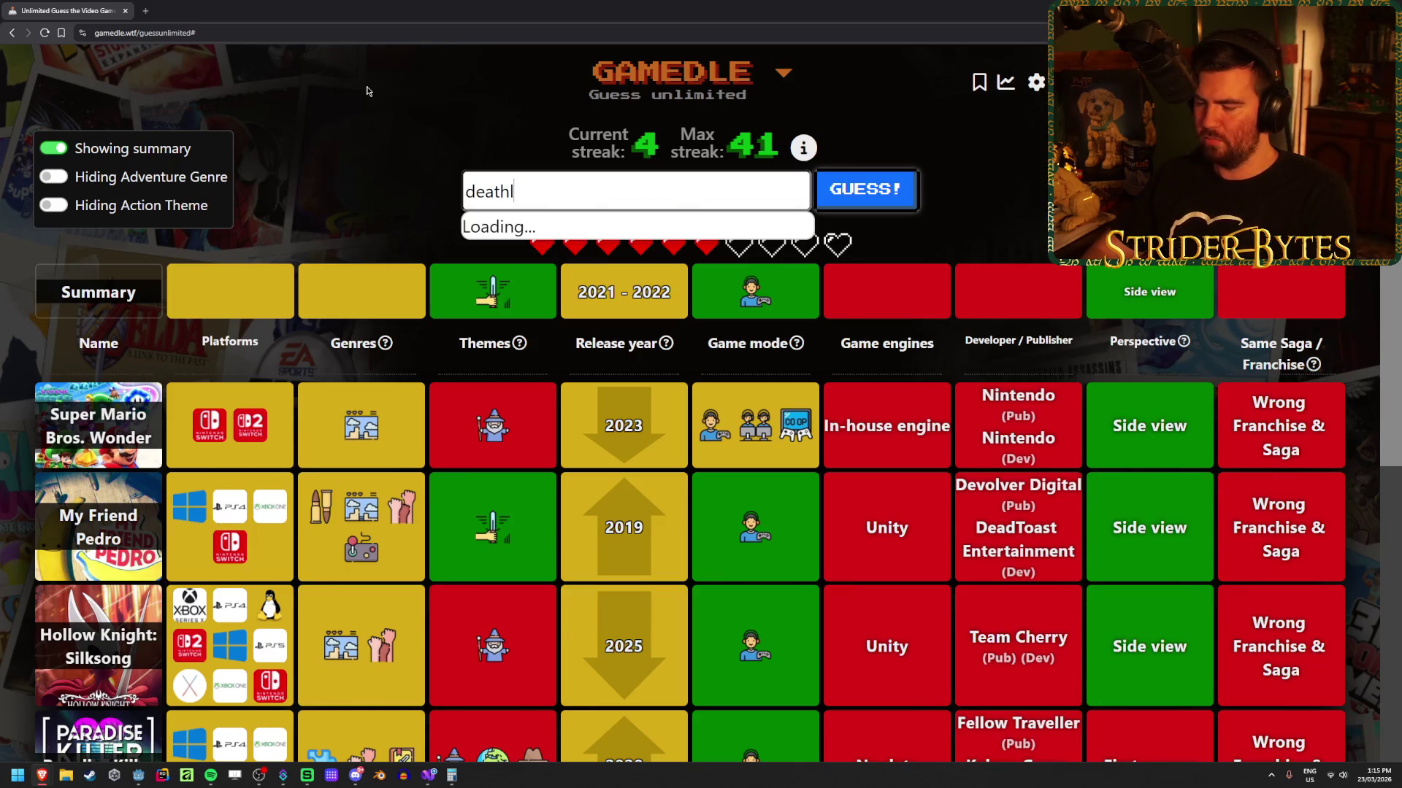
pyautogui.press('BackSpace')
pyautogui.press('BackSpace')
pyautogui.write('p')
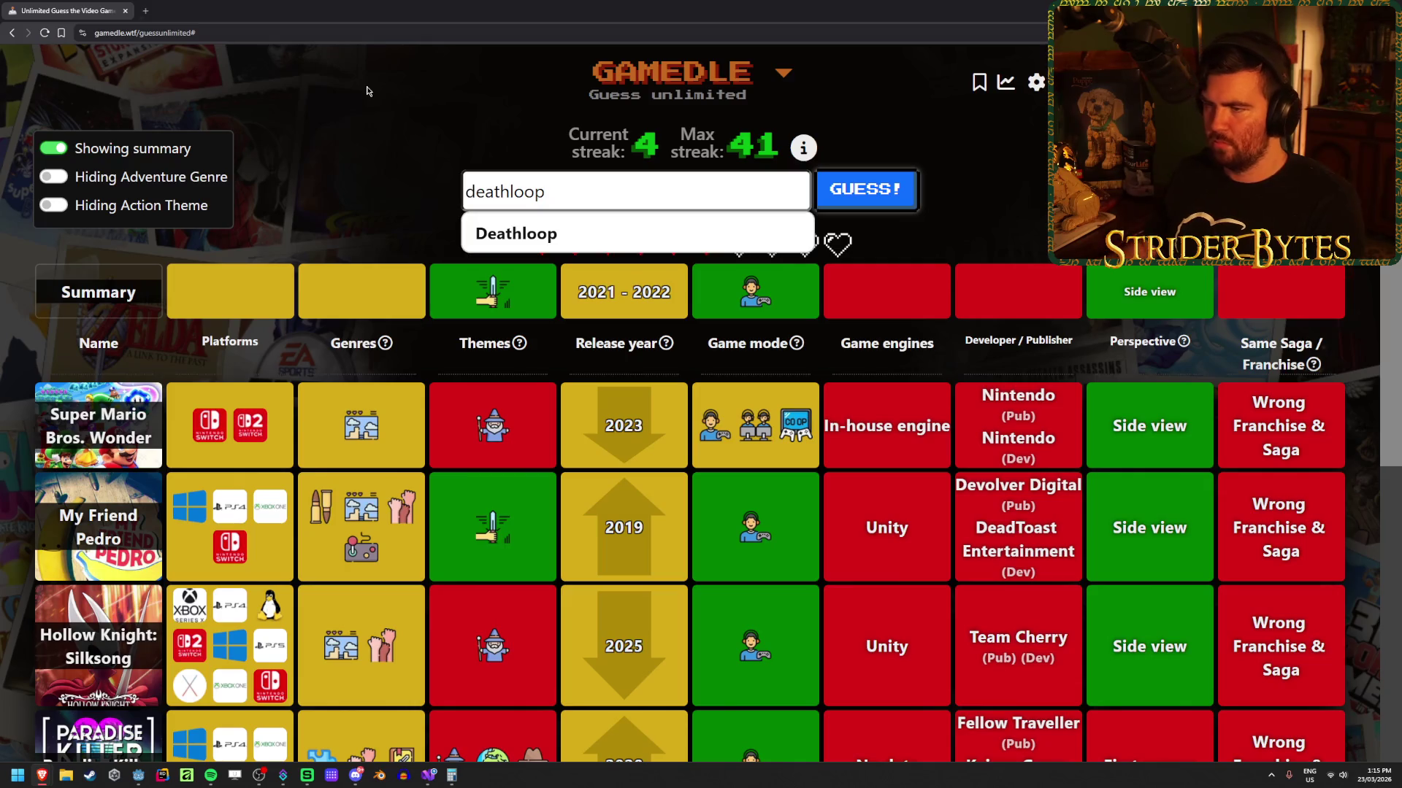
pyautogui.press('Return')
pyautogui.press('Return')
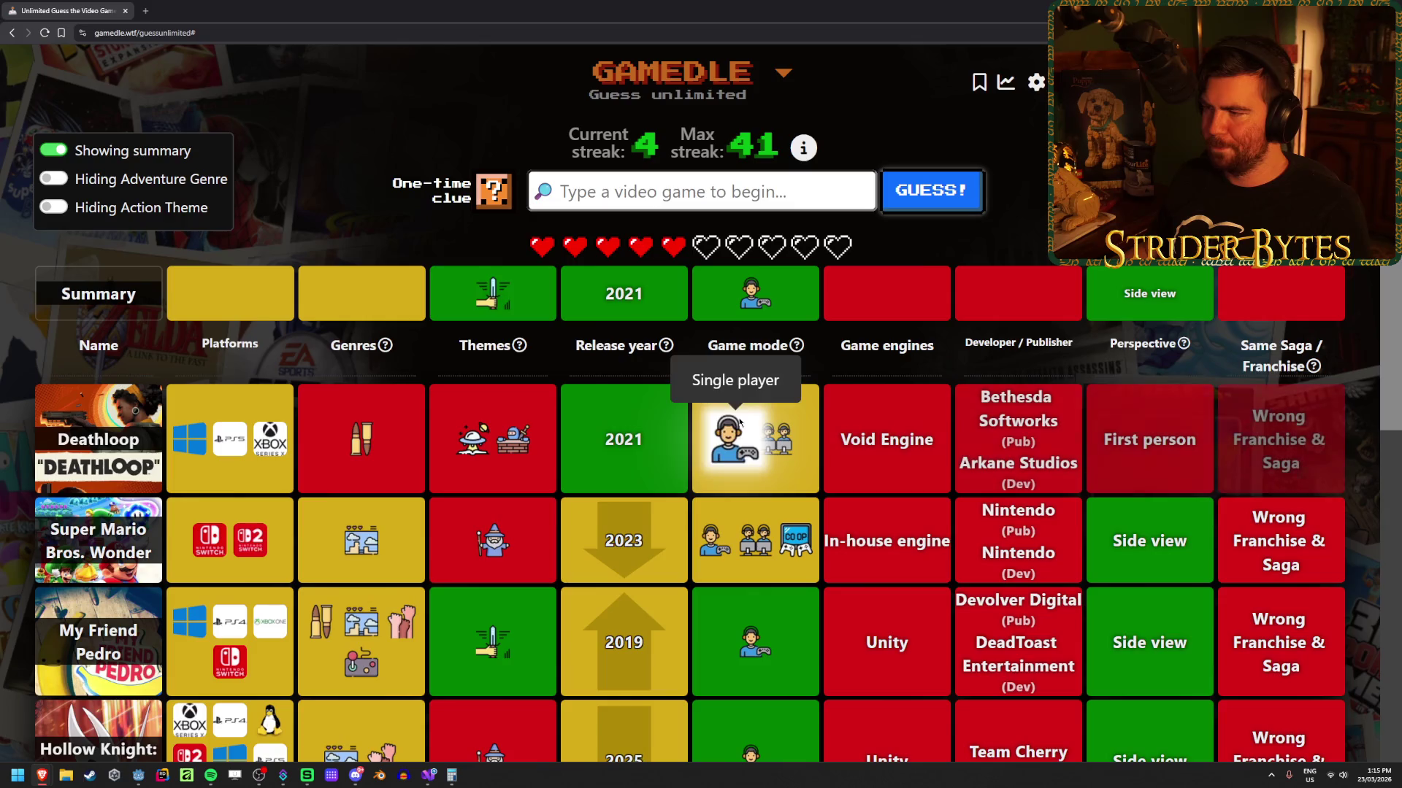
# Step: Use the one-time clue to reveal Sbug Games as developer and publisher
pyautogui.click(493, 191)
pyautogui.moveTo(960, 291); pyautogui.dragTo(1052, 310)
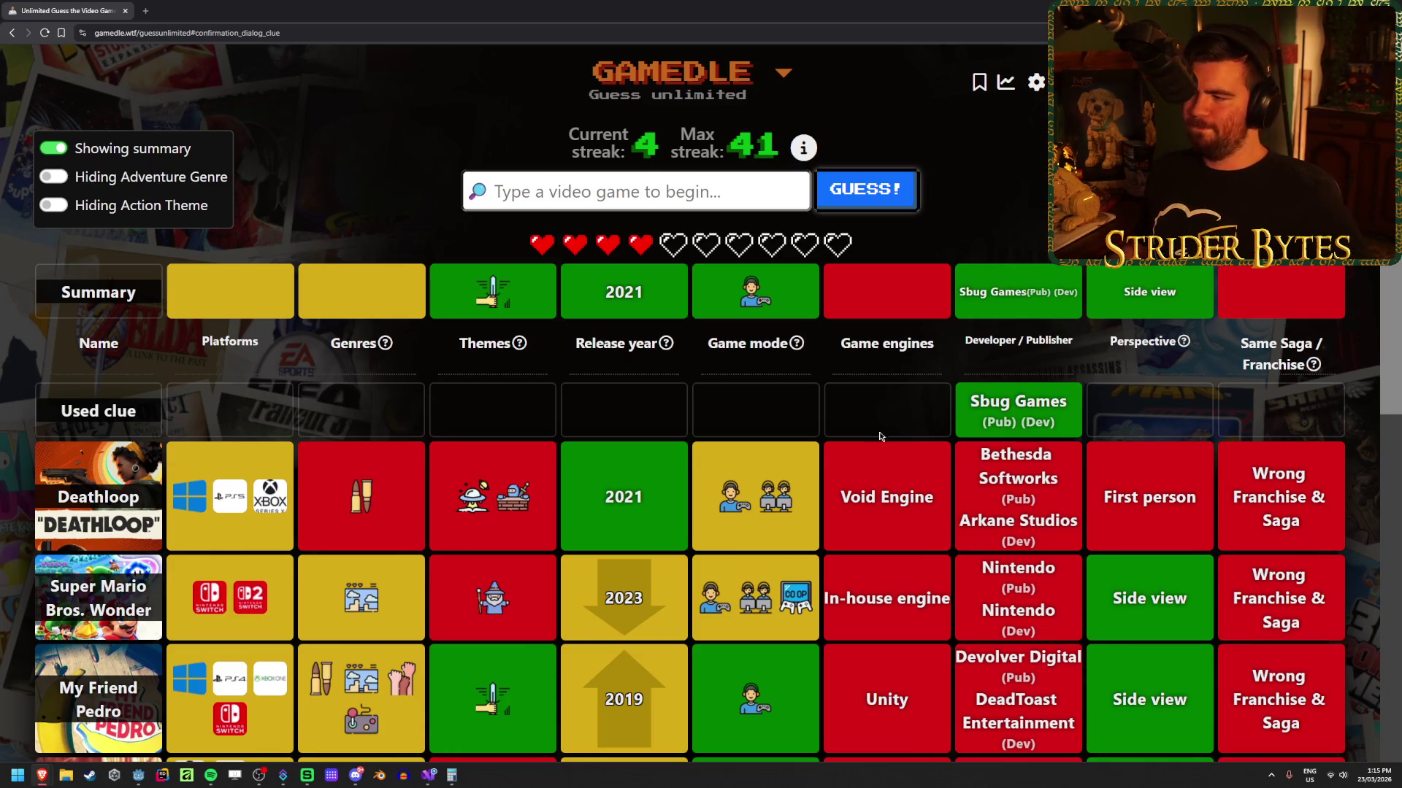
pyautogui.scroll(-2, 730, 351)
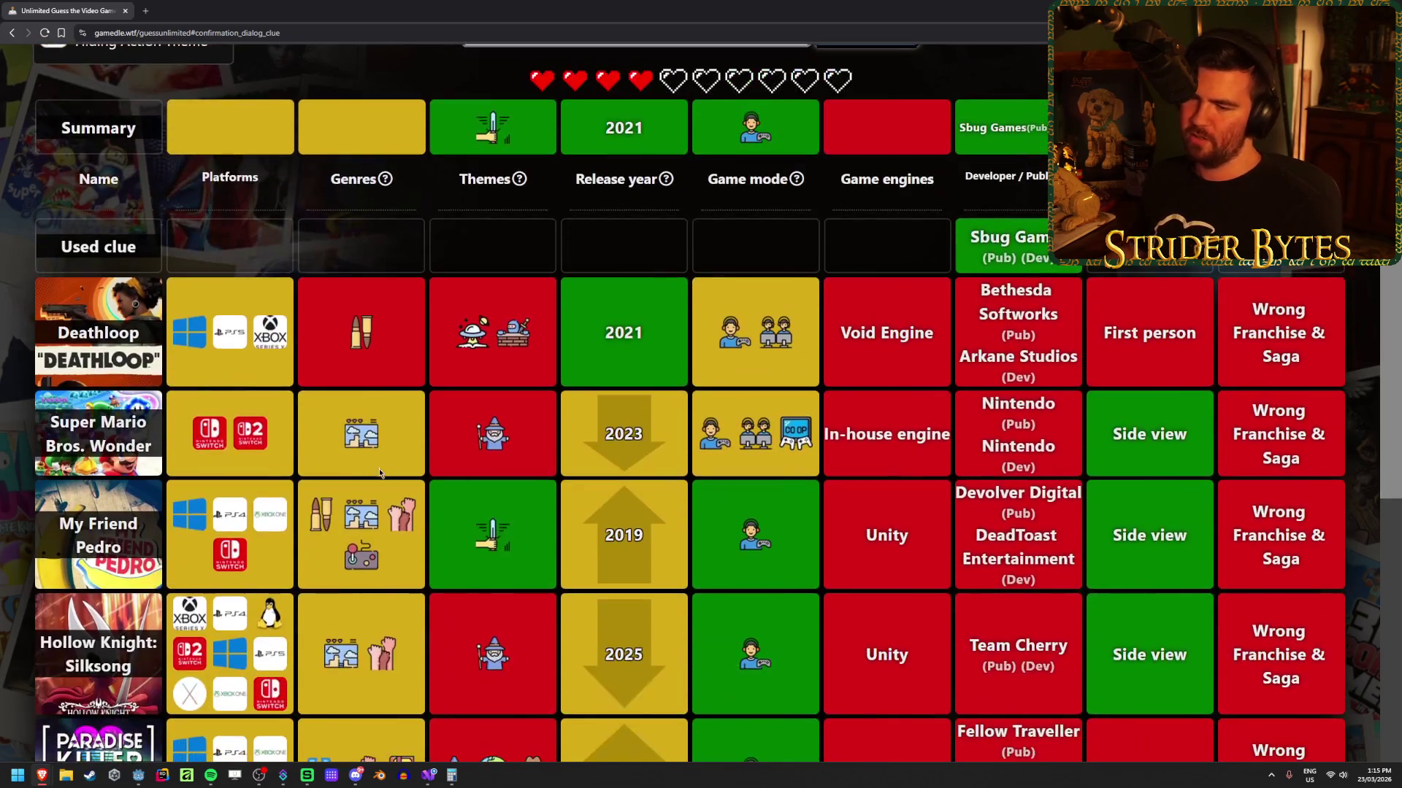
pyautogui.scroll(-2, 368, 431)
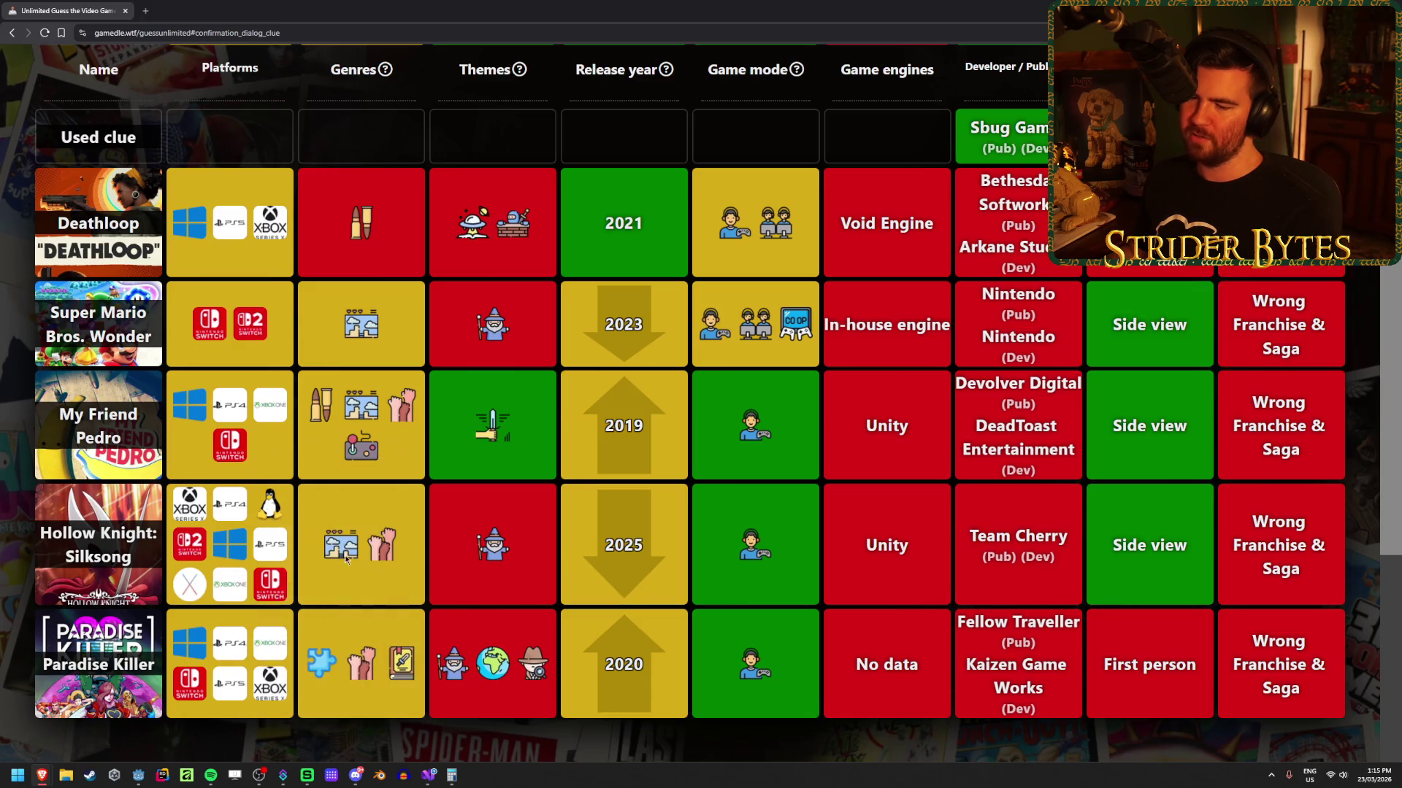
pyautogui.scroll(2, 788, 633)
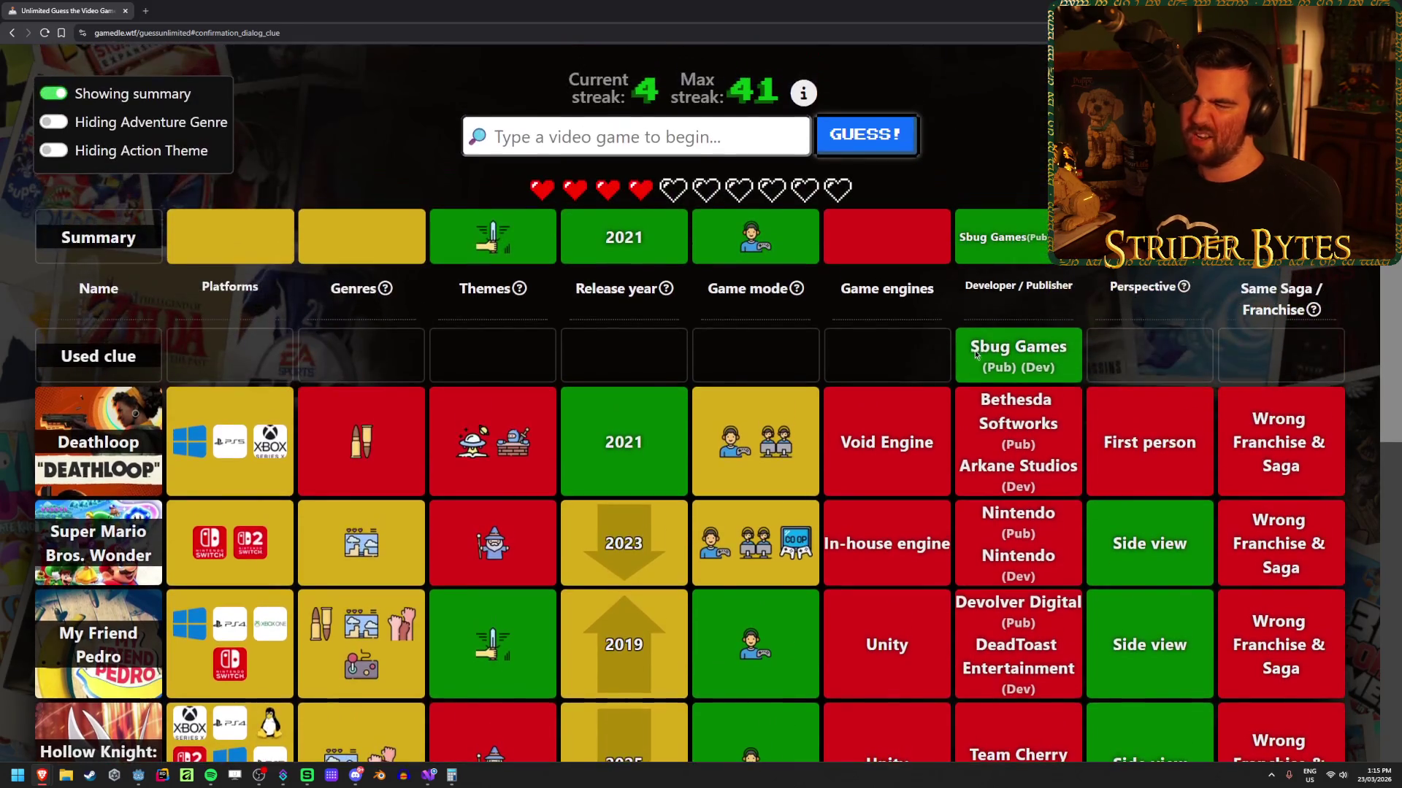
pyautogui.scroll(-2, 349, 542)
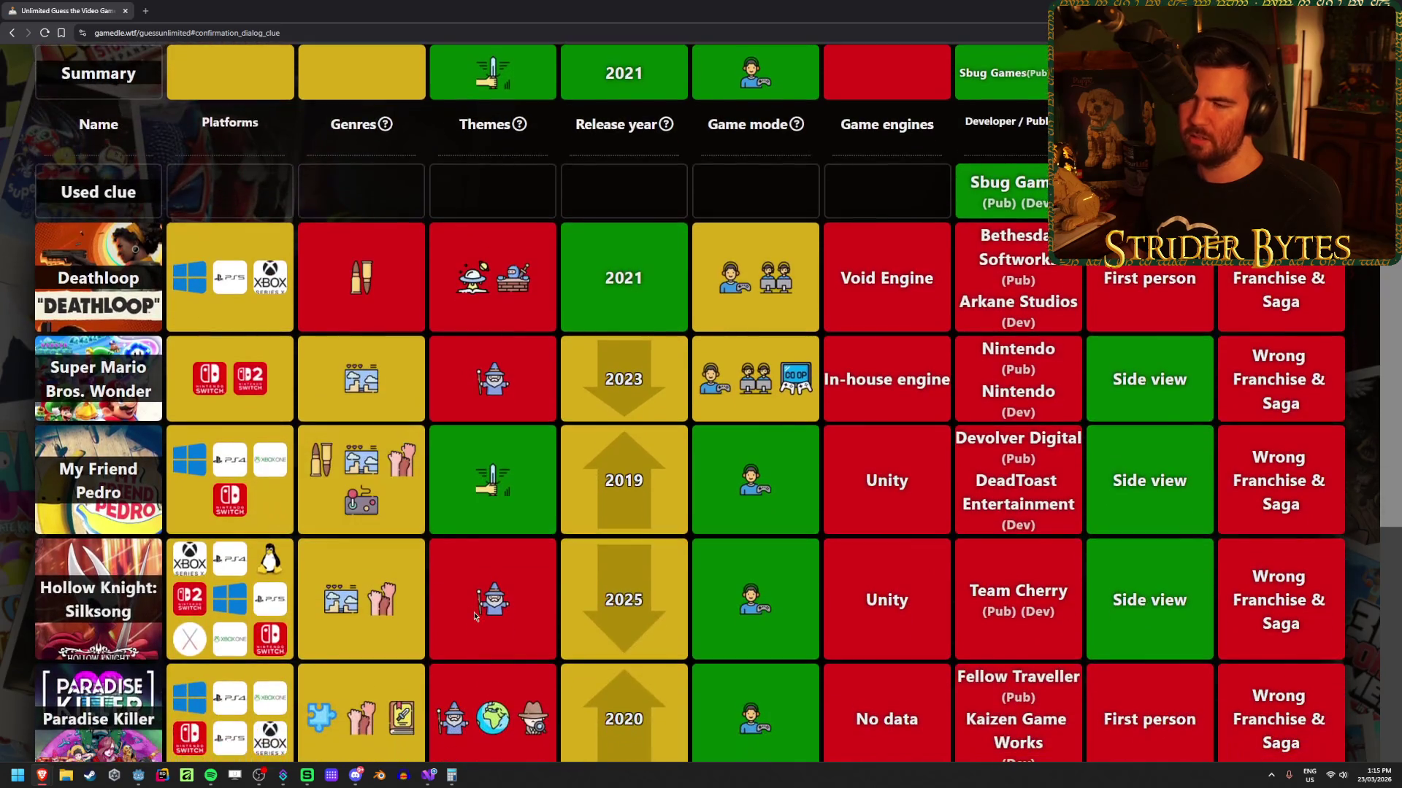
pyautogui.scroll(3, 409, 488)
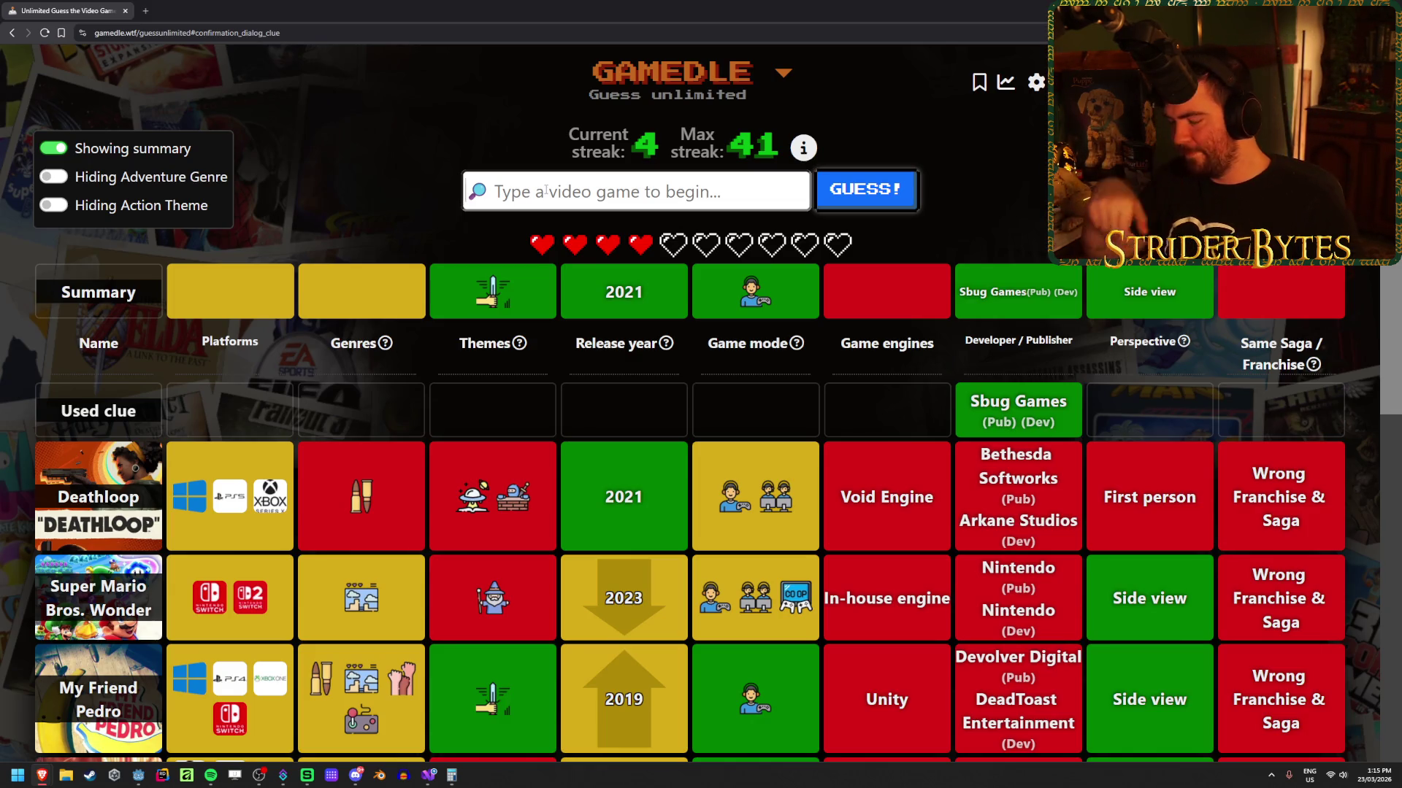
pyautogui.click(546, 190)
# Step: Search 'baba is you' and submit Baba is You as the sixth guess
pyautogui.write('baba is you')
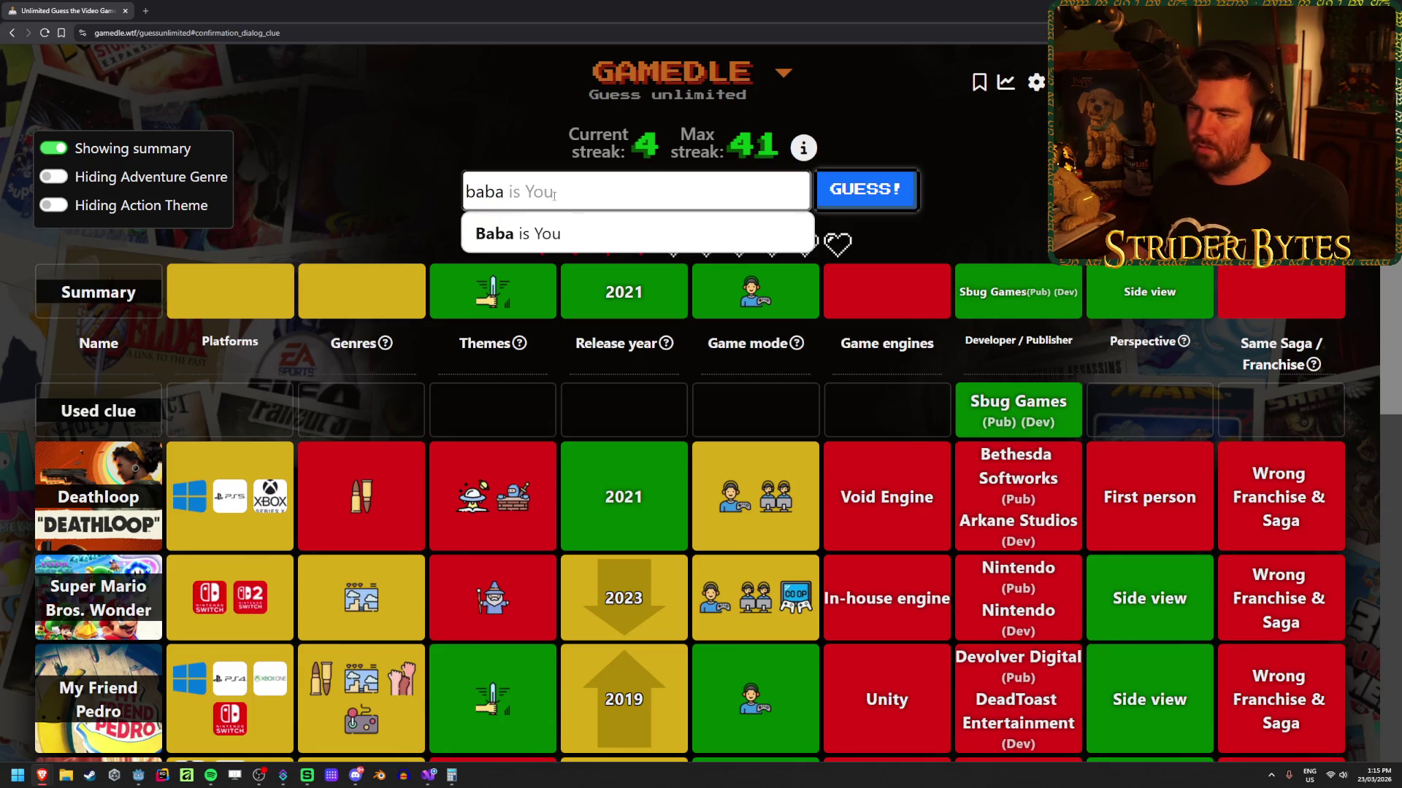
pyautogui.click(806, 220)
pyautogui.click(854, 199)
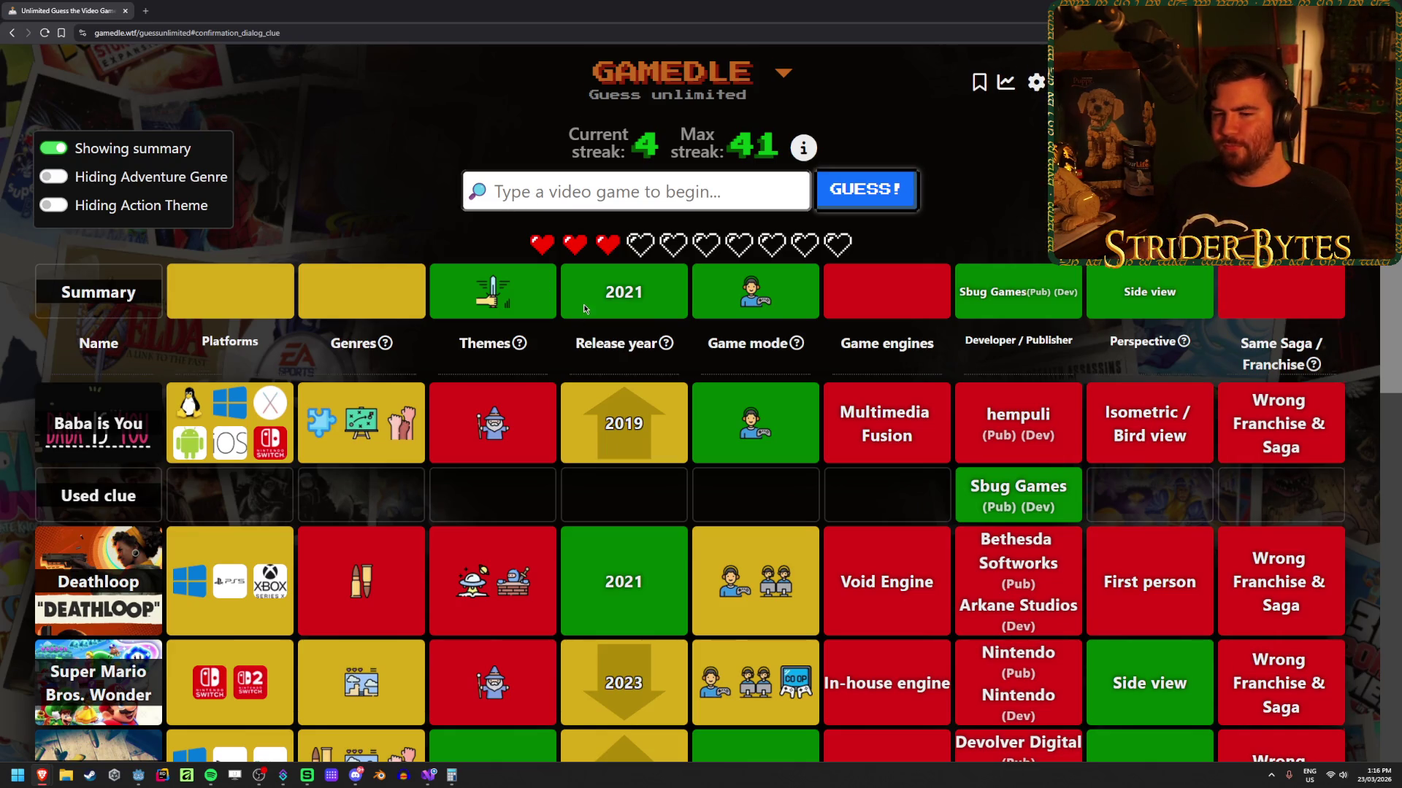
pyautogui.scroll(-3, 584, 303)
pyautogui.scroll(-1, 581, 304)
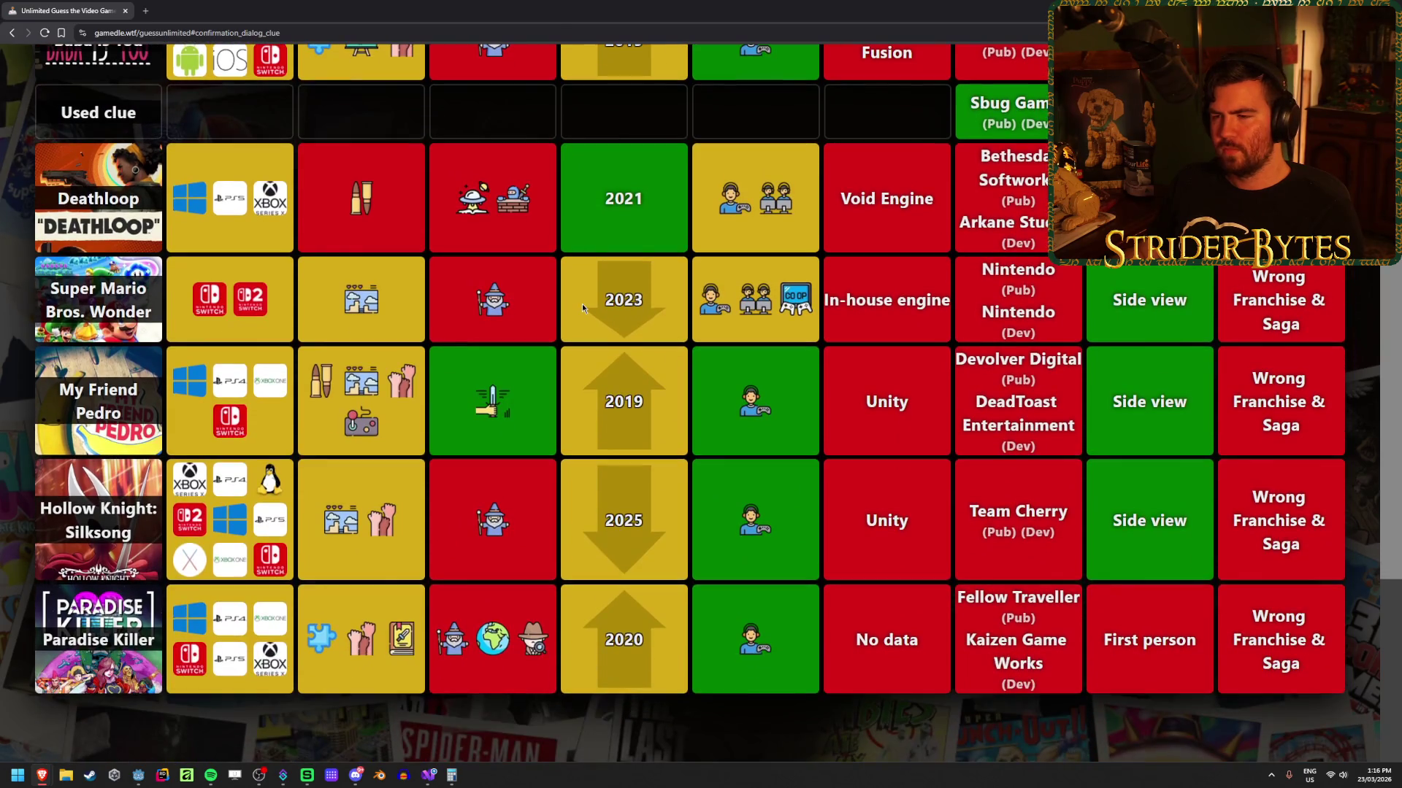
pyautogui.scroll(4, 581, 304)
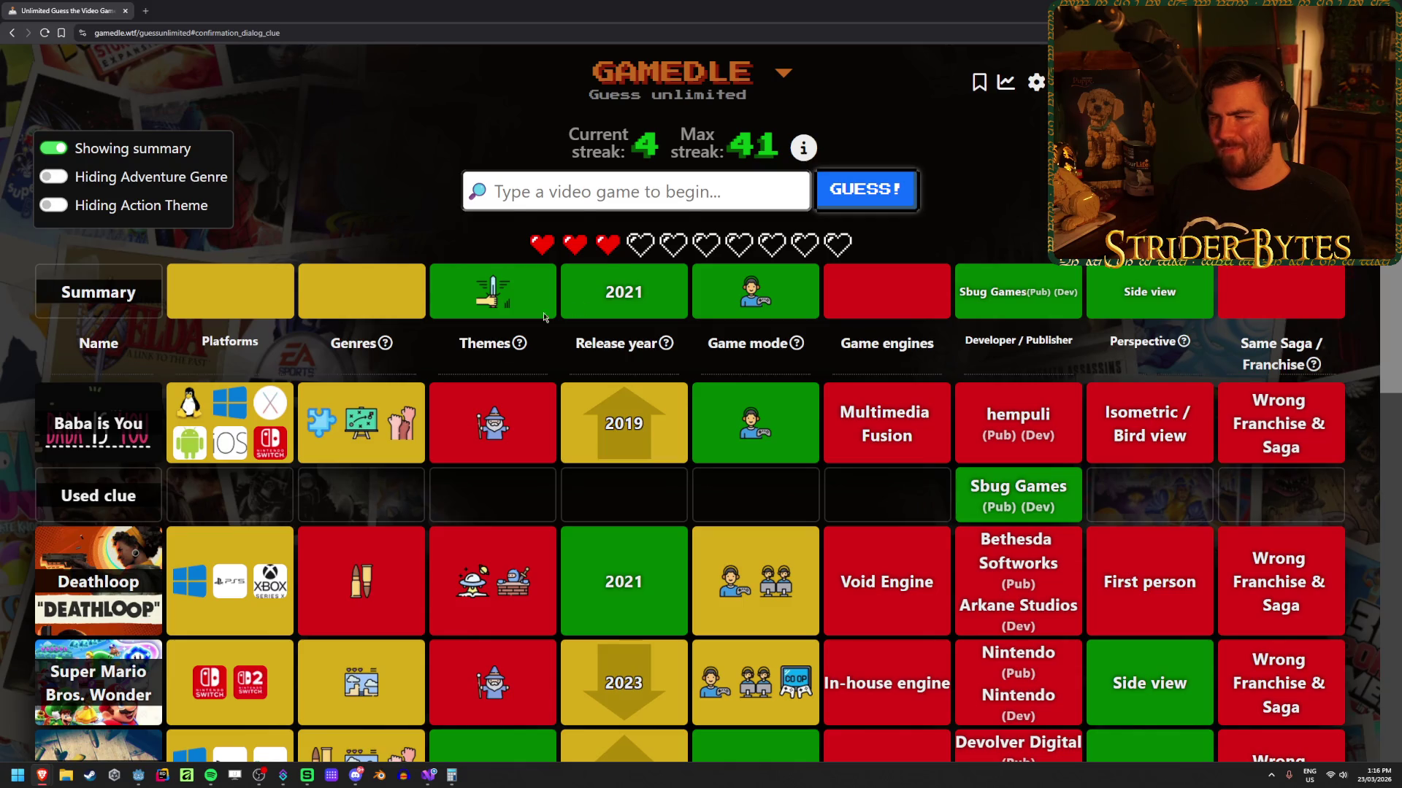
pyautogui.moveTo(496, 351)
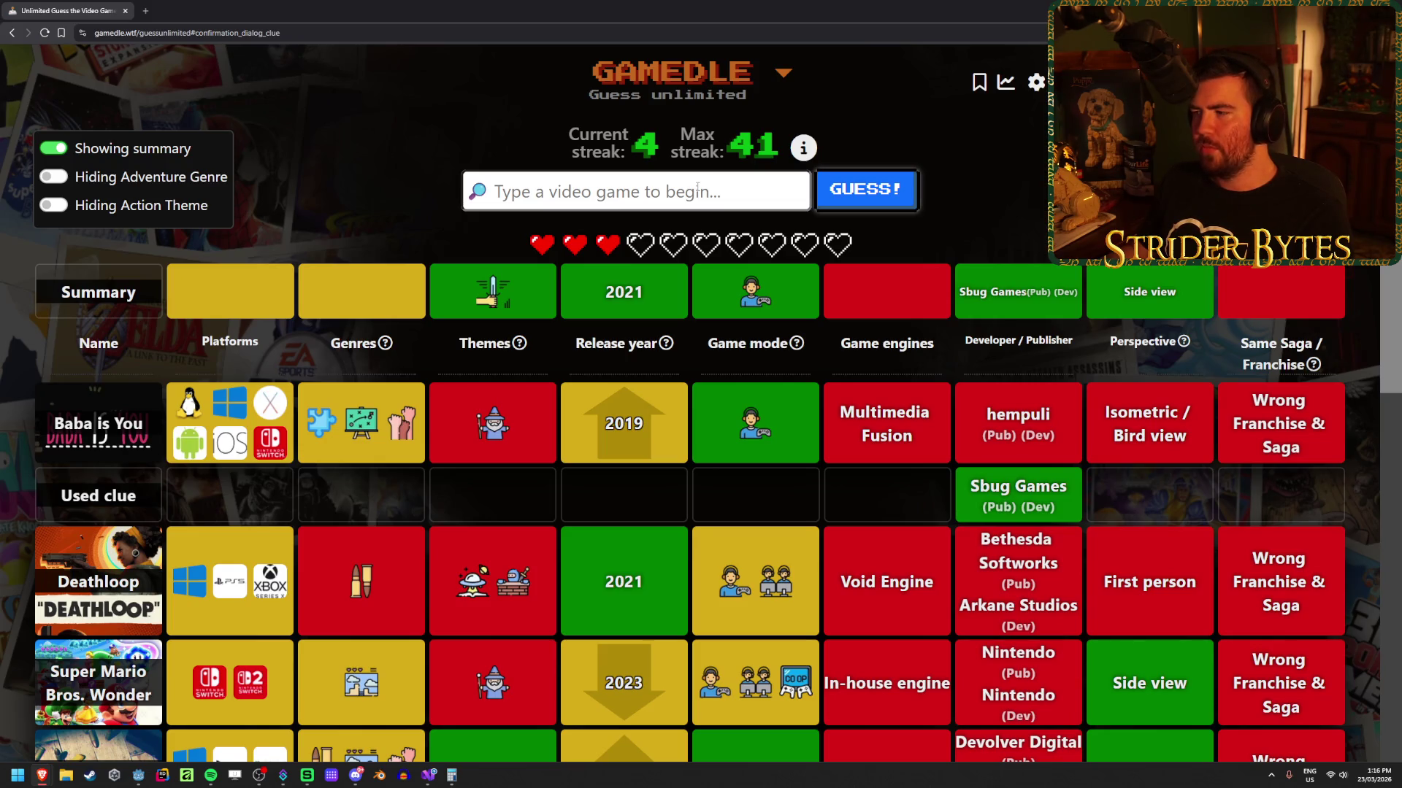
pyautogui.scroll(-3, 737, 491)
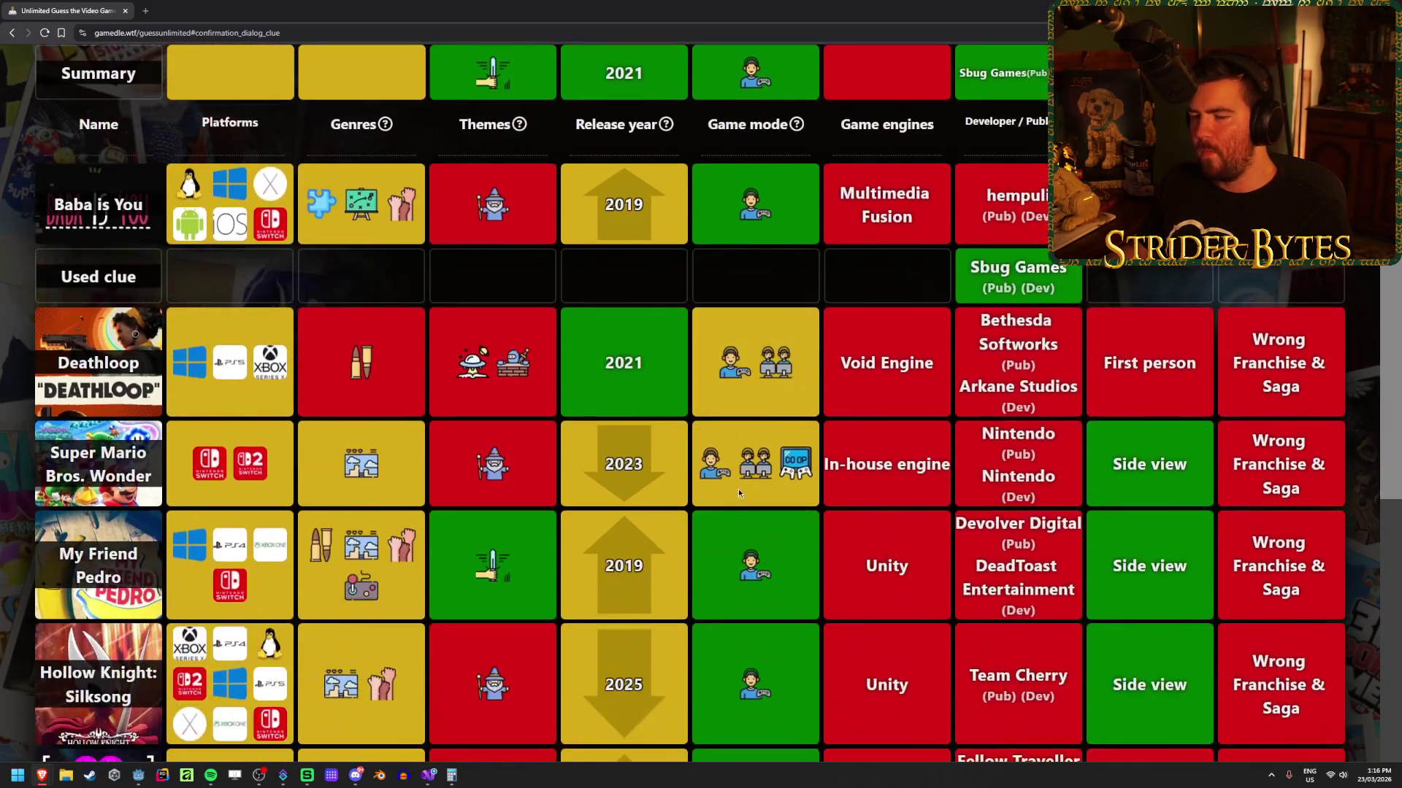
pyautogui.scroll(3, 739, 484)
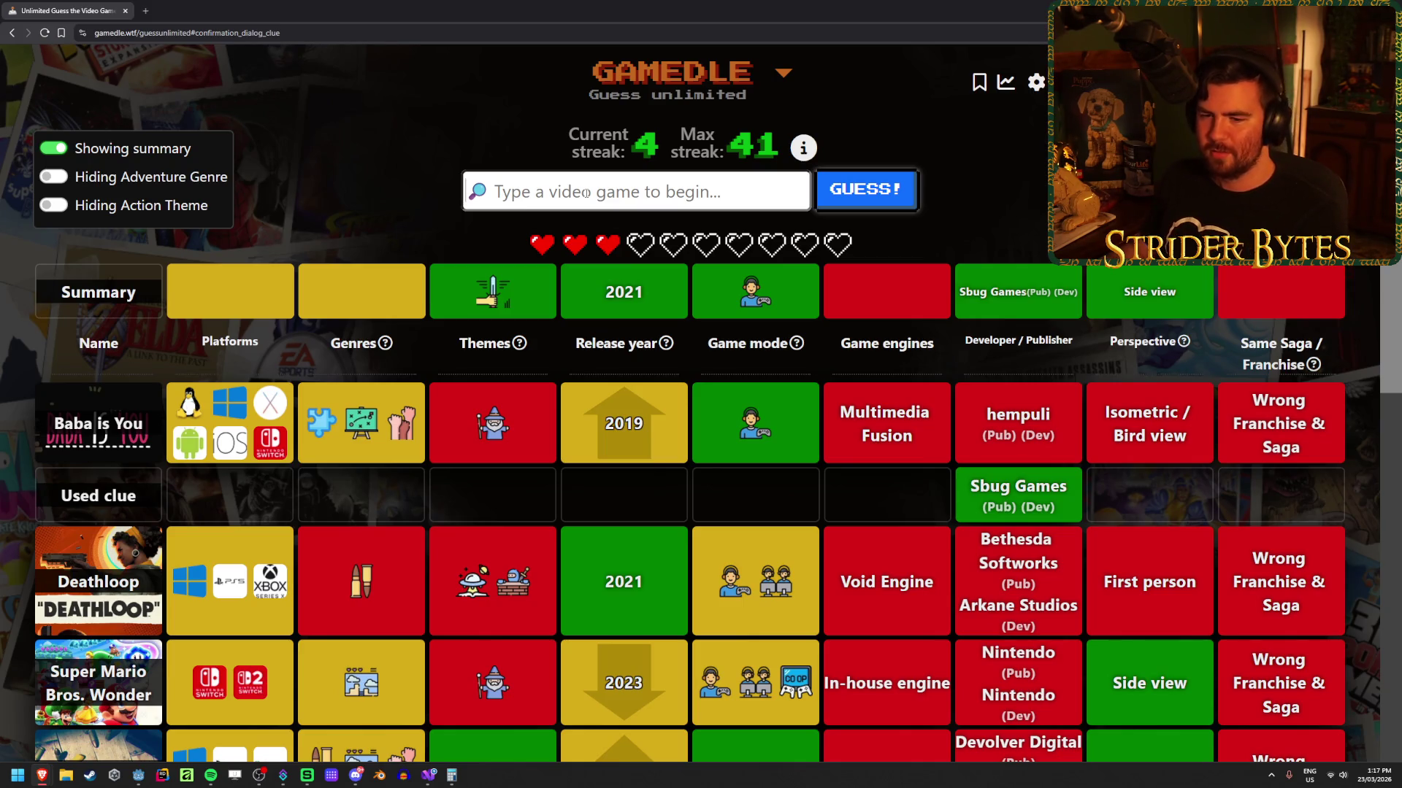
pyautogui.scroll(-2, 498, 603)
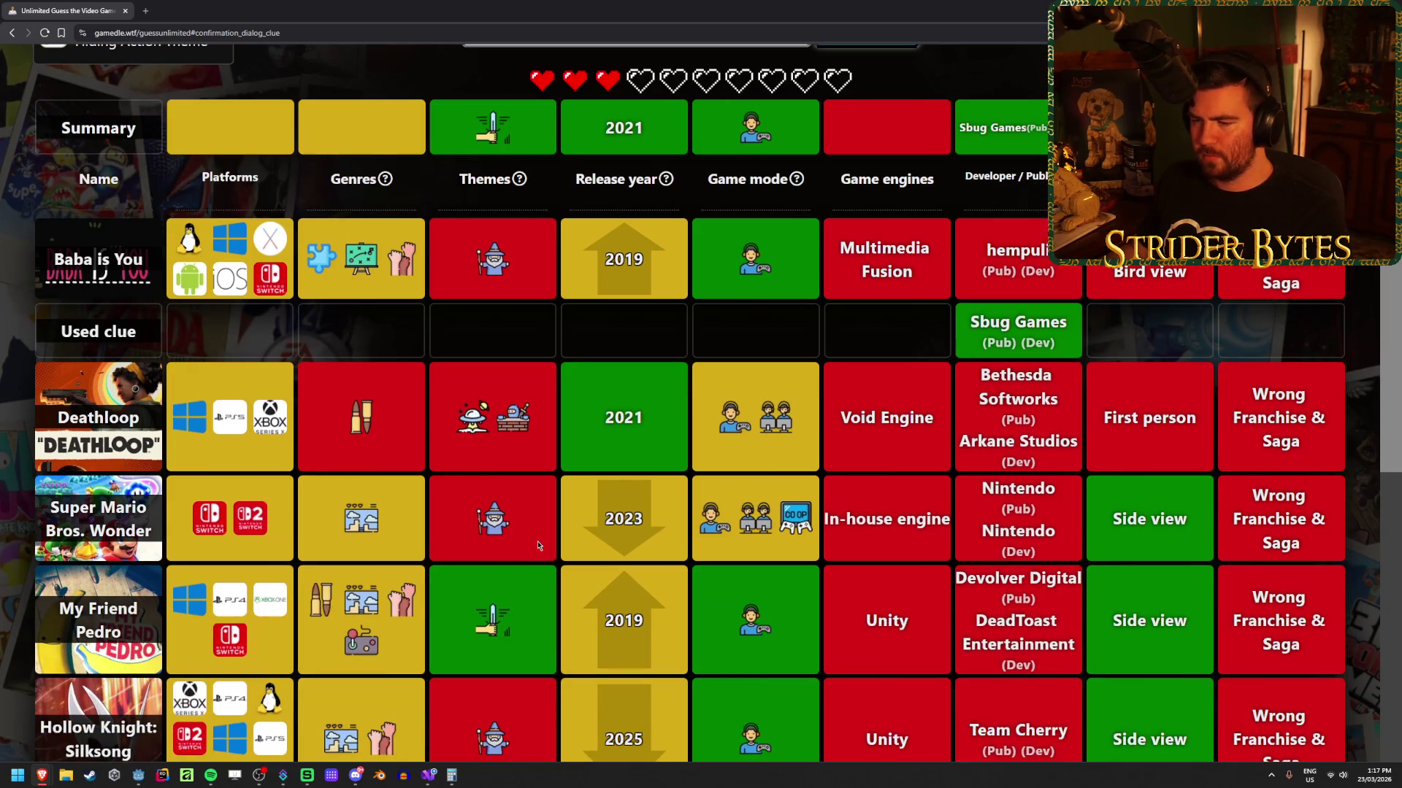
pyautogui.scroll(2, 538, 546)
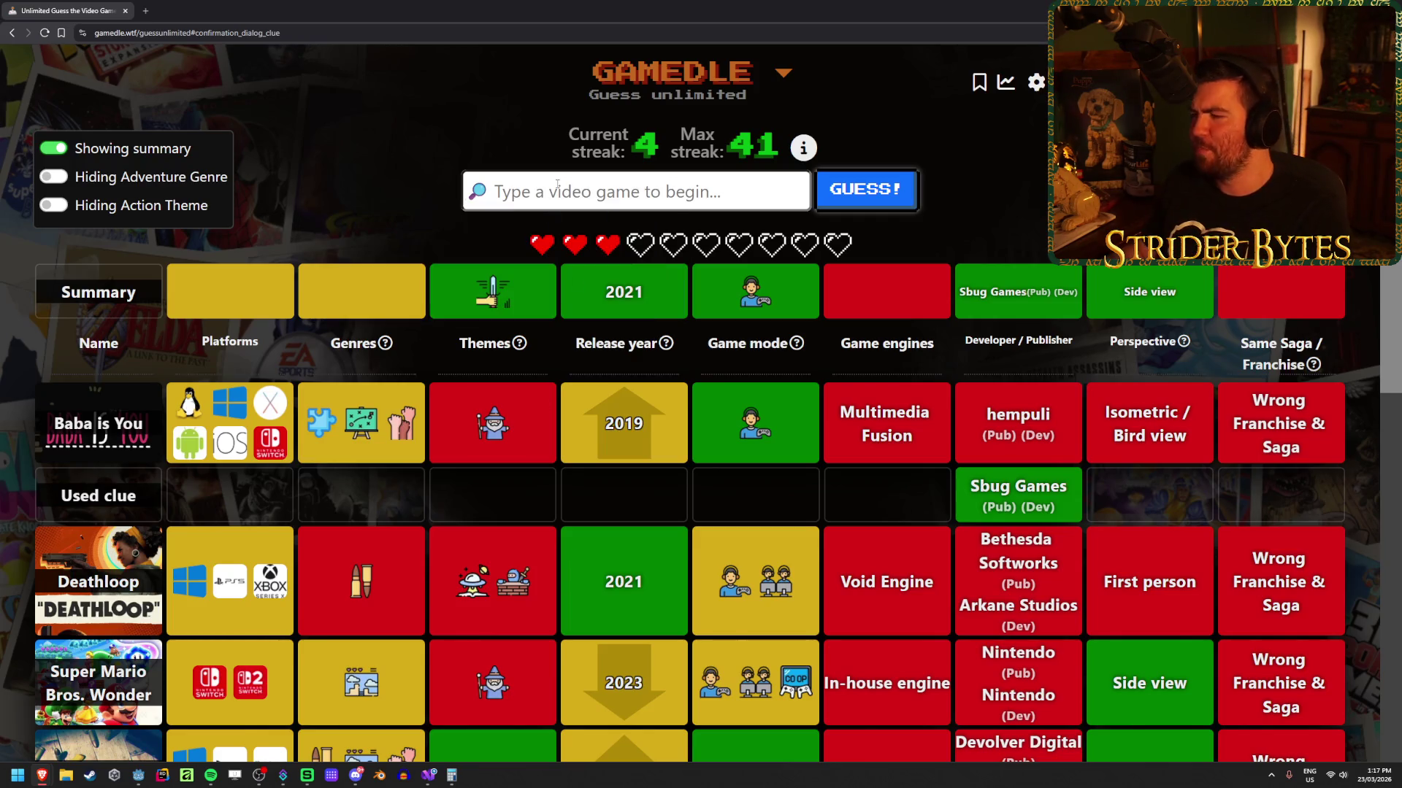
pyautogui.moveTo(973, 292); pyautogui.dragTo(994, 292)
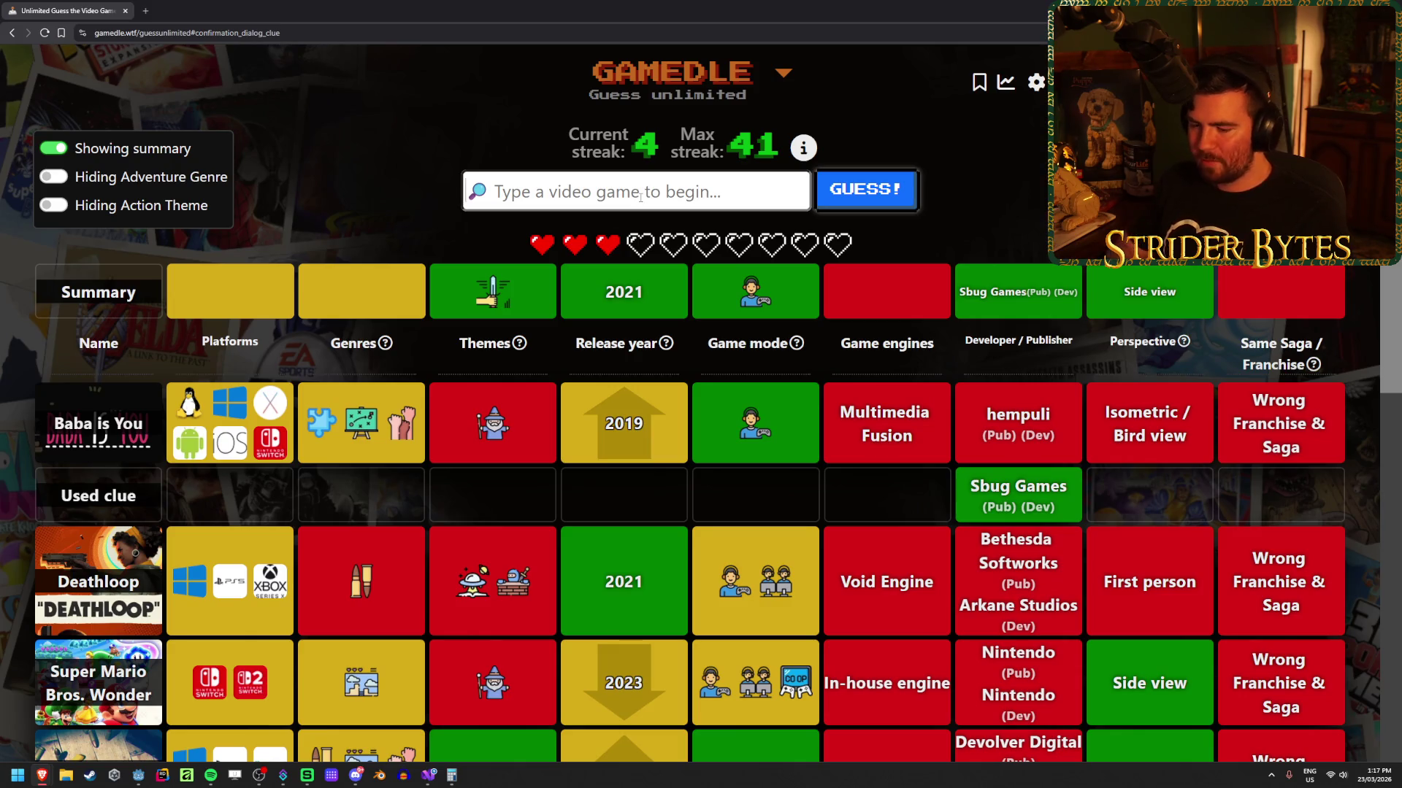
pyautogui.write('empires of tge')
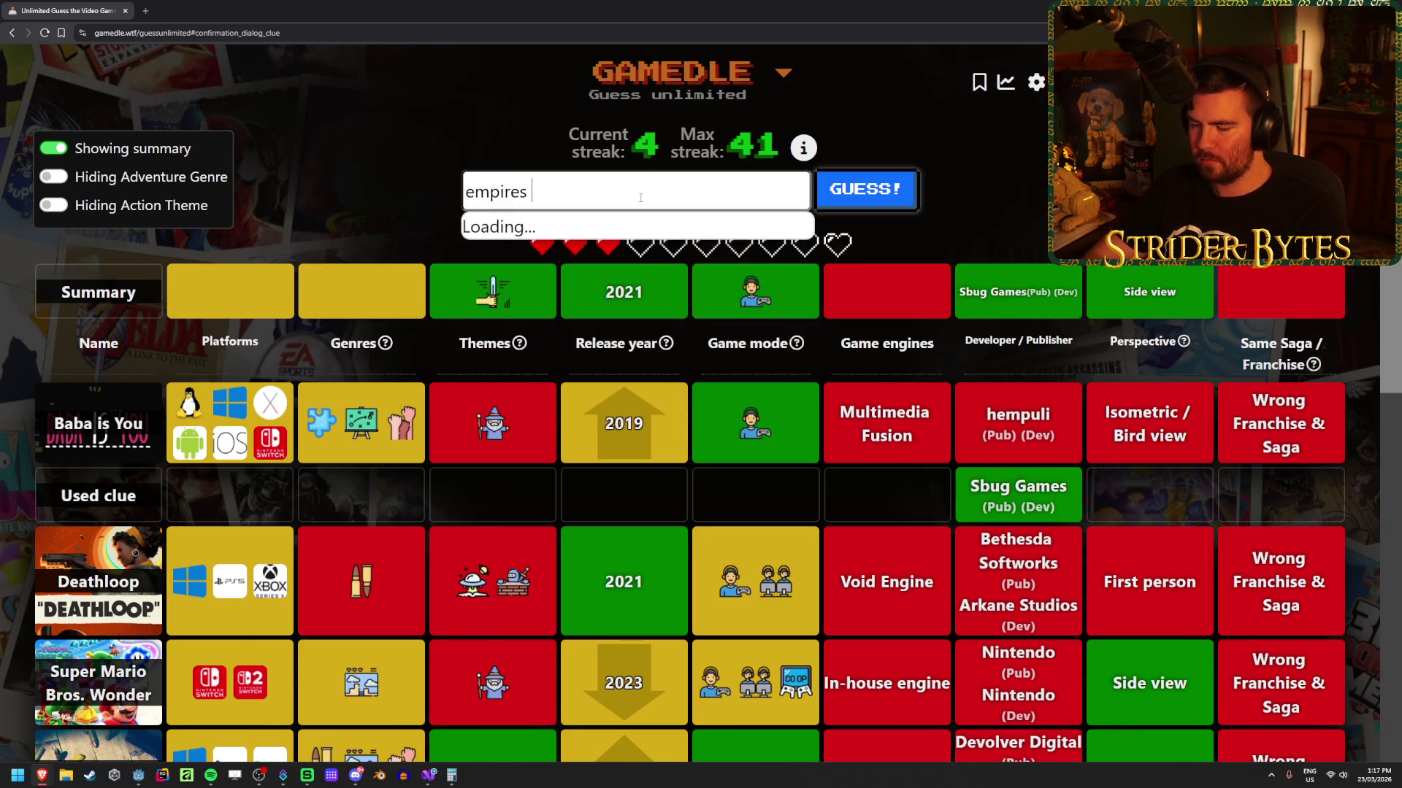
pyautogui.press('BackSpace')
pyautogui.press('BackSpace')
pyautogui.write('he')
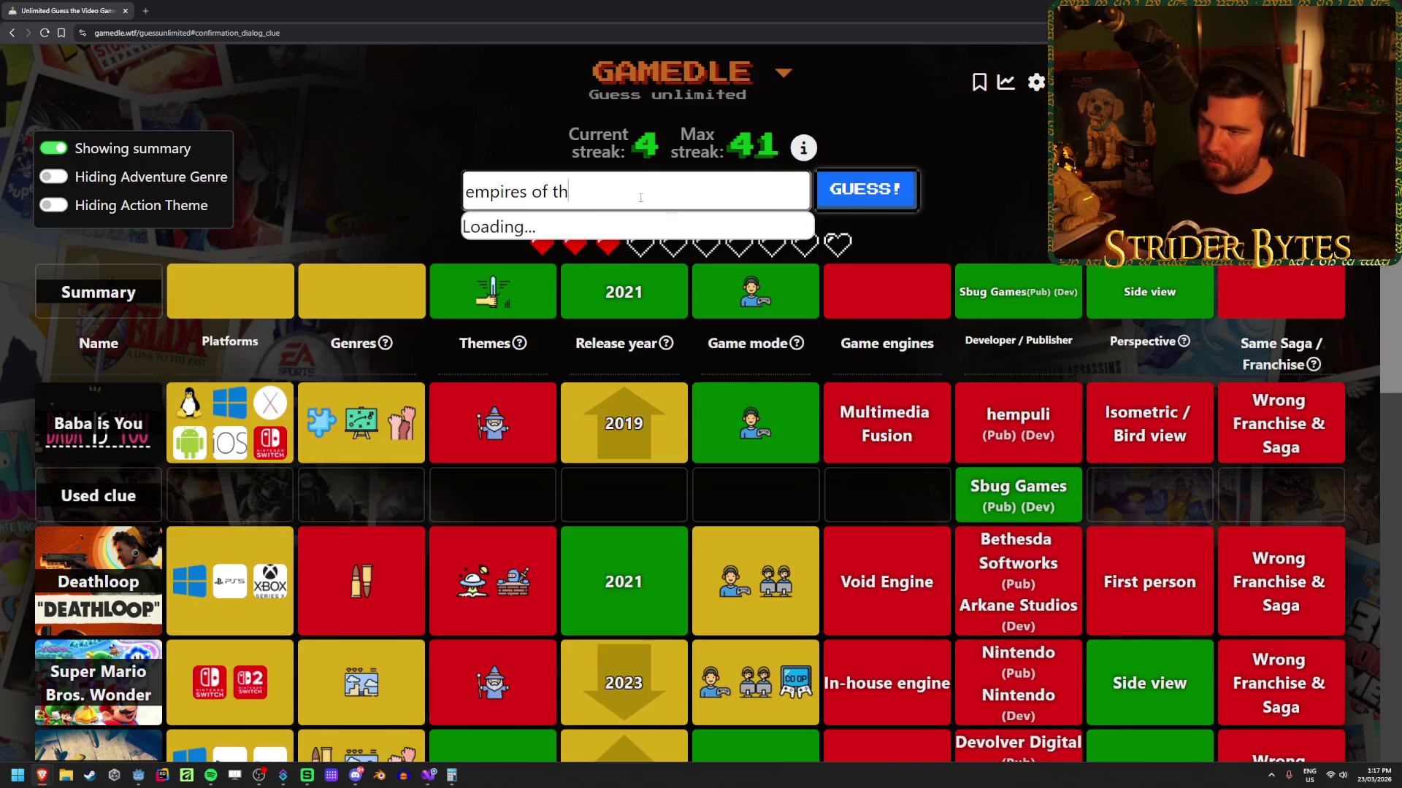
pyautogui.hotkey('ctrl', 'a')
pyautogui.press('BackSpace')
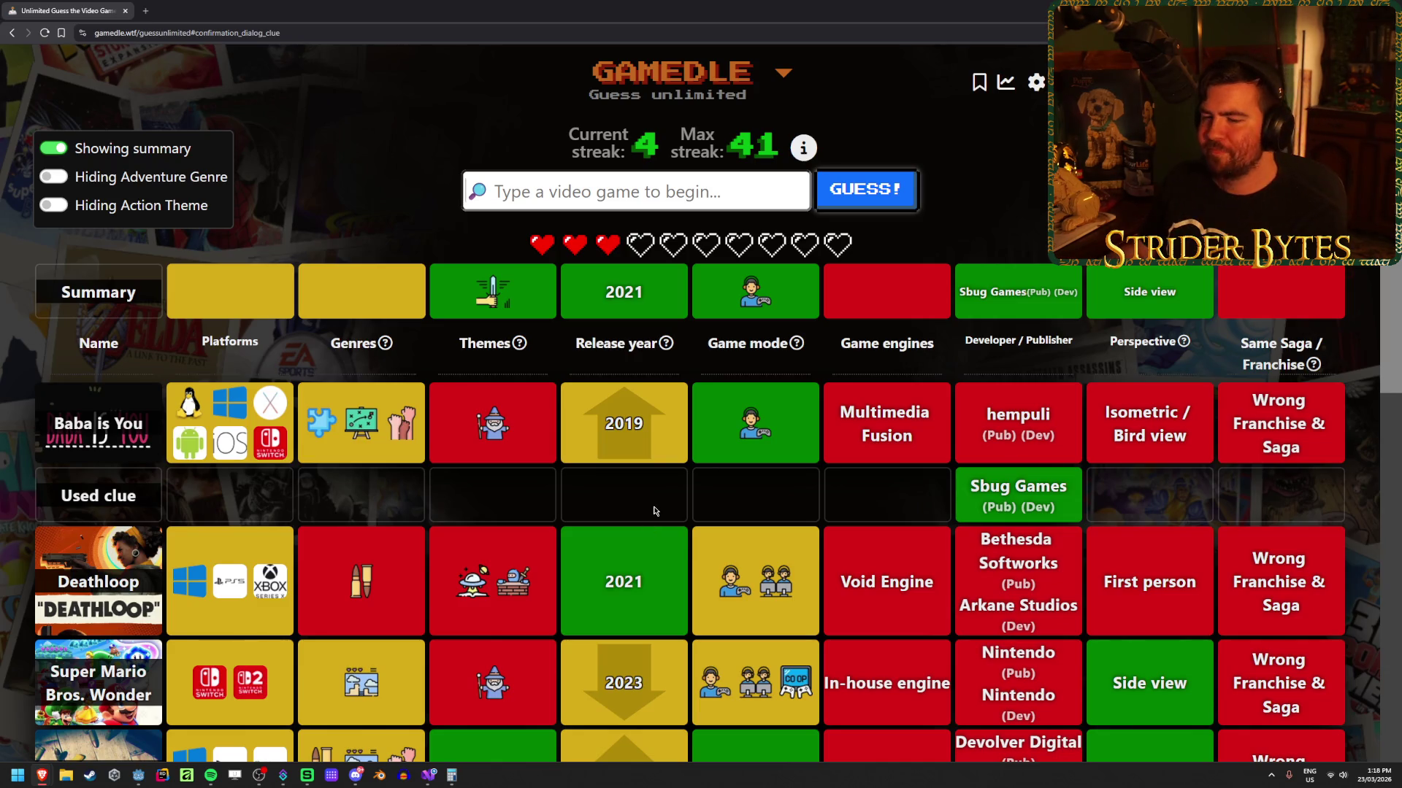
pyautogui.scroll(-6, 650, 508)
pyautogui.scroll(2, 647, 505)
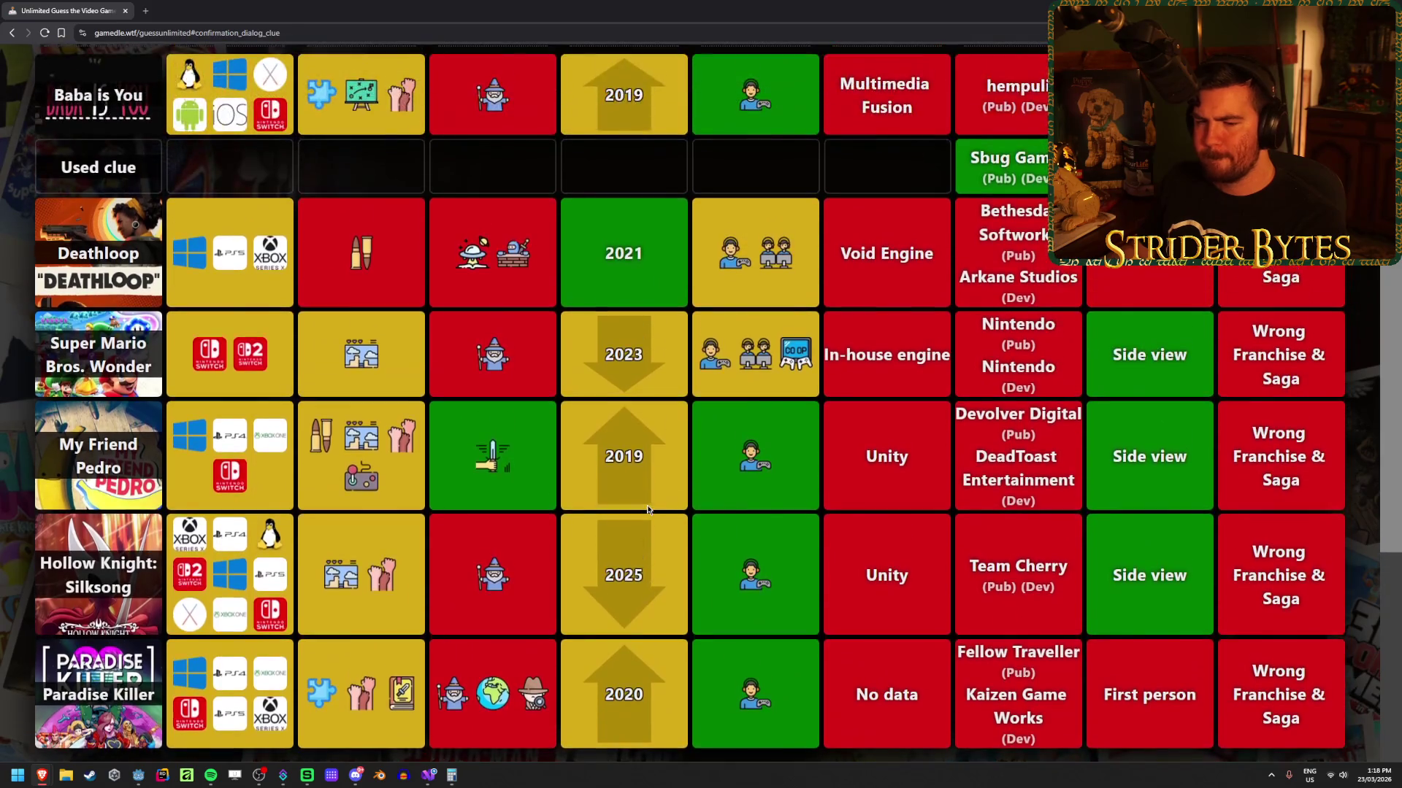
pyautogui.scroll(2, 647, 500)
pyautogui.scroll(2, 648, 495)
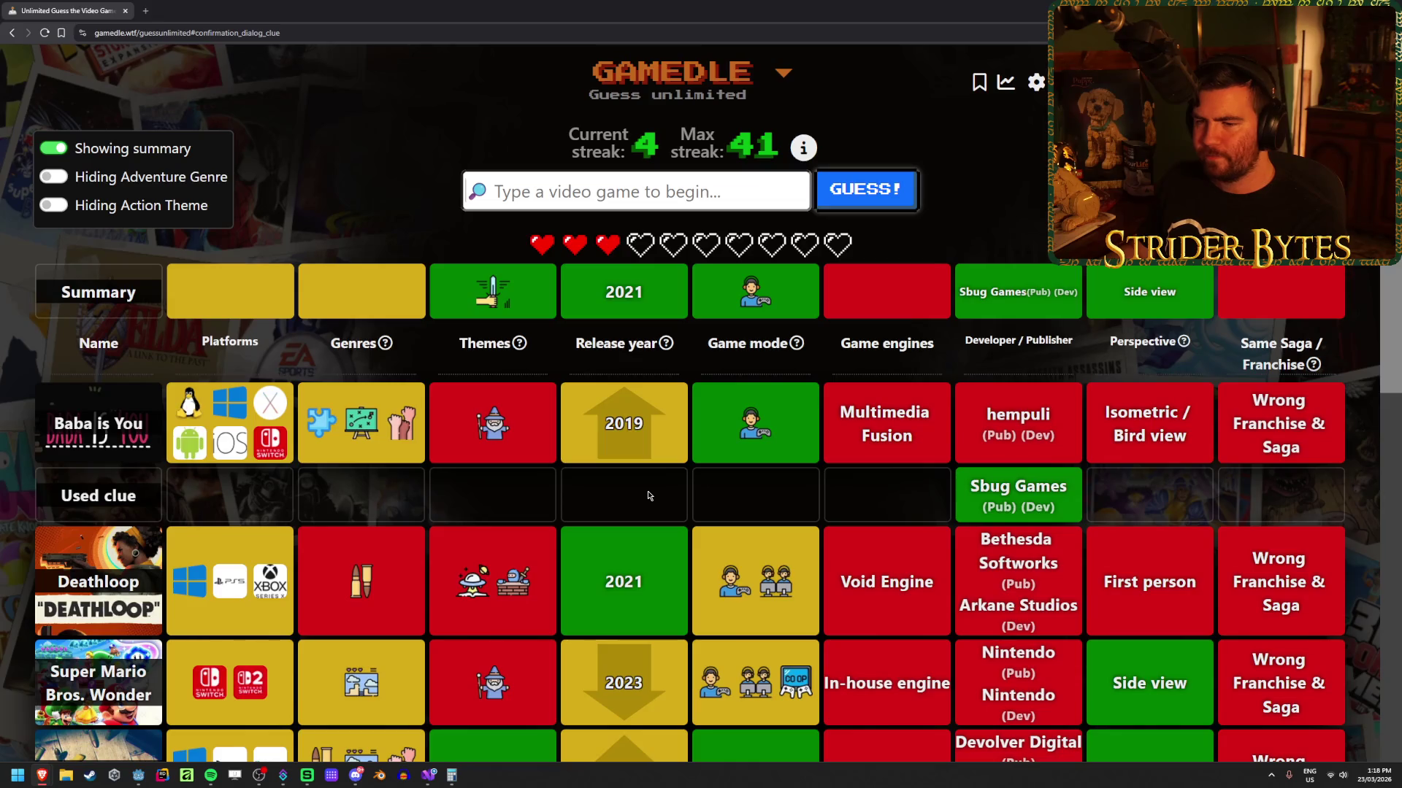
pyautogui.scroll(-7, 630, 492)
pyautogui.scroll(3, 628, 488)
pyautogui.scroll(-1, 630, 490)
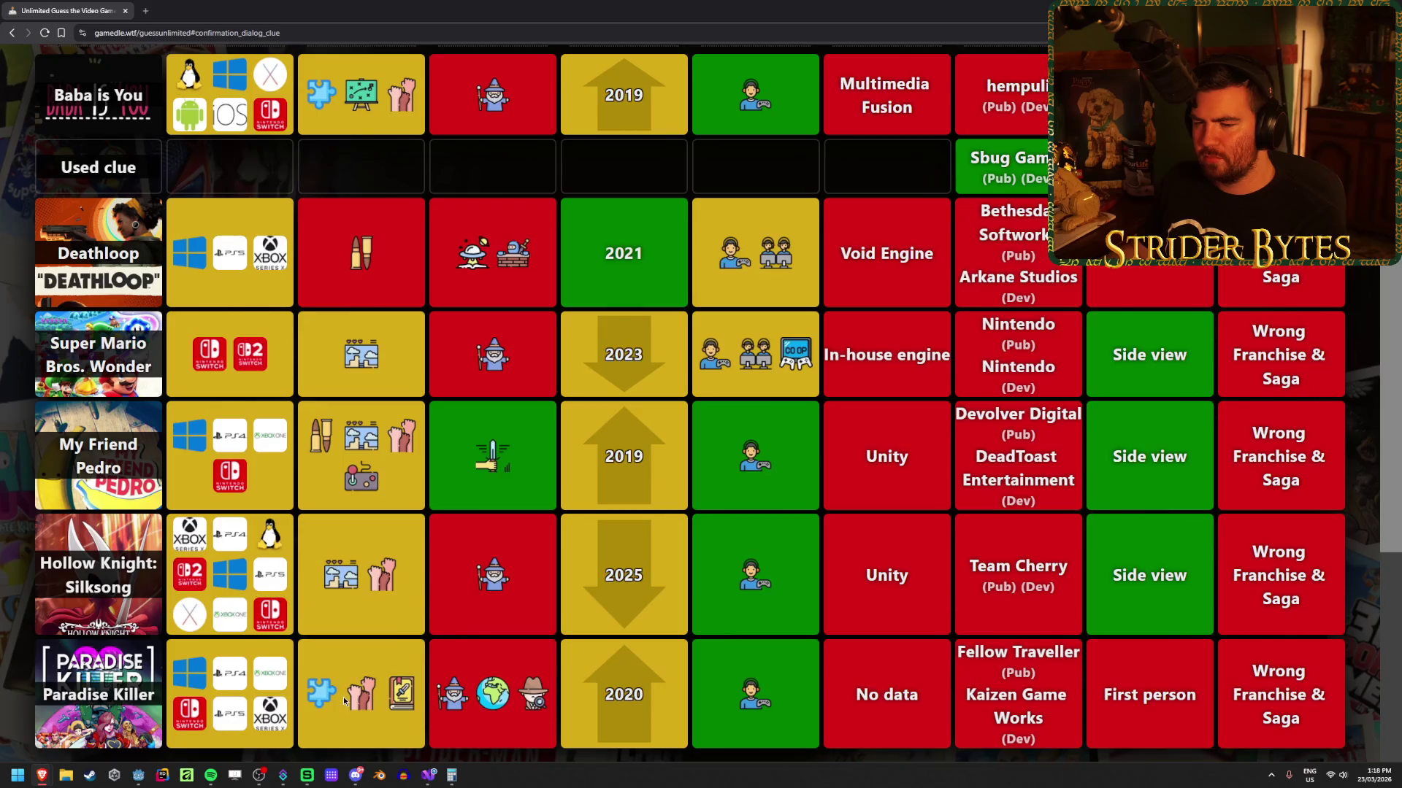
pyautogui.moveTo(312, 694)
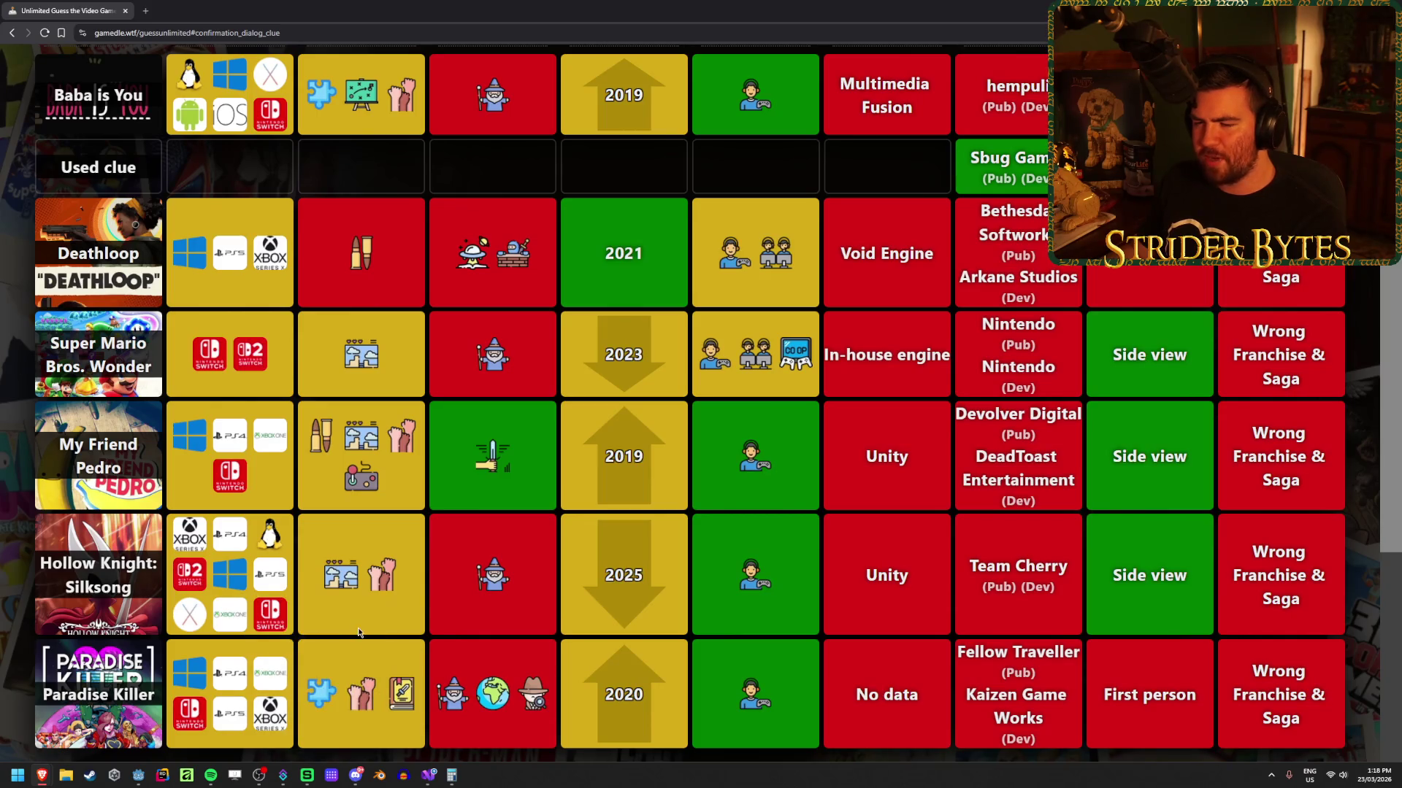
pyautogui.scroll(4, 321, 686)
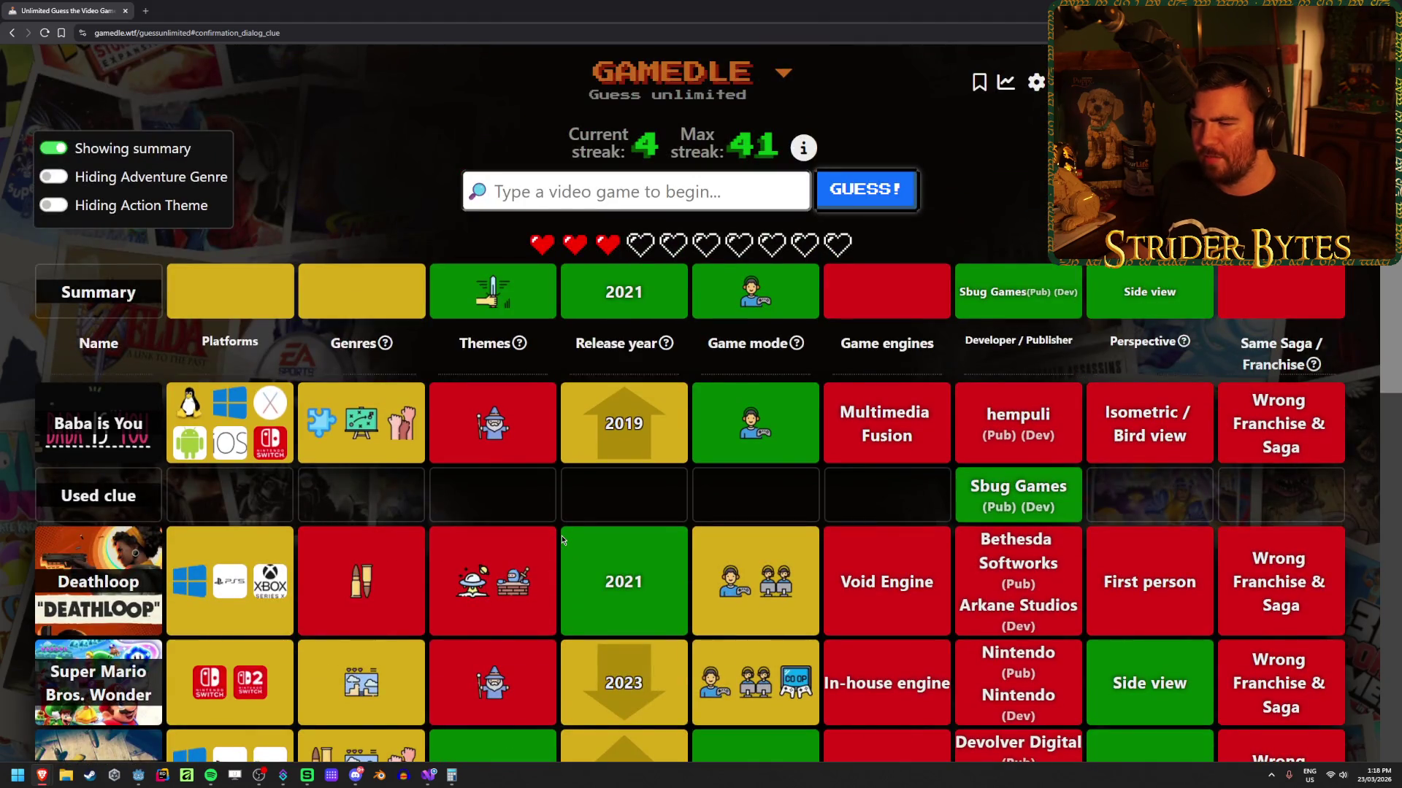
pyautogui.scroll(-2, 346, 662)
pyautogui.scroll(-2, 562, 541)
pyautogui.scroll(3, 562, 540)
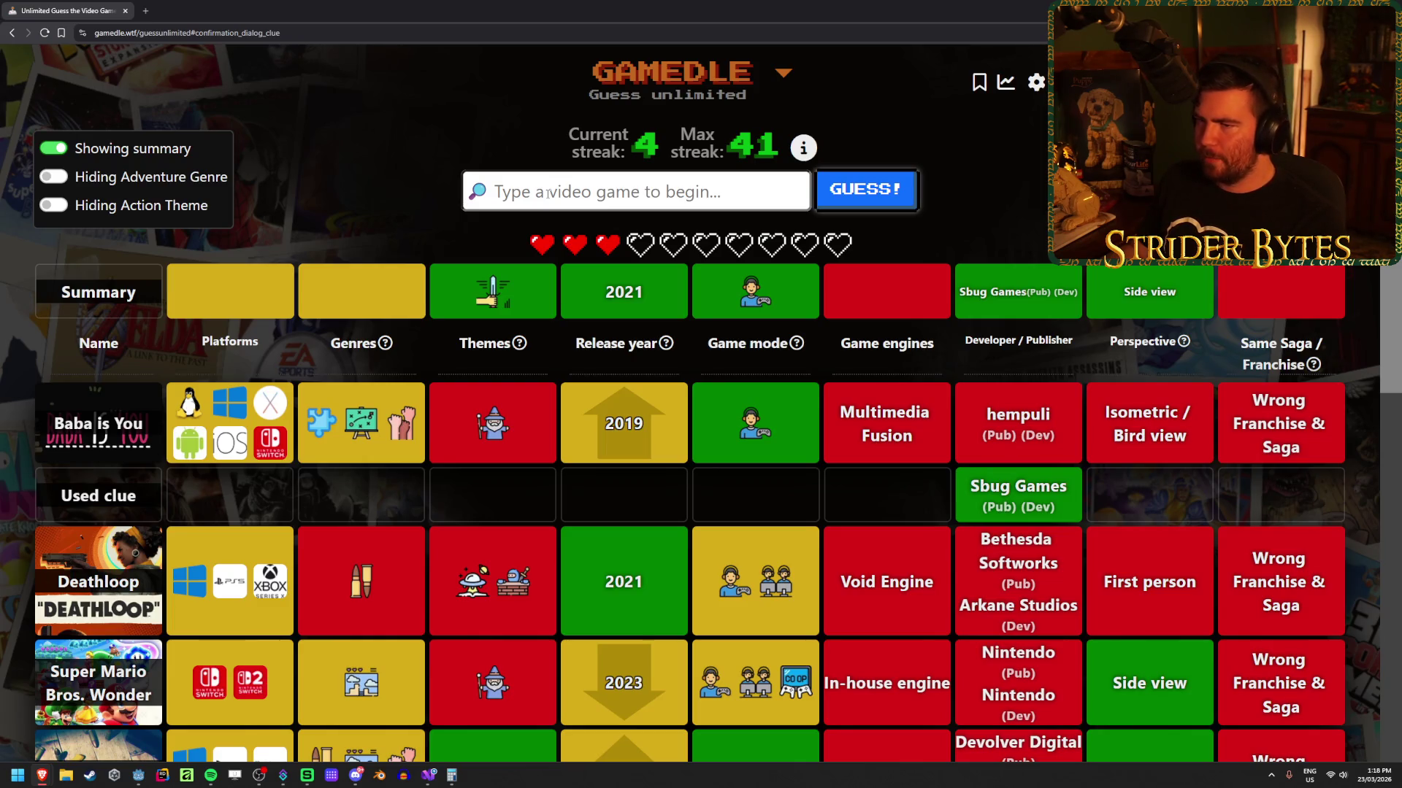
# Step: Search 'talos' and submit The Talos Principle as the seventh guess
pyautogui.write('talos')
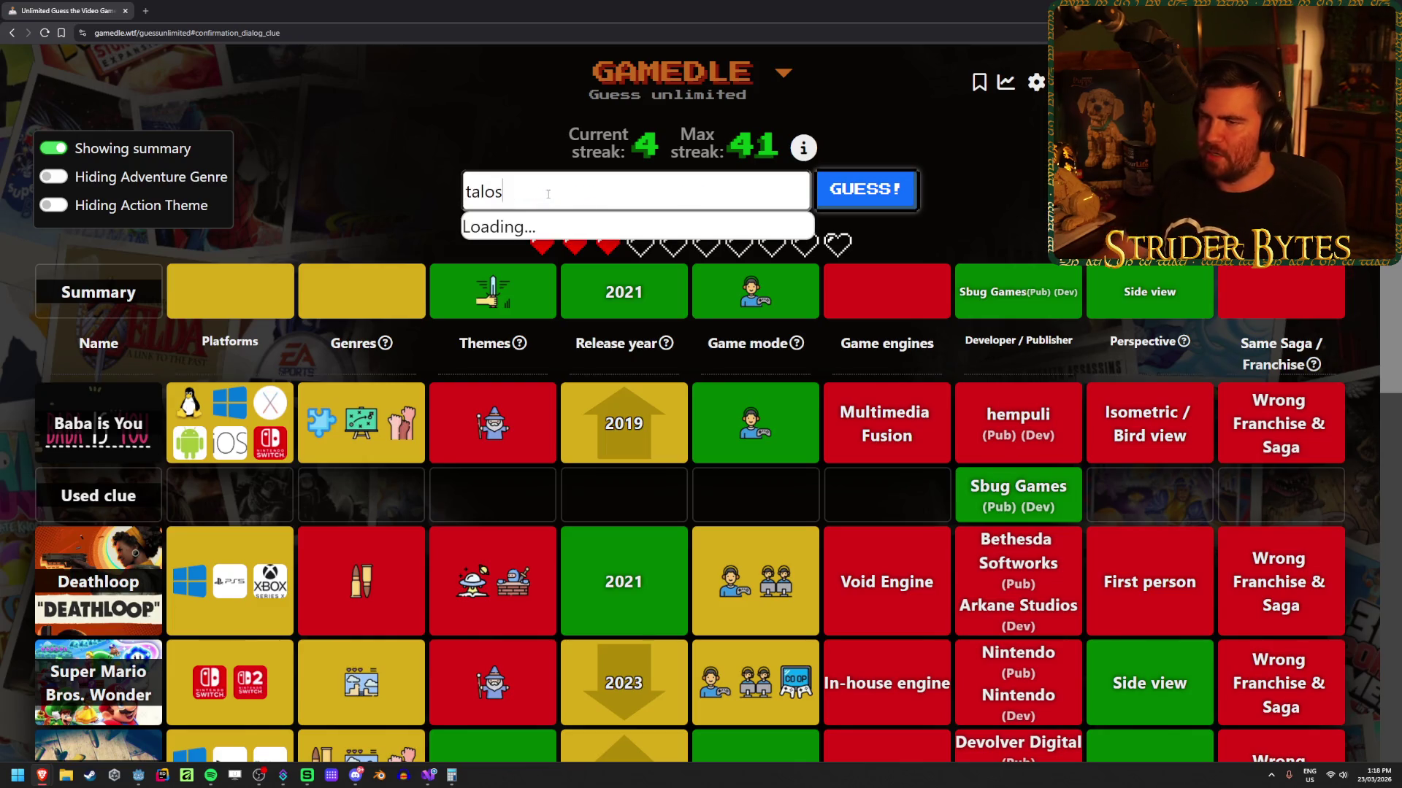
pyautogui.click(615, 220)
pyautogui.press('Return')
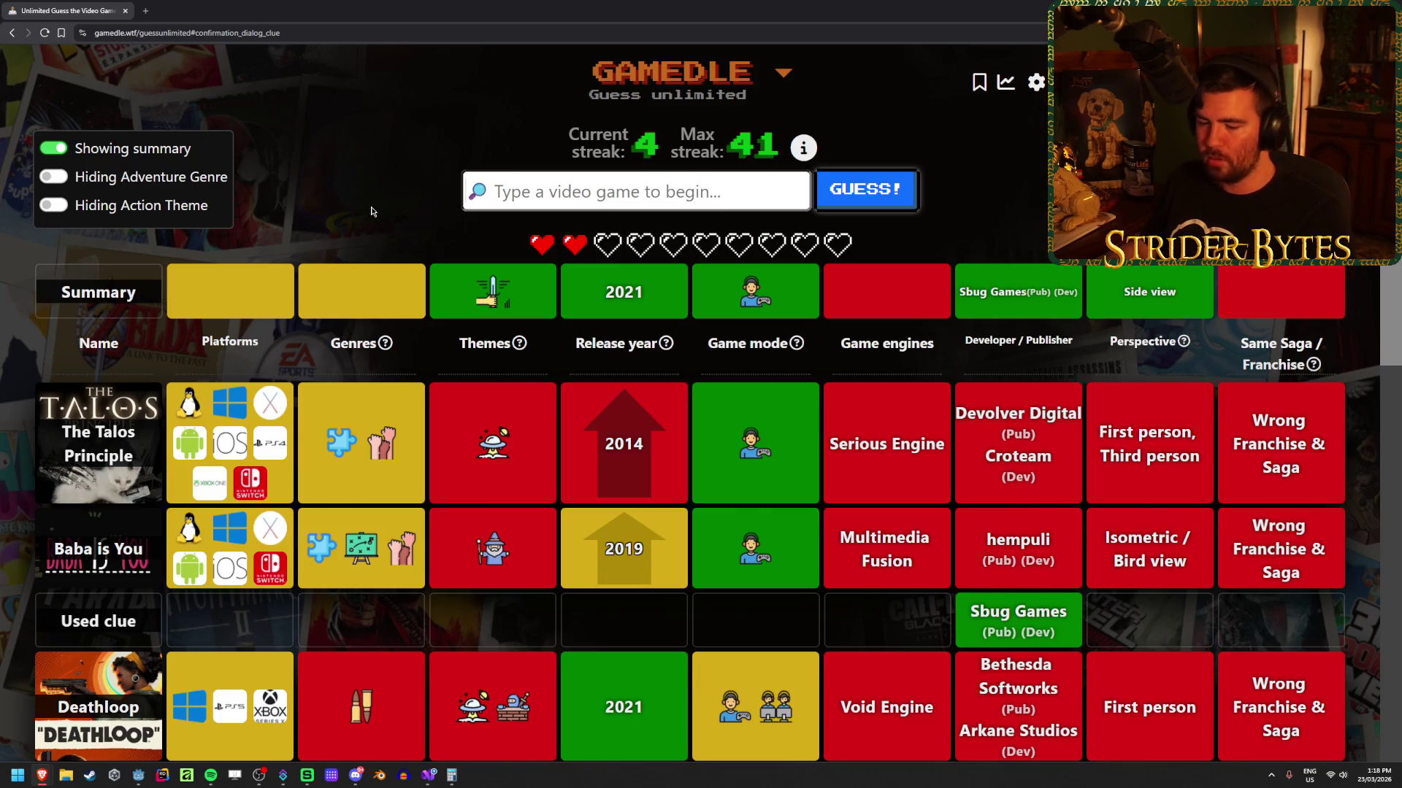
# Step: Search 'the ball' and submit The Ball as the eighth guess, leaving one heart
pyautogui.write('the ball')
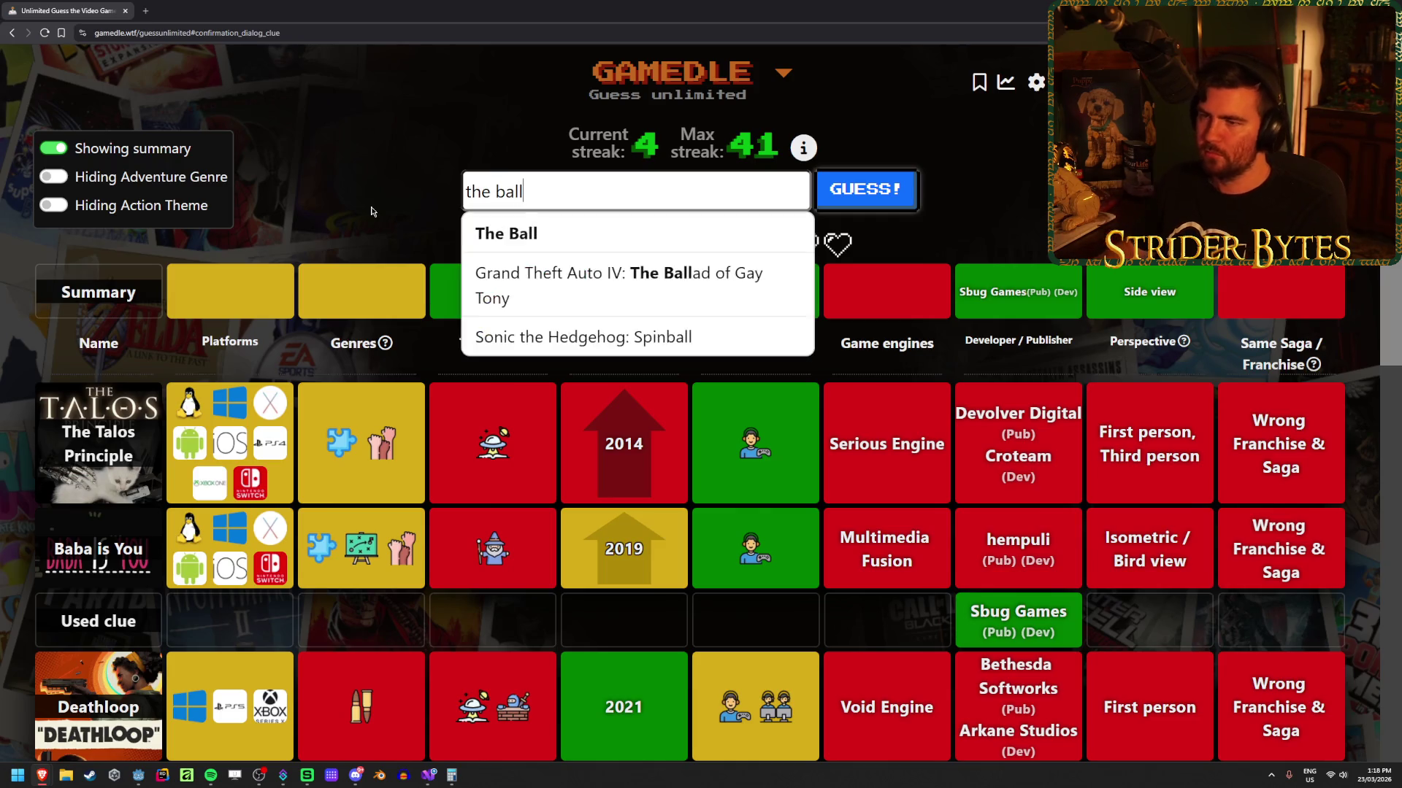
pyautogui.click(557, 232)
pyautogui.press('Return')
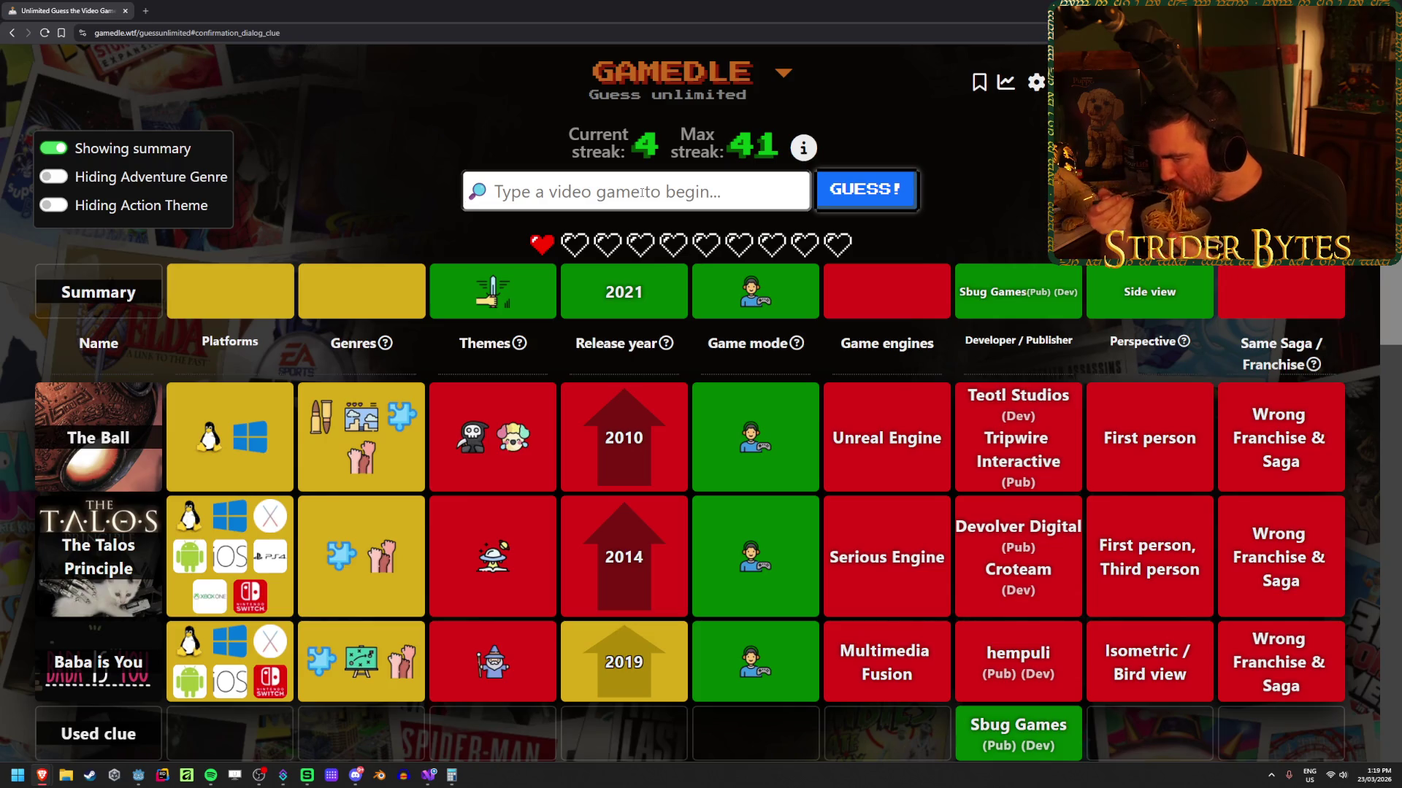
pyautogui.scroll(-3, 566, 477)
pyautogui.scroll(-1, 565, 477)
pyautogui.scroll(-2, 470, 494)
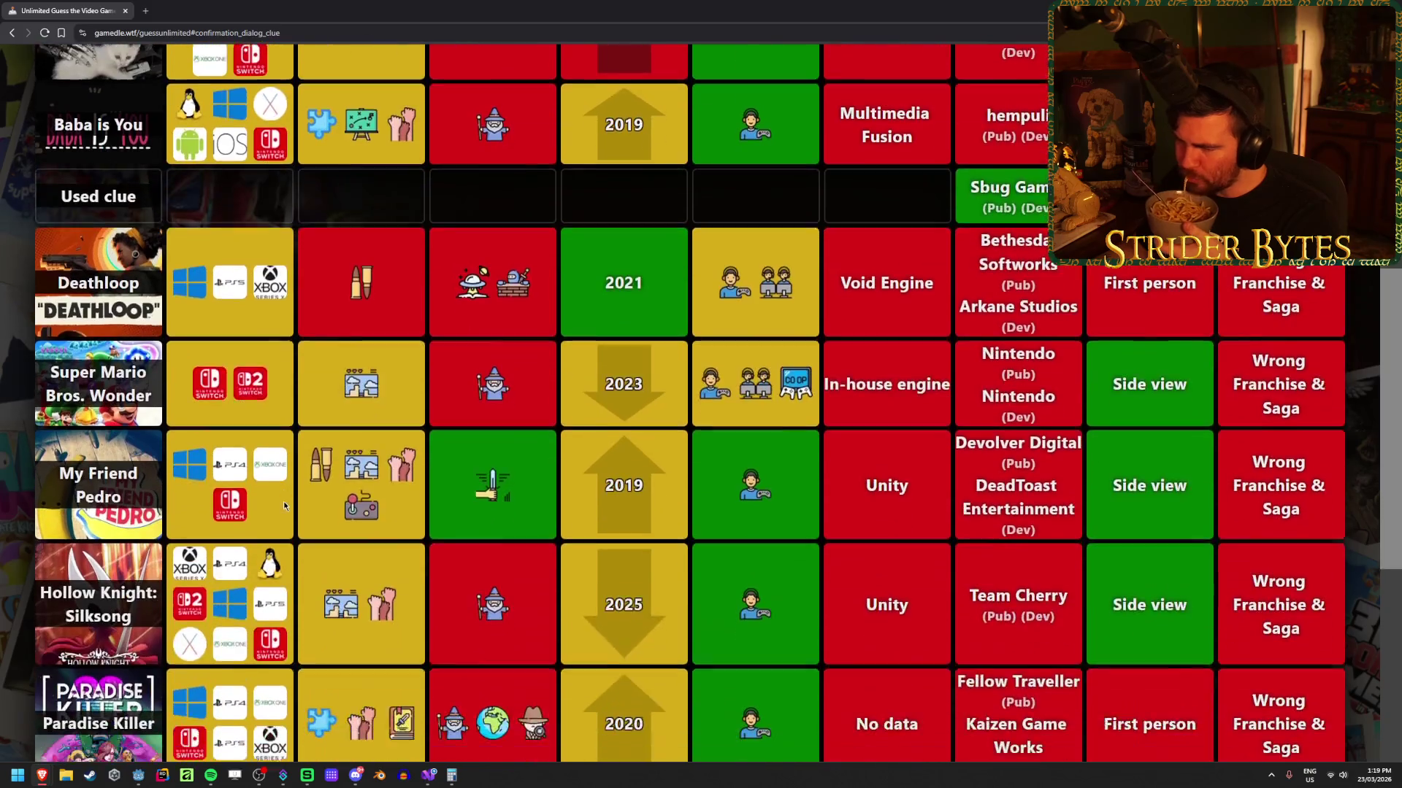
pyautogui.scroll(6, 471, 490)
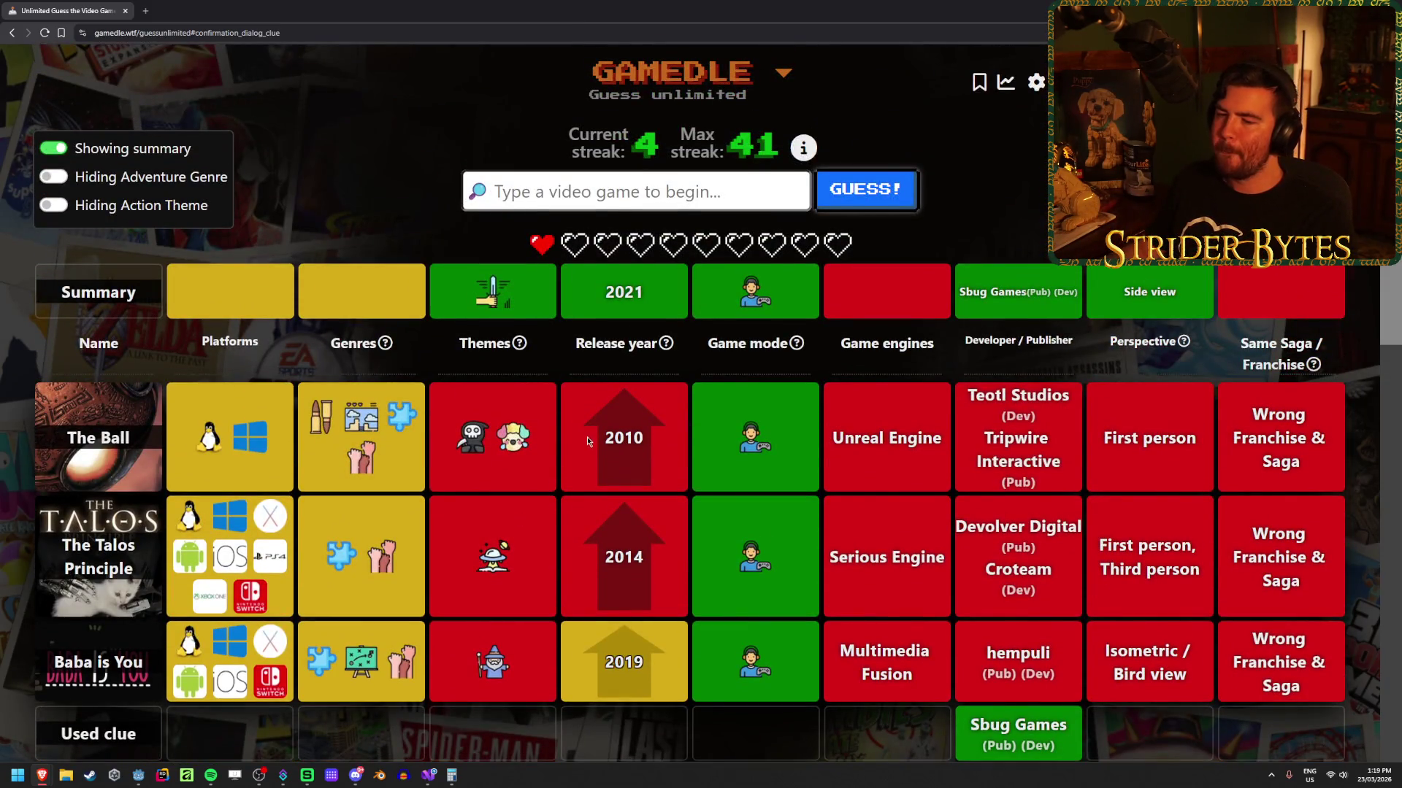
pyautogui.click(557, 198)
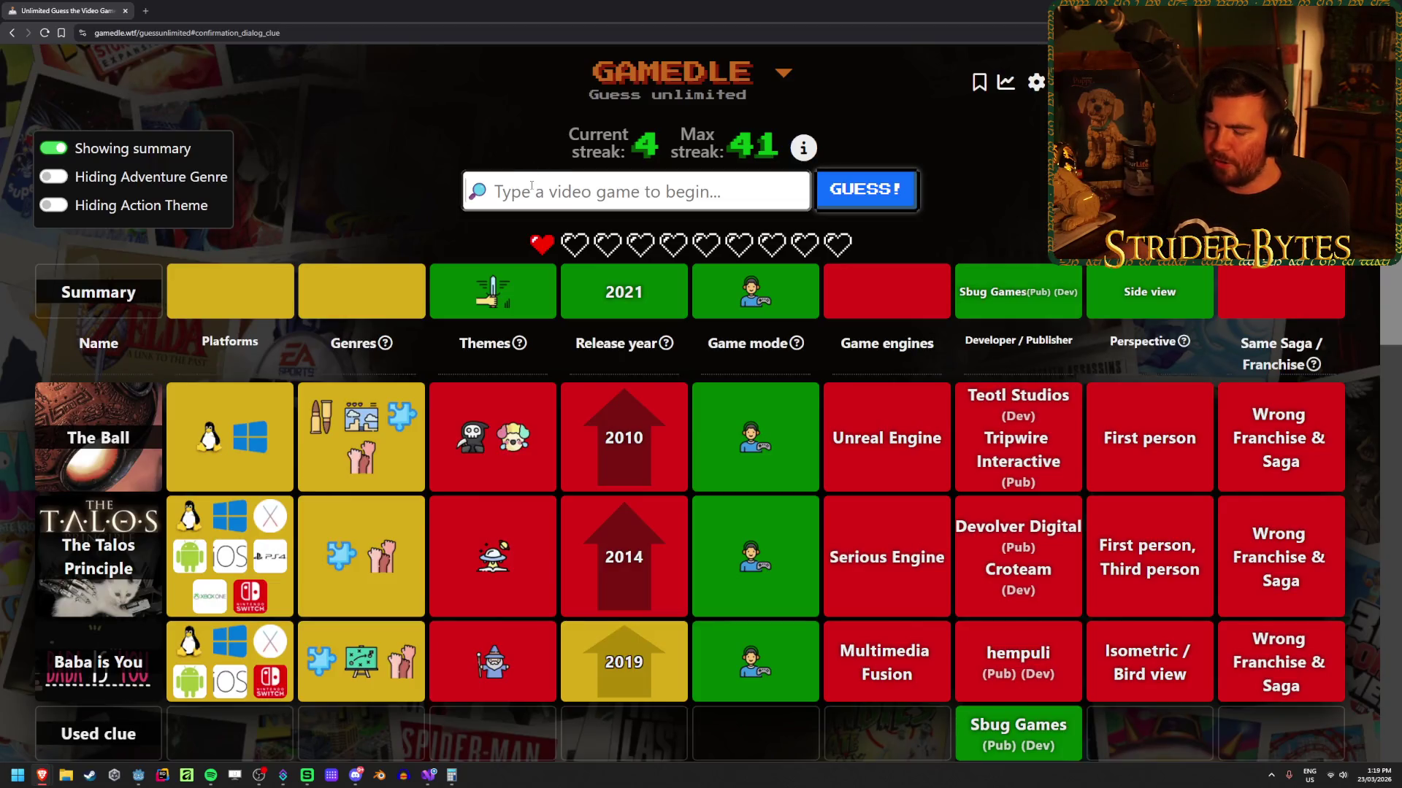
# Step: Guess Cuphead, ending the round with Webbed revealed as the answer
pyautogui.write('cup')
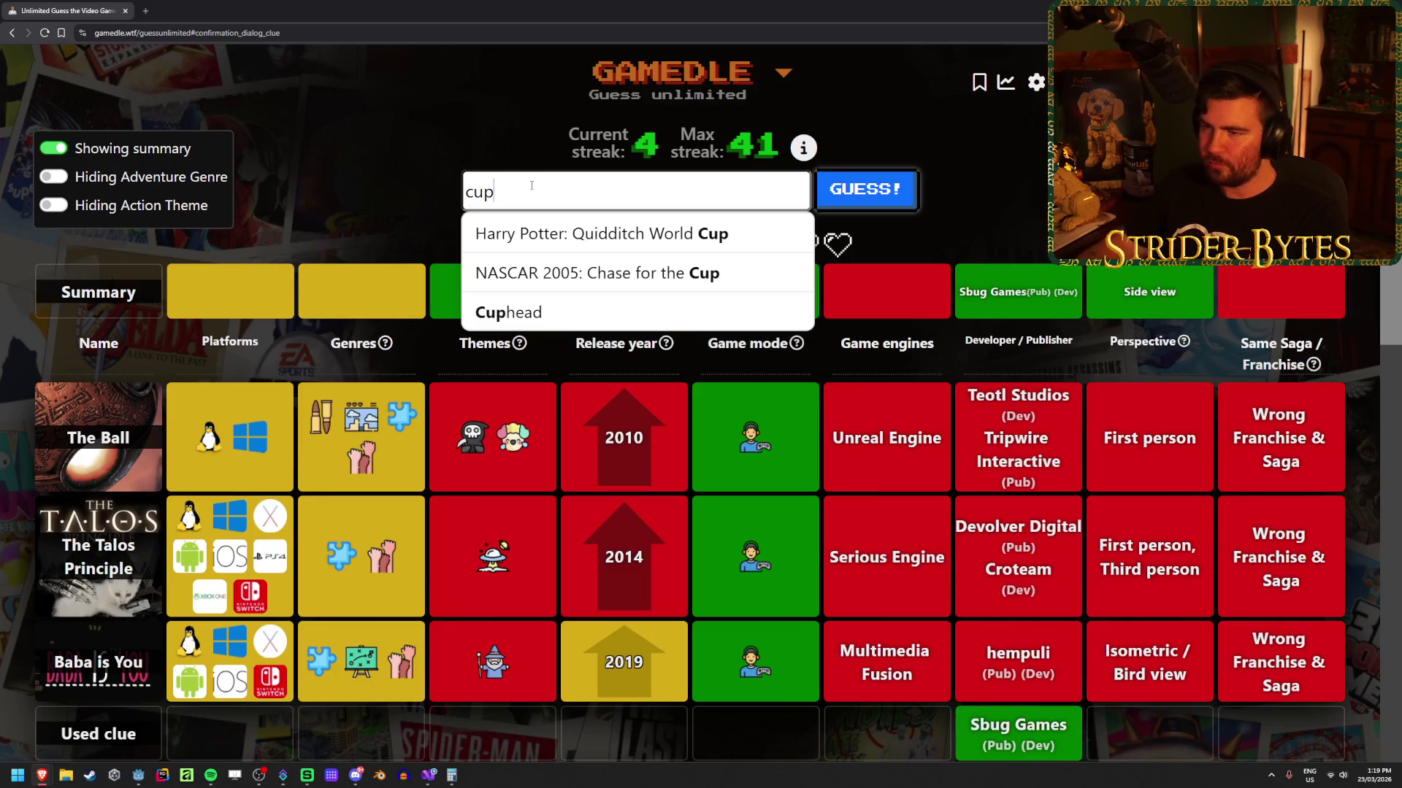
pyautogui.click(588, 312)
pyautogui.click(863, 193)
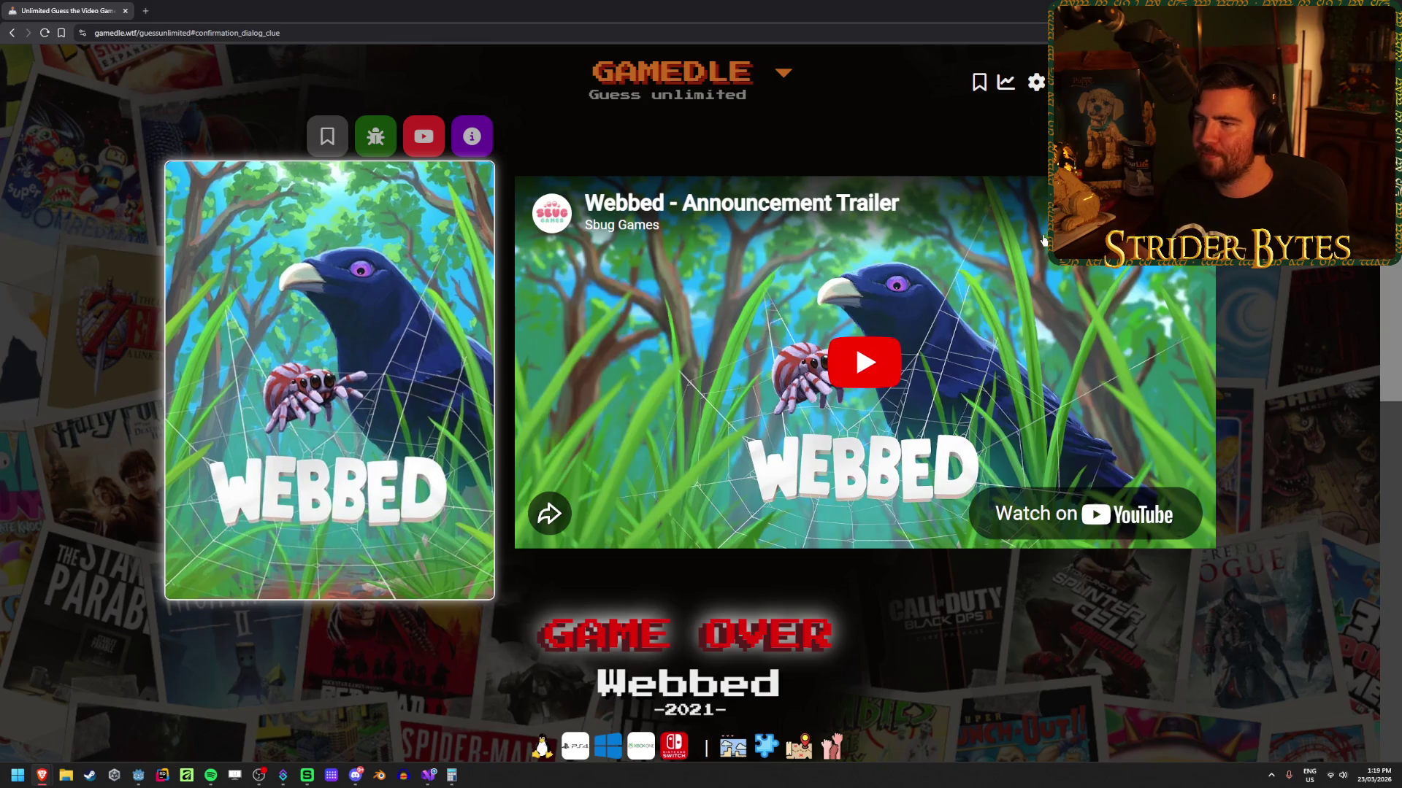
# Step: Play the Webbed announcement trailer, skipping ahead to about 0:14 and then 0:45
pyautogui.moveTo(573, 225)
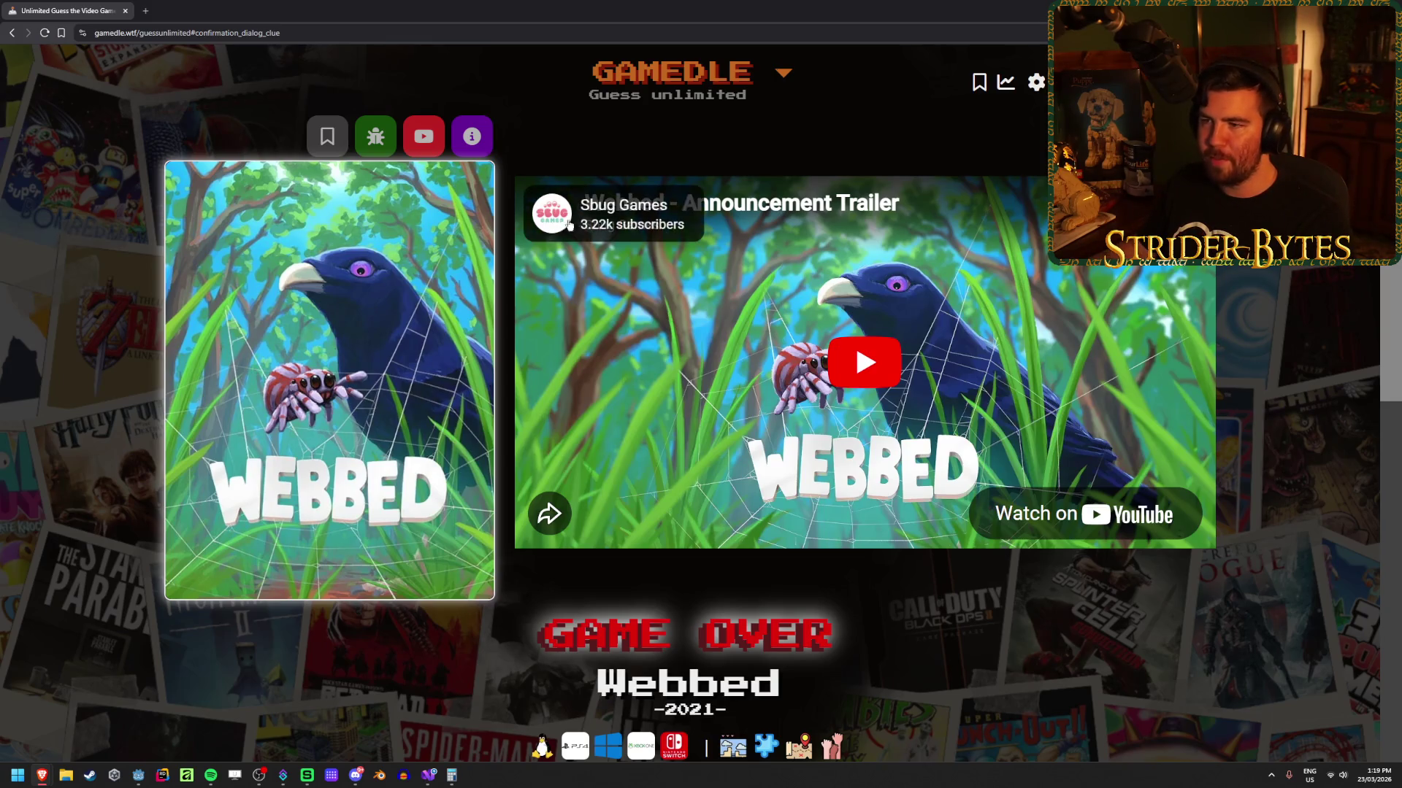
pyautogui.scroll(-3, 267, 469)
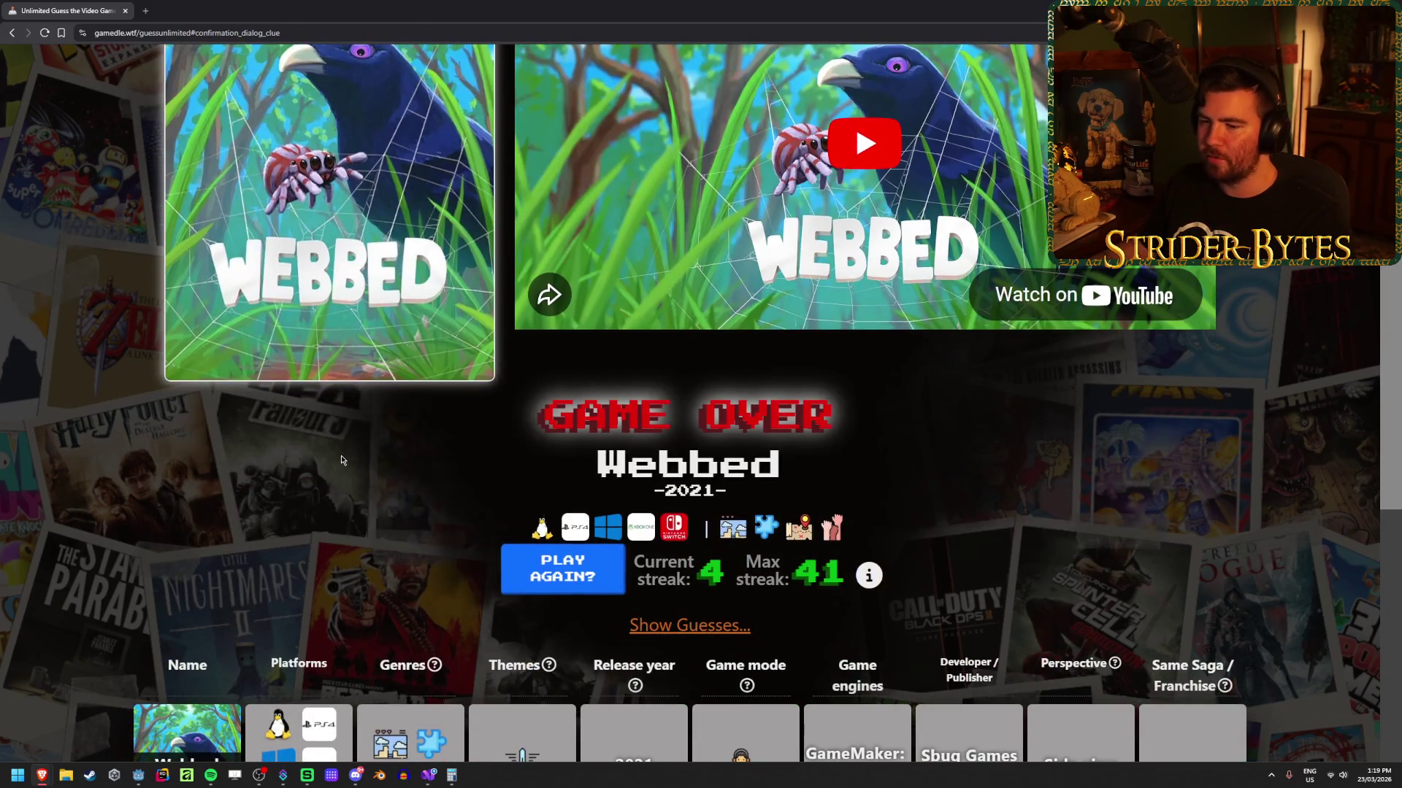
pyautogui.scroll(3, 342, 460)
pyautogui.click(599, 504)
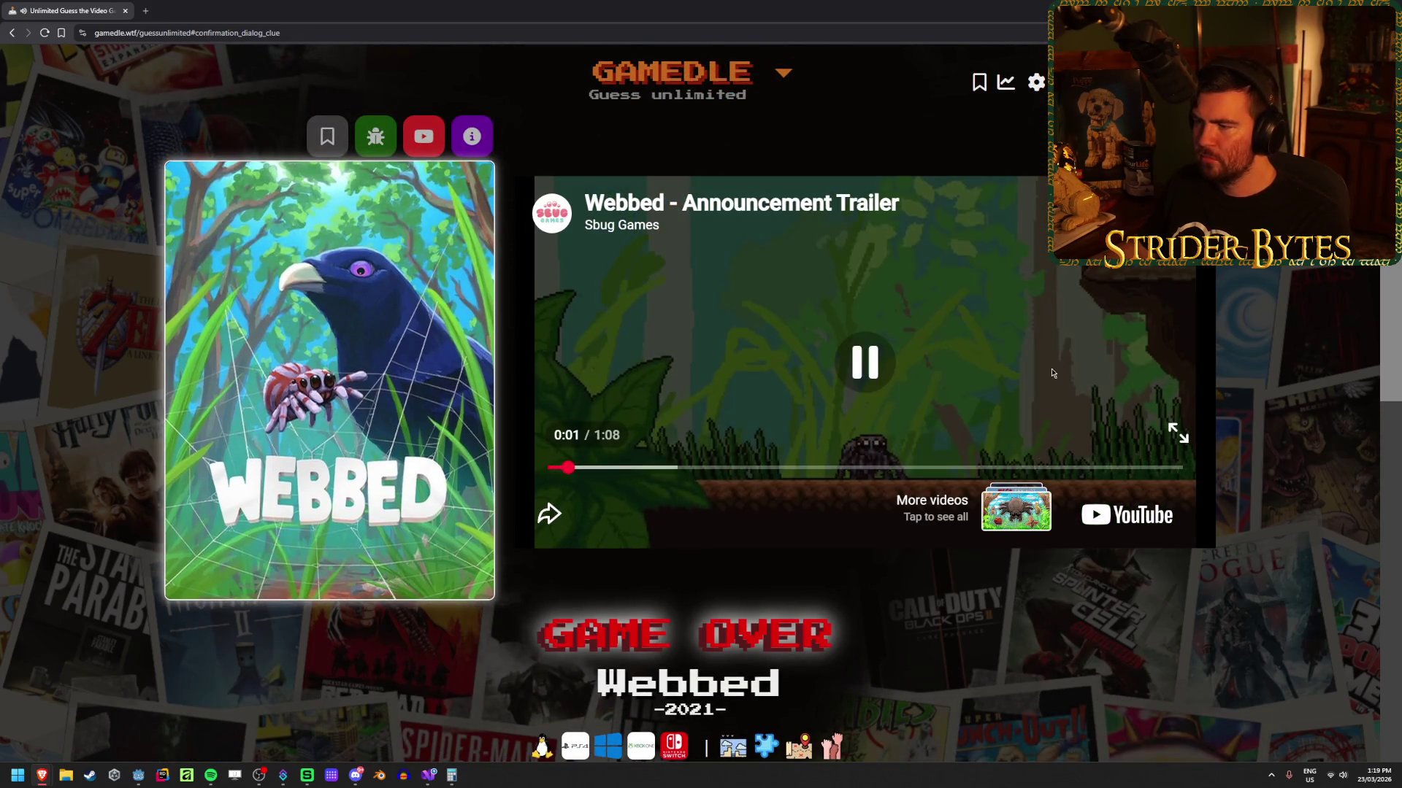
pyautogui.click(682, 467)
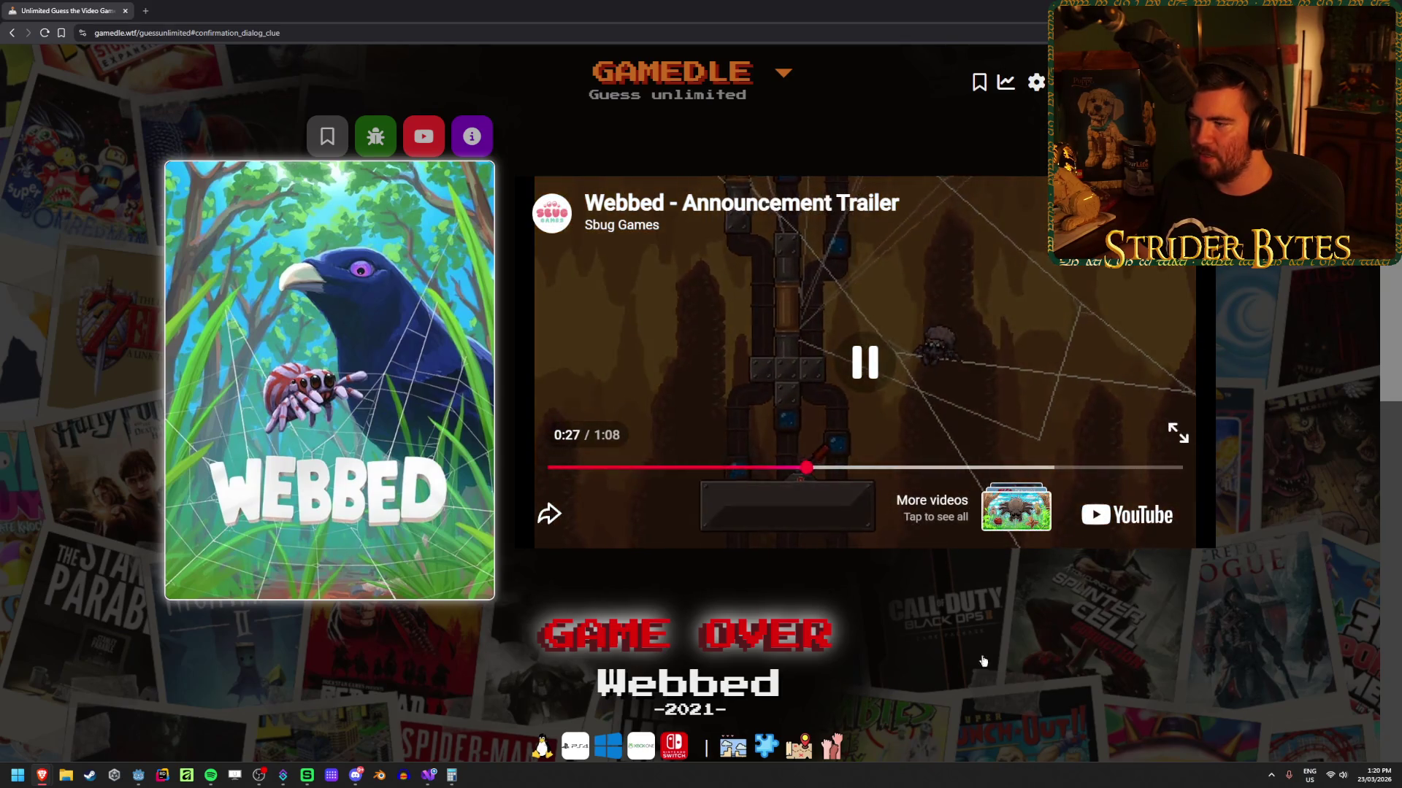
pyautogui.click(971, 467)
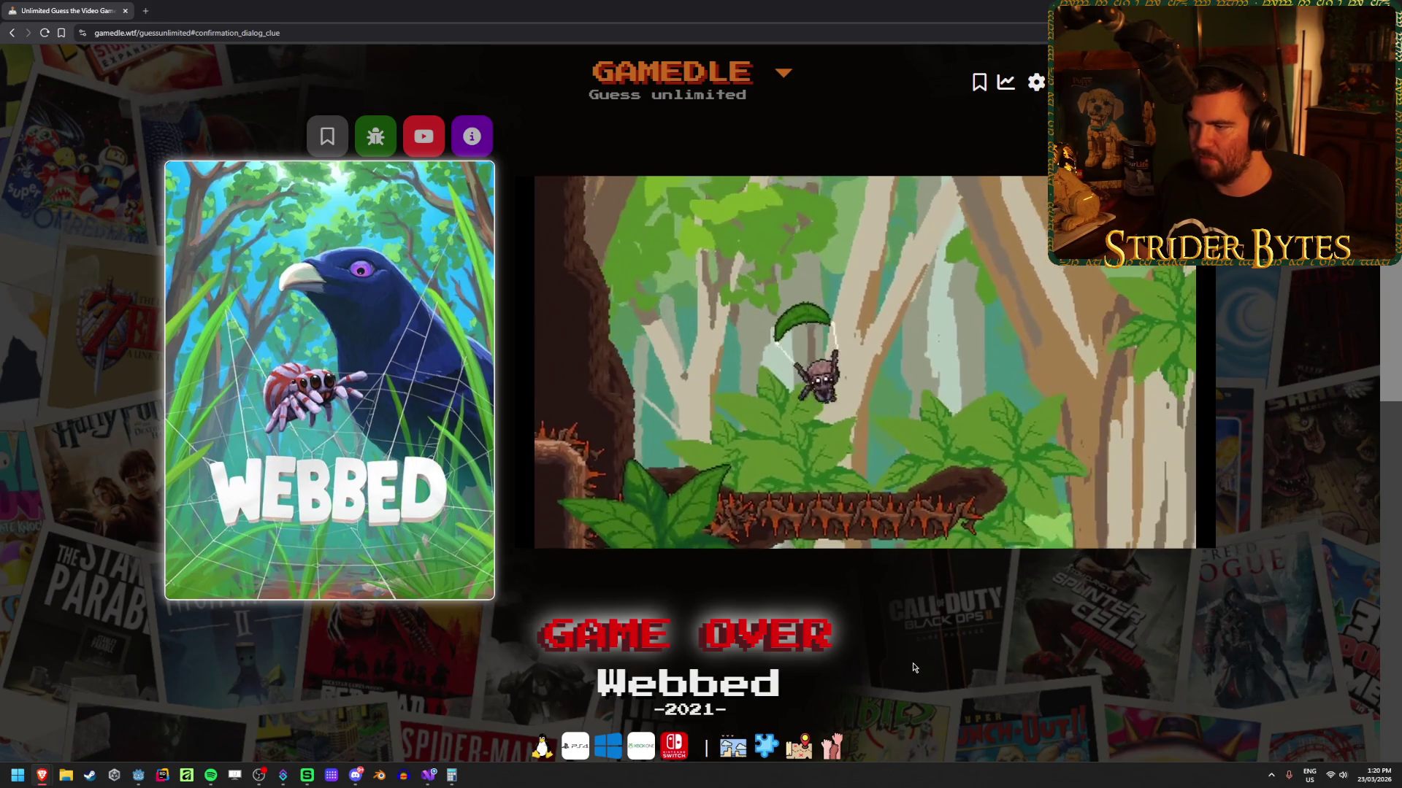
pyautogui.scroll(-3, 912, 668)
# Step: Start a new round at a chosen difficulty and guess Clair Obscur: Expedition 33 first
pyautogui.click(552, 621)
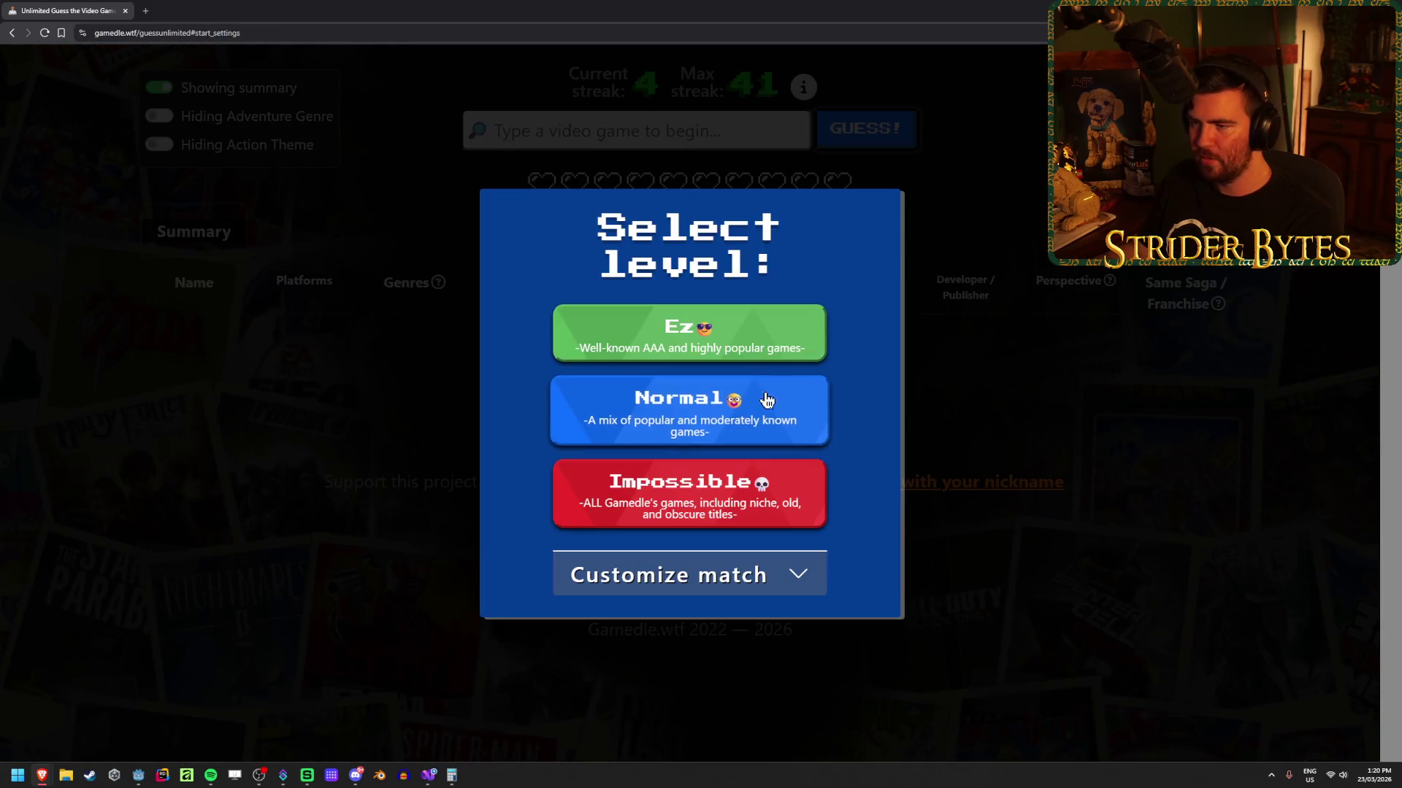
pyautogui.click(765, 395)
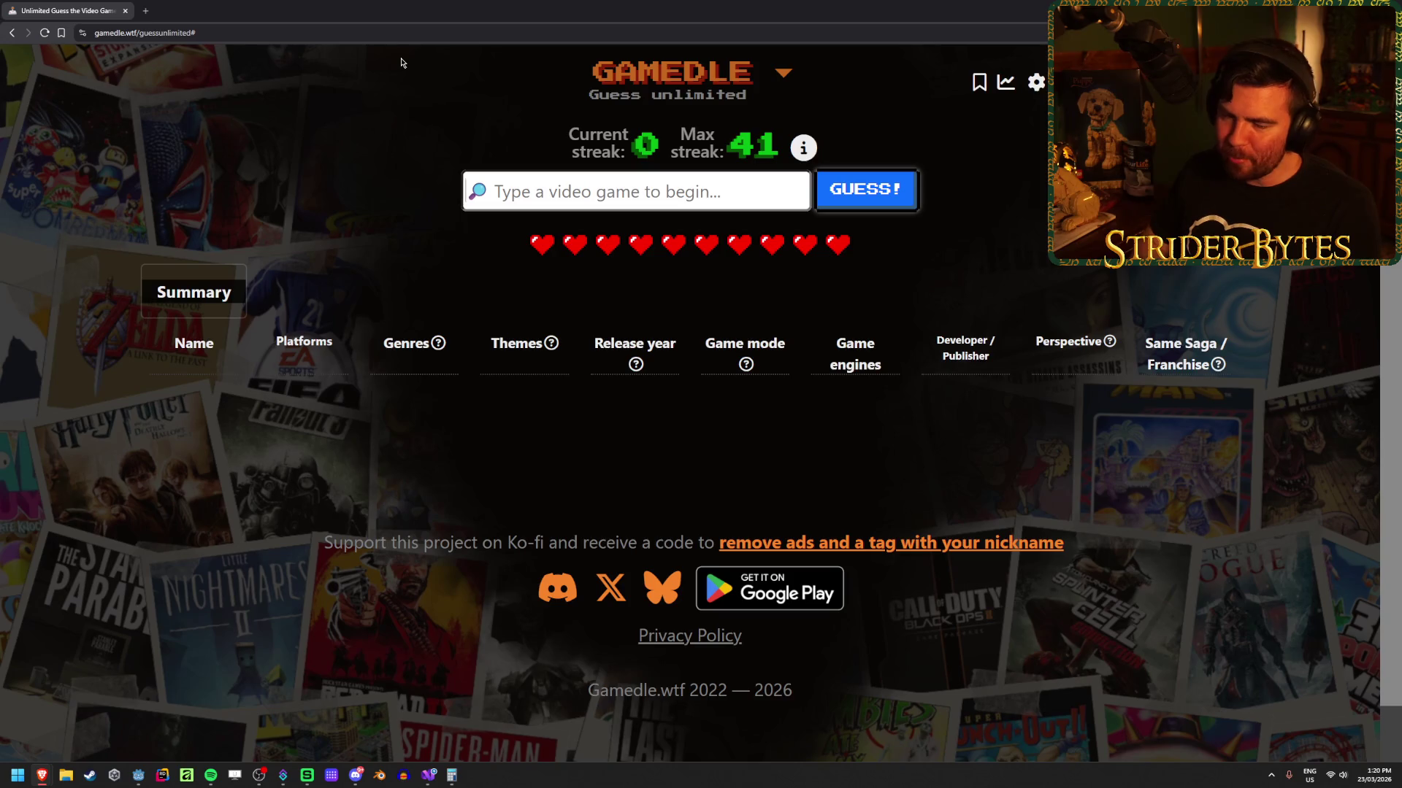
pyautogui.write('clair')
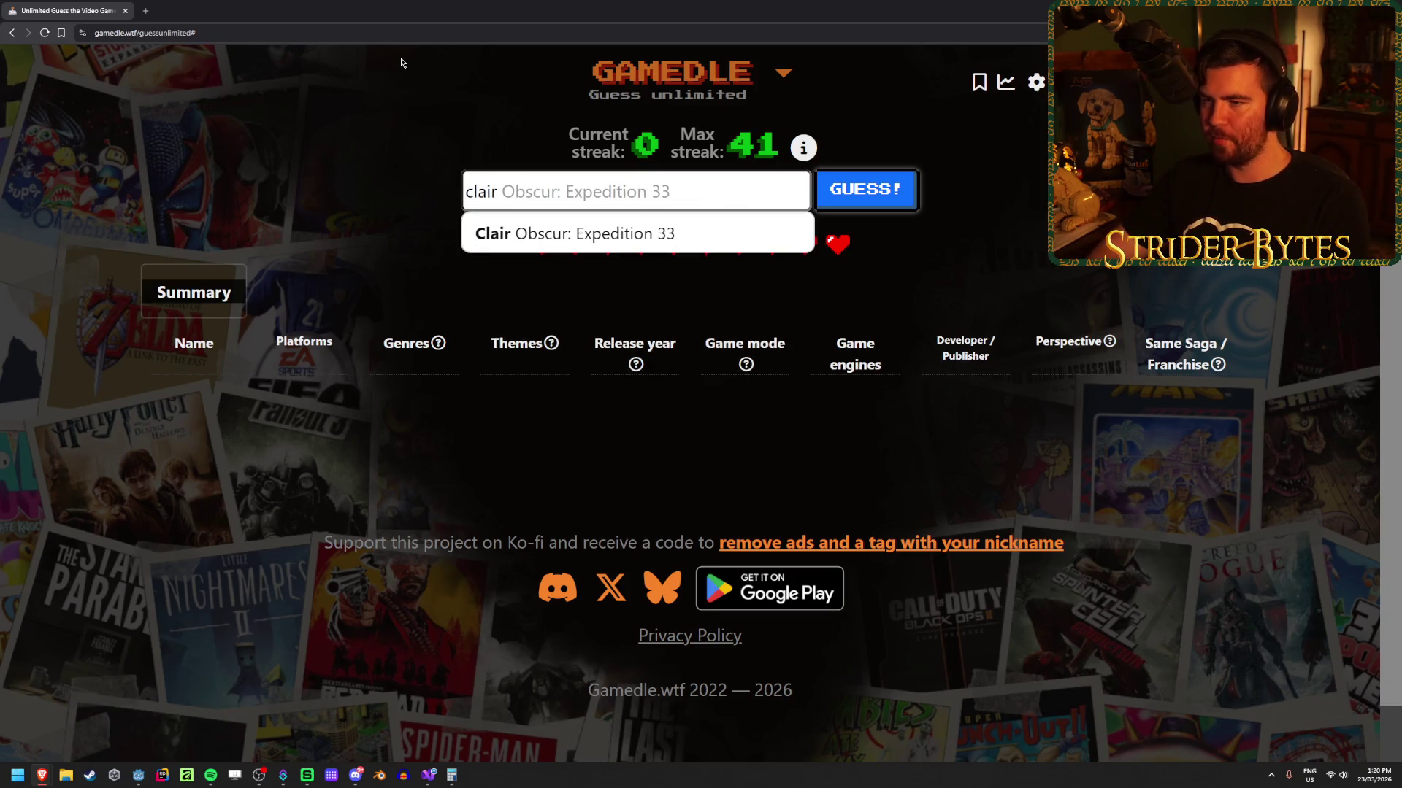
pyautogui.press('Tab')
pyautogui.click(887, 192)
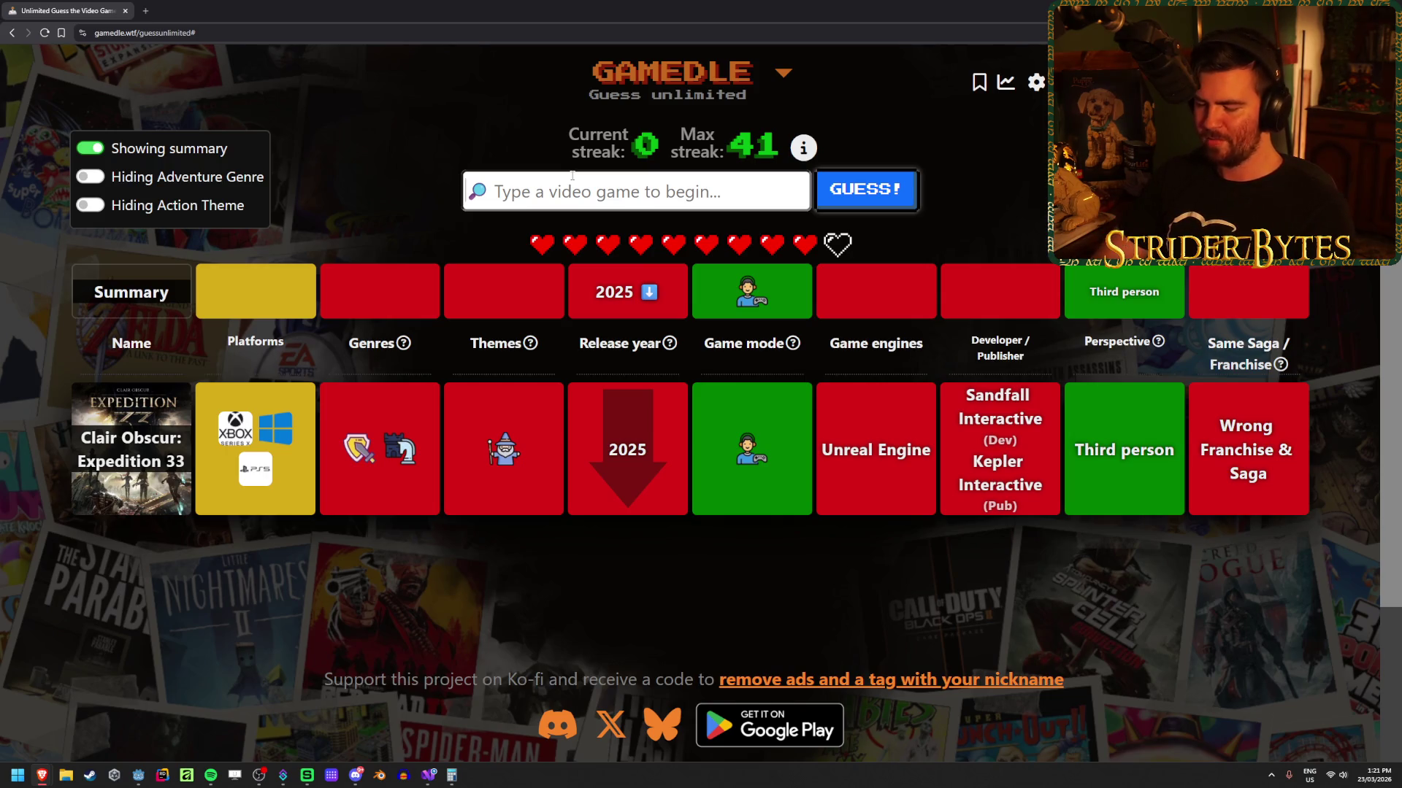
# Step: Guess Ratchet & Clank, narrowing the answer to a game released before 2002
pyautogui.write('r')
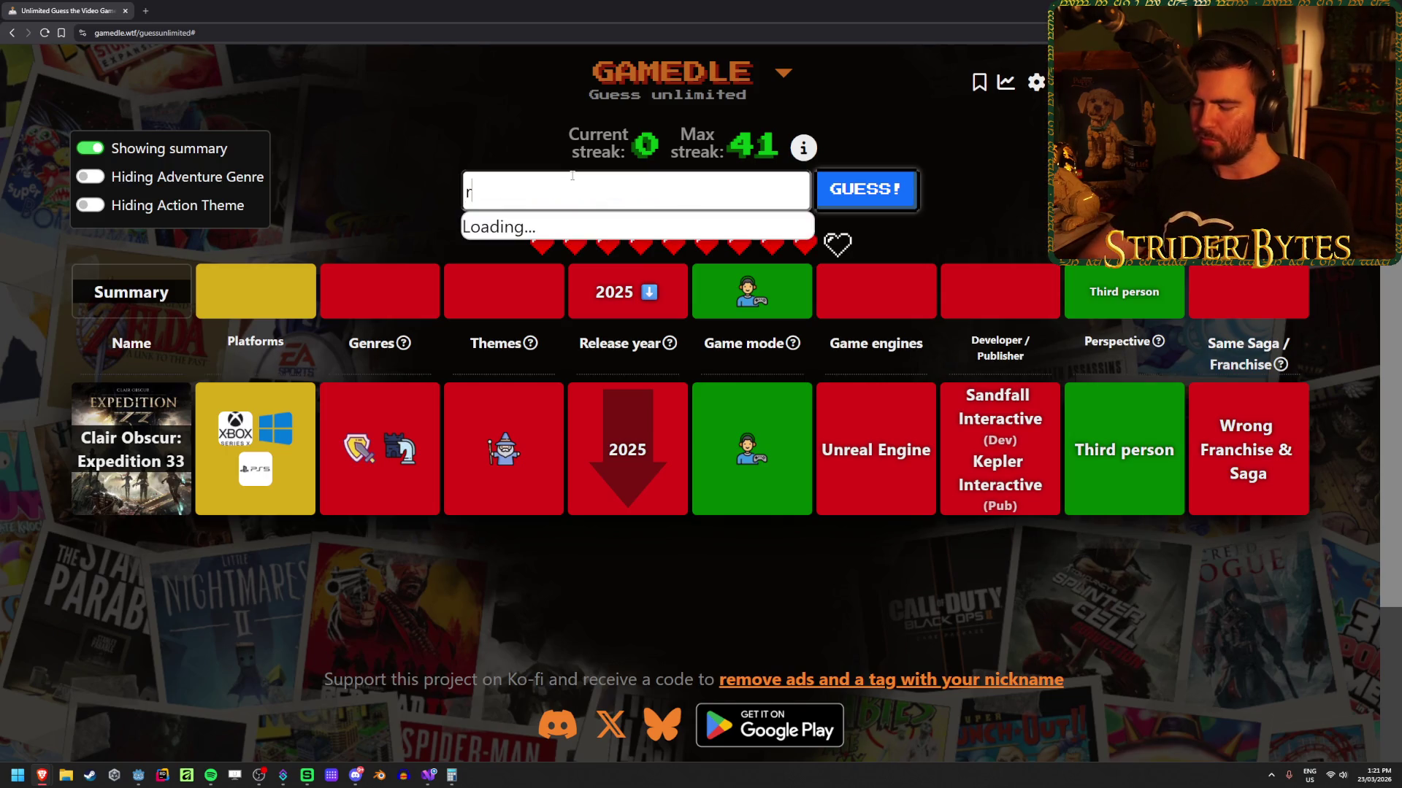
pyautogui.write('lank')
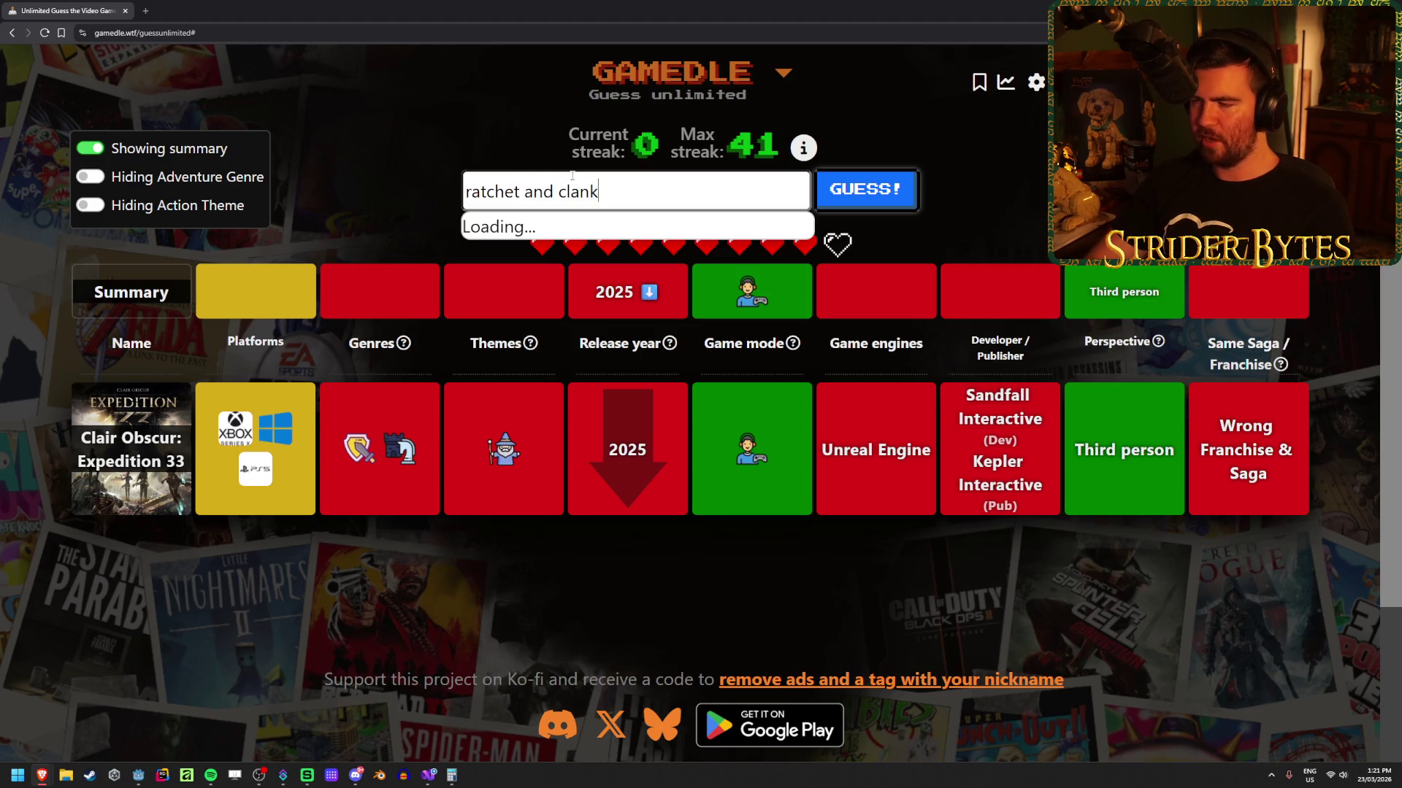
pyautogui.press('Return')
pyautogui.press('Return')
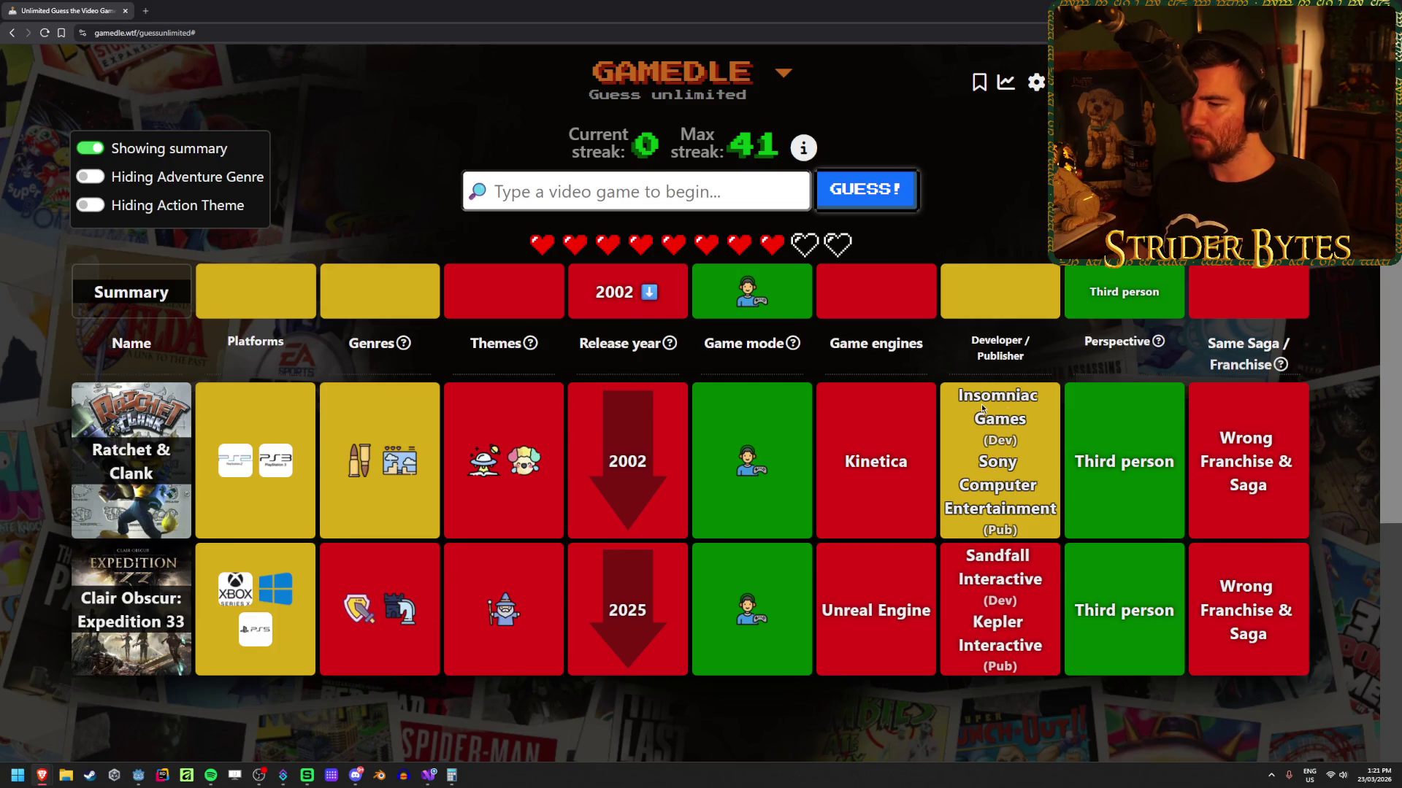
pyautogui.moveTo(234, 467)
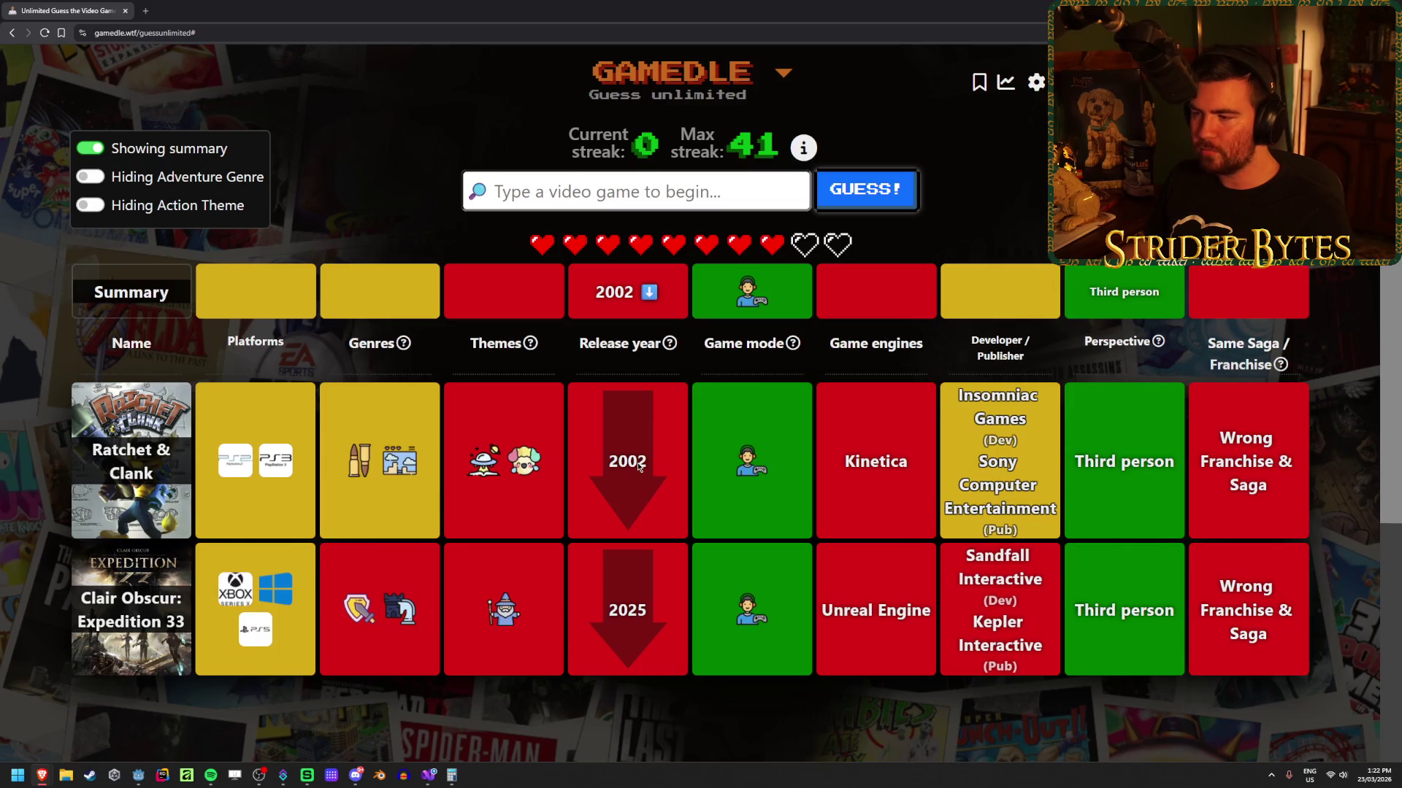
pyautogui.click(569, 194)
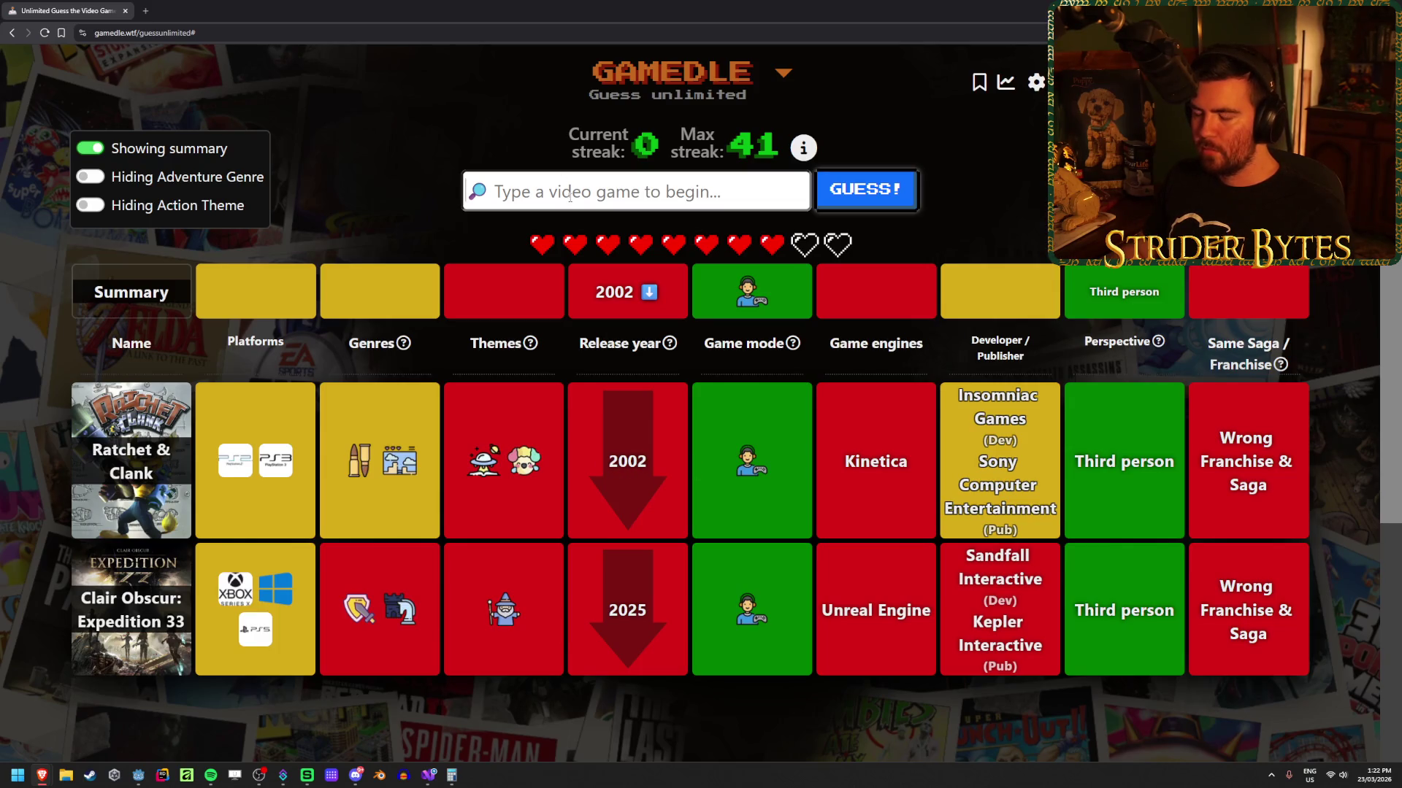
# Step: Guess Spyro the Dragon and review its yellow 1998 year clue among the rows
pyautogui.write('spy')
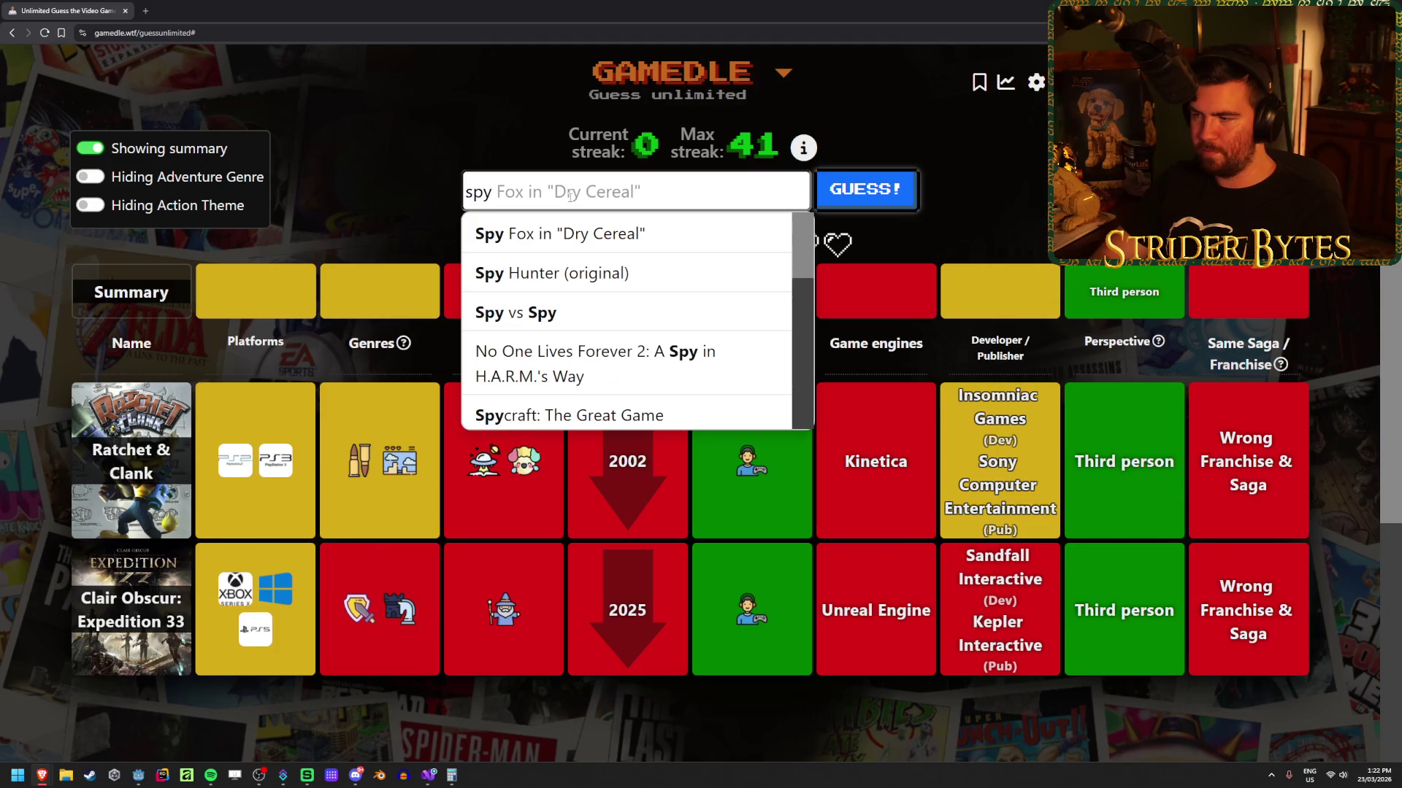
pyautogui.write('ro')
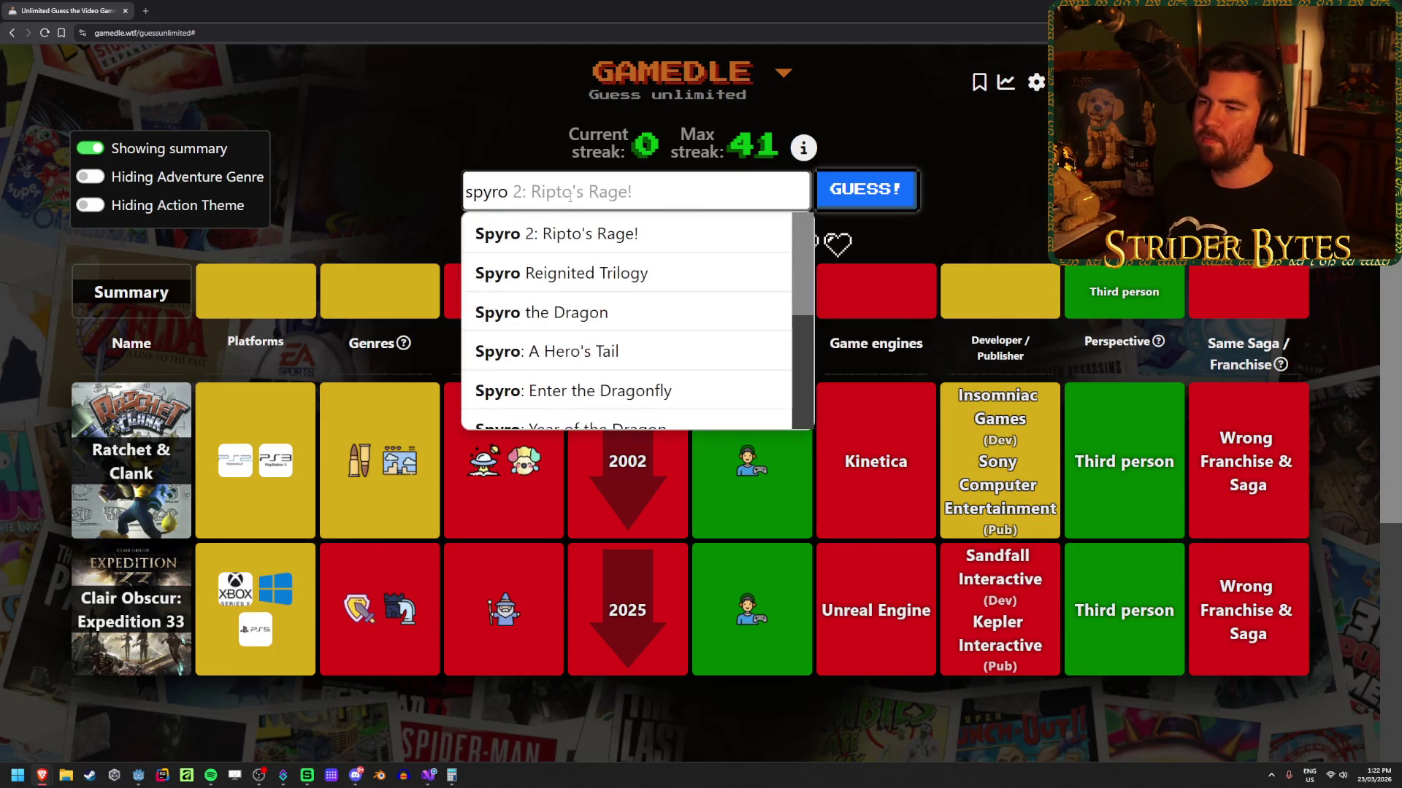
pyautogui.click(628, 312)
pyautogui.click(865, 189)
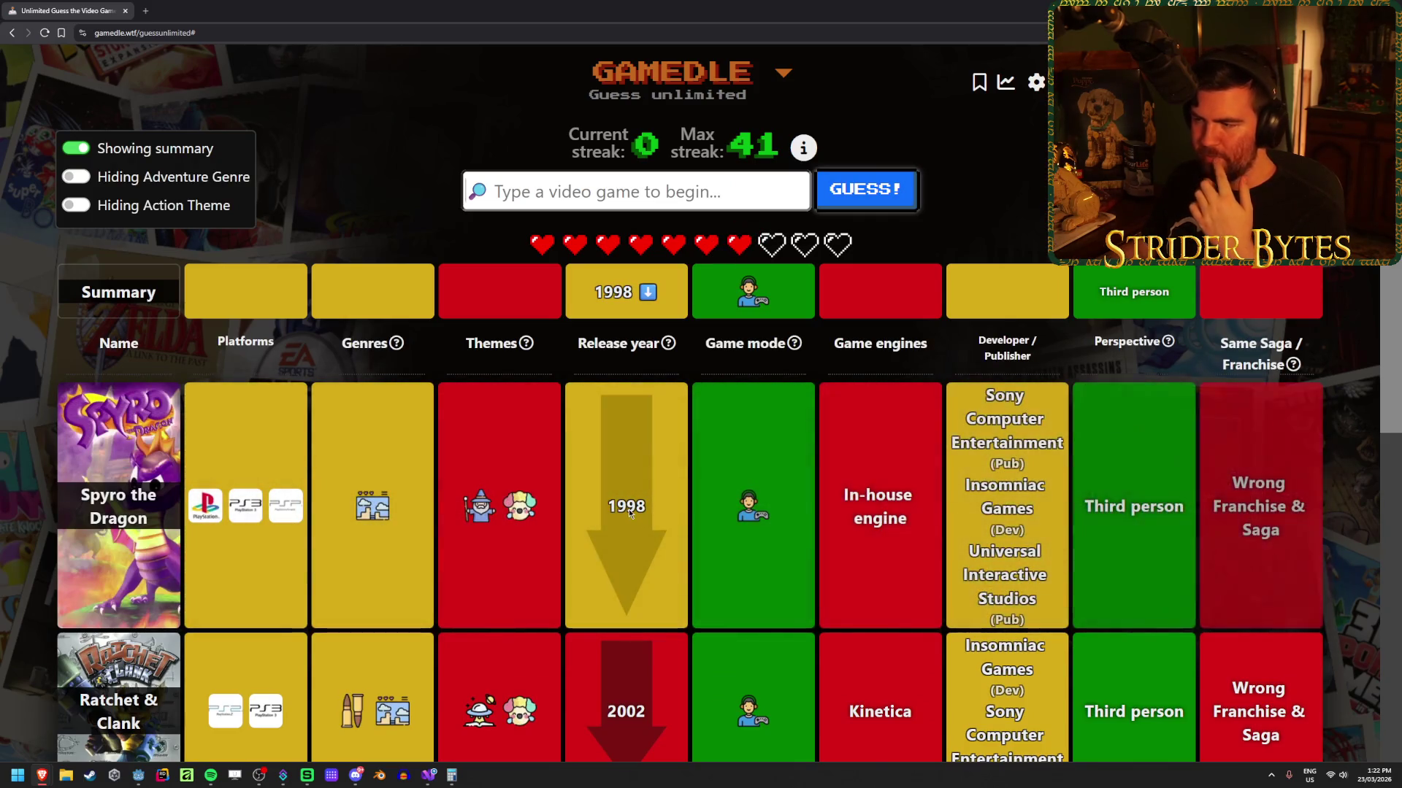
pyautogui.scroll(-2, 628, 510)
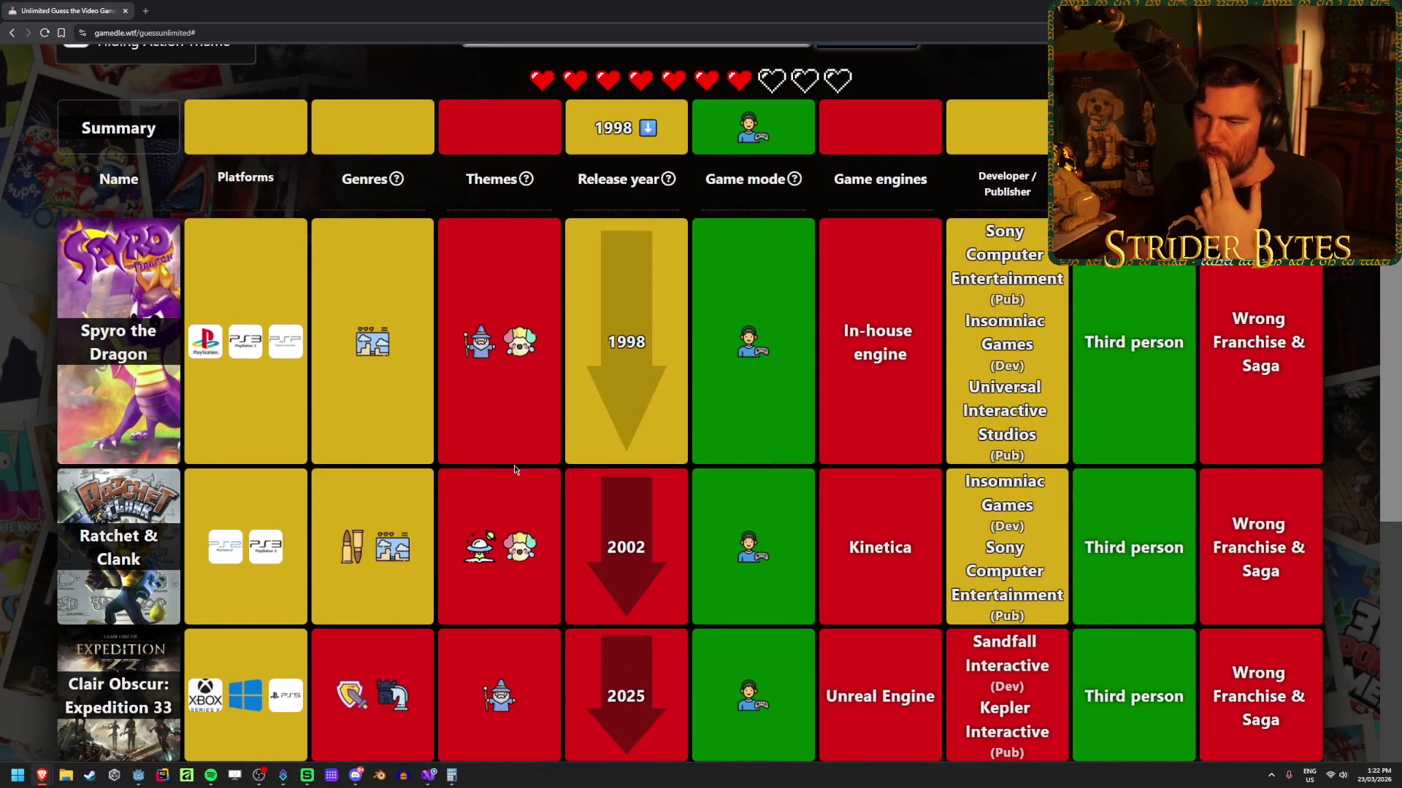
pyautogui.scroll(2, 667, 444)
pyautogui.scroll(-3, 284, 555)
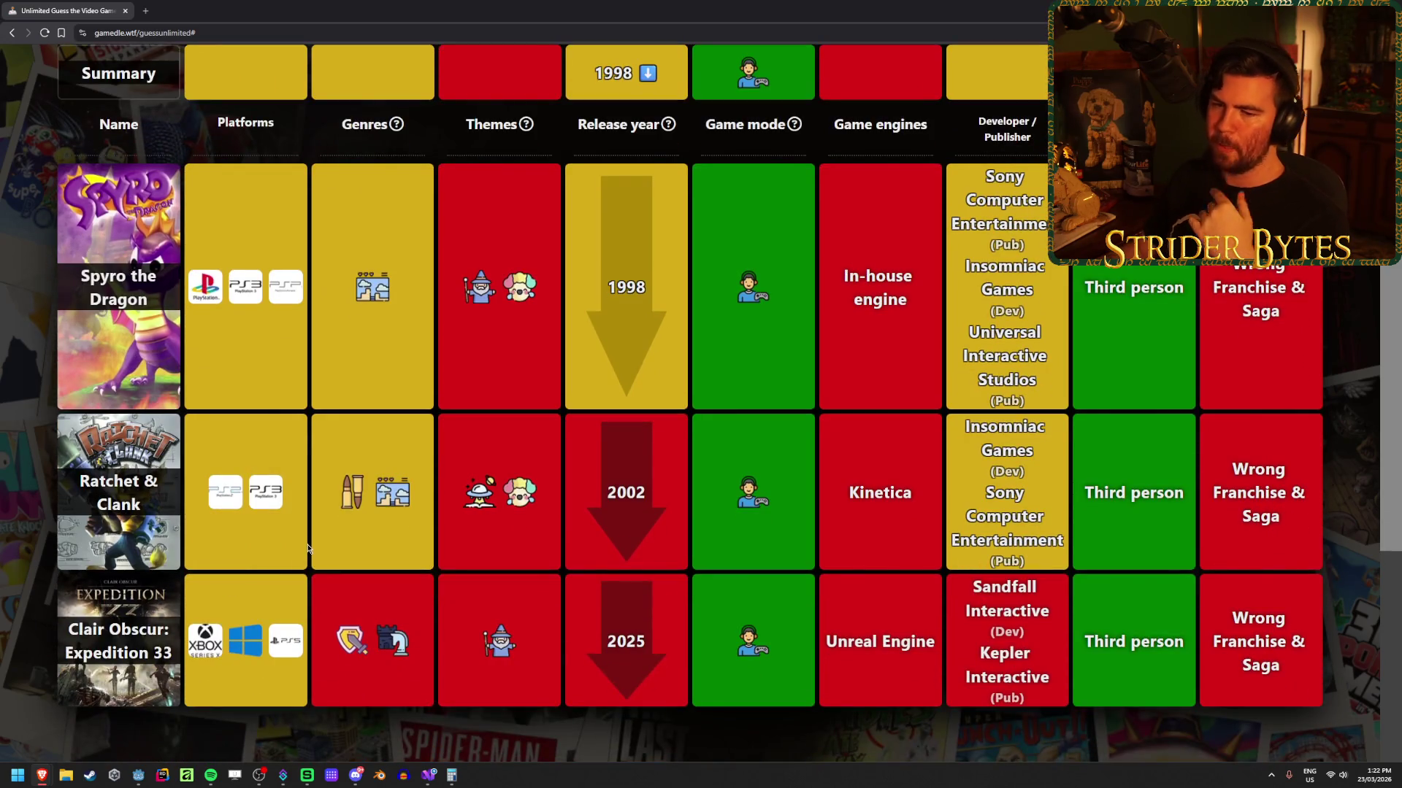
pyautogui.scroll(3, 777, 594)
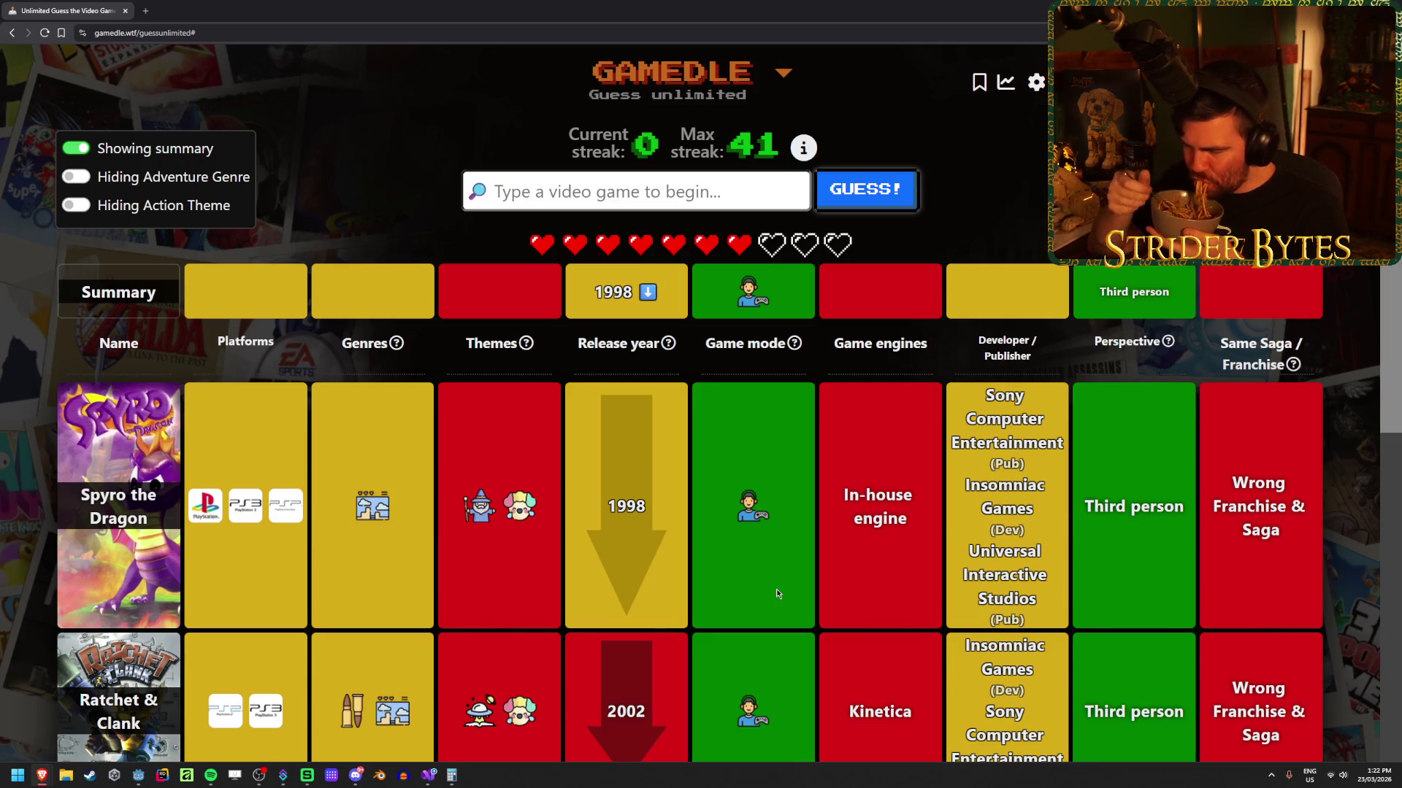
pyautogui.scroll(-2, 633, 562)
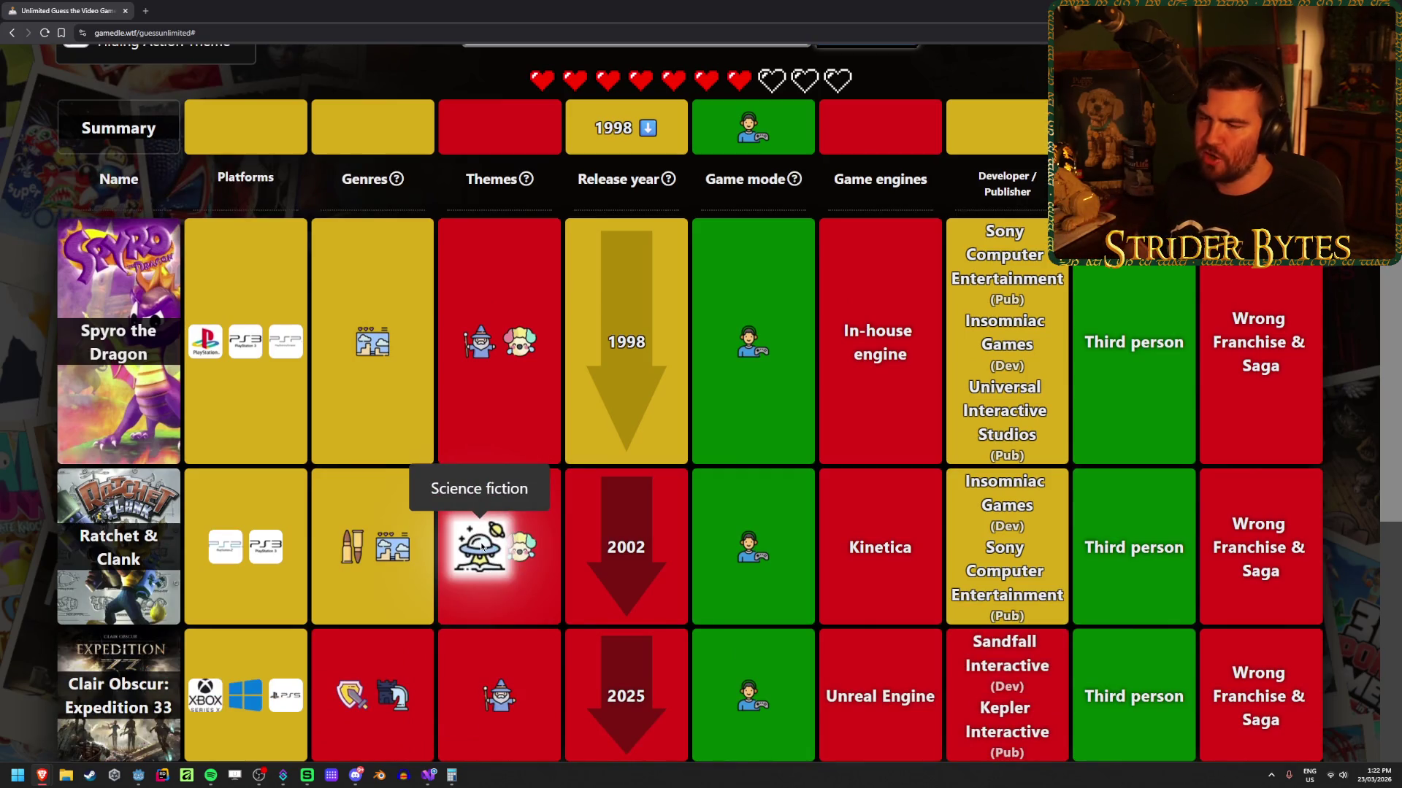
pyautogui.scroll(2, 534, 359)
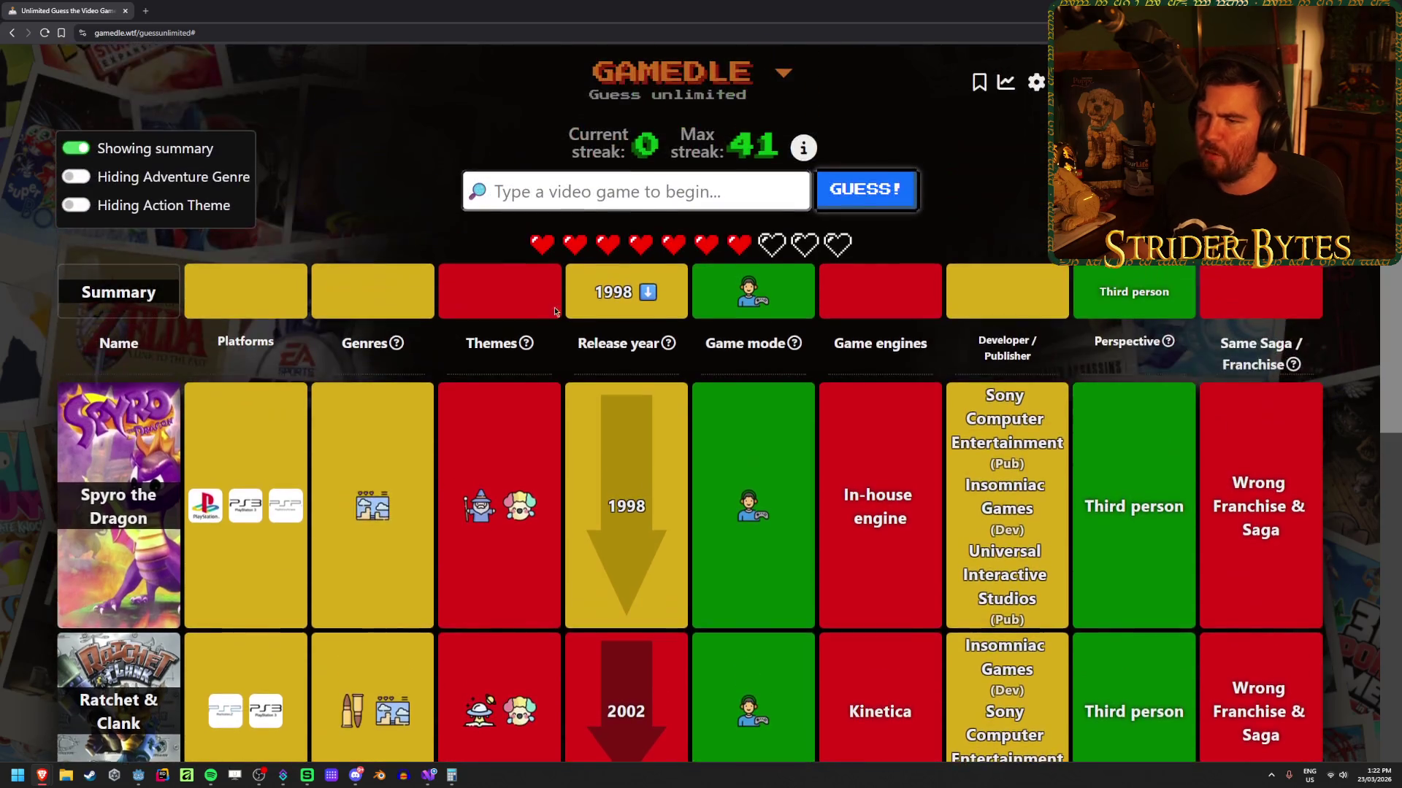
# Step: Guess Croc: Legend of the Gobbos, pushing the answer before 1997
pyautogui.write('croc')
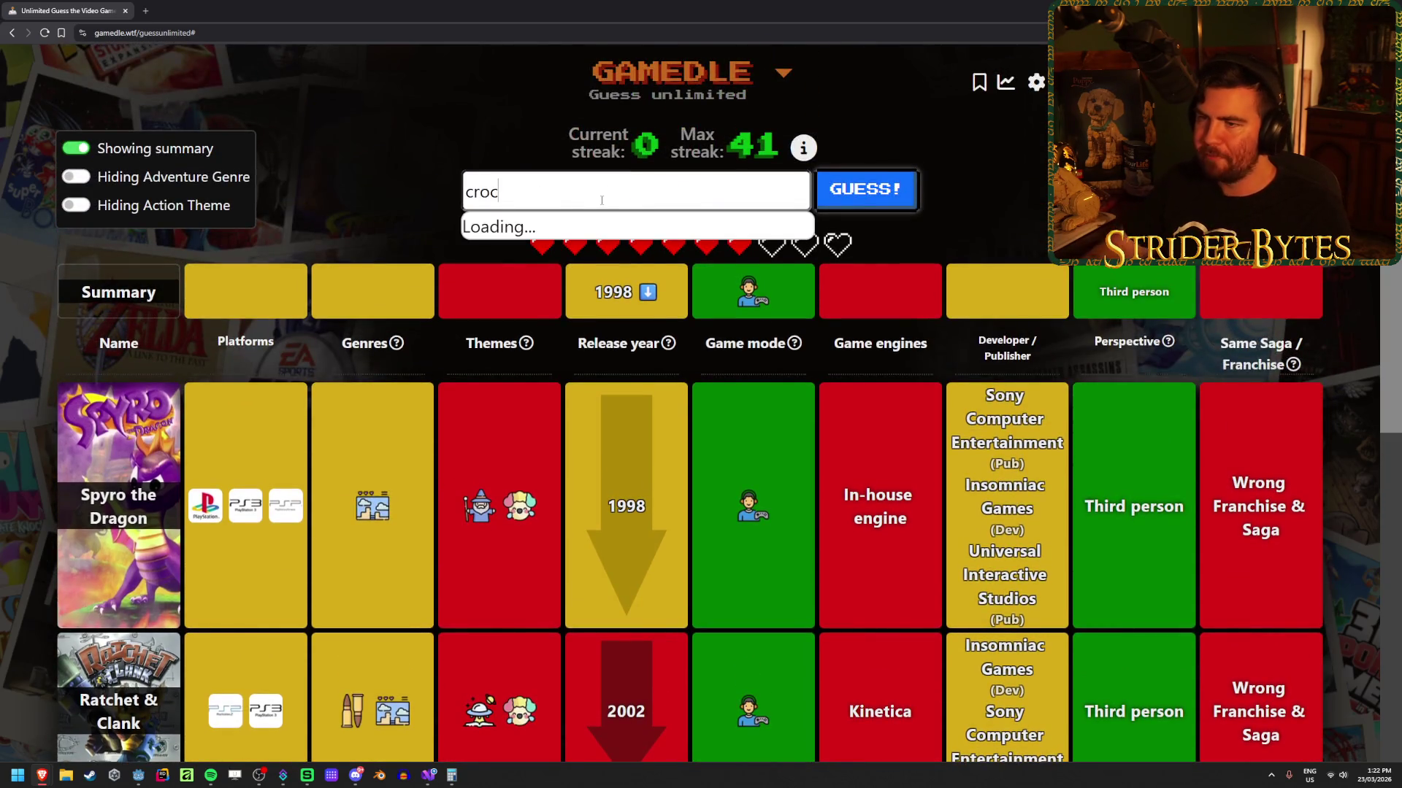
pyautogui.click(584, 229)
pyautogui.click(859, 201)
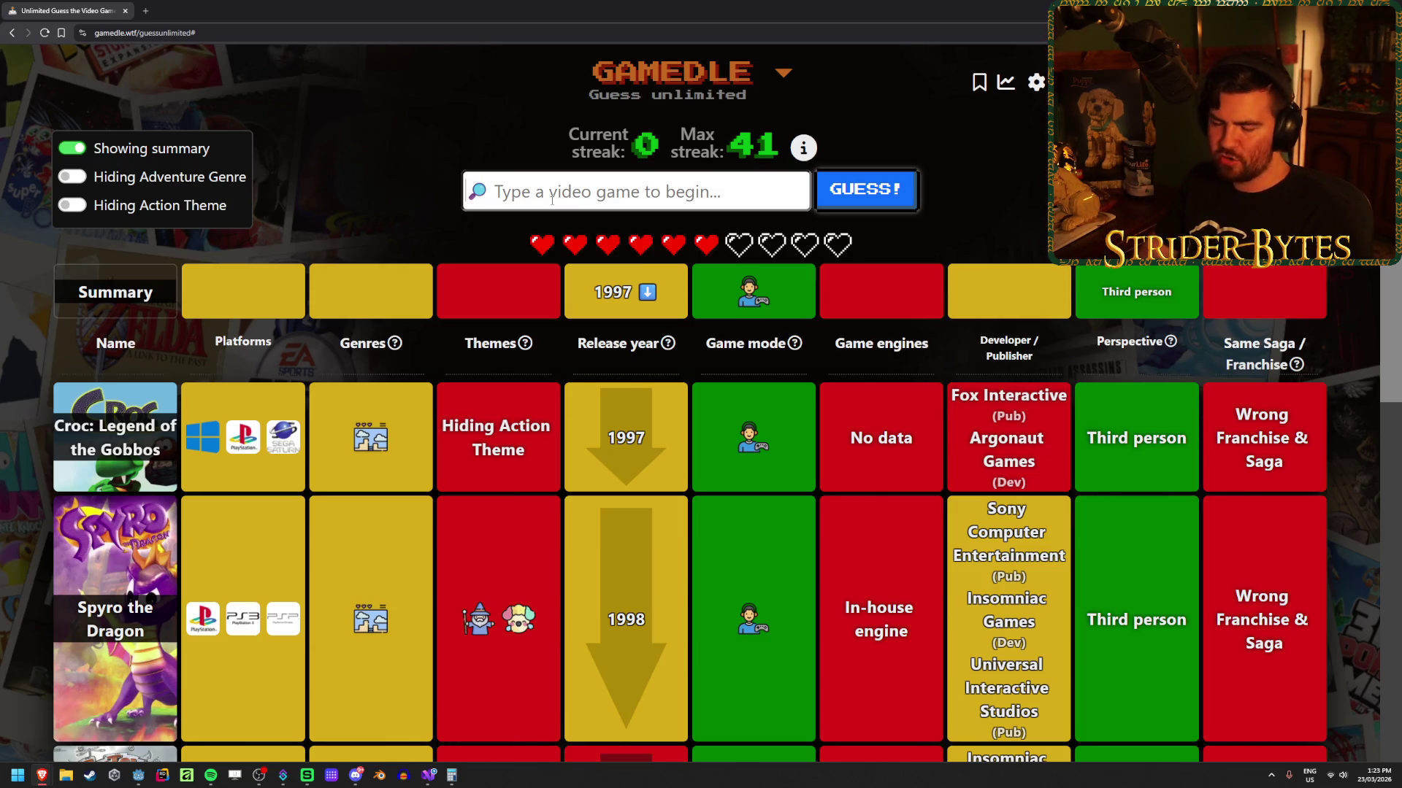
# Step: Guess Crash Bandicoot, confirming a green 1996 release year
pyautogui.write('crash ban')
pyautogui.press('Down')
pyautogui.press('Return')
pyautogui.click(886, 194)
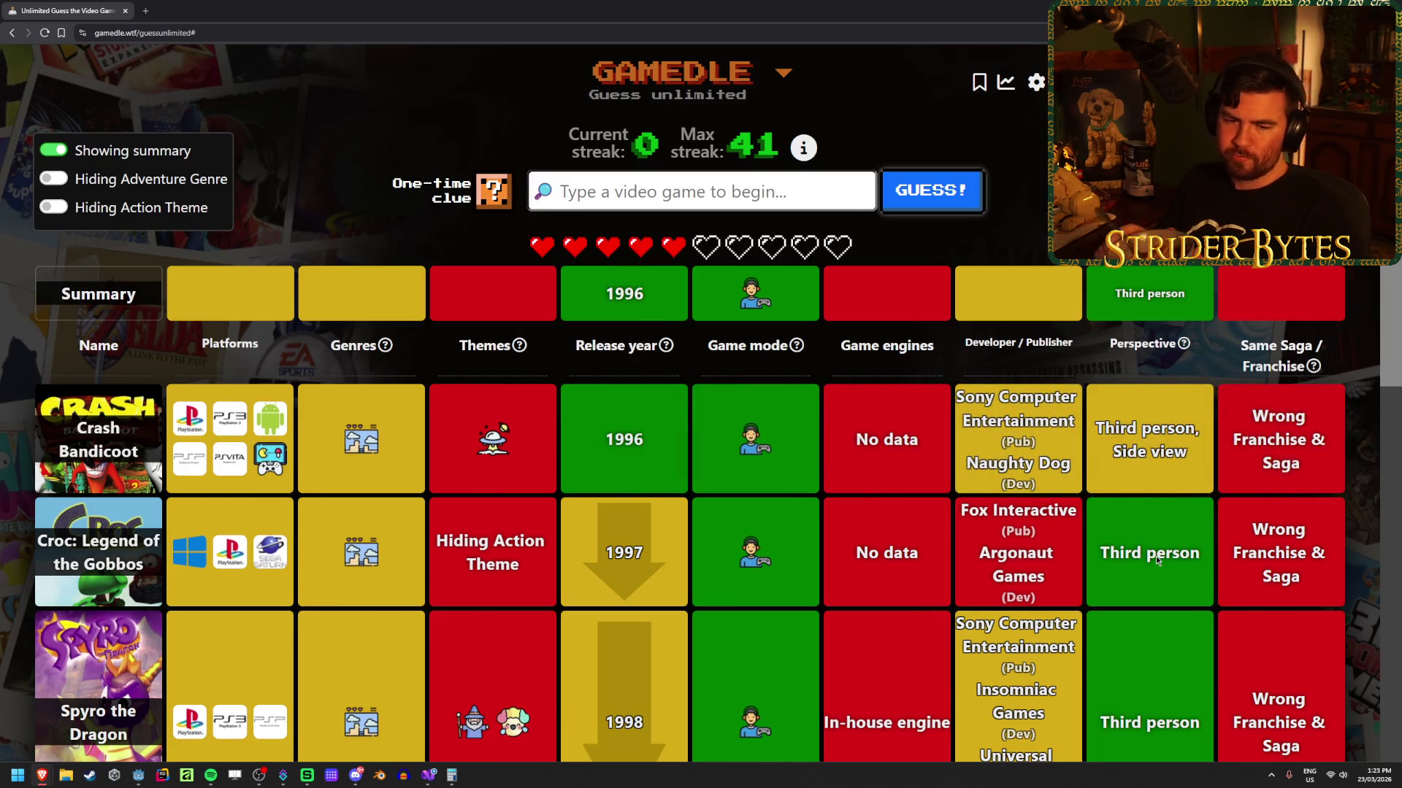
pyautogui.scroll(-1, 644, 438)
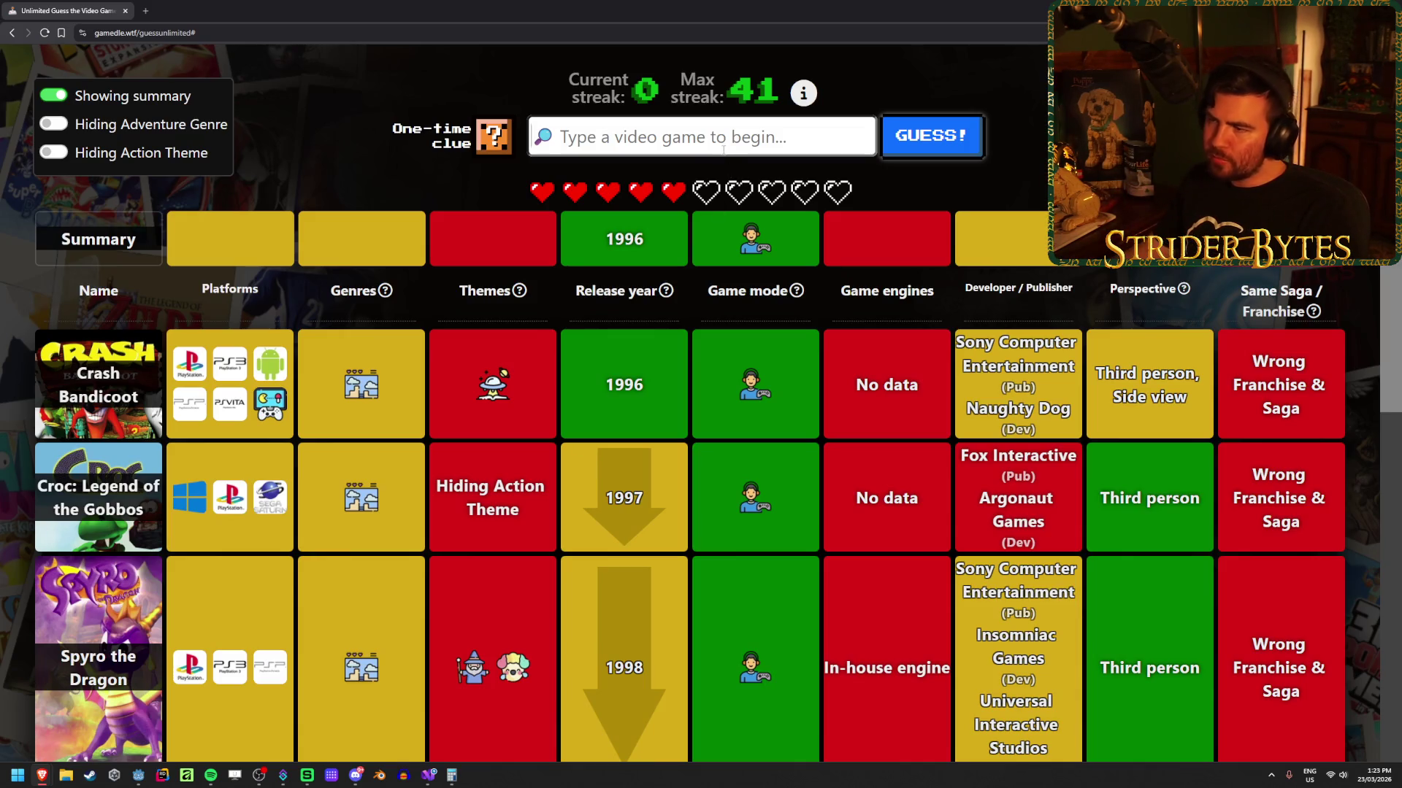
# Step: Try submitting Disruptor as the next guess
pyautogui.write('disrupt')
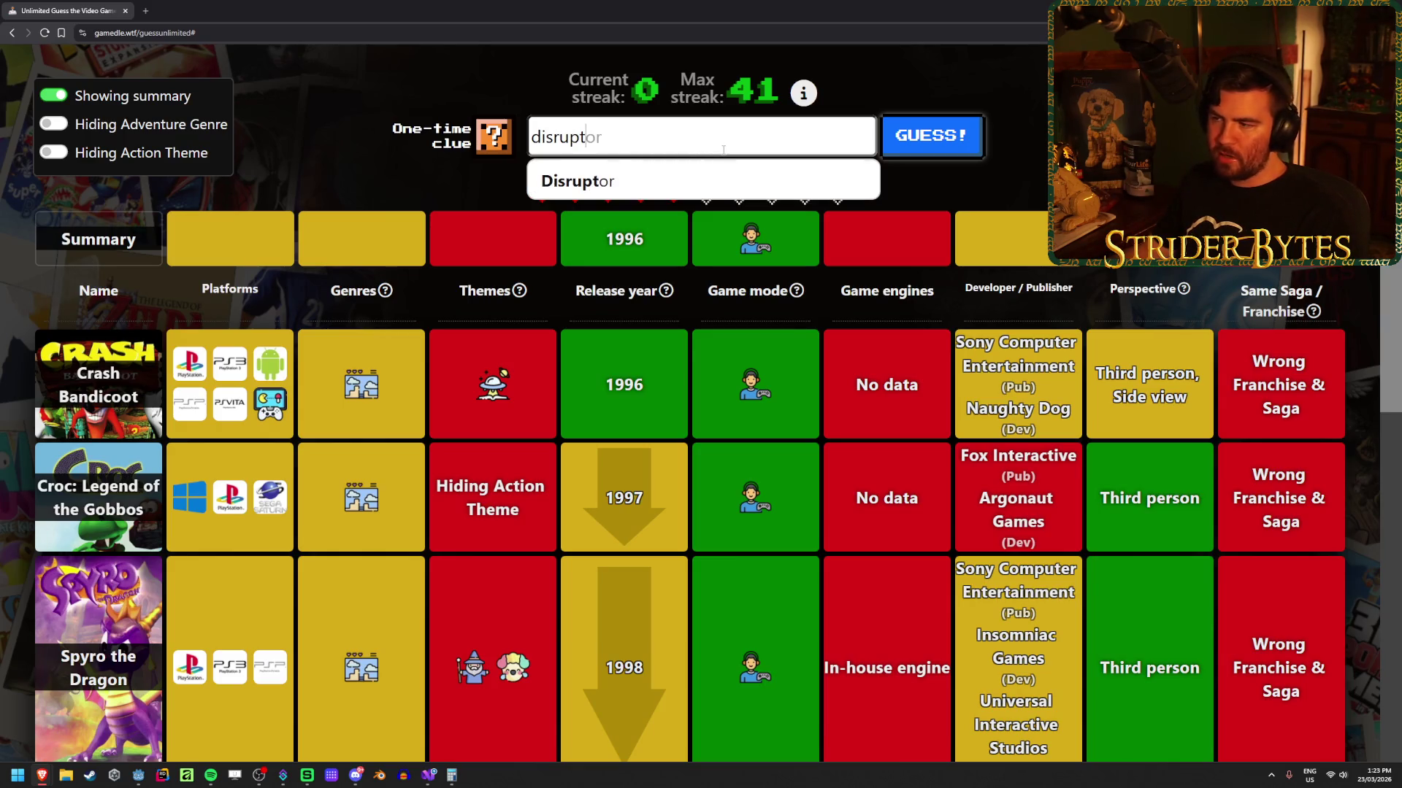
pyautogui.press('Return')
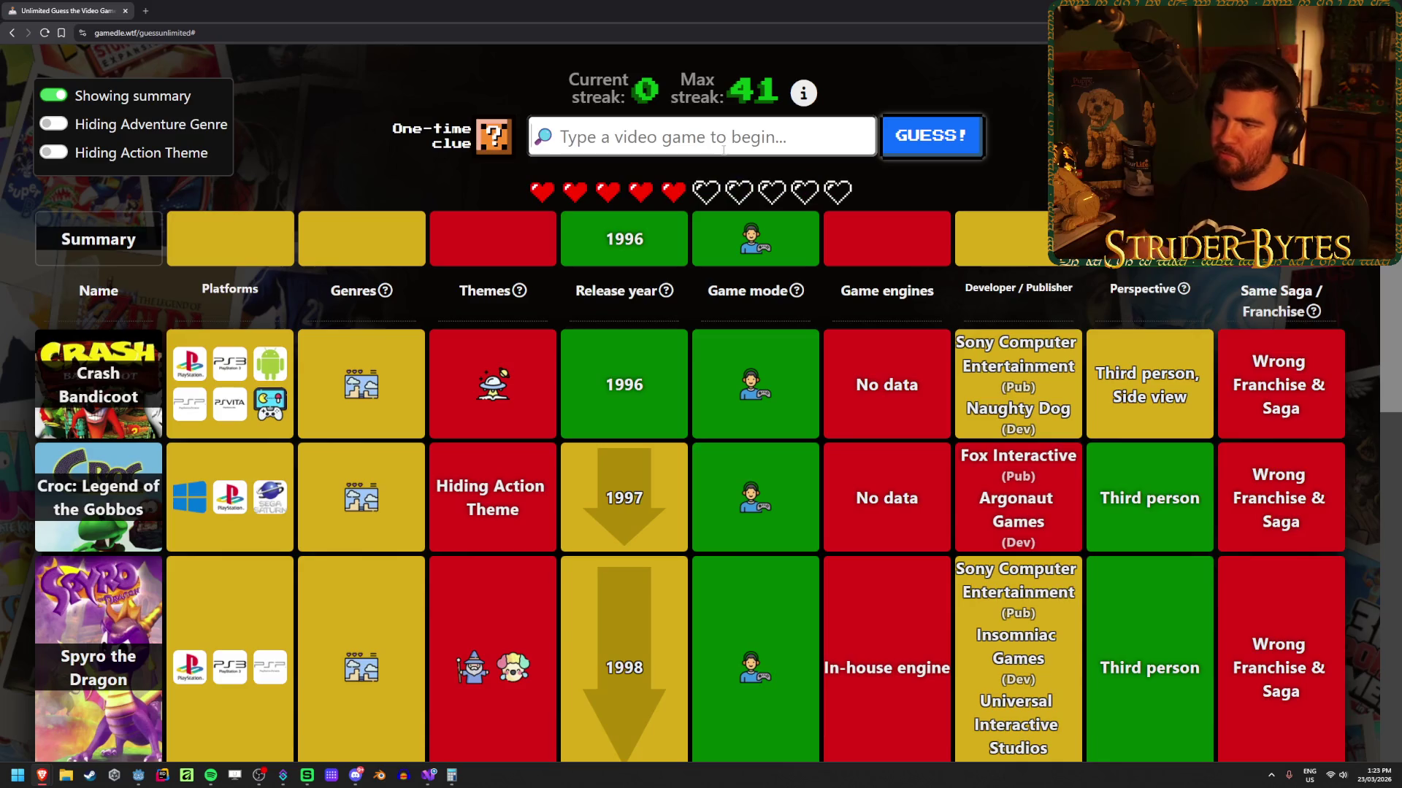
pyautogui.scroll(1, 720, 492)
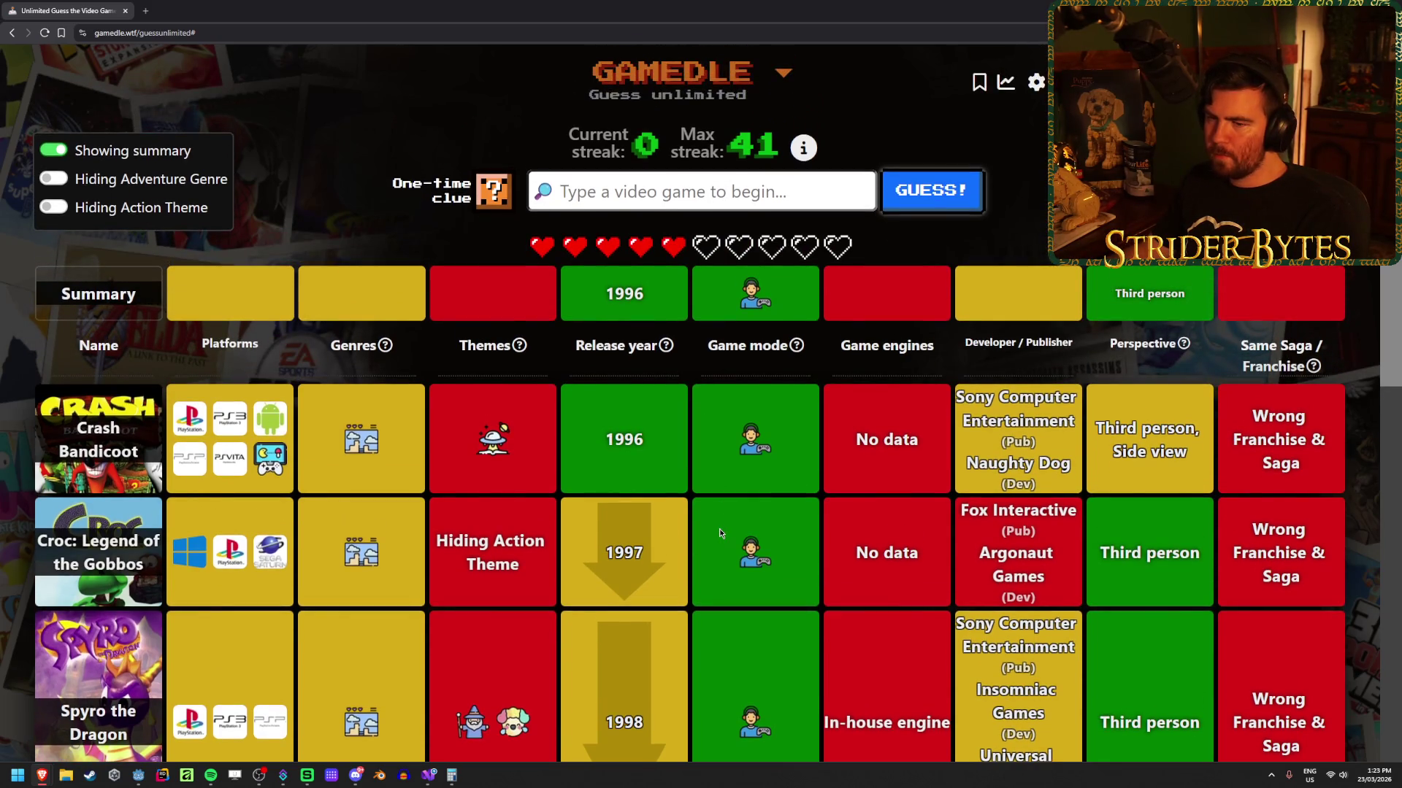
pyautogui.moveTo(516, 436)
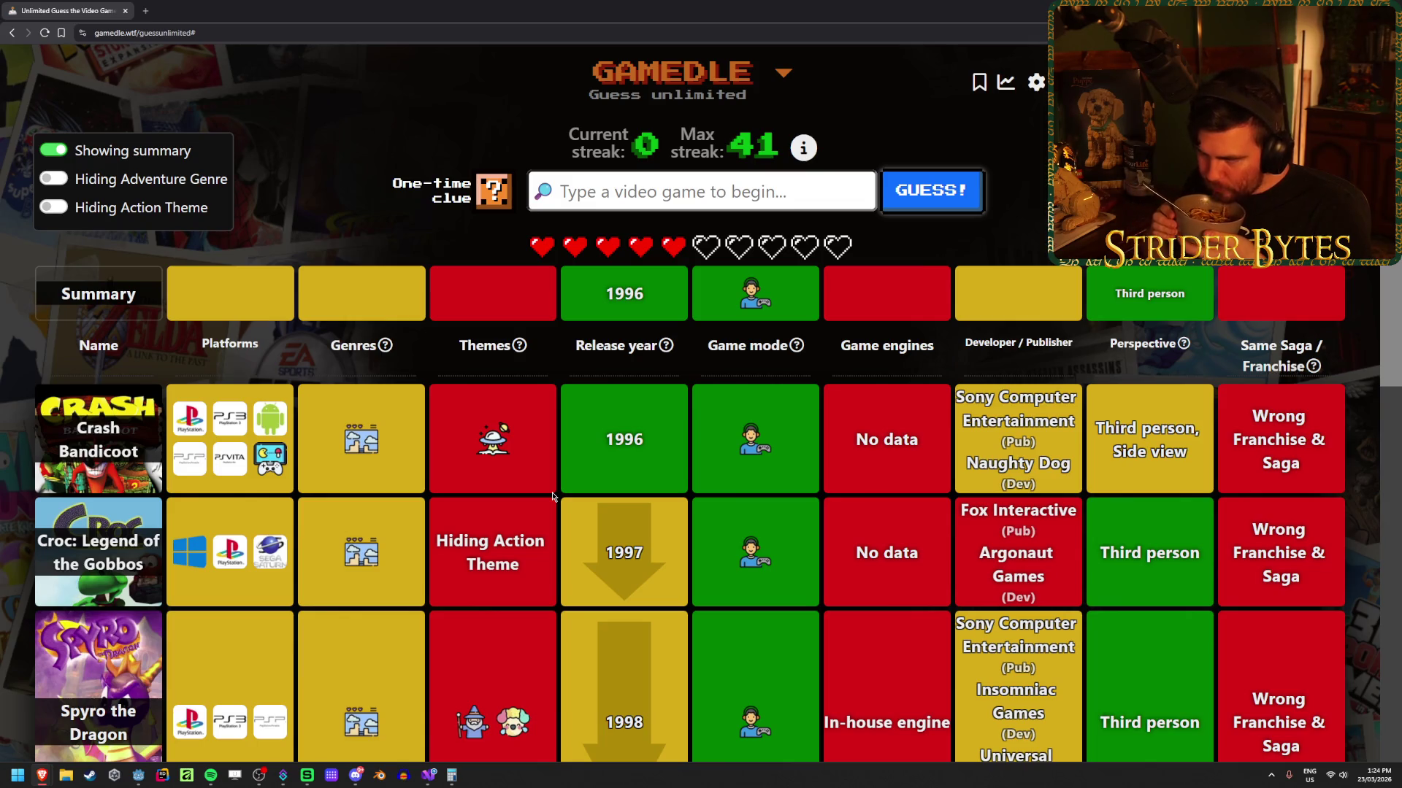
# Step: Use the one-time clue to reveal the correct Themes, spending one heart
pyautogui.click(493, 191)
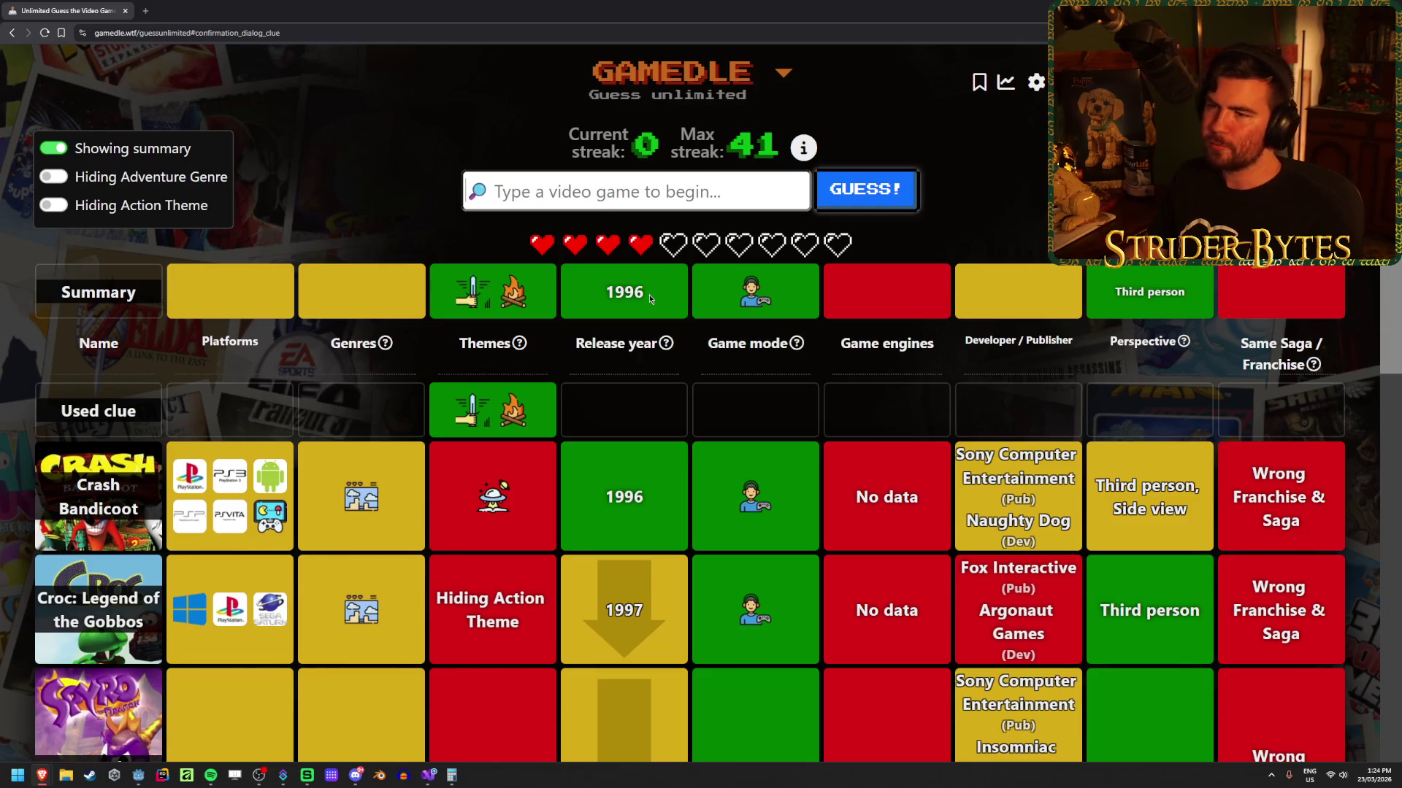
# Step: Guess Tomb Raider (original), solving the round with the 1996 answer
pyautogui.write('tomb mrai')
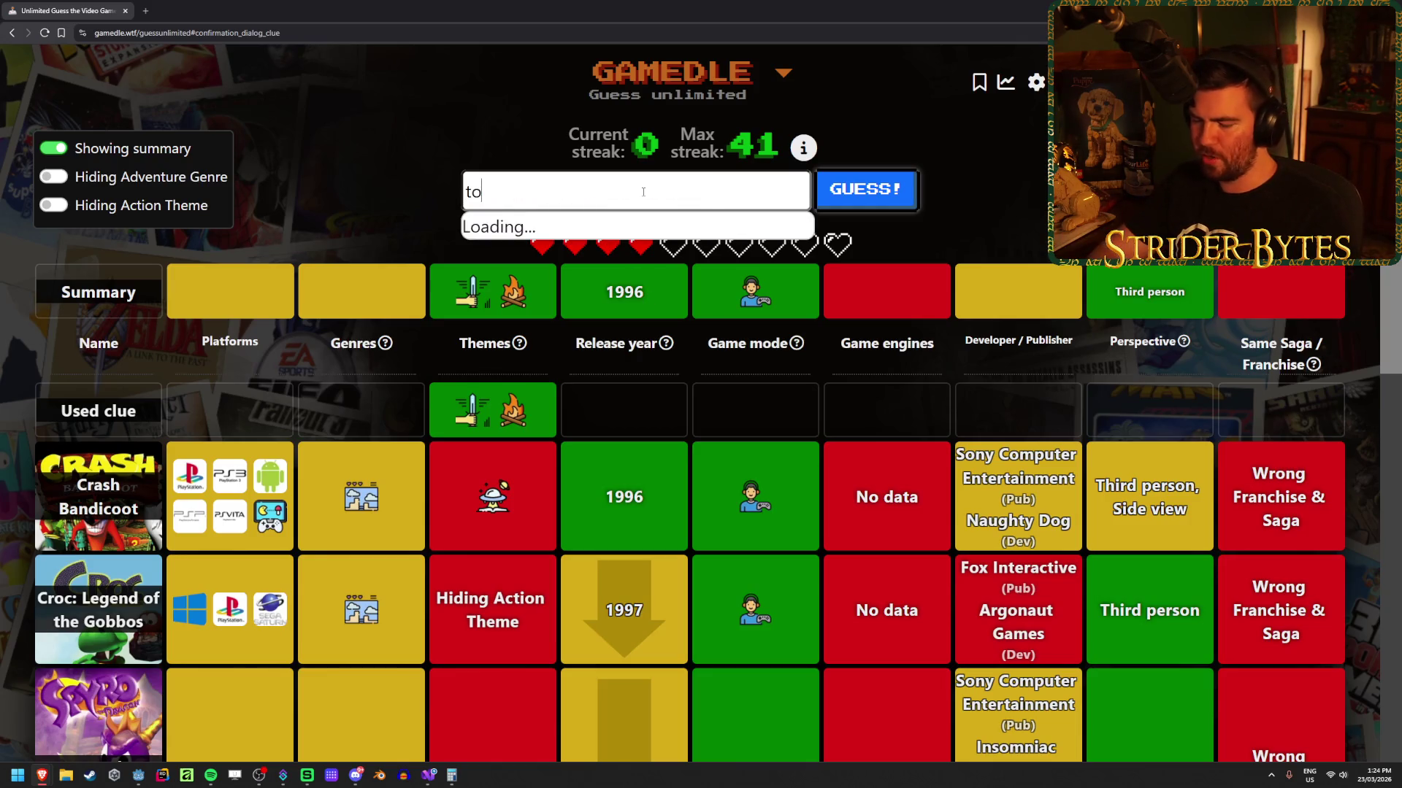
pyautogui.press('BackSpace')
pyautogui.press('BackSpace')
pyautogui.write('radie')
pyautogui.press('BackSpace')
pyautogui.press('BackSpace')
pyautogui.press('BackSpace')
pyautogui.write('ider')
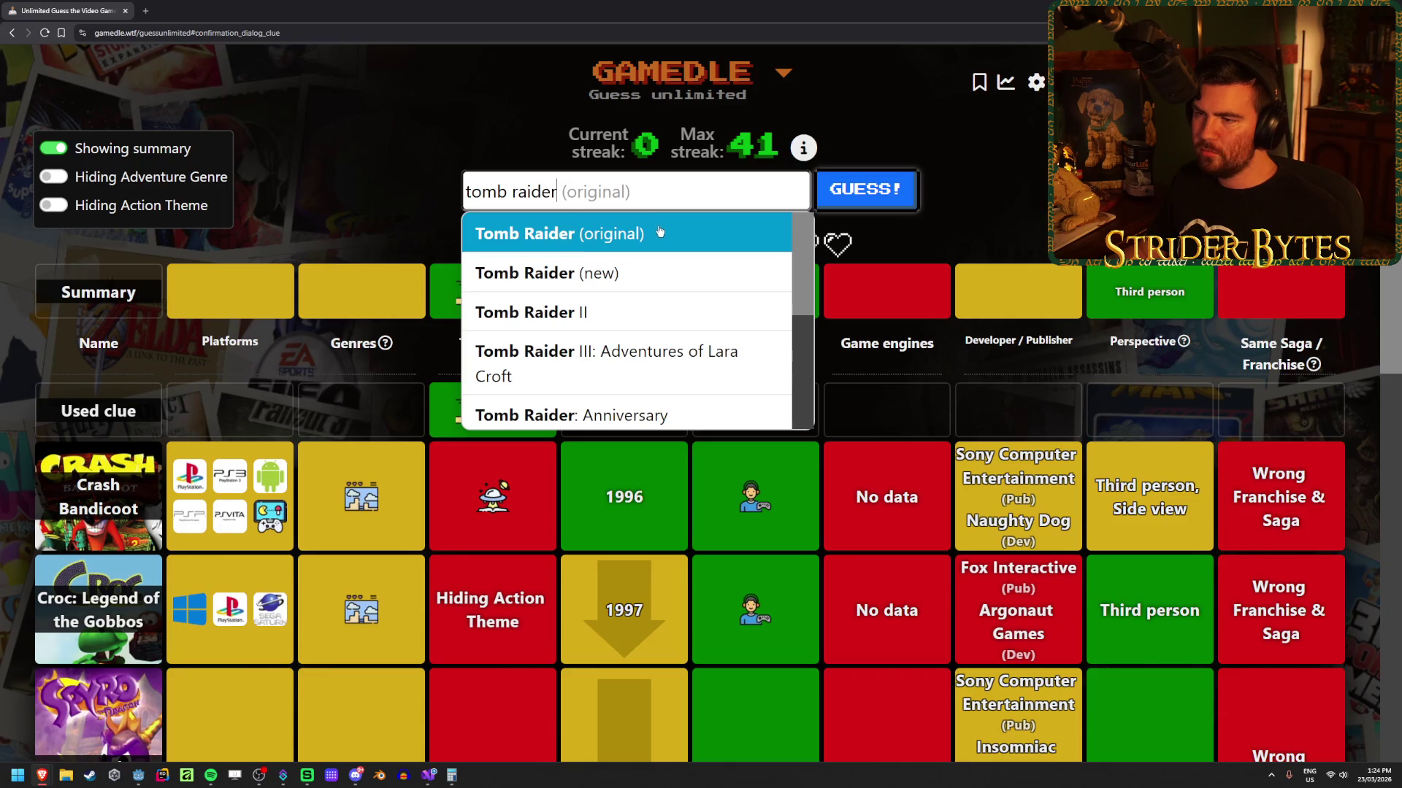
pyautogui.click(740, 232)
pyautogui.click(907, 188)
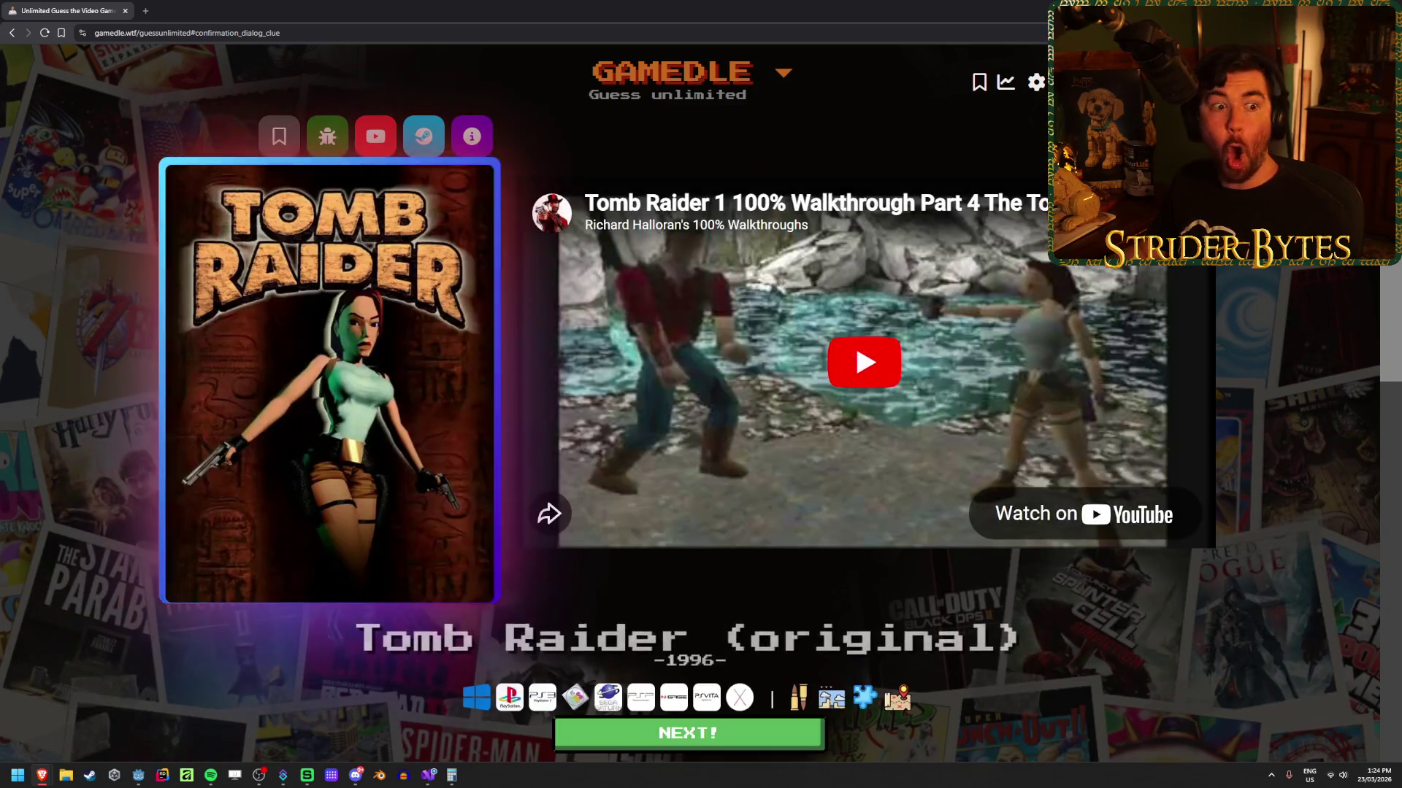
# Step: Scroll through the win screen and its walkthrough video, then continue onward
pyautogui.scroll(-5, 331, 332)
pyautogui.scroll(-1, 330, 332)
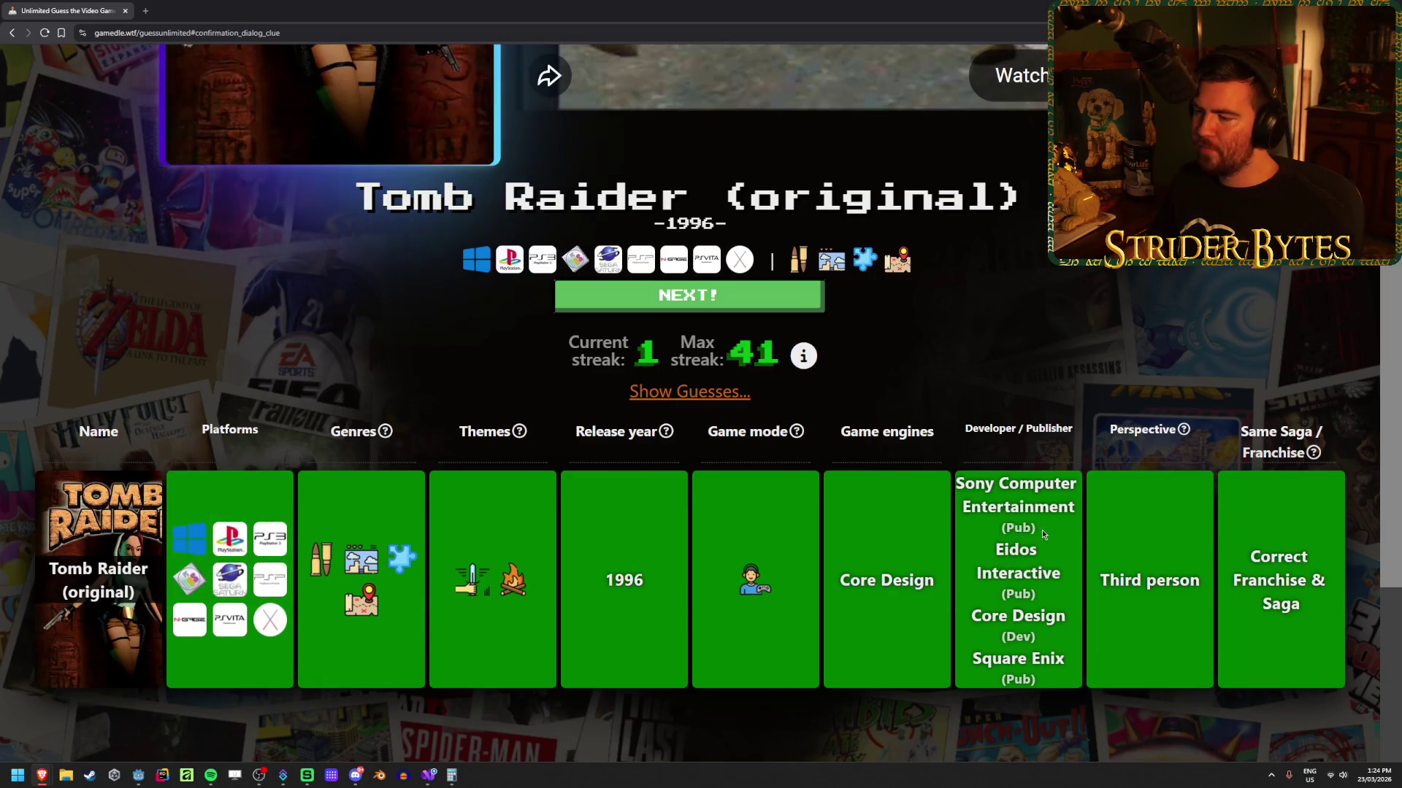
pyautogui.scroll(3, 386, 486)
pyautogui.scroll(5, 386, 487)
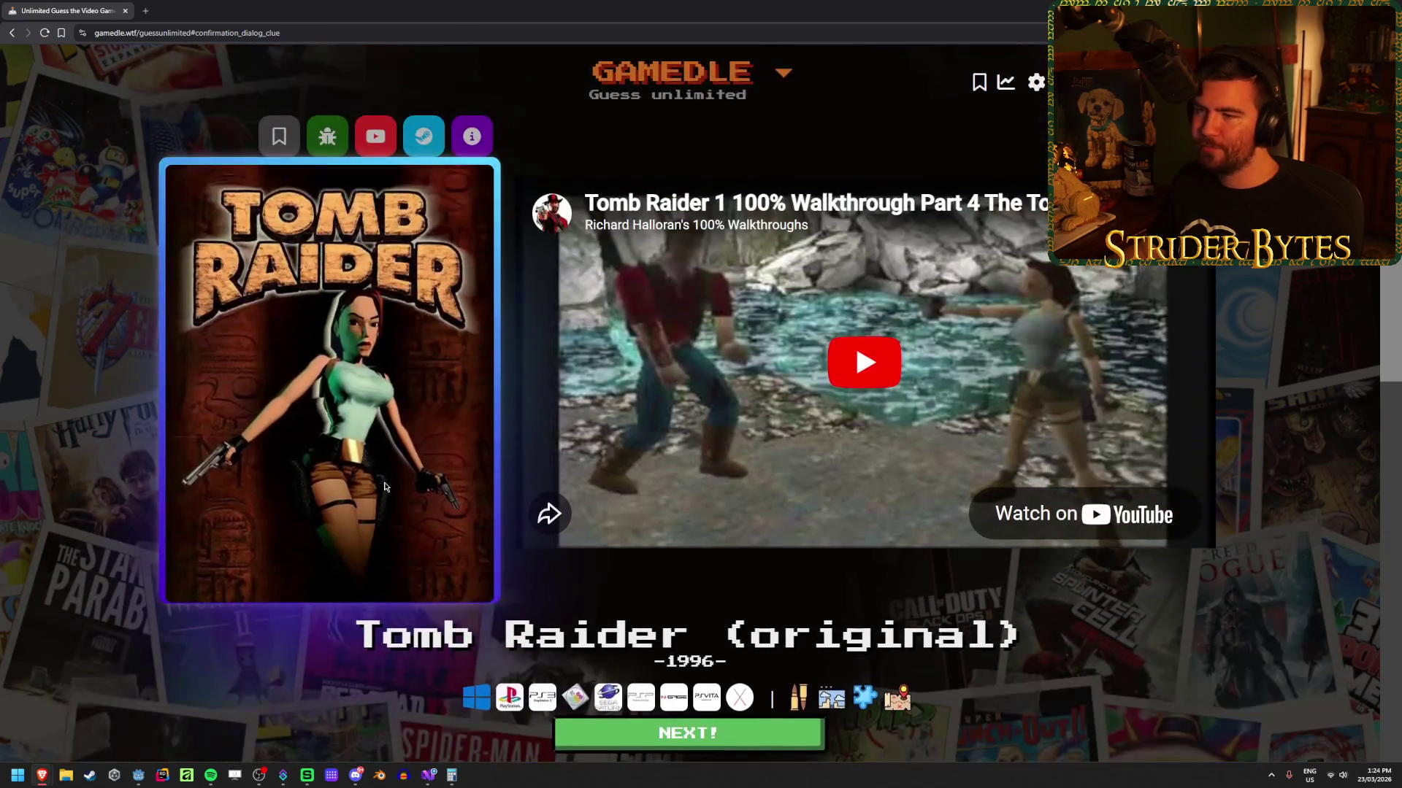
pyautogui.scroll(-2, 716, 600)
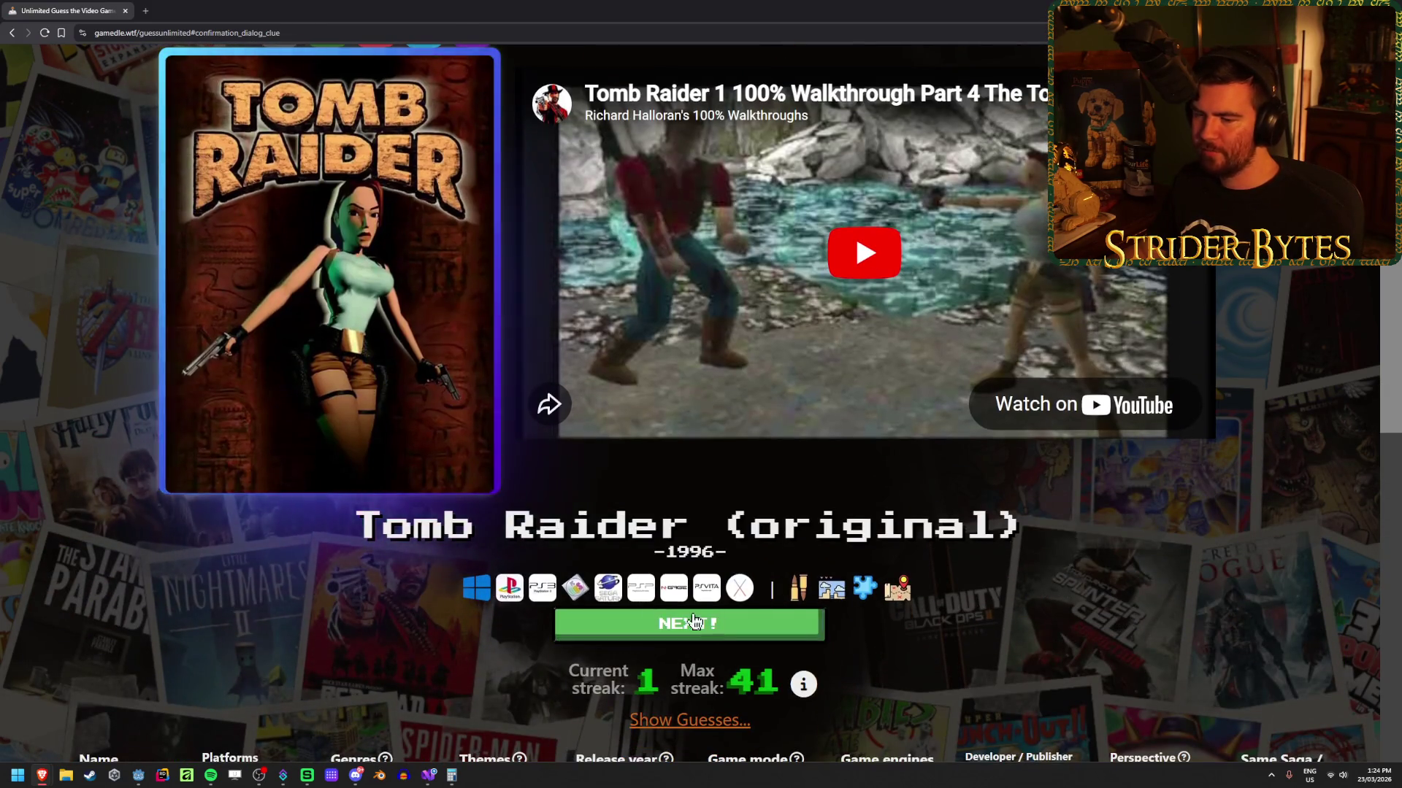
pyautogui.click(698, 624)
# Step: Guess Subnautica as the new round's first game, pushing the answer before 2014
pyautogui.click(561, 191)
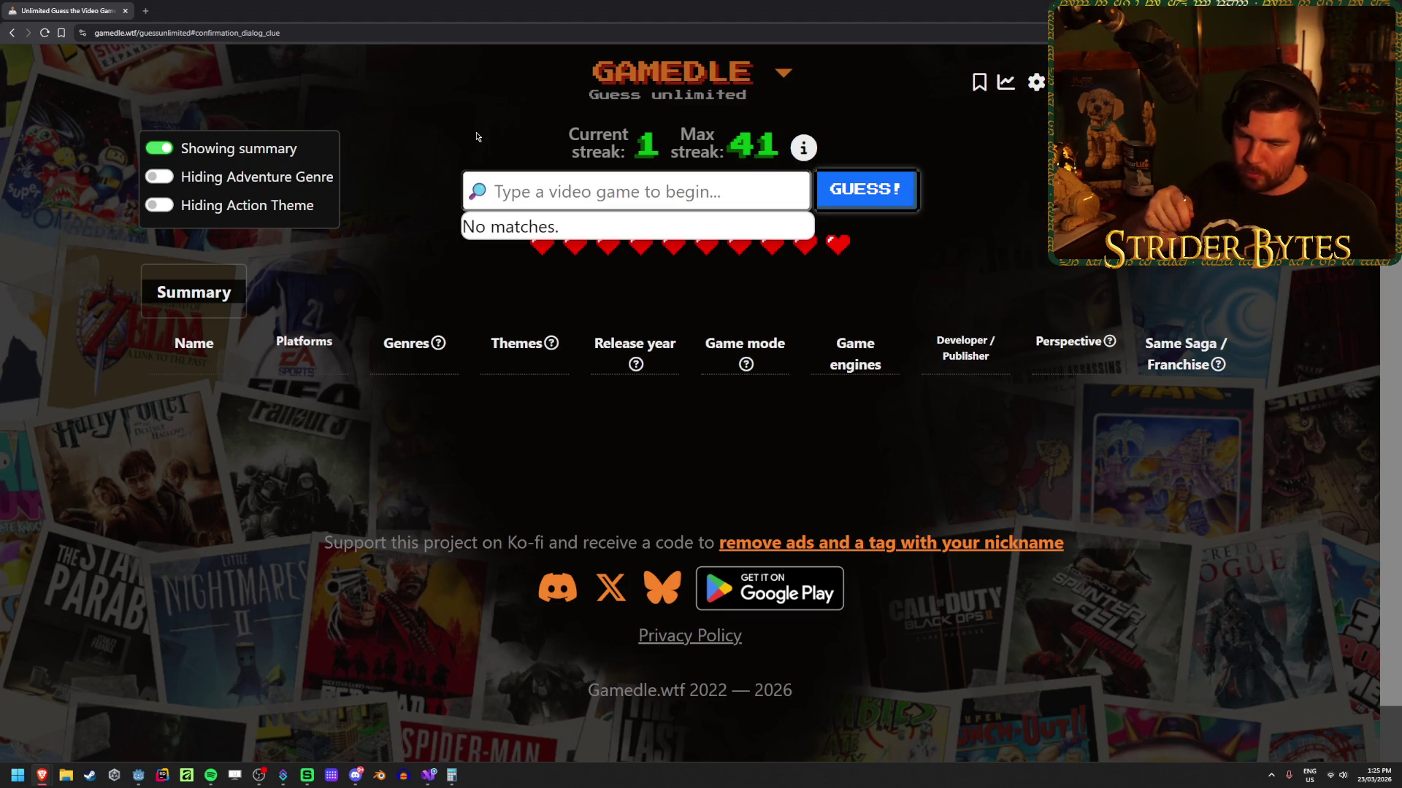
pyautogui.write('subn')
pyautogui.press('capslock')
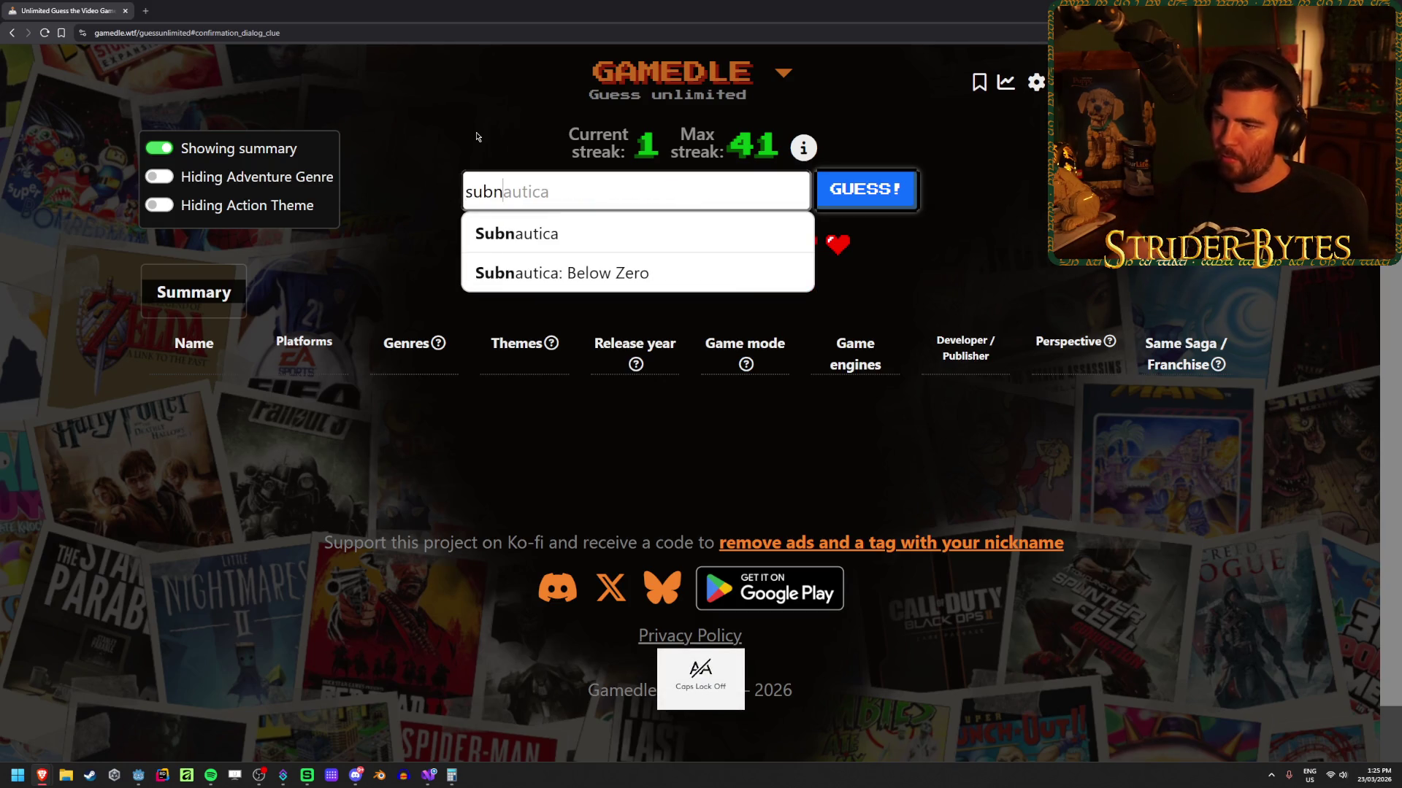
pyautogui.click(730, 233)
pyautogui.click(908, 193)
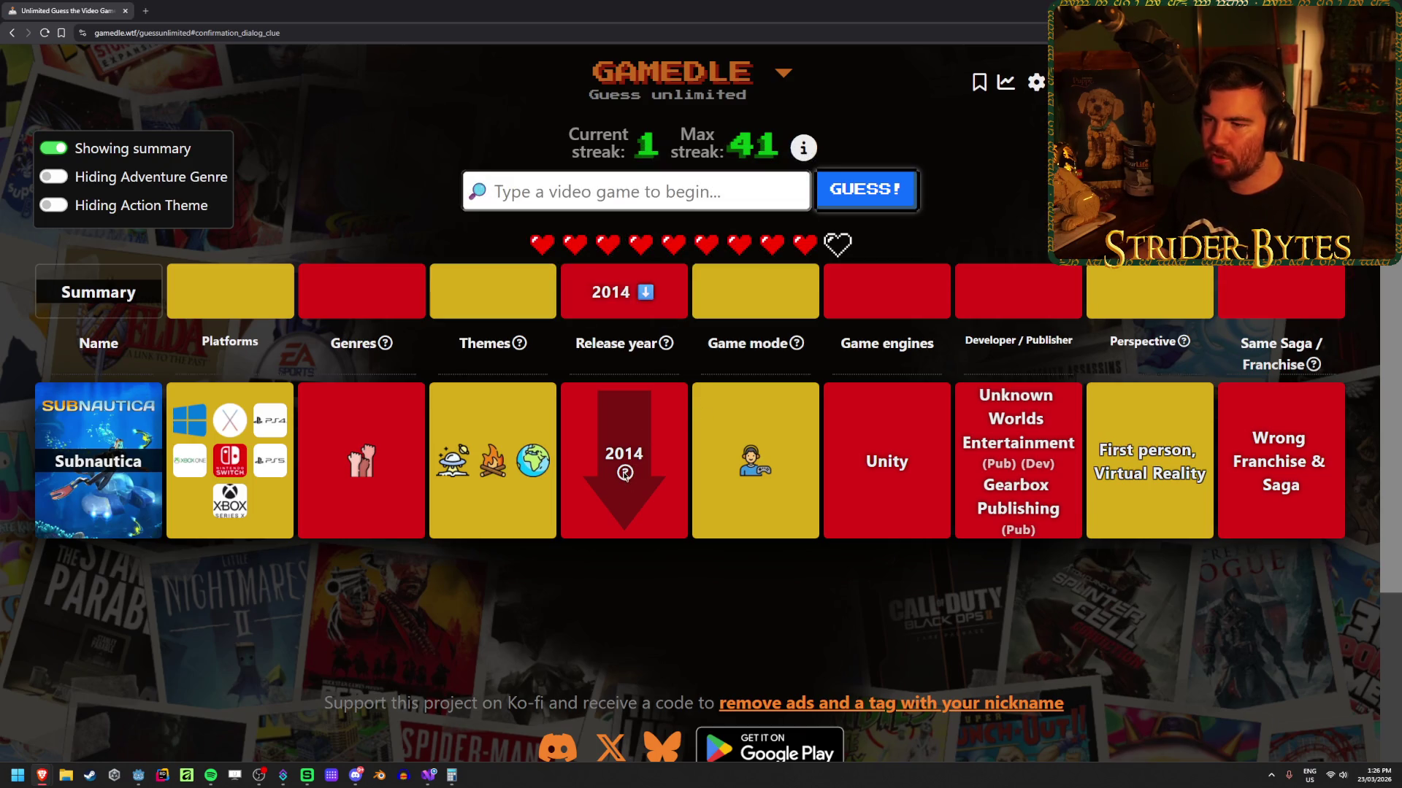
# Step: Dismiss the stray browser context menu and return to the guess box
pyautogui.moveTo(656, 354)
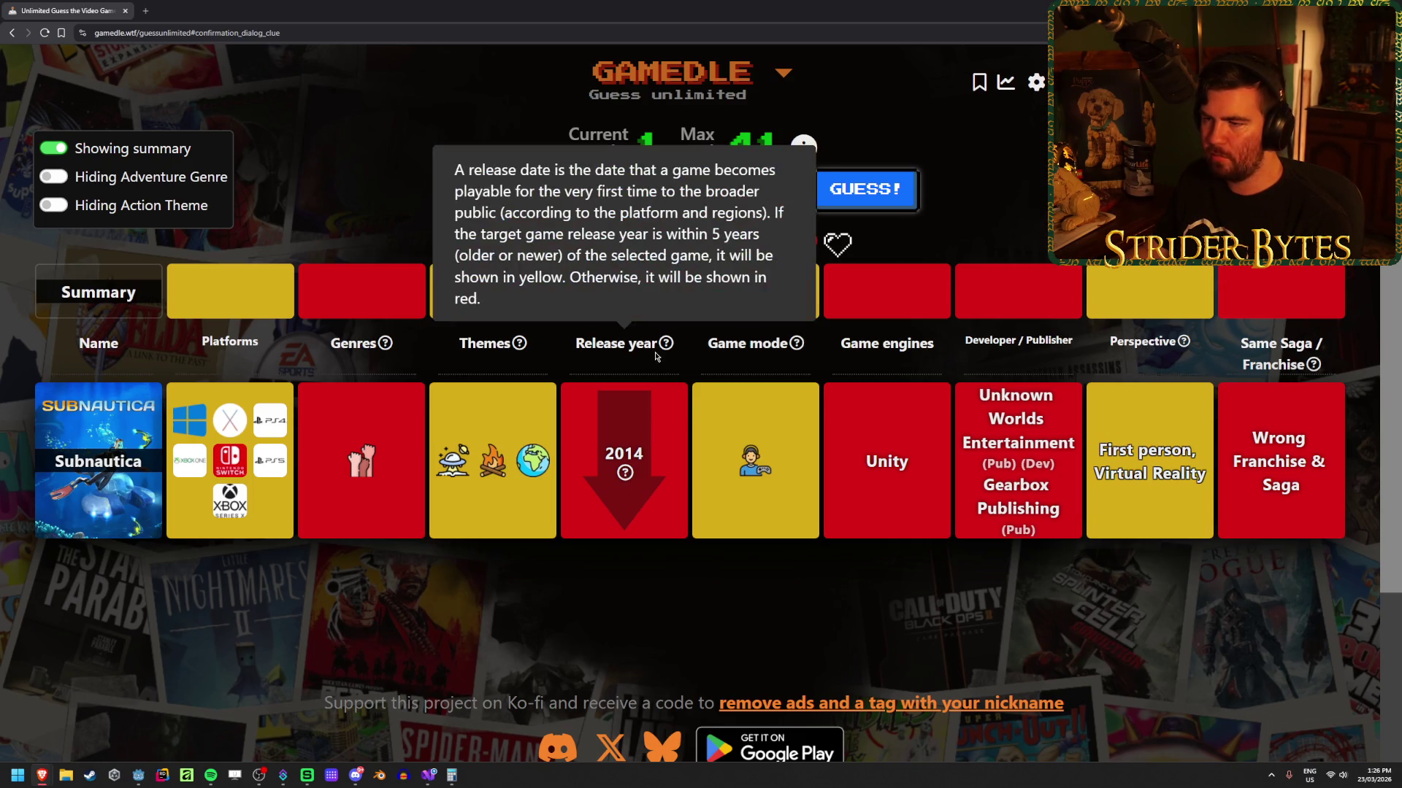
pyautogui.rightClick(626, 469)
pyautogui.click(616, 467)
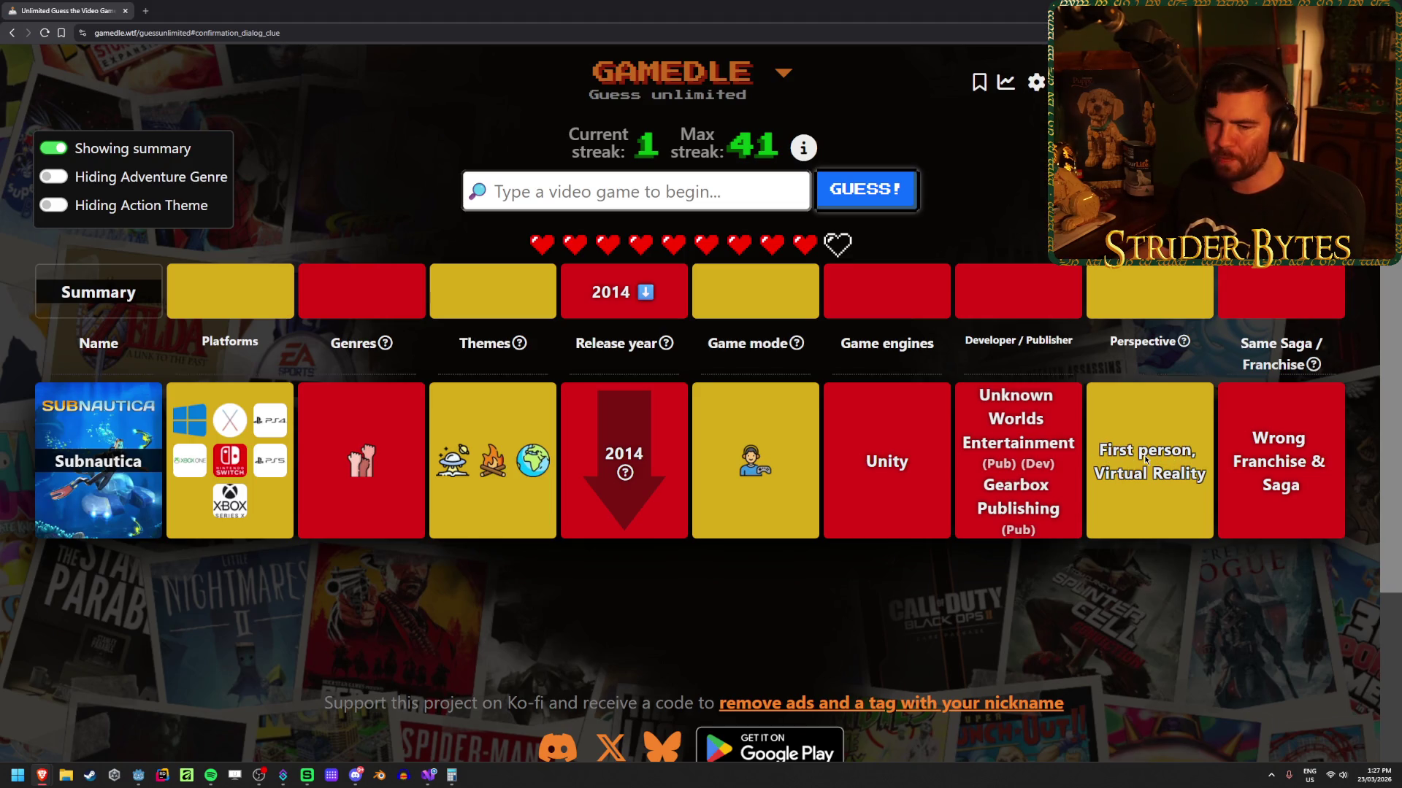
pyautogui.click(562, 190)
# Step: Search 'cities' and submit Cities: Skylines as the second guess
pyautogui.write('cities')
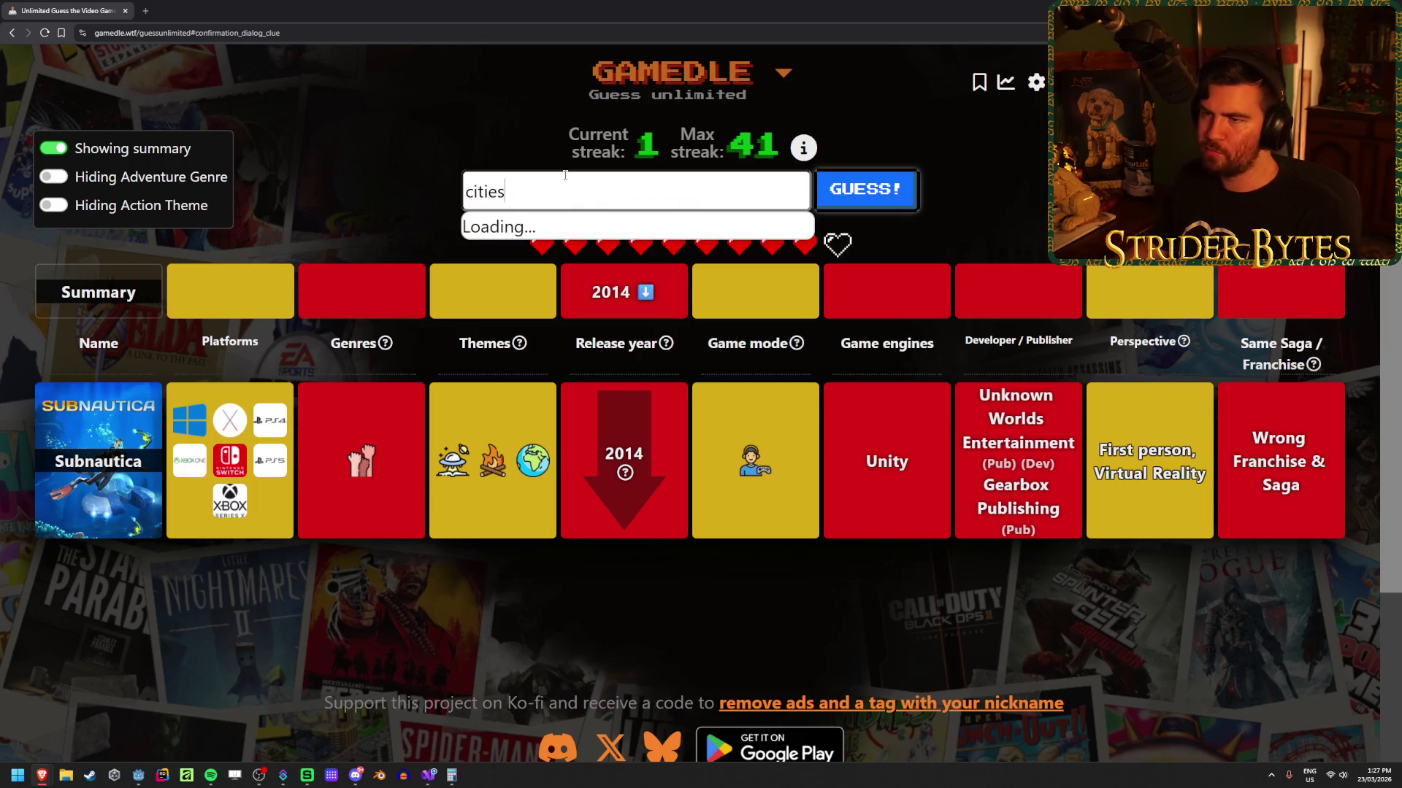
pyautogui.click(529, 312)
pyautogui.click(838, 188)
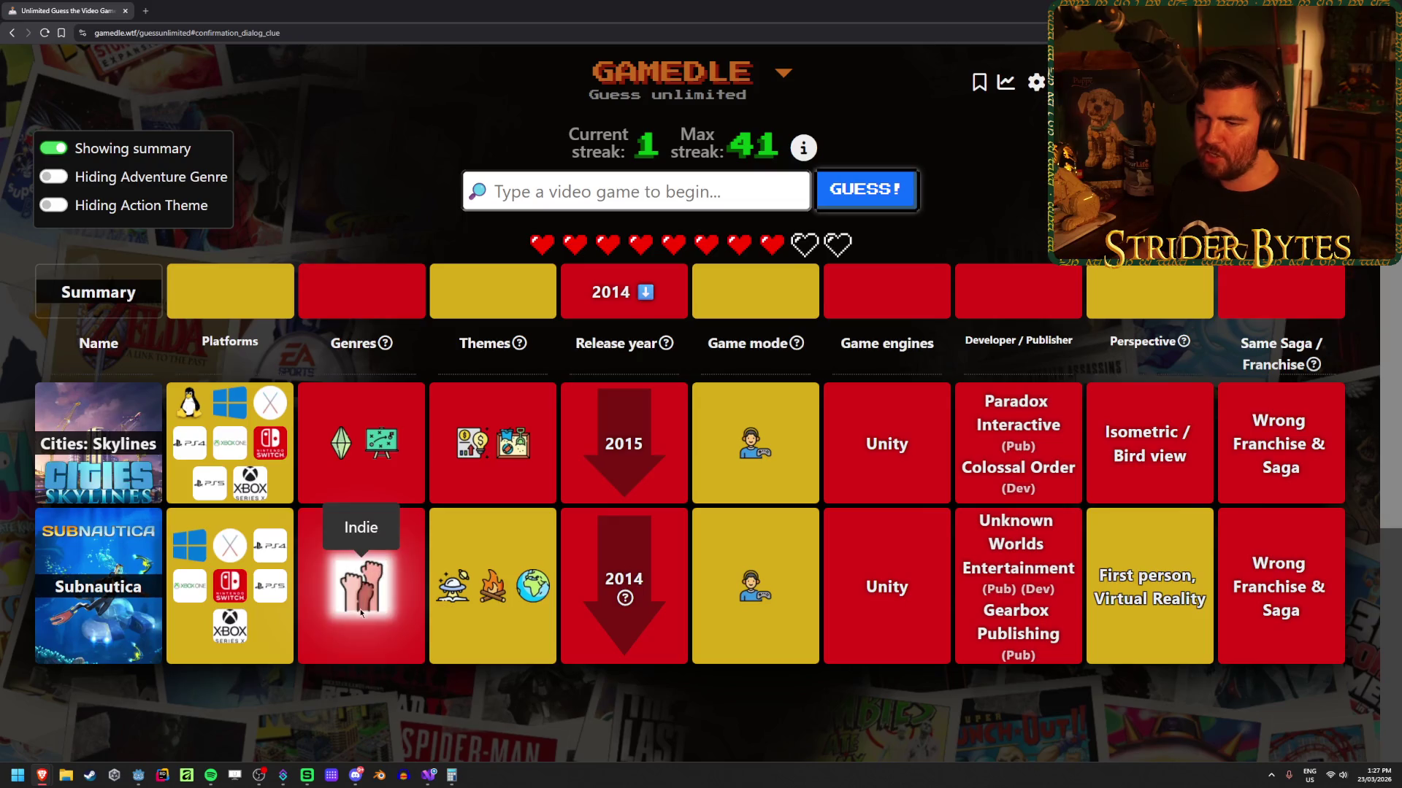
# Step: Start the next search by entering 'need for spee'
pyautogui.moveTo(358, 444)
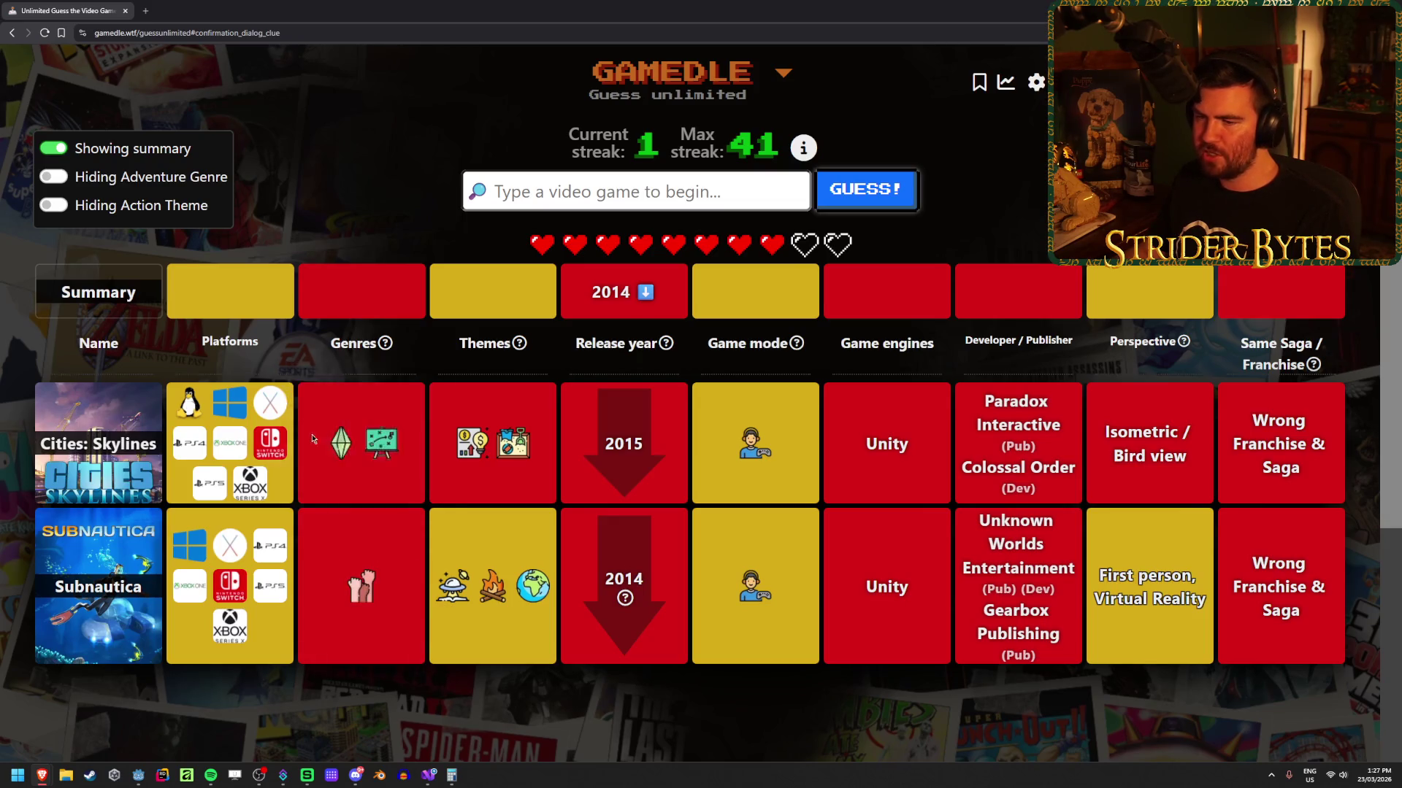
pyautogui.moveTo(503, 456)
pyautogui.moveTo(454, 577)
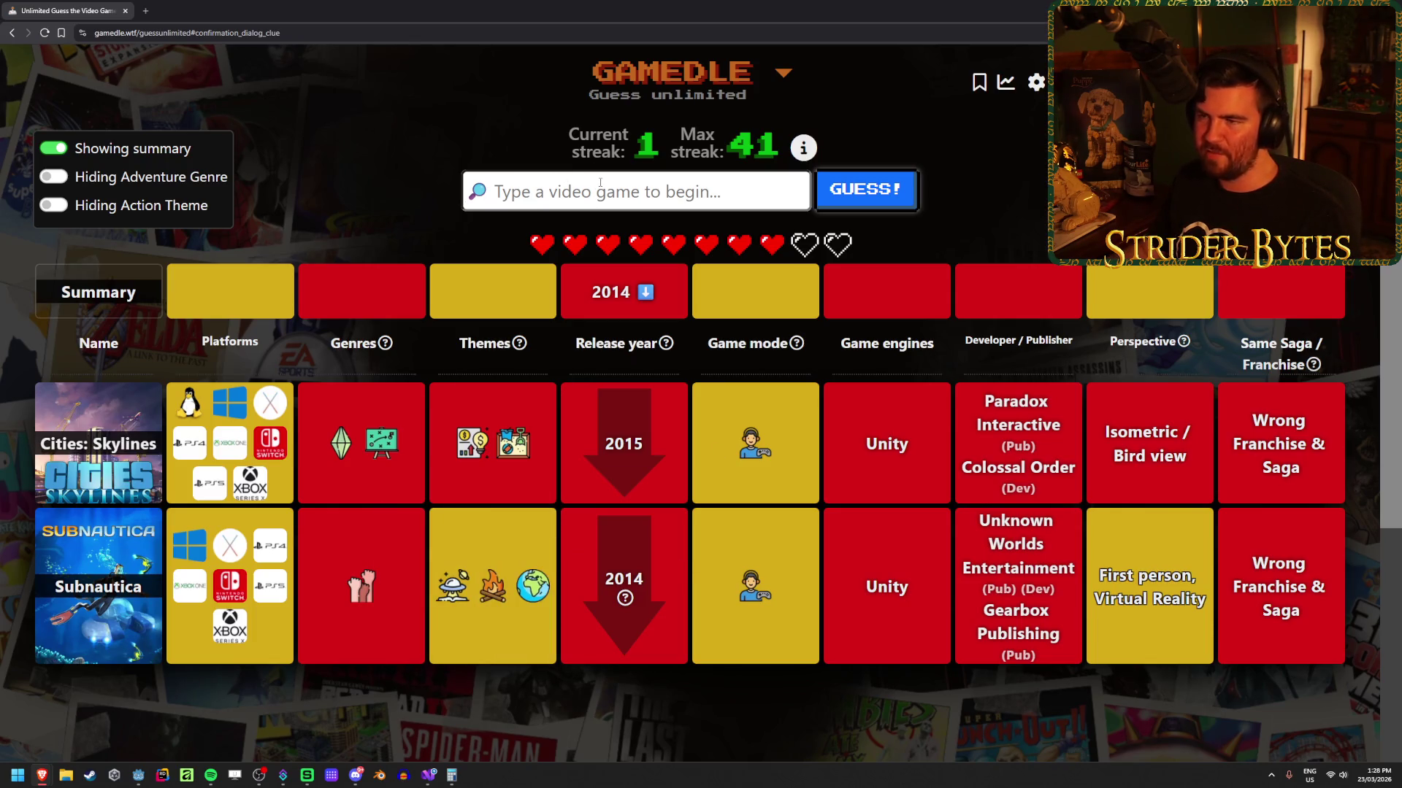
pyautogui.write('need for spee')
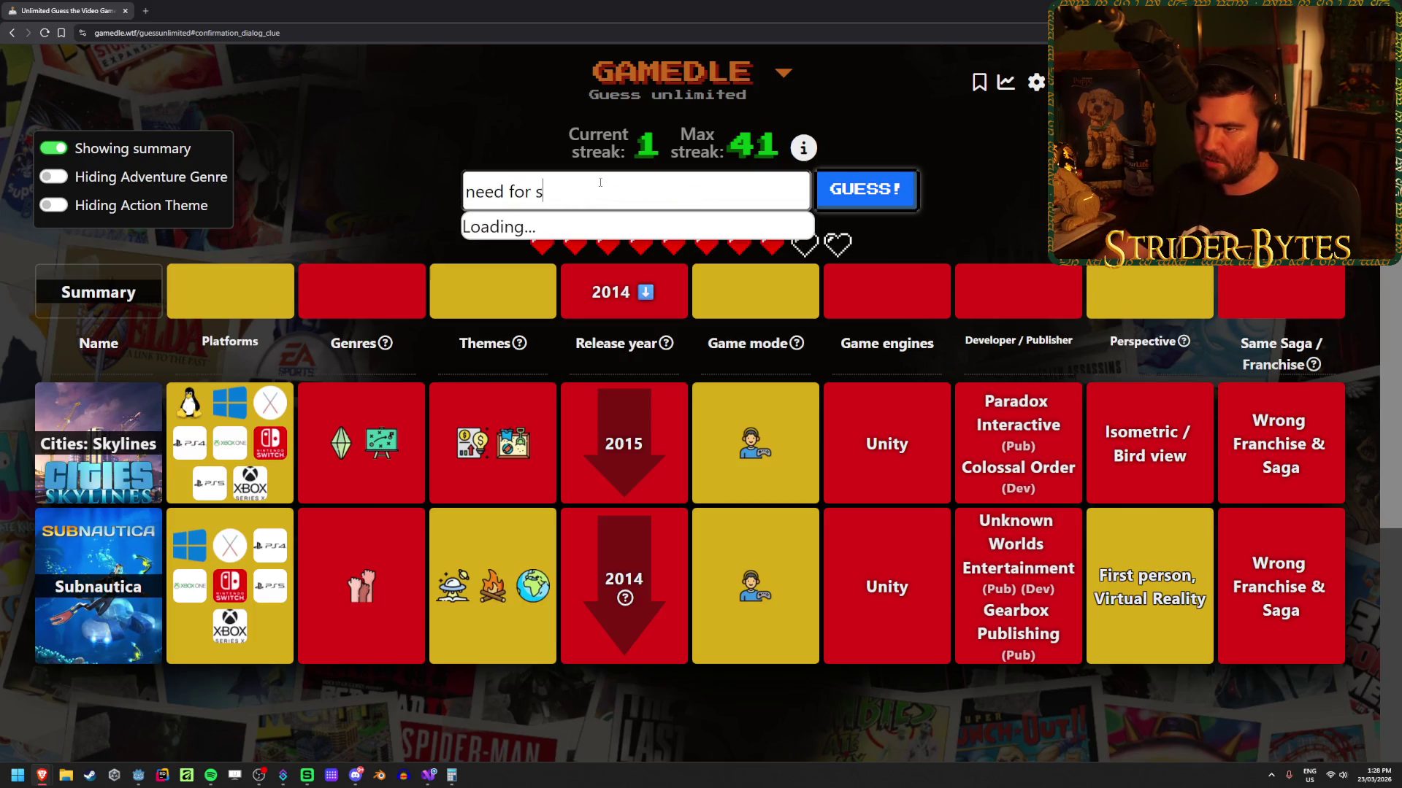
# Step: Submit Need for Speed: Most Wanted (original) as the guess, narrowing the year to 2005
pyautogui.scroll(-3, 672, 270)
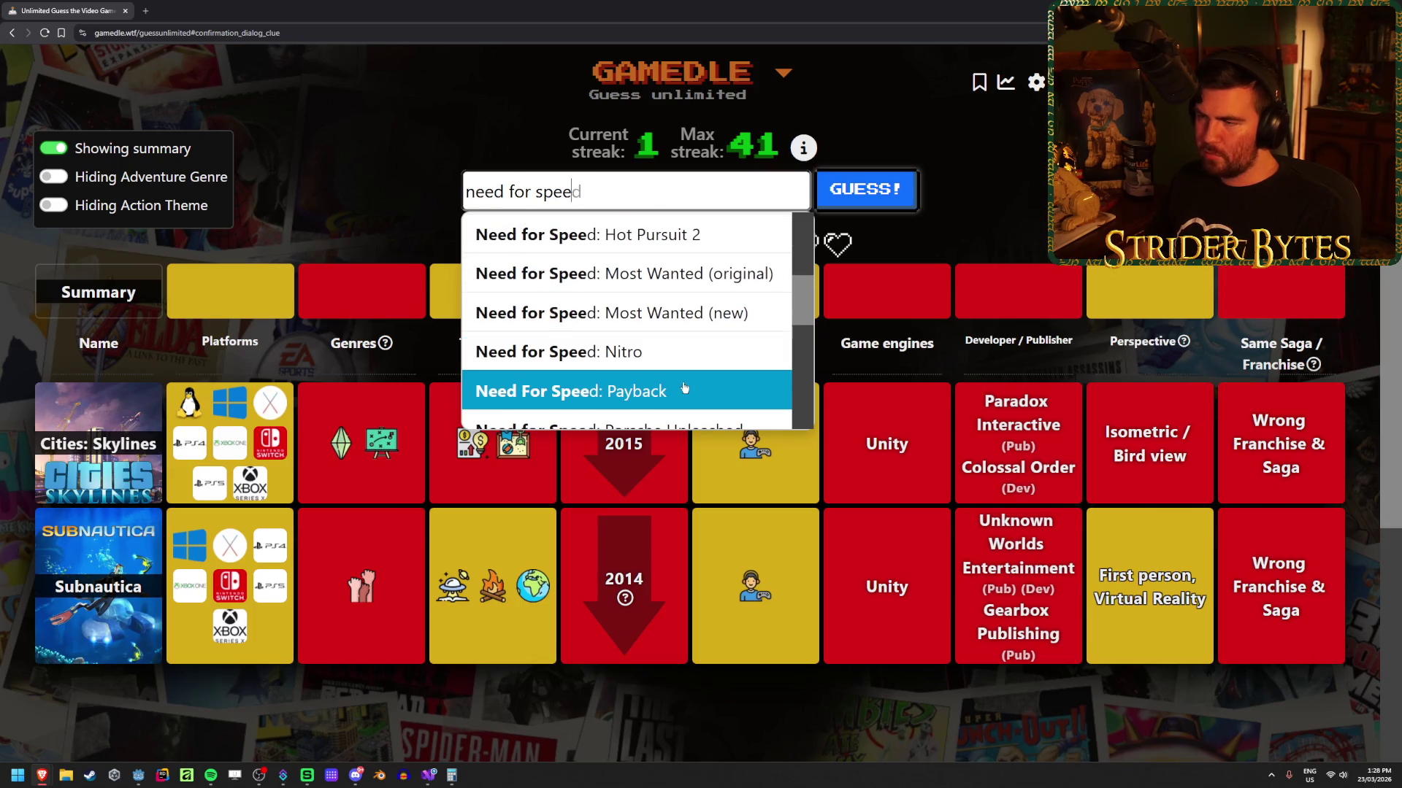
pyautogui.scroll(1, 658, 396)
pyautogui.click(657, 329)
pyautogui.click(872, 191)
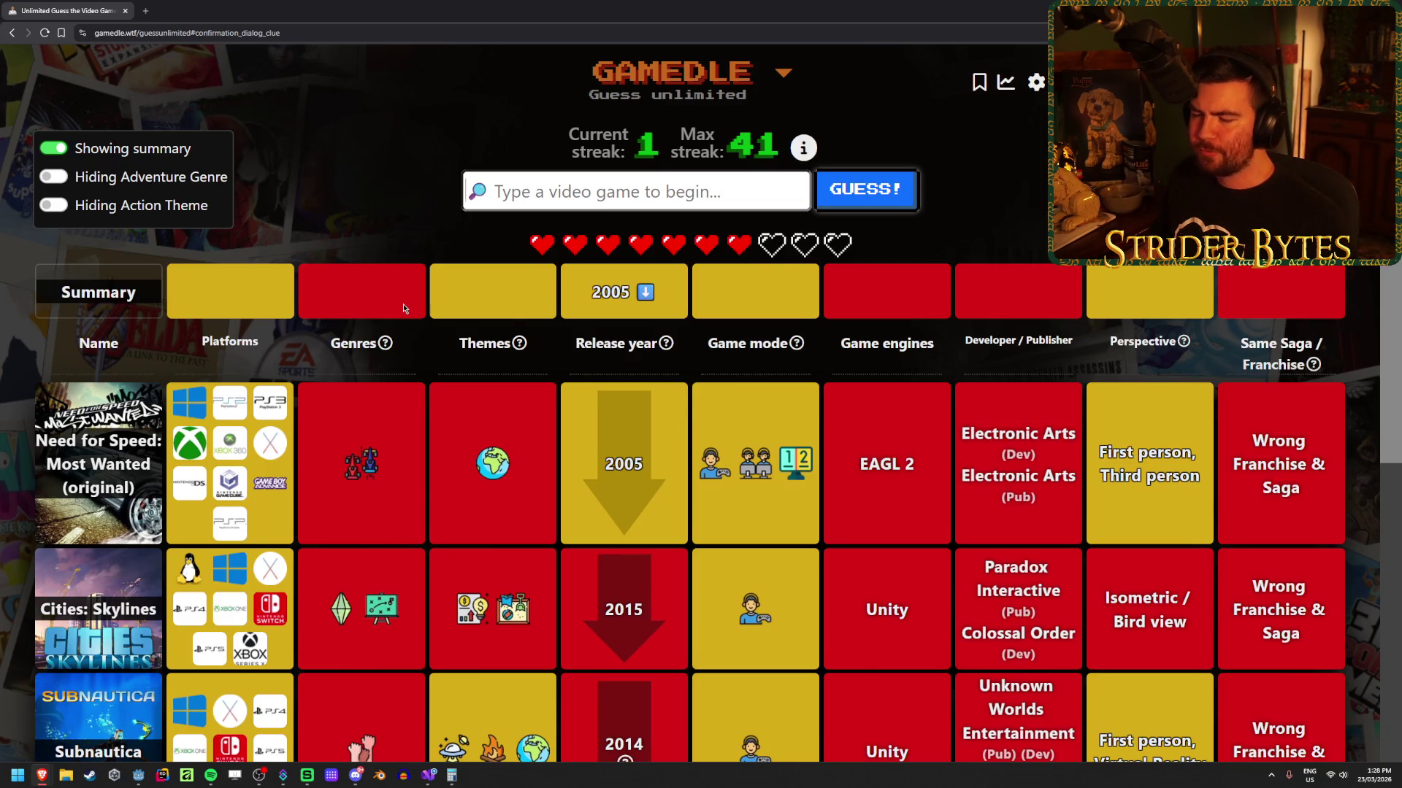
# Step: Review the board's hints, then search 'jakte' for the next guess
pyautogui.scroll(-1, 403, 308)
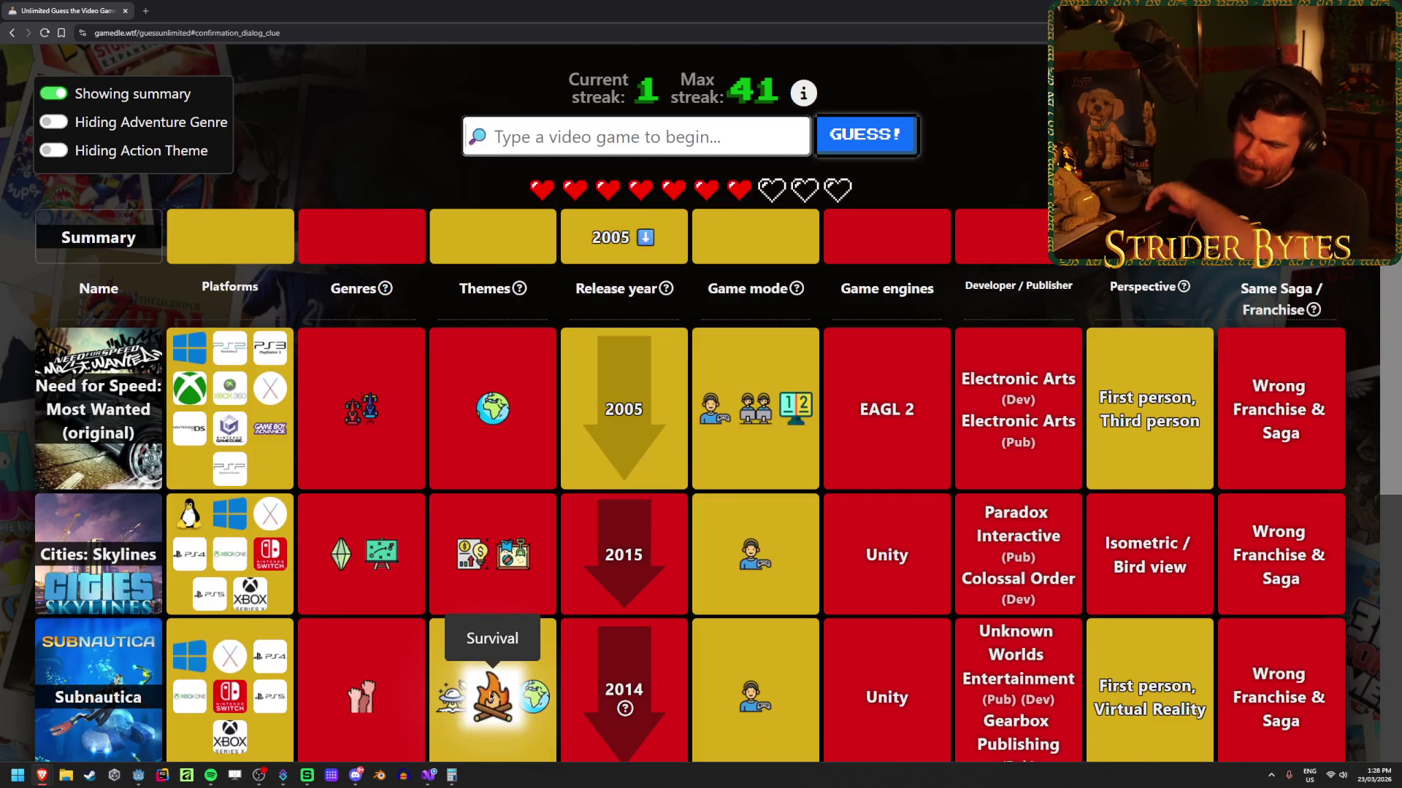
pyautogui.scroll(1, 493, 297)
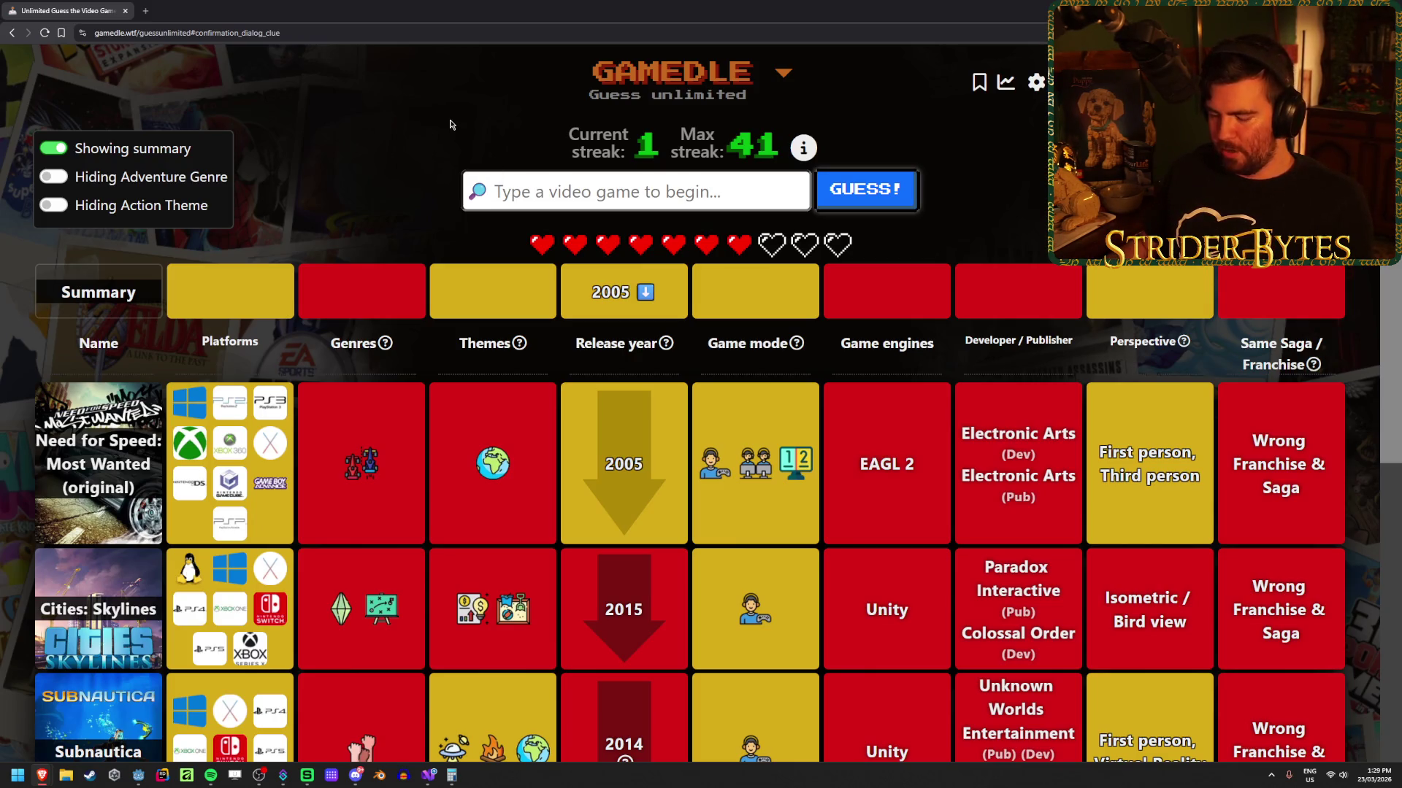
pyautogui.write('jak')
pyautogui.write('ter')
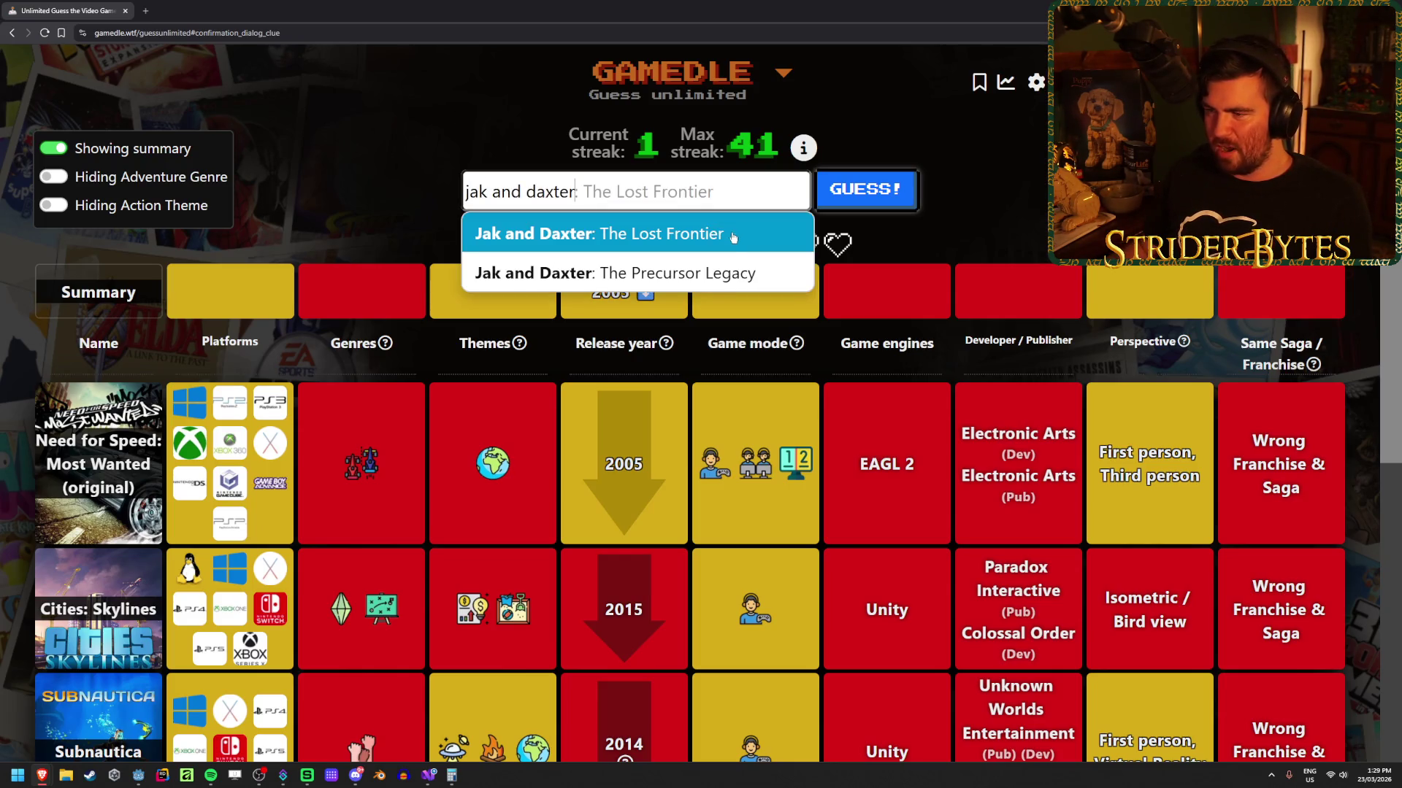
# Step: Guess Jak and Daxter: The Precursor Legacy, narrowing the year to 2002–2004, and review the board
pyautogui.press('Down')
pyautogui.press('Return')
pyautogui.press('Return')
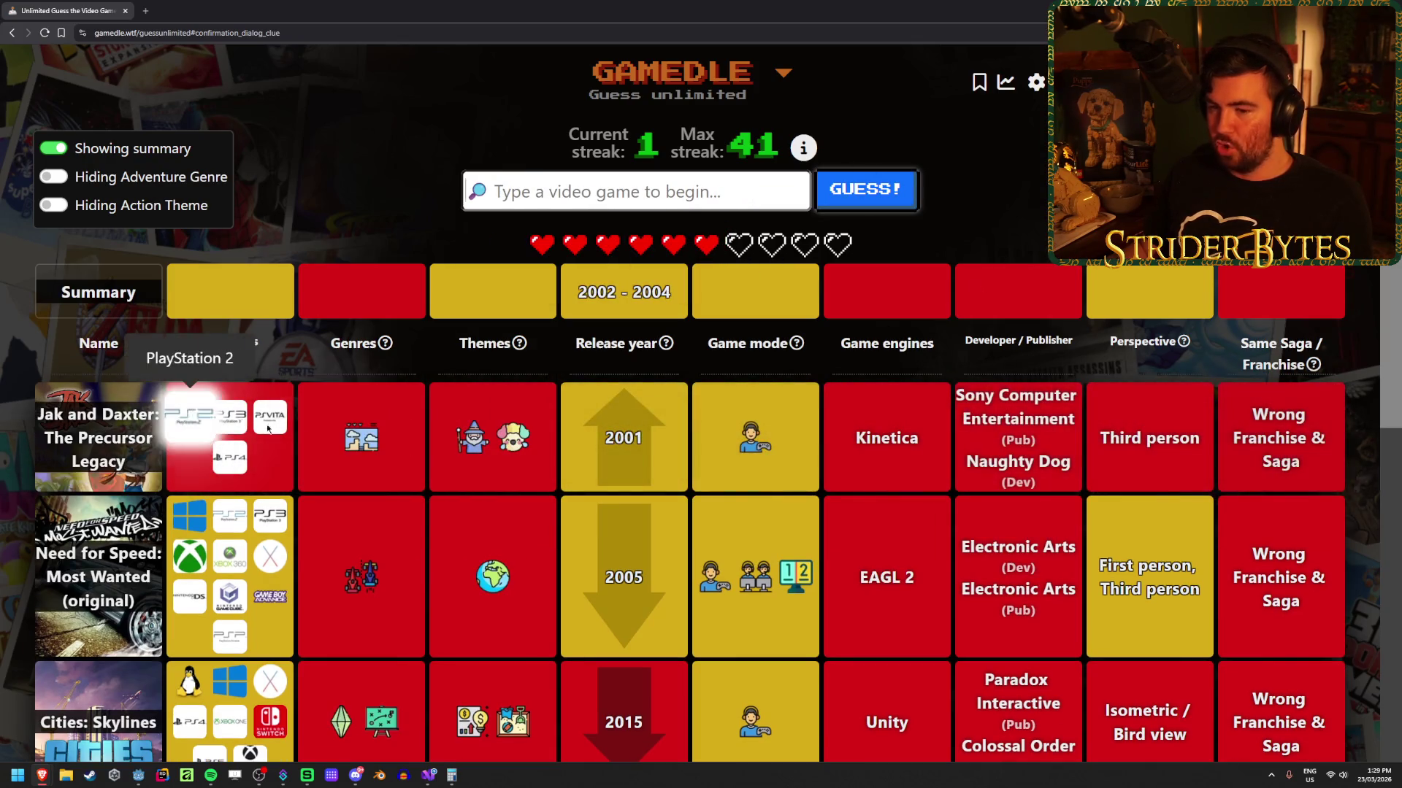
pyautogui.scroll(-3, 597, 495)
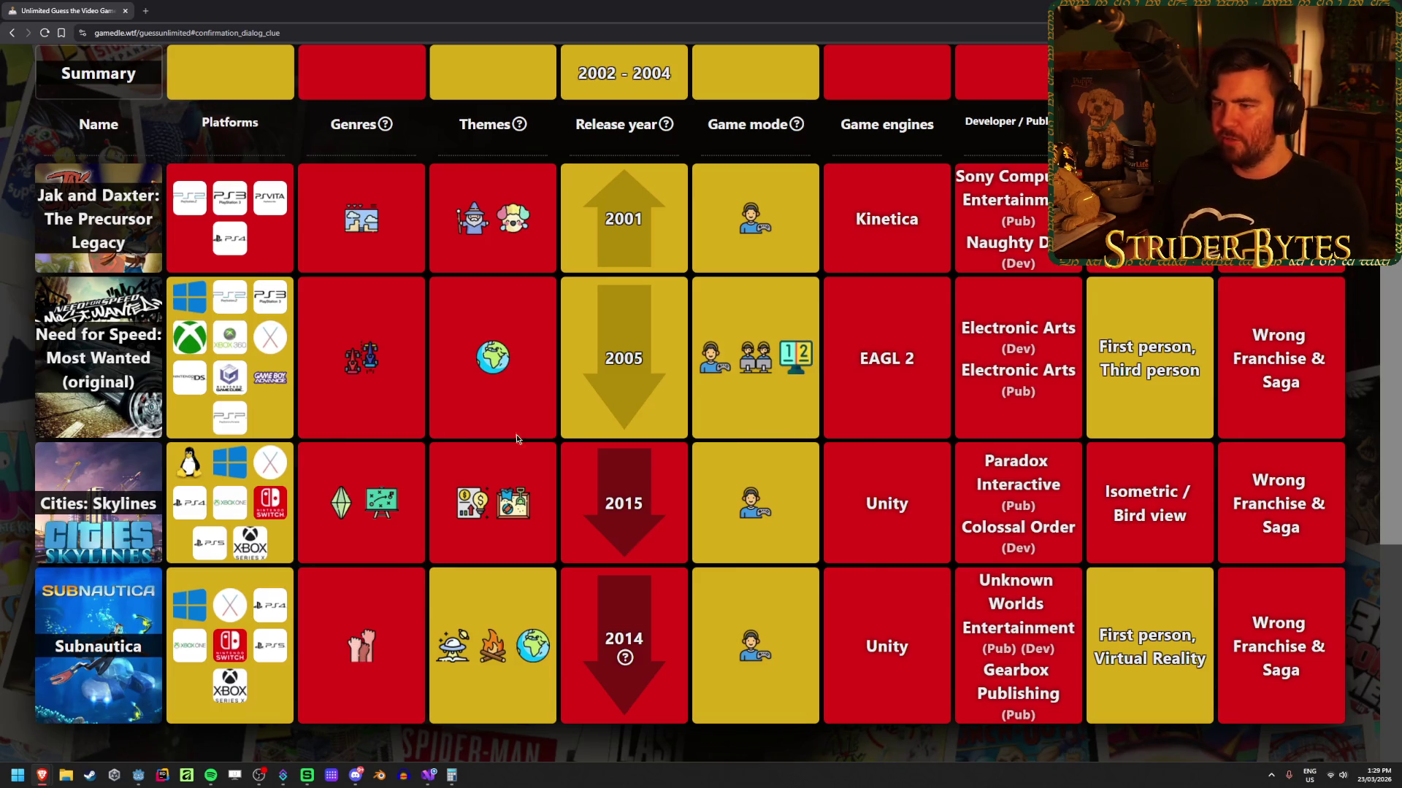
pyautogui.scroll(3, 411, 403)
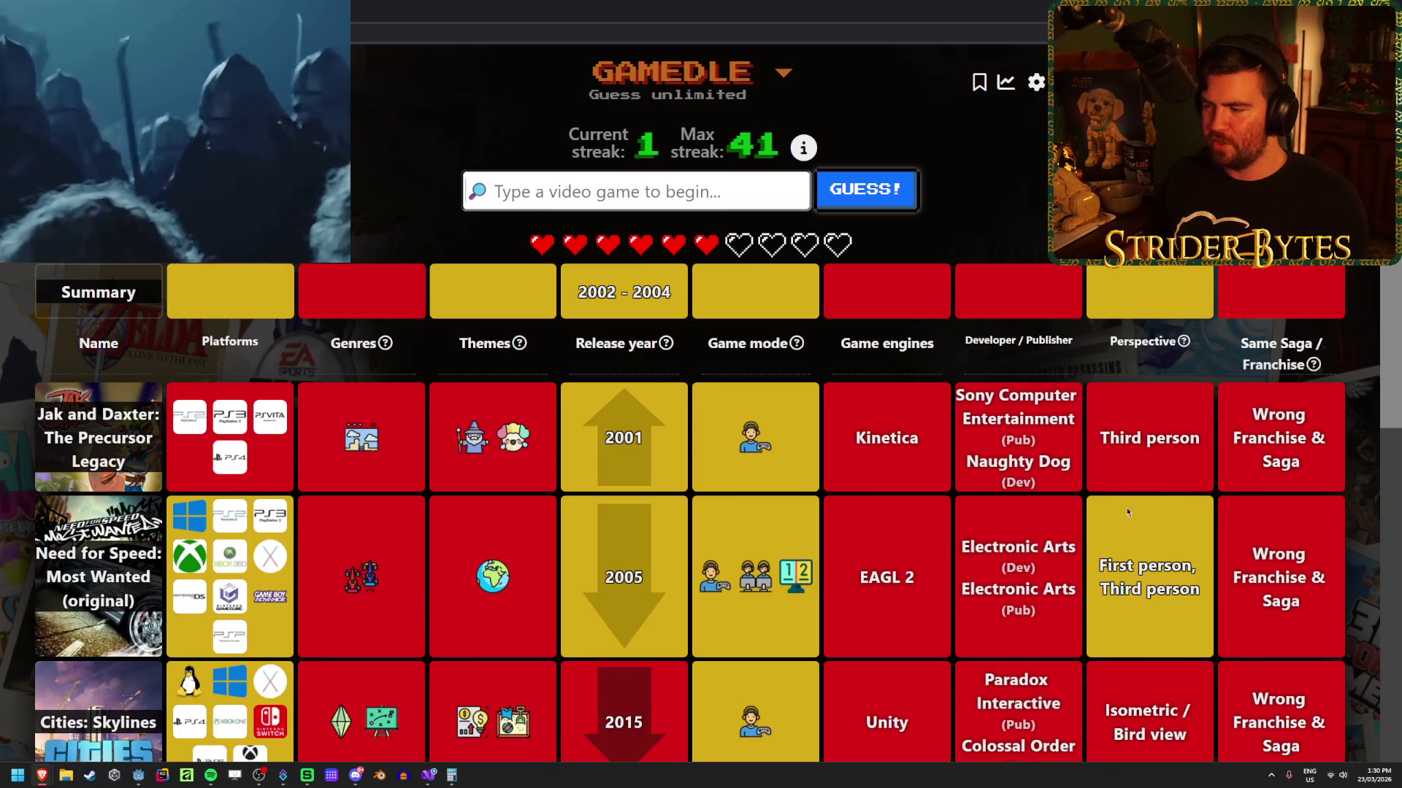
pyautogui.scroll(-2, 1128, 314)
pyautogui.scroll(-1, 1129, 314)
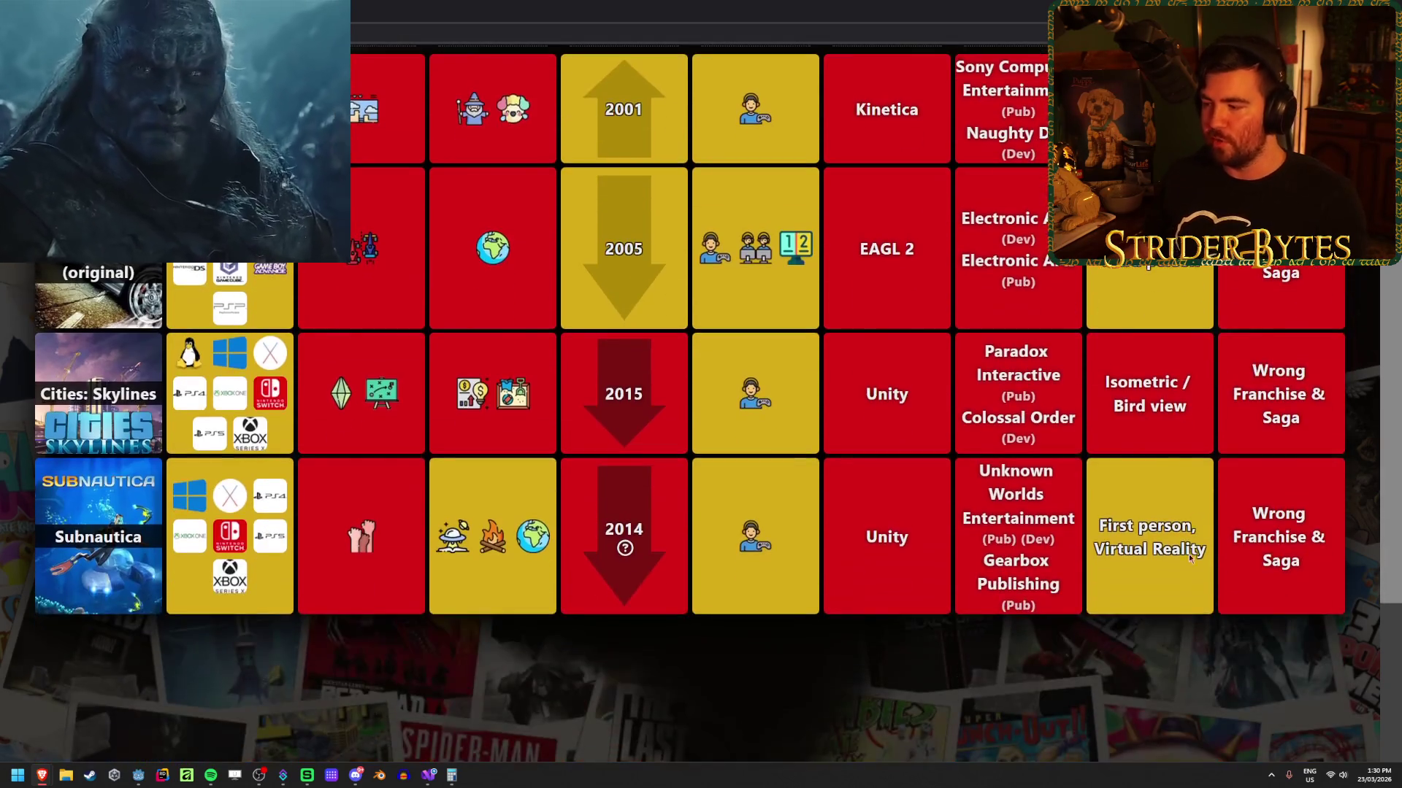
pyautogui.scroll(3, 1085, 460)
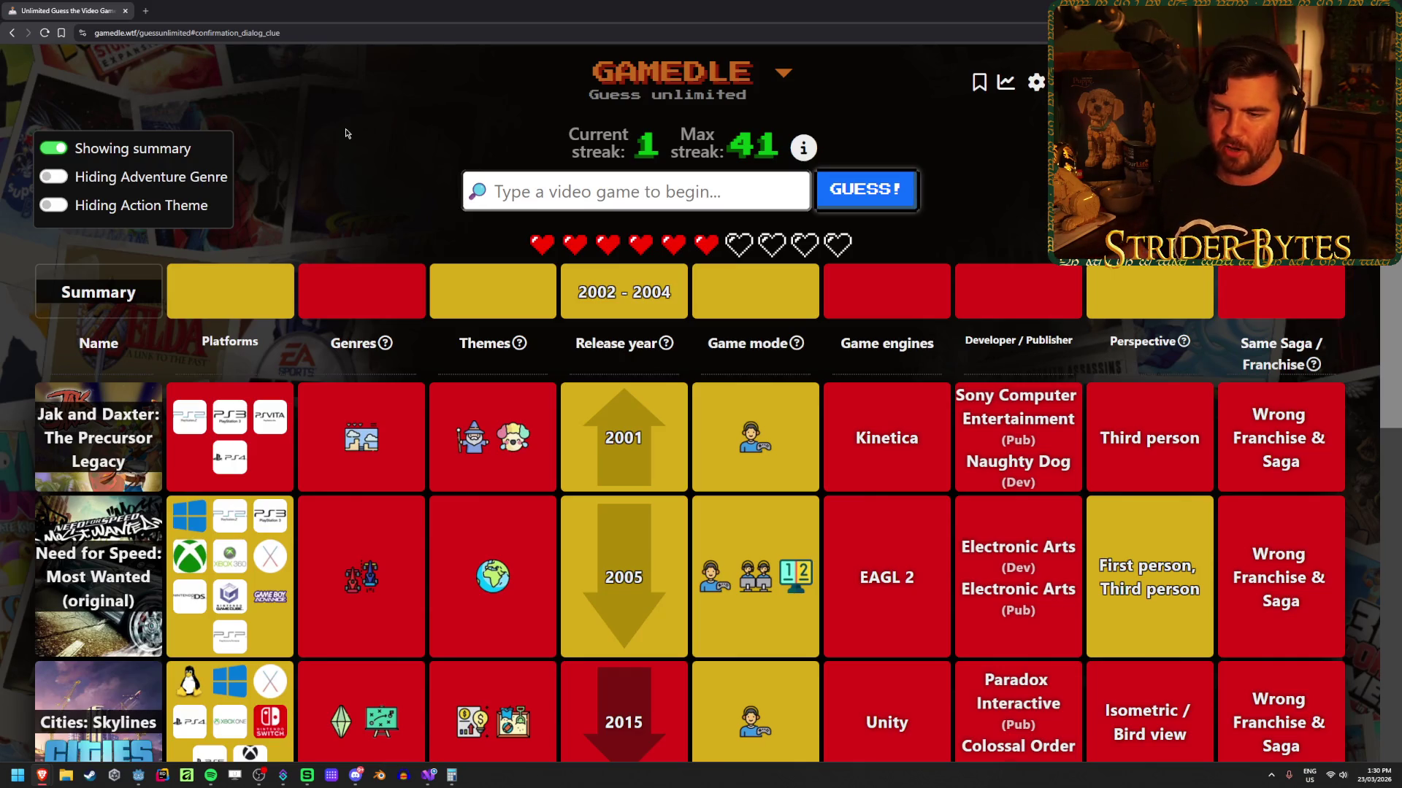
pyautogui.scroll(-3, 928, 327)
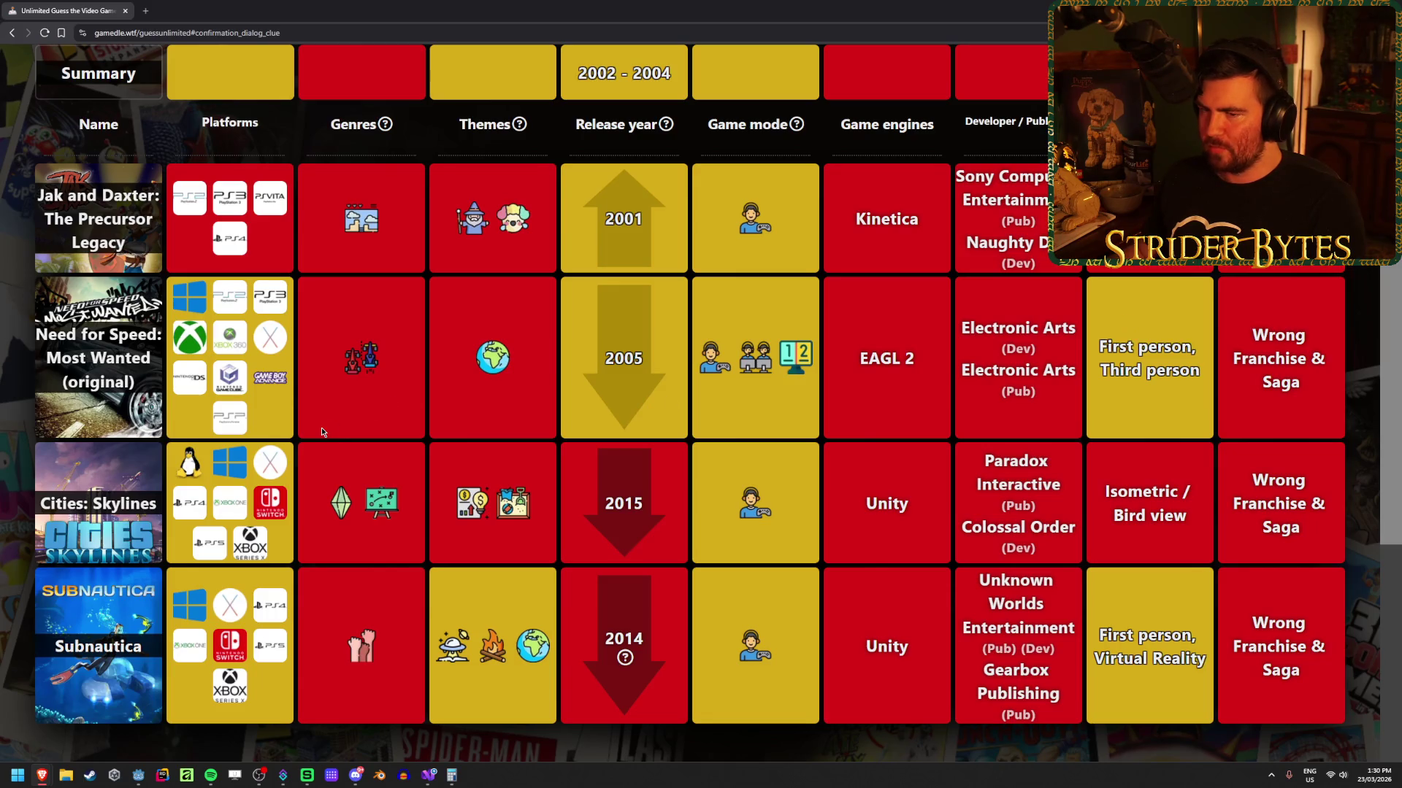
pyautogui.scroll(3, 918, 419)
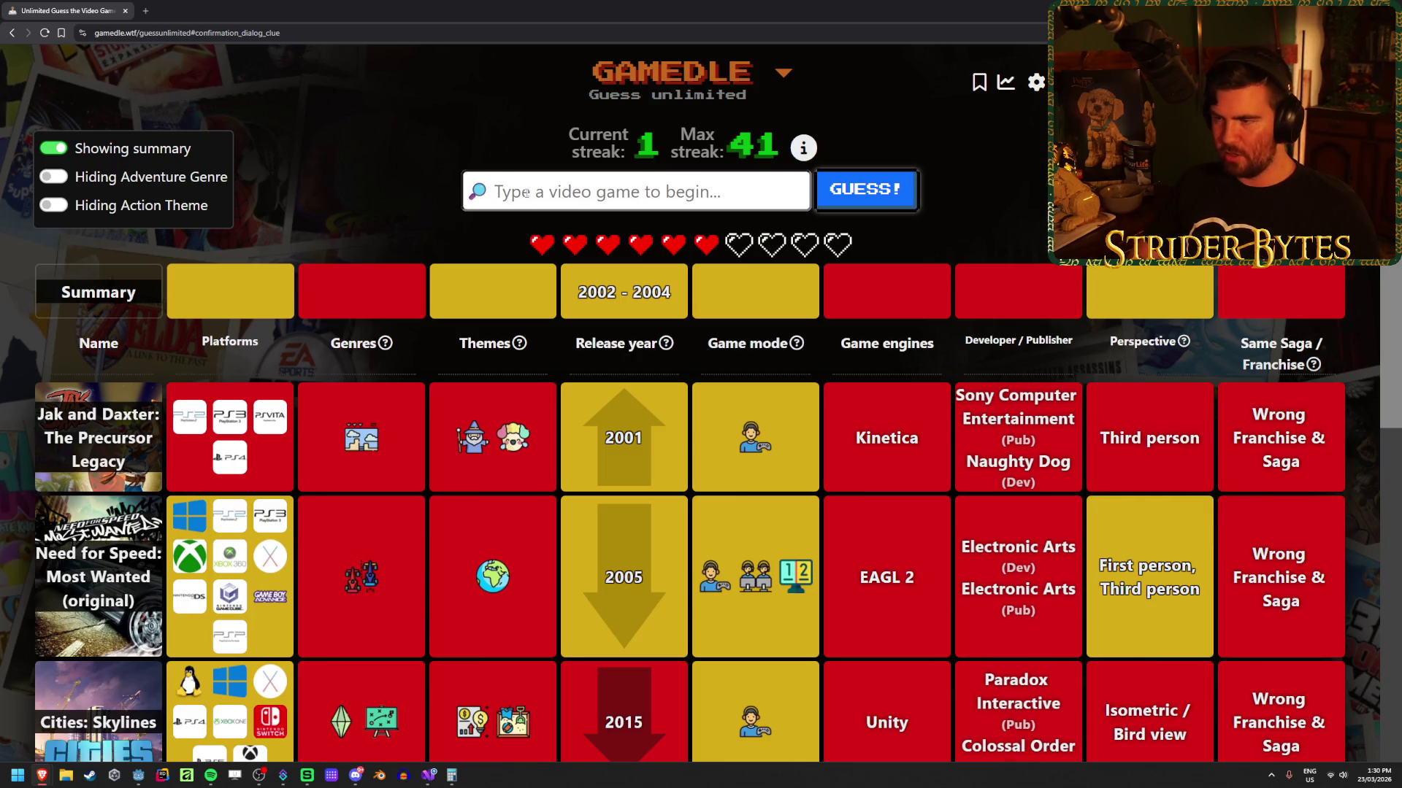
# Step: Search 'halo' and submit Halo 2 as the fifth guess
pyautogui.write('halo')
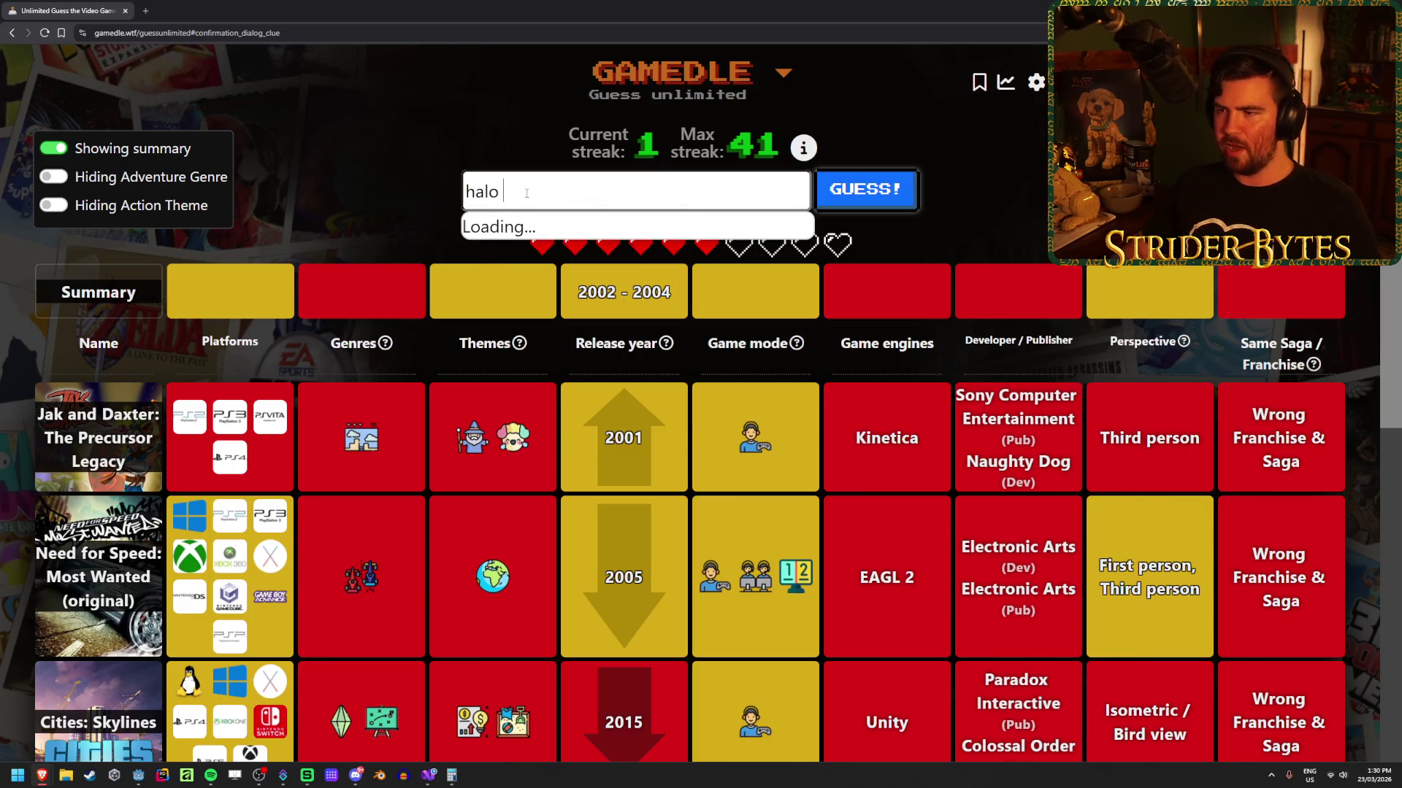
pyautogui.click(511, 231)
pyautogui.click(869, 191)
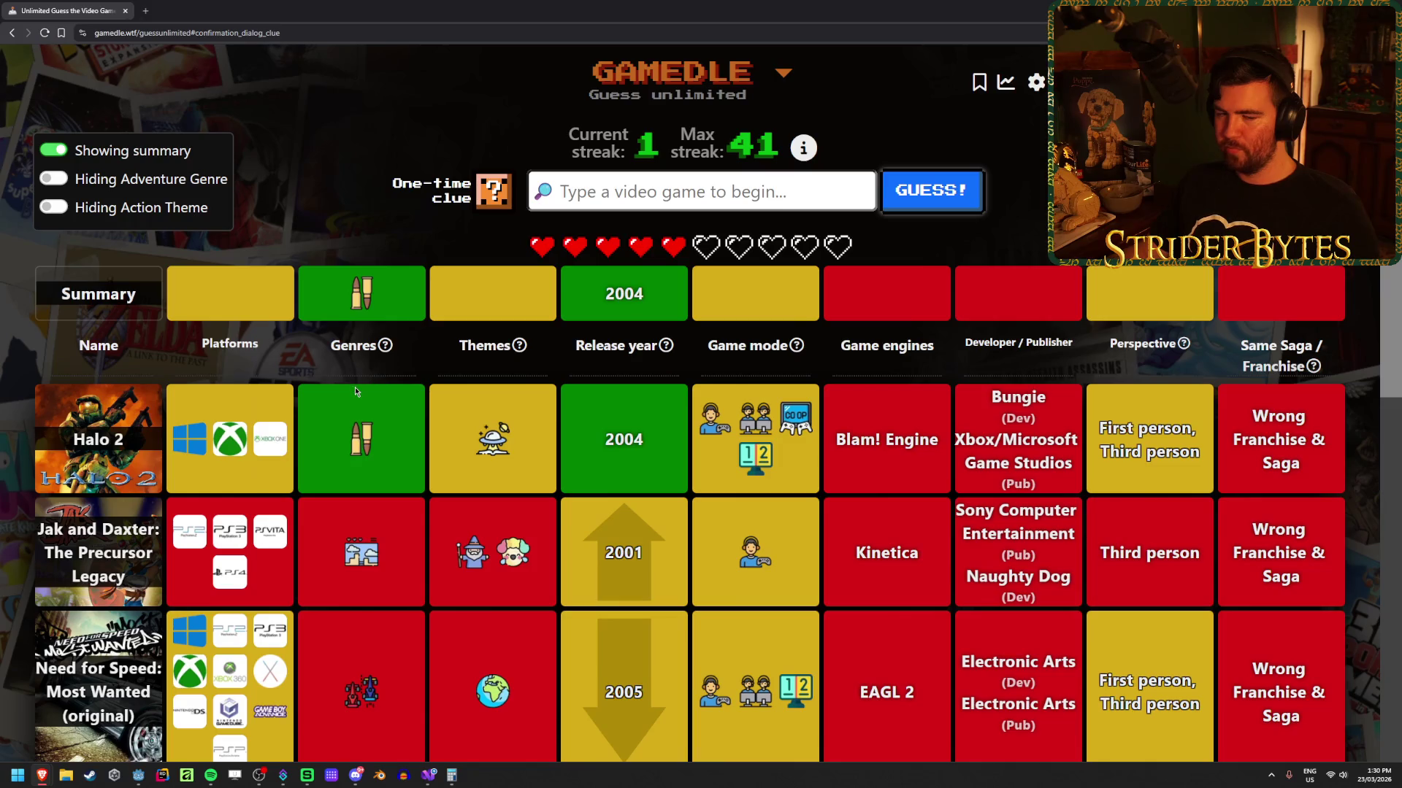
# Step: Spend the one-time clue to reveal the answer's themes
pyautogui.scroll(-3, 355, 389)
pyautogui.scroll(3, 398, 389)
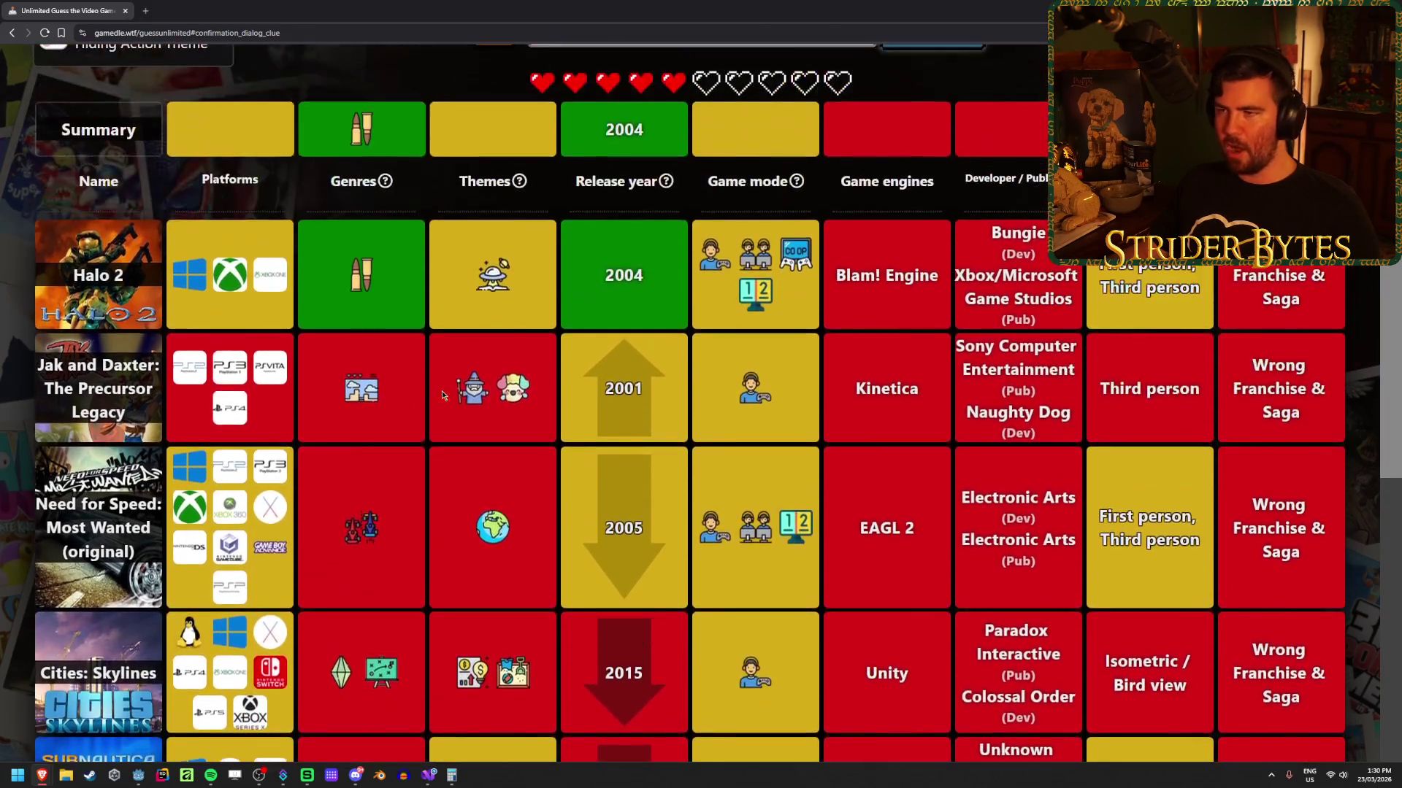
pyautogui.click(494, 191)
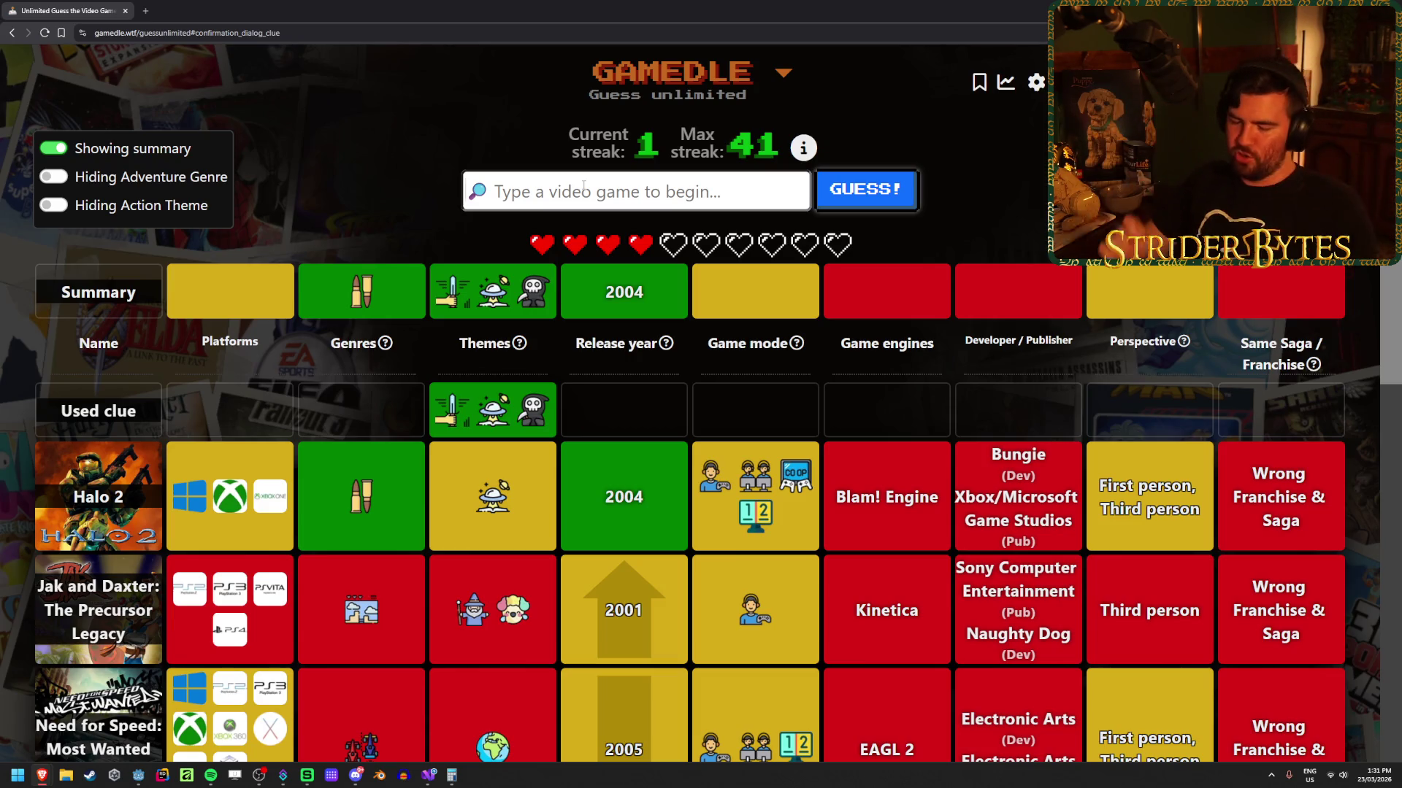
# Step: Autocomplete 'doom' to Doom 3 and submit it, solving the round
pyautogui.write('doom')
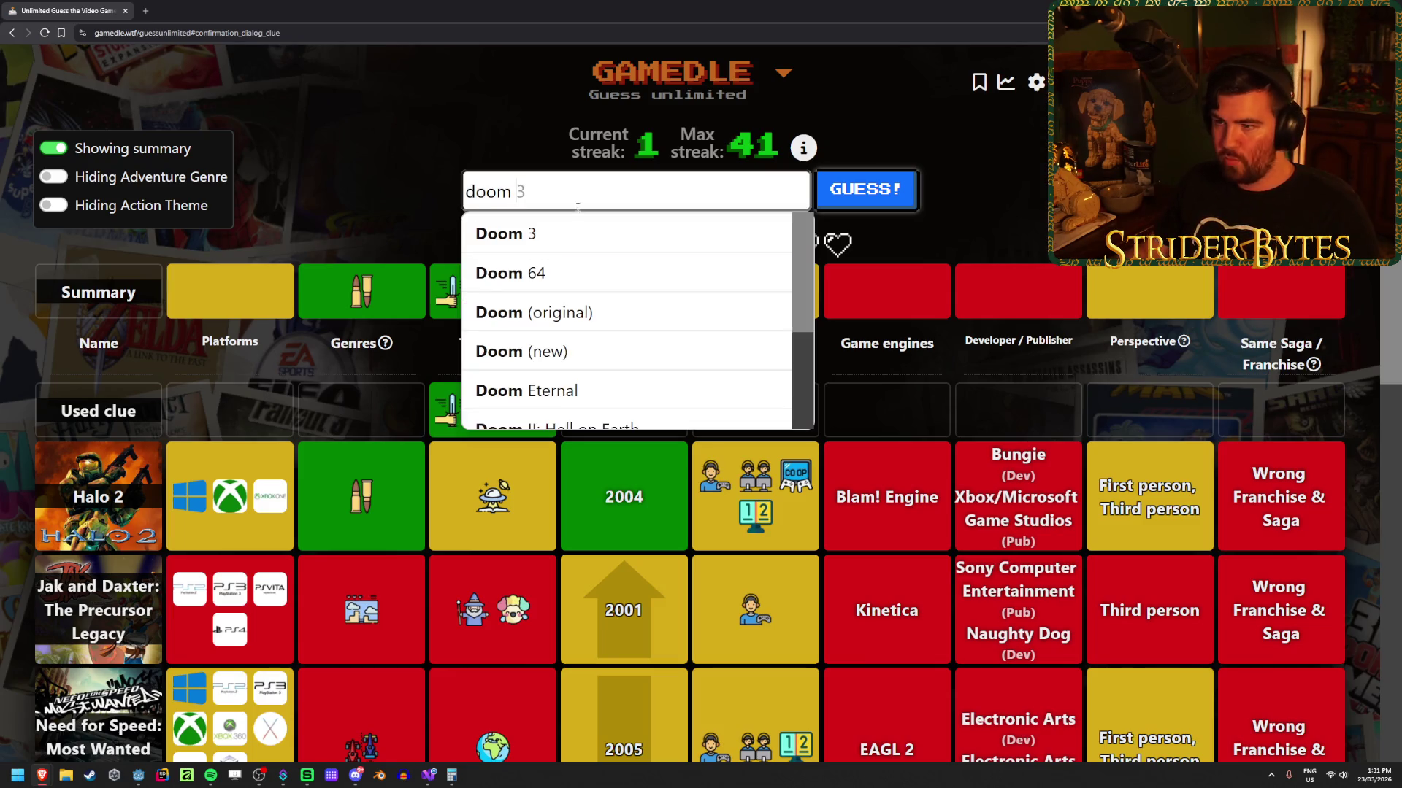
pyautogui.press('Tab')
pyautogui.press('Return')
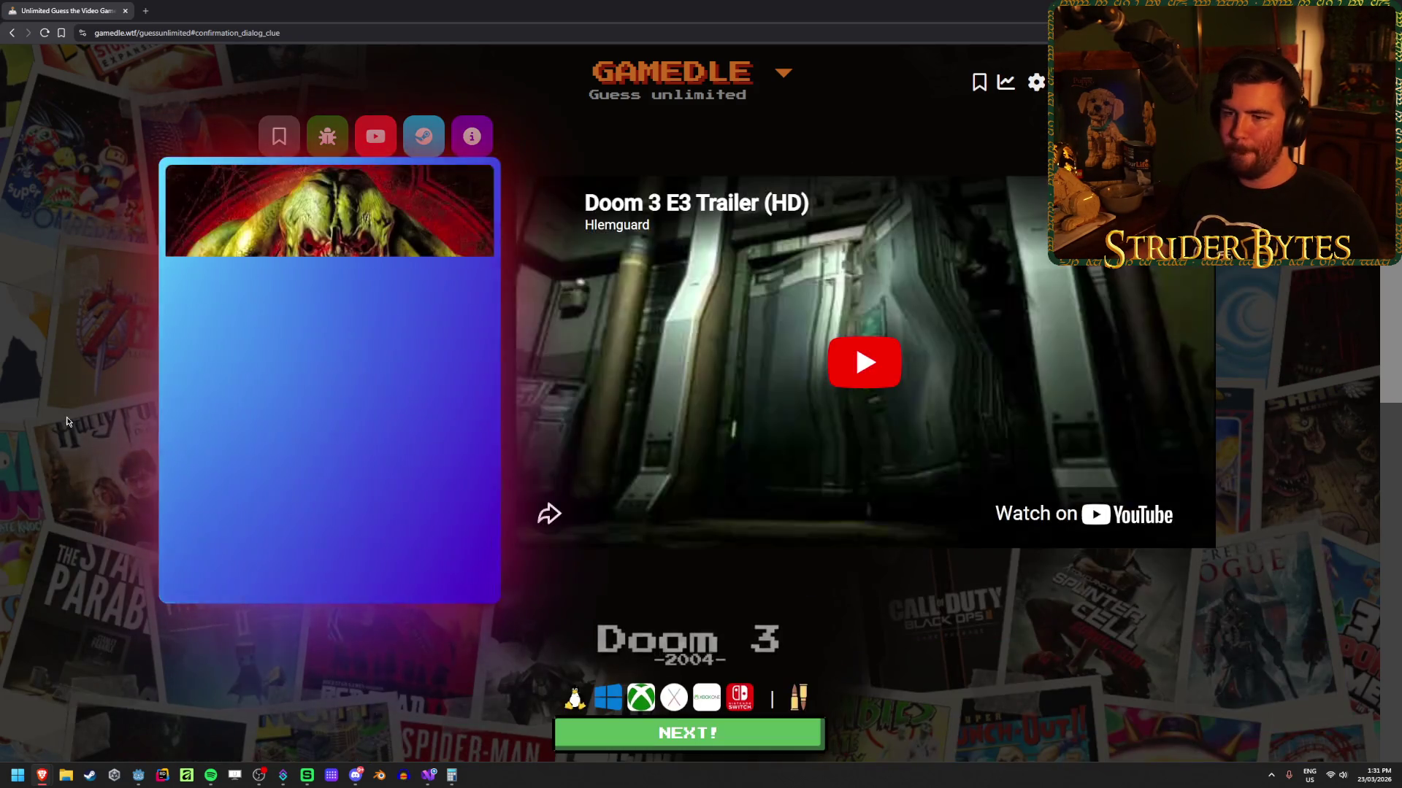
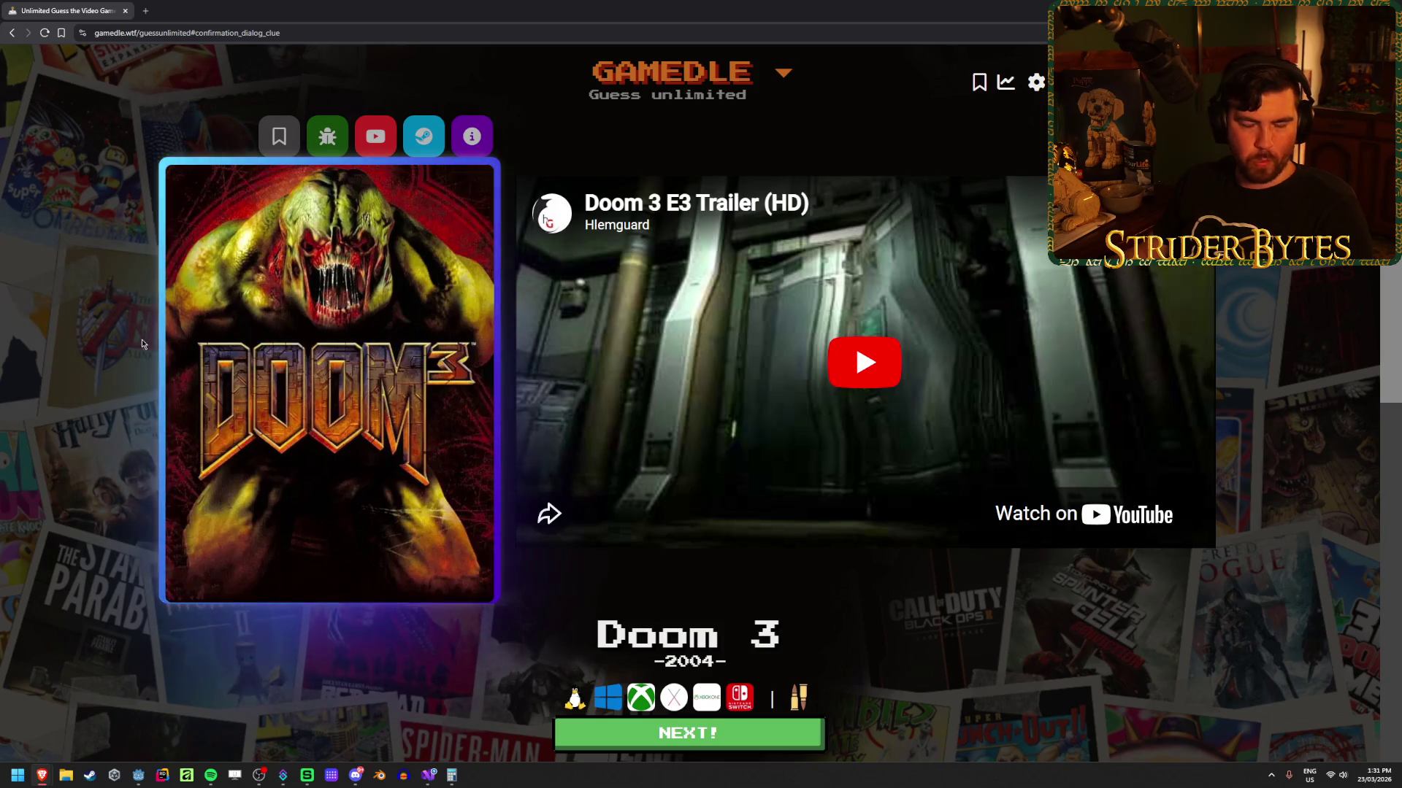
# Step: Leave the solved Gamedle page (Doom 3) and return to the Godot editor's Workshop scene
pyautogui.hotkey('alt', 'Tab')
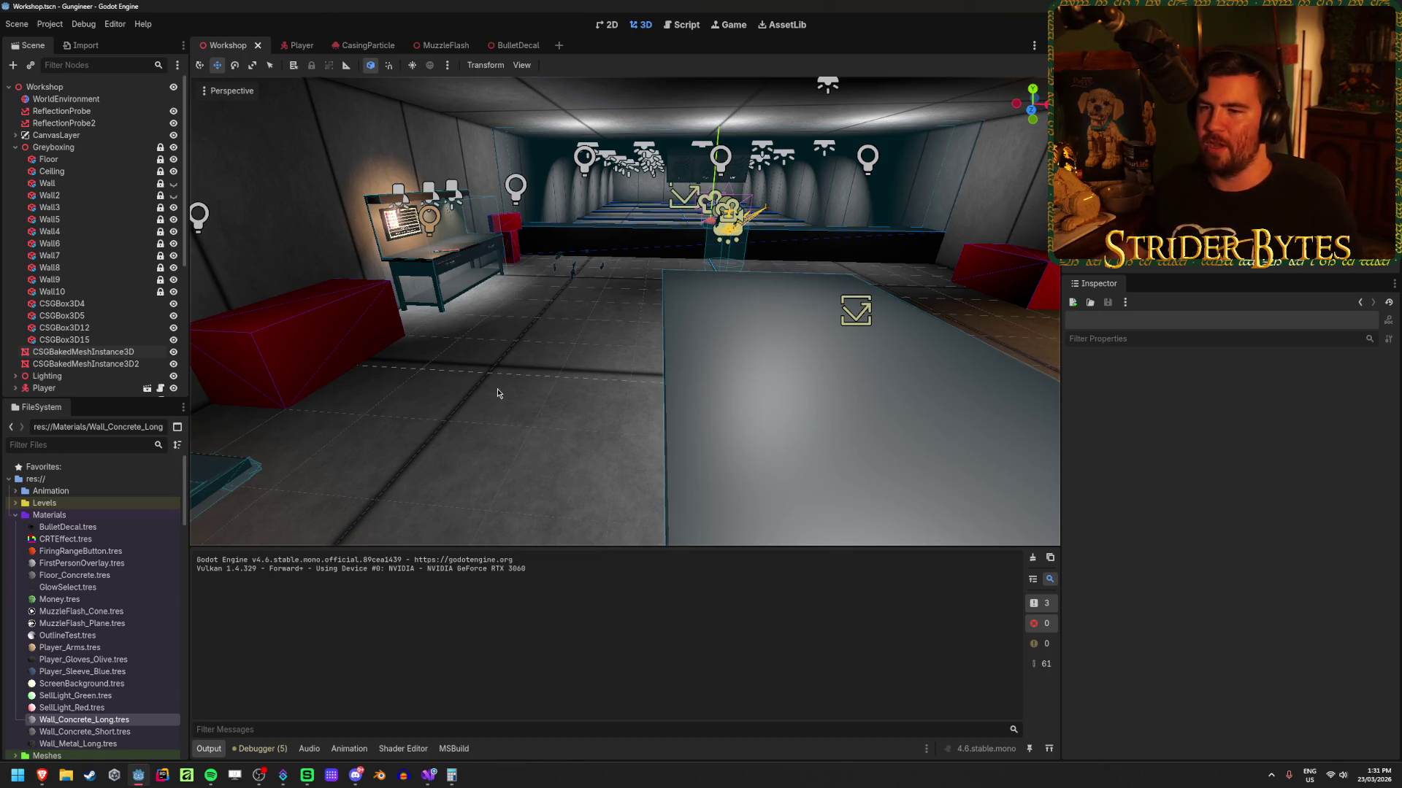
# Step: Select and frame the baked wall CSGBakedMeshInstance3D2 in the 3D viewport
pyautogui.moveTo(524, 375); pyautogui.dragTo(526, 380)
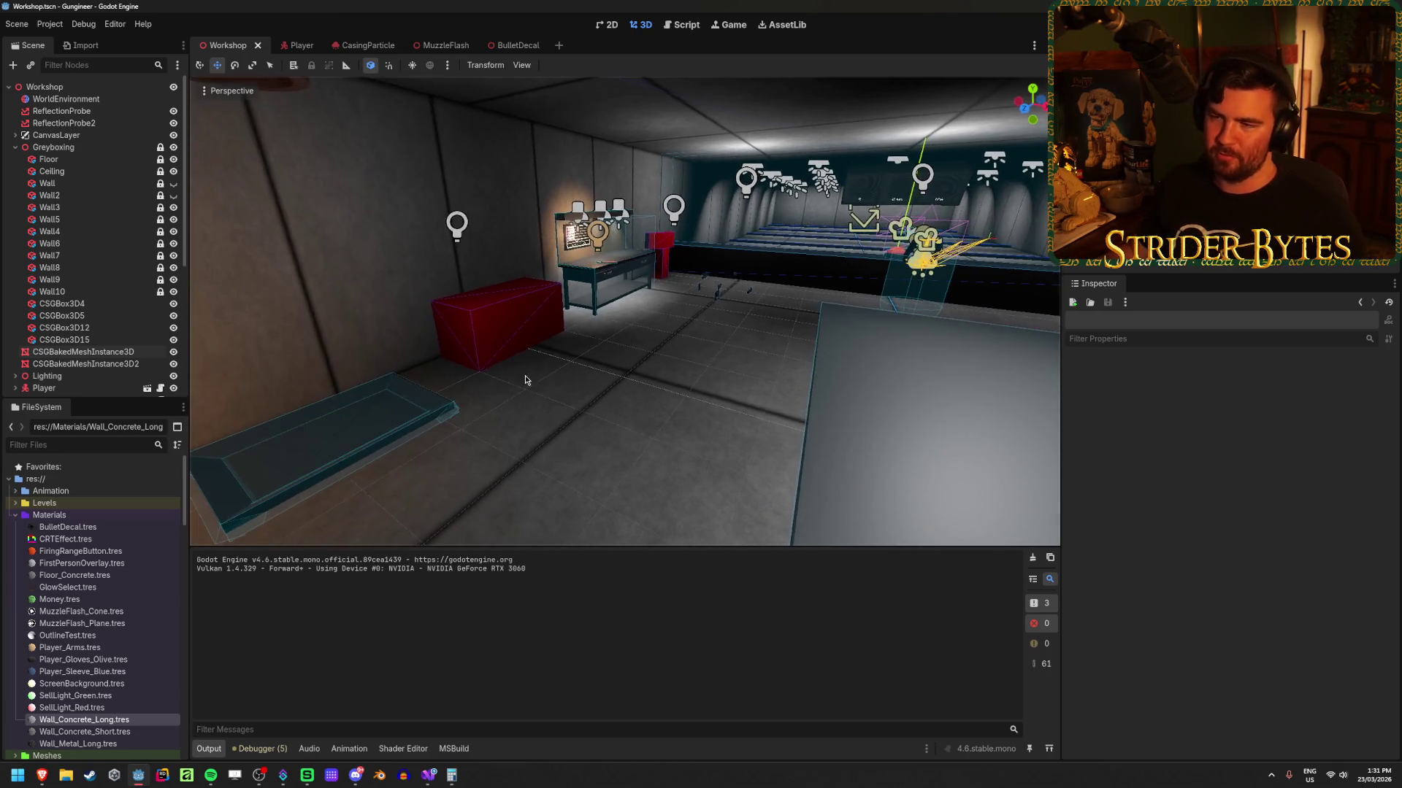
pyautogui.click(63, 363)
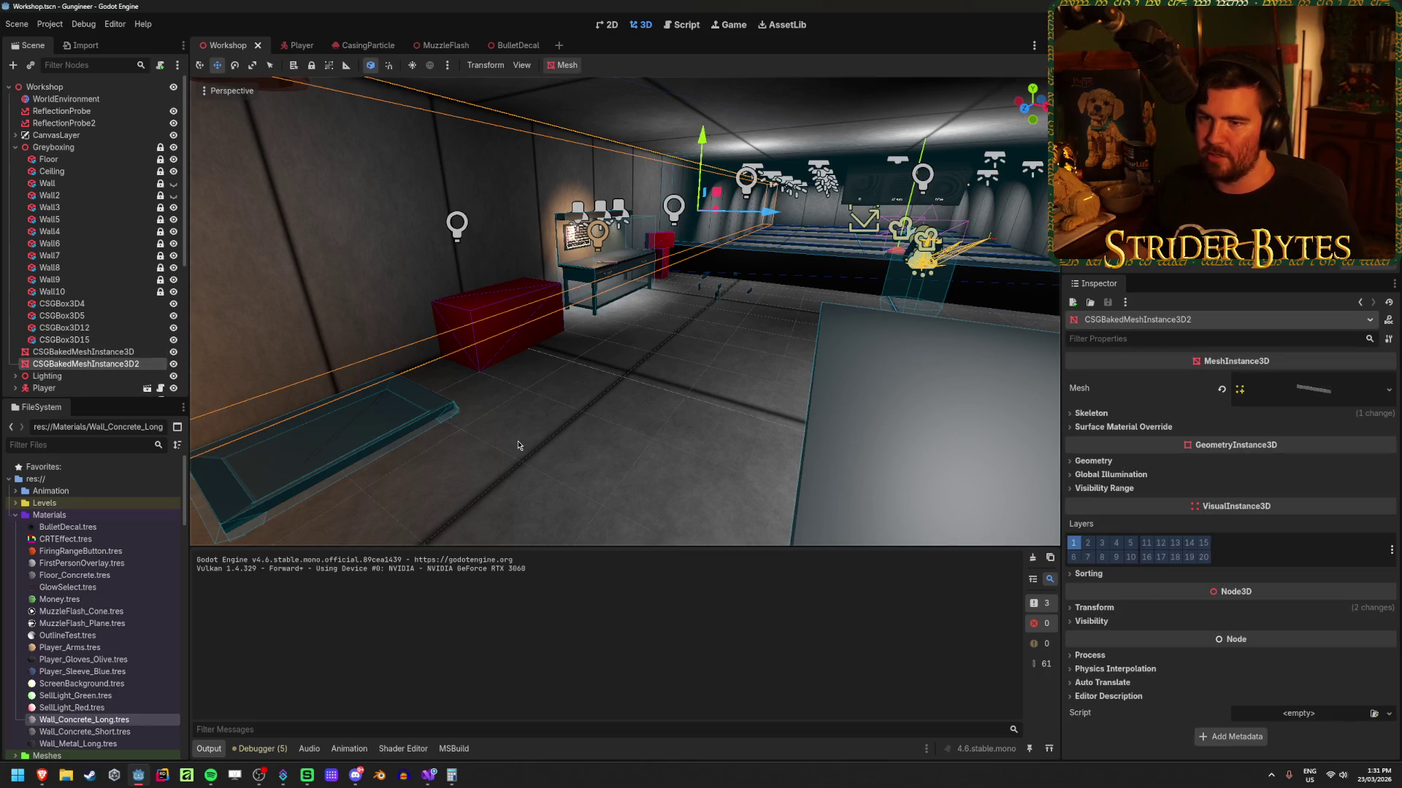
pyautogui.press('f')
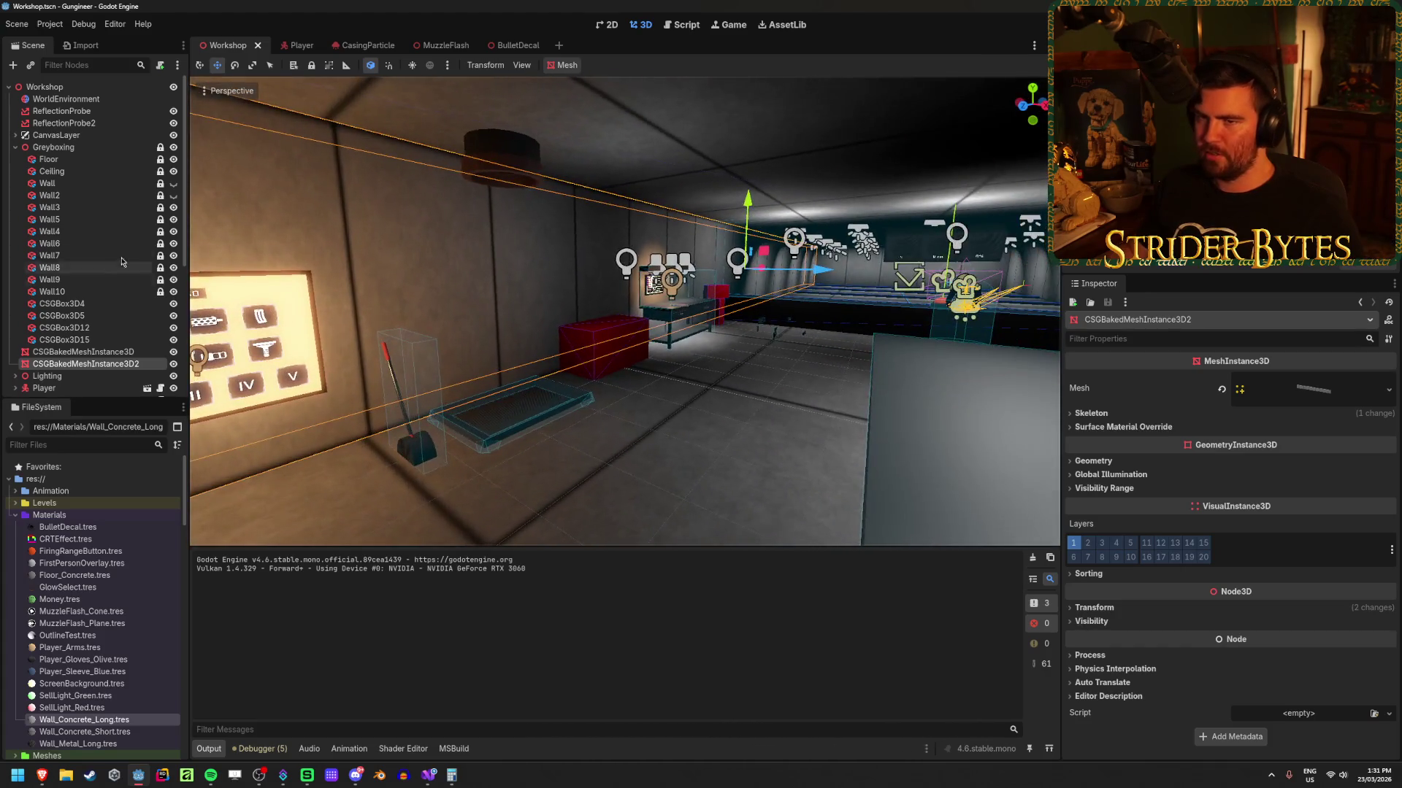
pyautogui.click(49, 207)
# Step: Add a StaticBody3D child under CSGBakedMeshInstance3D
pyautogui.click(73, 352)
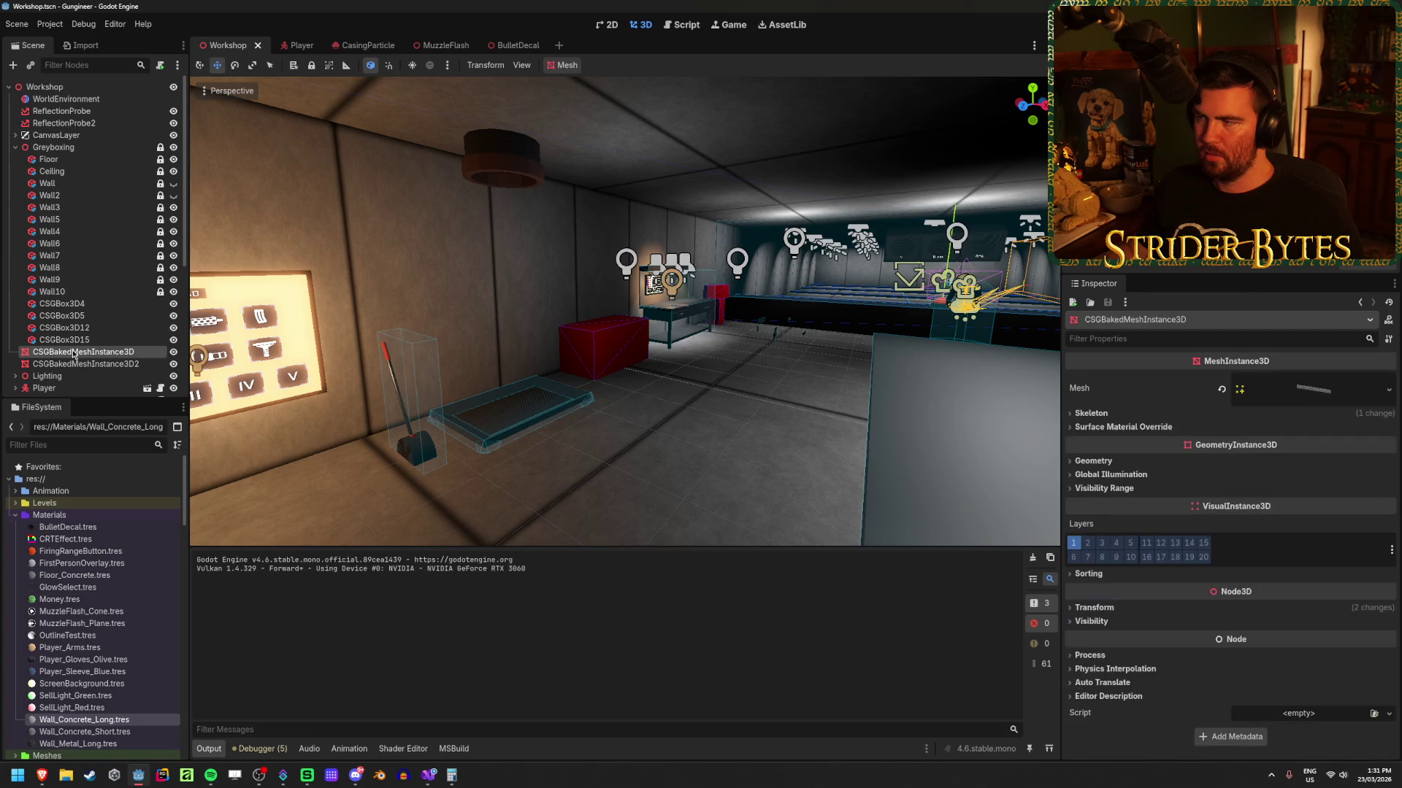
pyautogui.rightClick(74, 352)
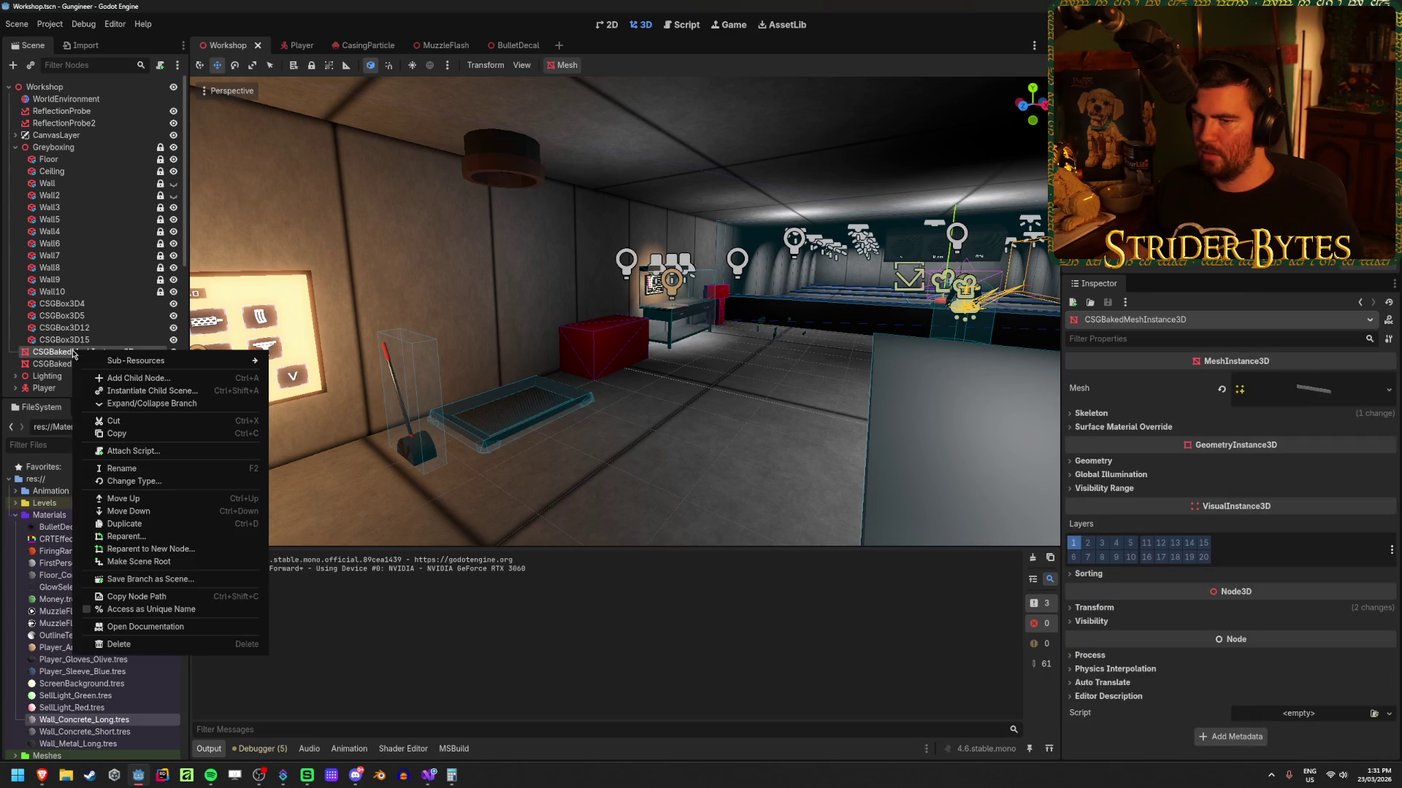
pyautogui.click(157, 380)
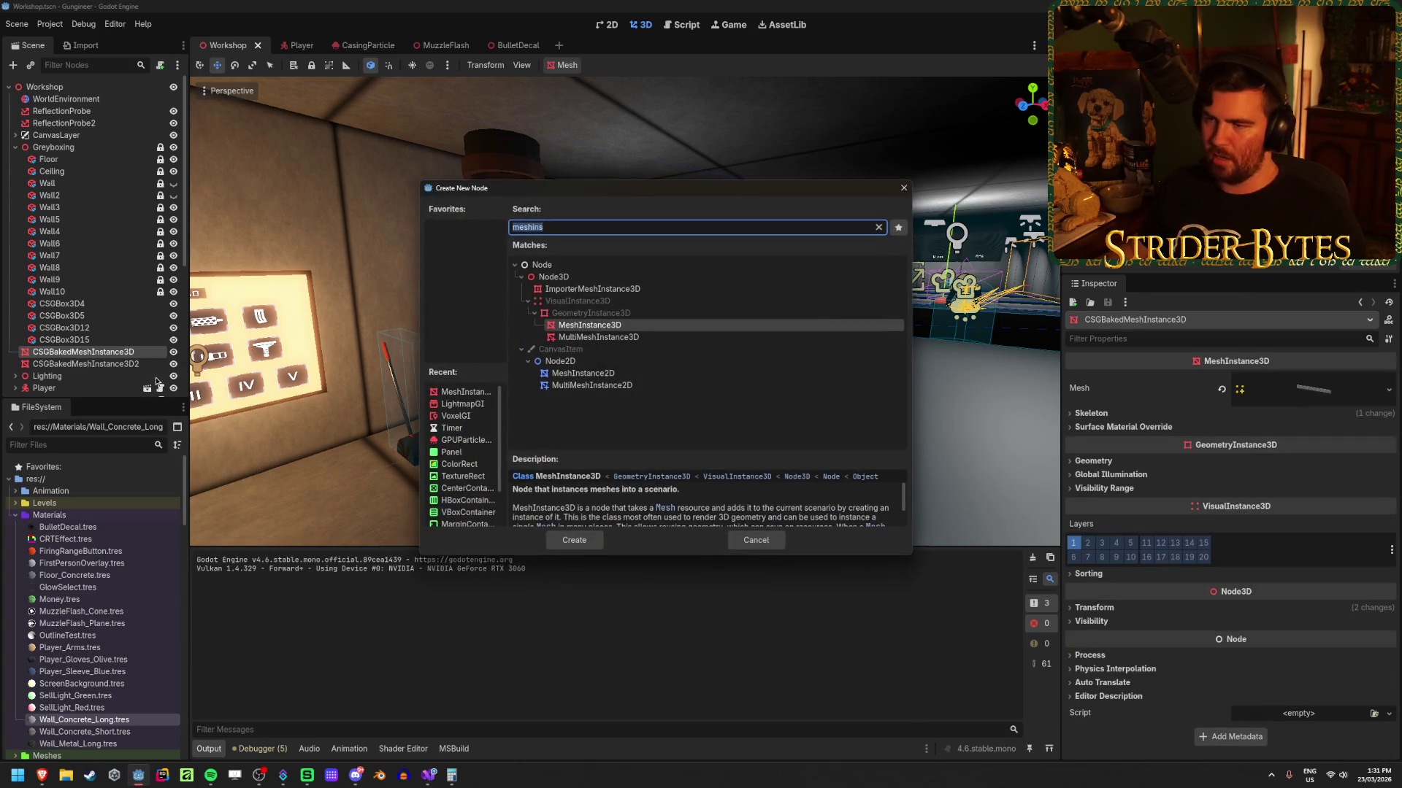
pyautogui.write('sta')
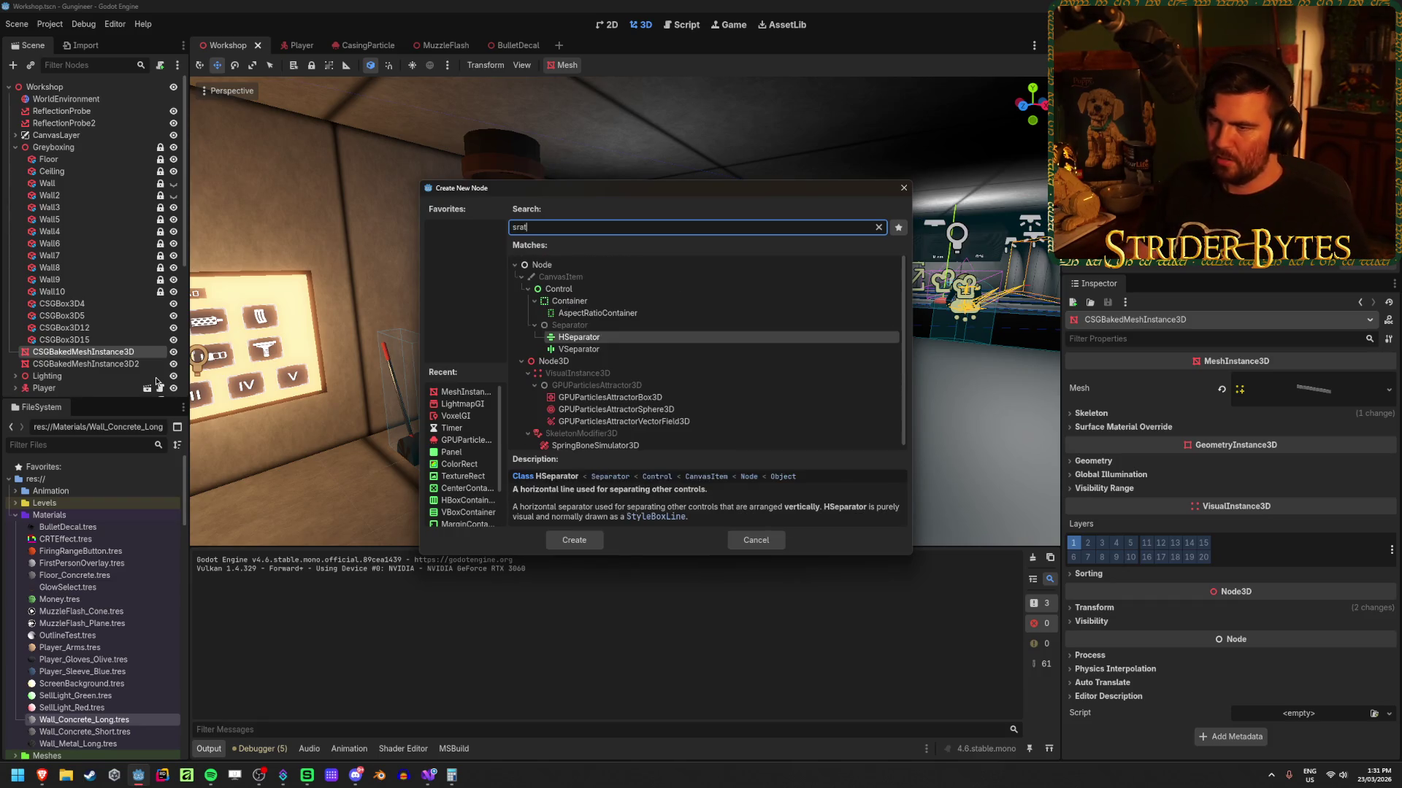
pyautogui.write('t')
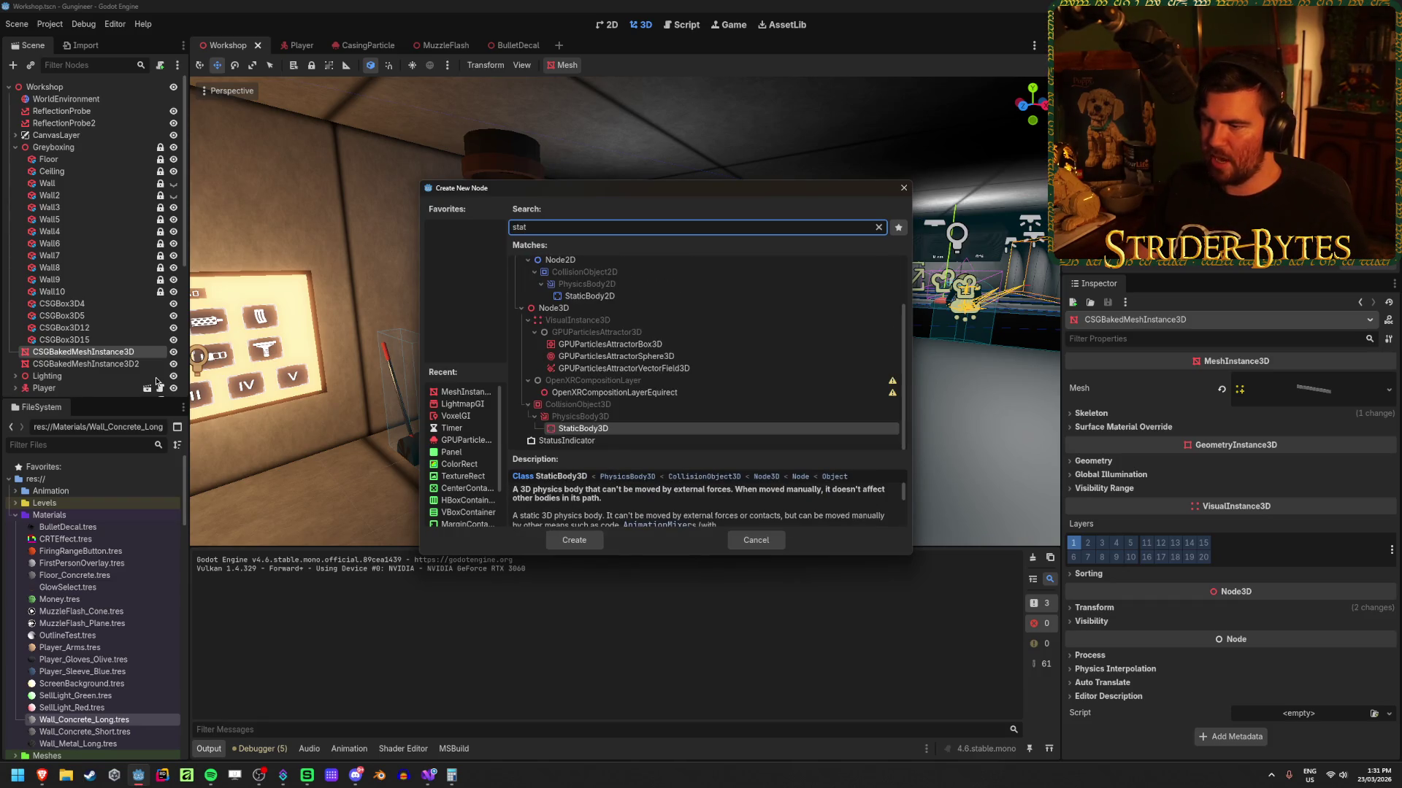
pyautogui.press('Return')
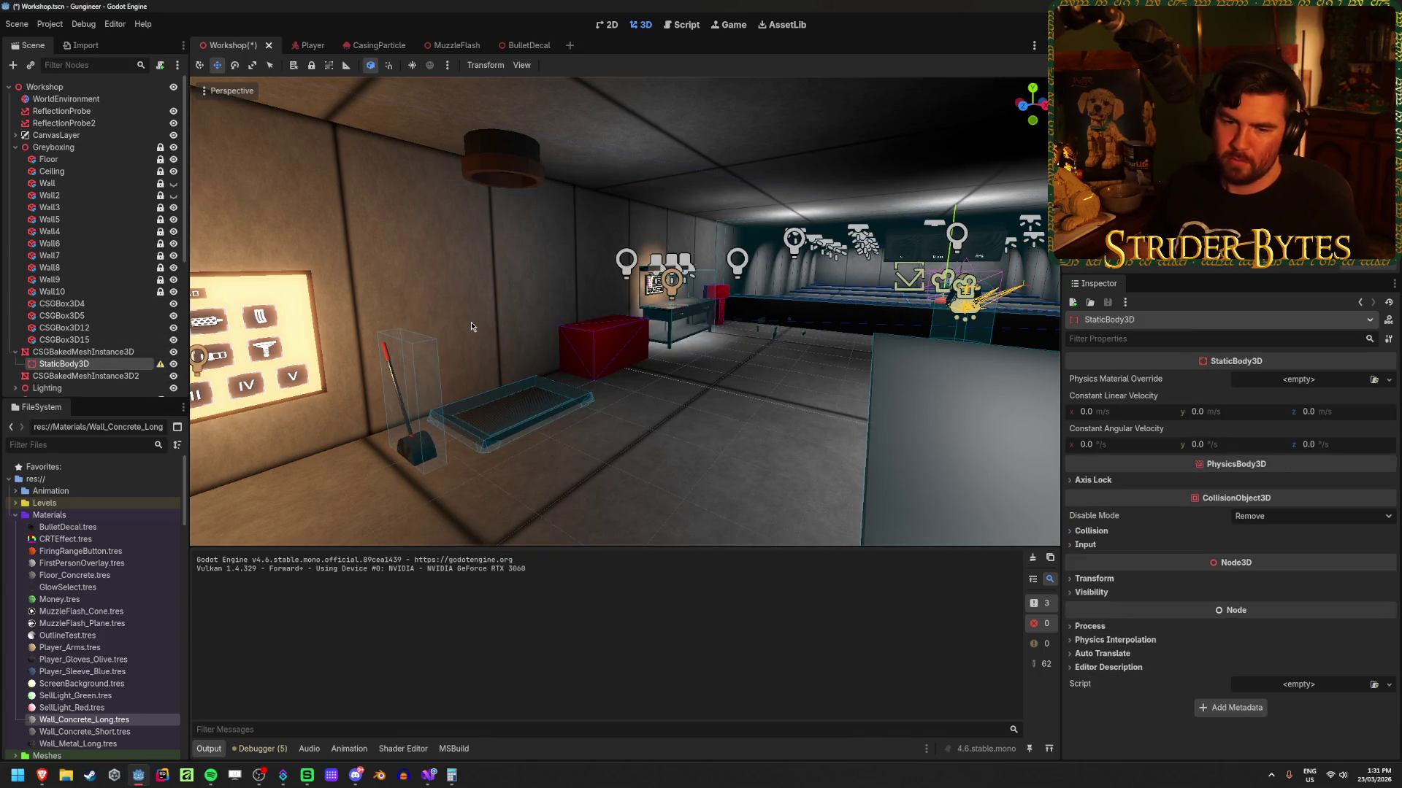
# Step: Check the StaticBody3D's physics material picker and dismiss it, since nothing is available
pyautogui.moveTo(471, 327); pyautogui.dragTo(555, 330)
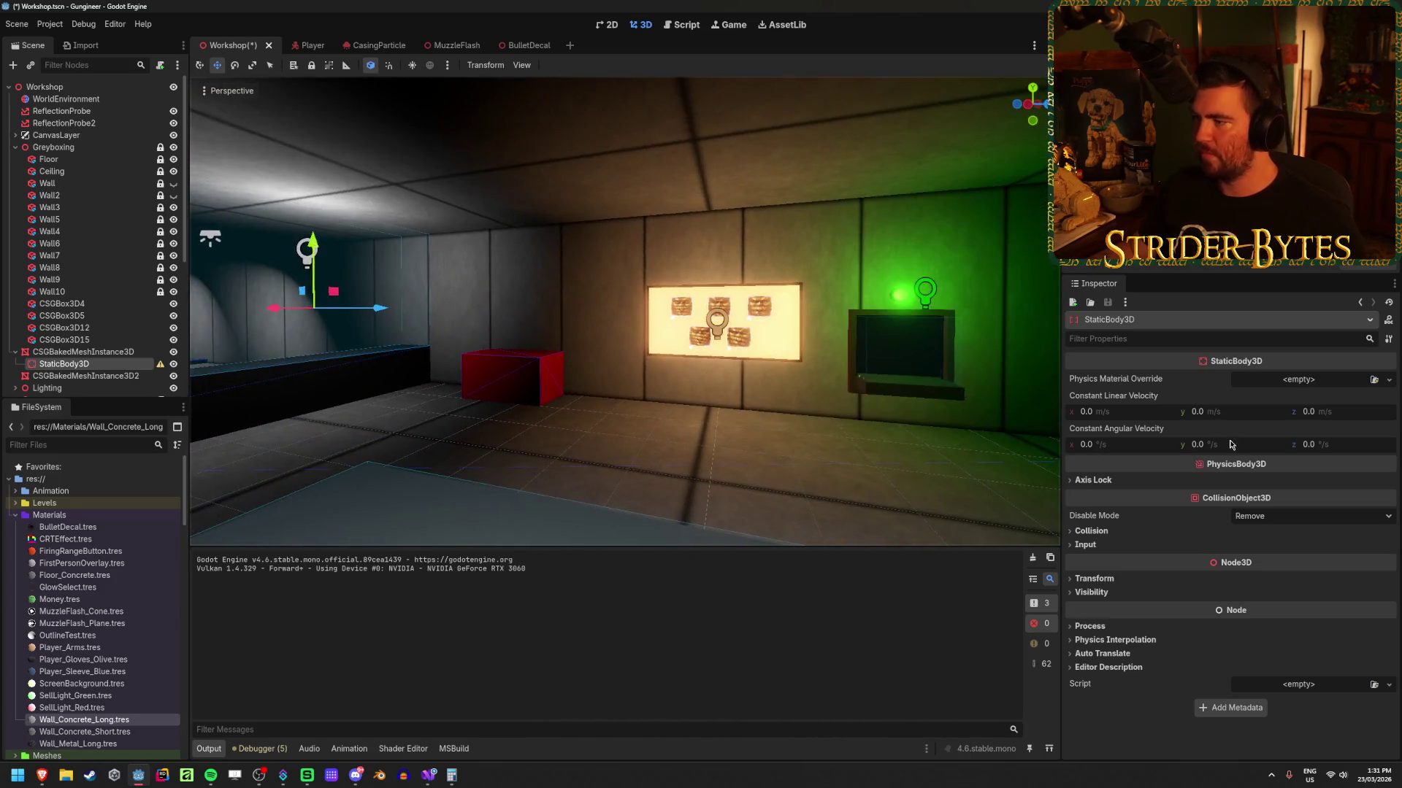
pyautogui.click(1375, 380)
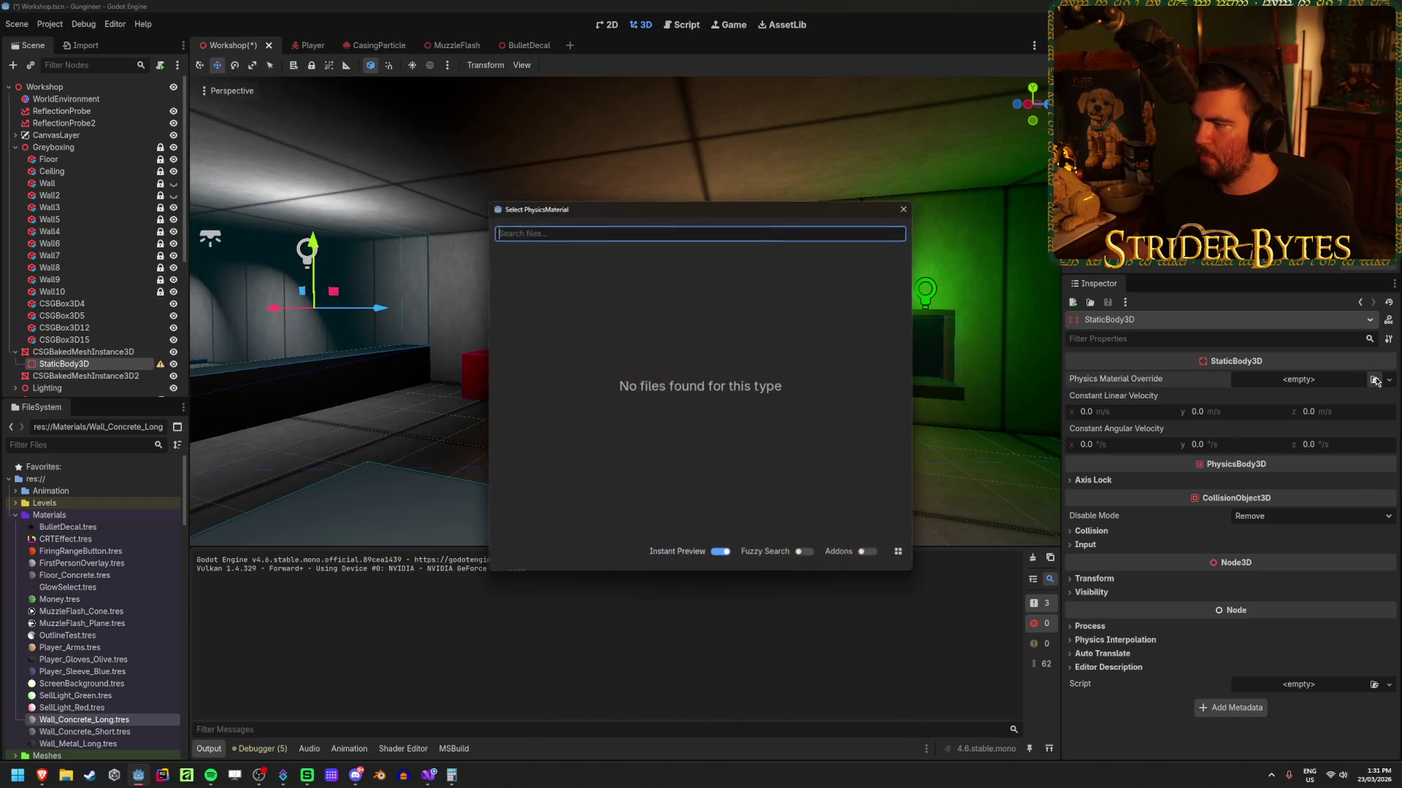
pyautogui.press('Escape')
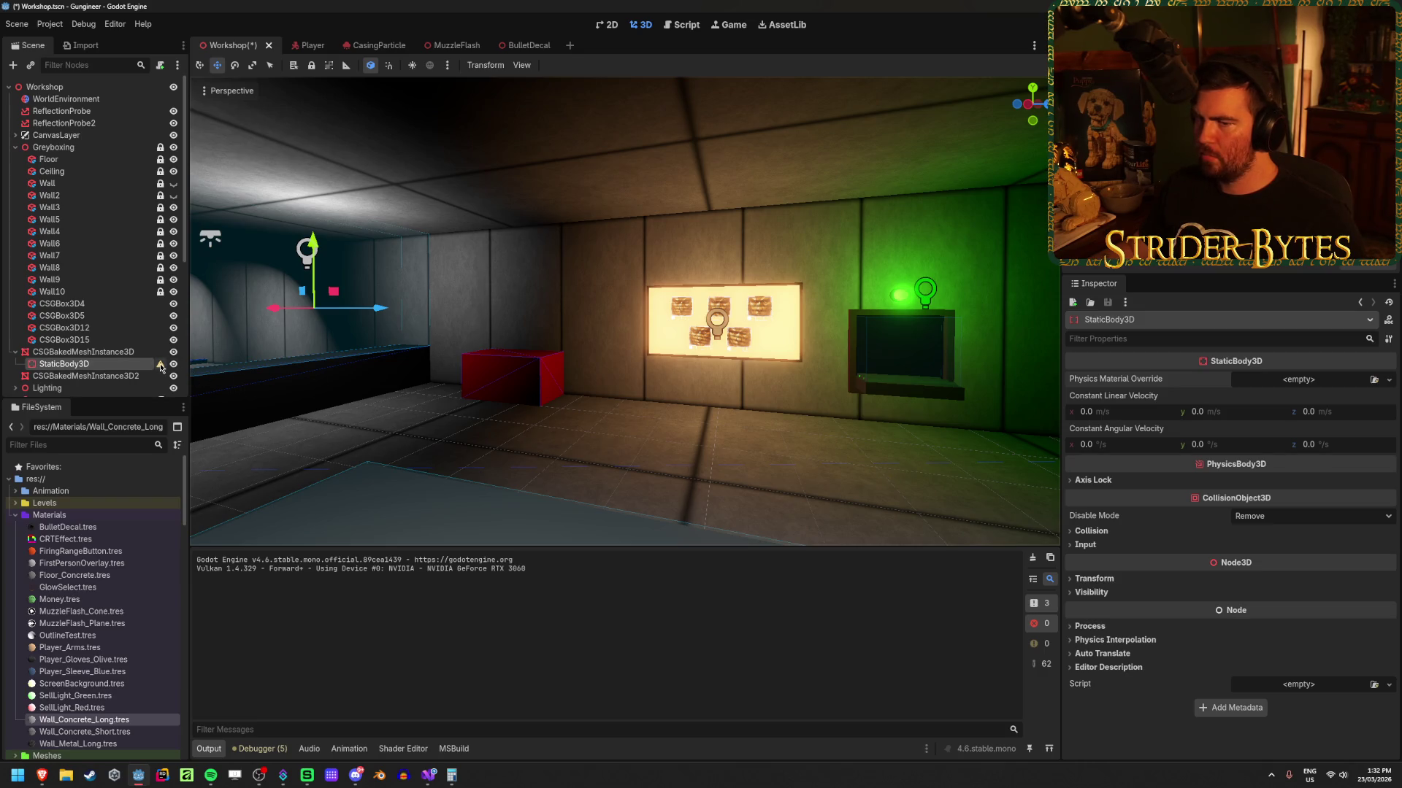
pyautogui.moveTo(162, 367)
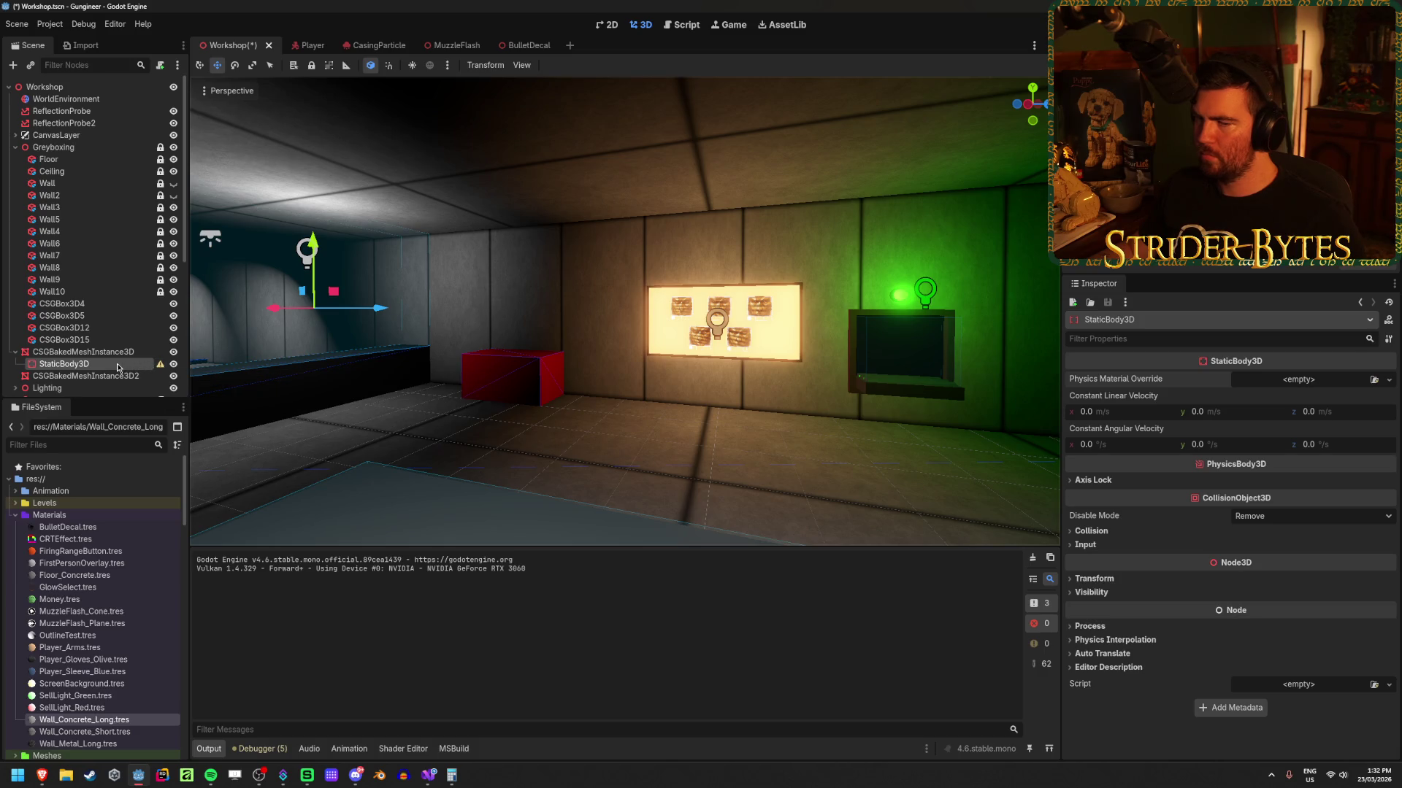
# Step: Add a CollisionShape3D child under the StaticBody3D
pyautogui.click(80, 352)
pyautogui.rightClick(104, 365)
pyautogui.click(135, 377)
pyautogui.write('collision')
pyautogui.press('Return')
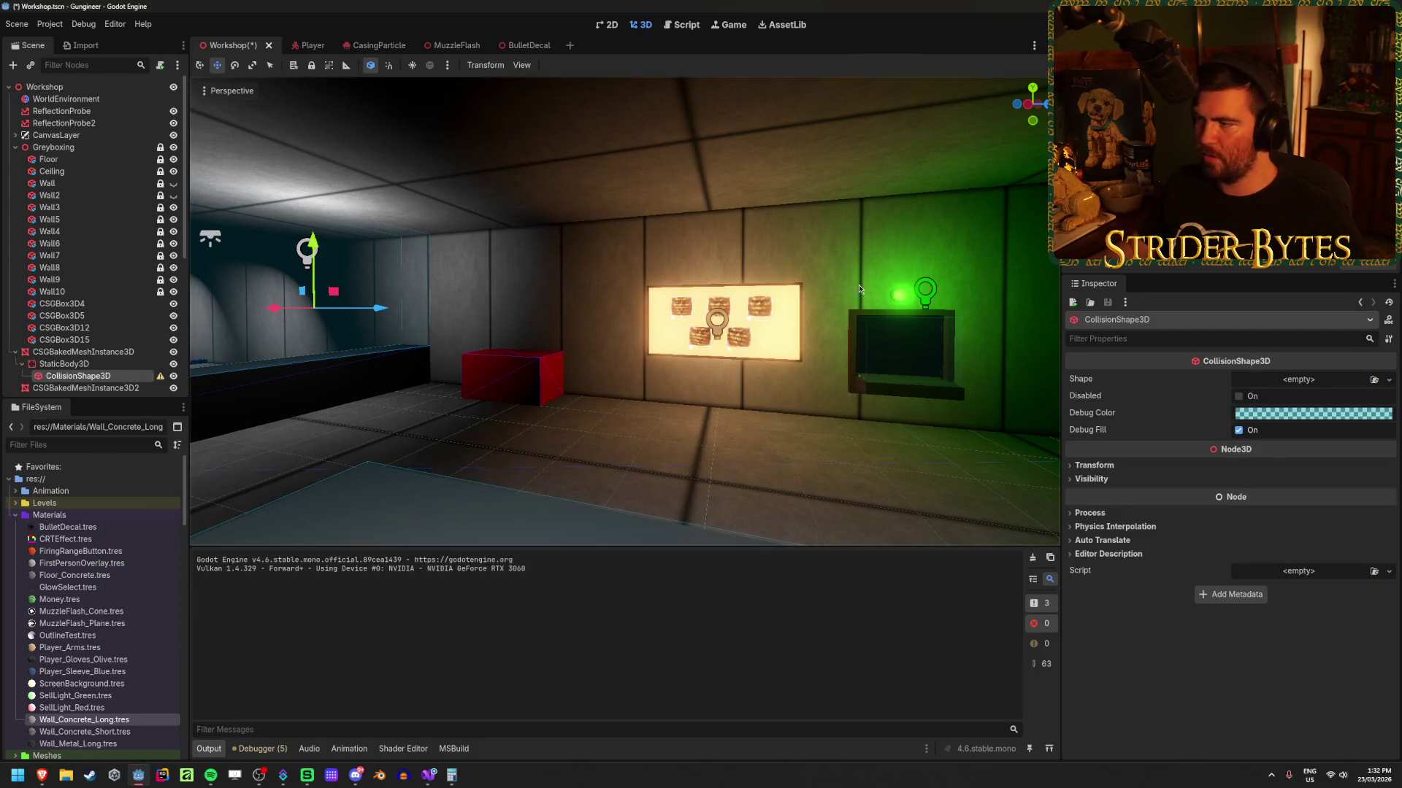
# Step: Give the collision shape a new BoxShape3D sized 45 × 4 m in x and y
pyautogui.click(1375, 379)
pyautogui.press('Escape')
pyautogui.click(1390, 380)
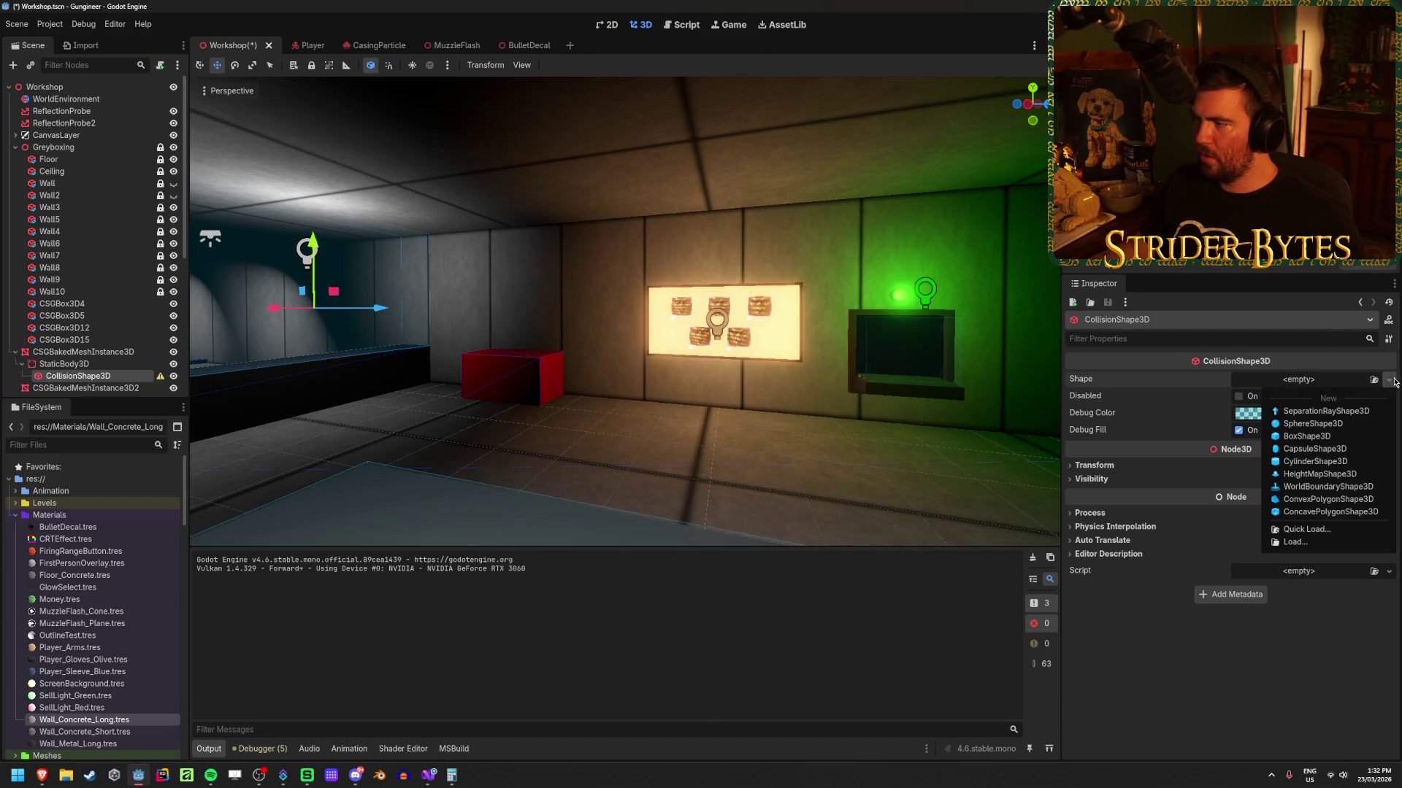
pyautogui.click(1307, 436)
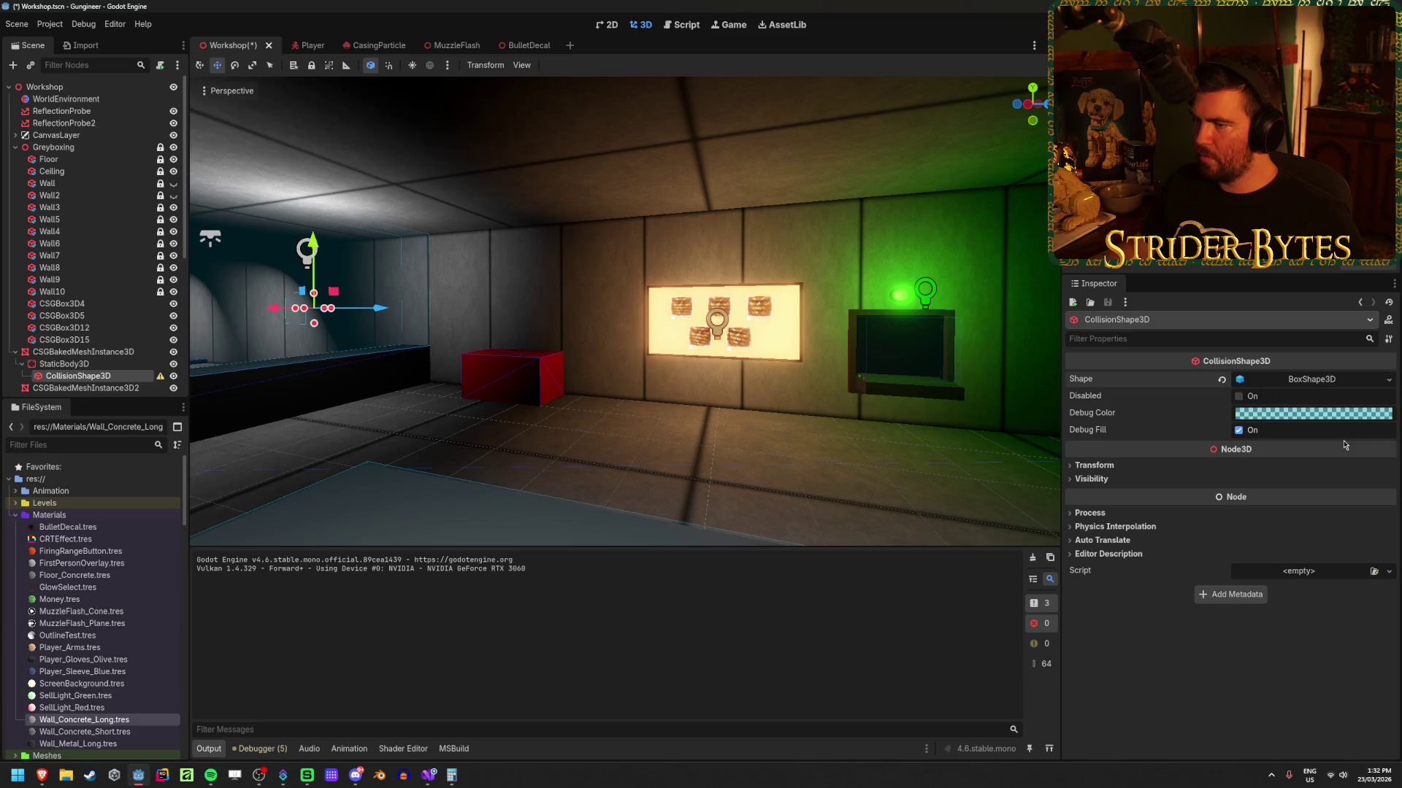
pyautogui.click(1285, 379)
pyautogui.click(1129, 413)
pyautogui.write('45')
pyautogui.press('Return')
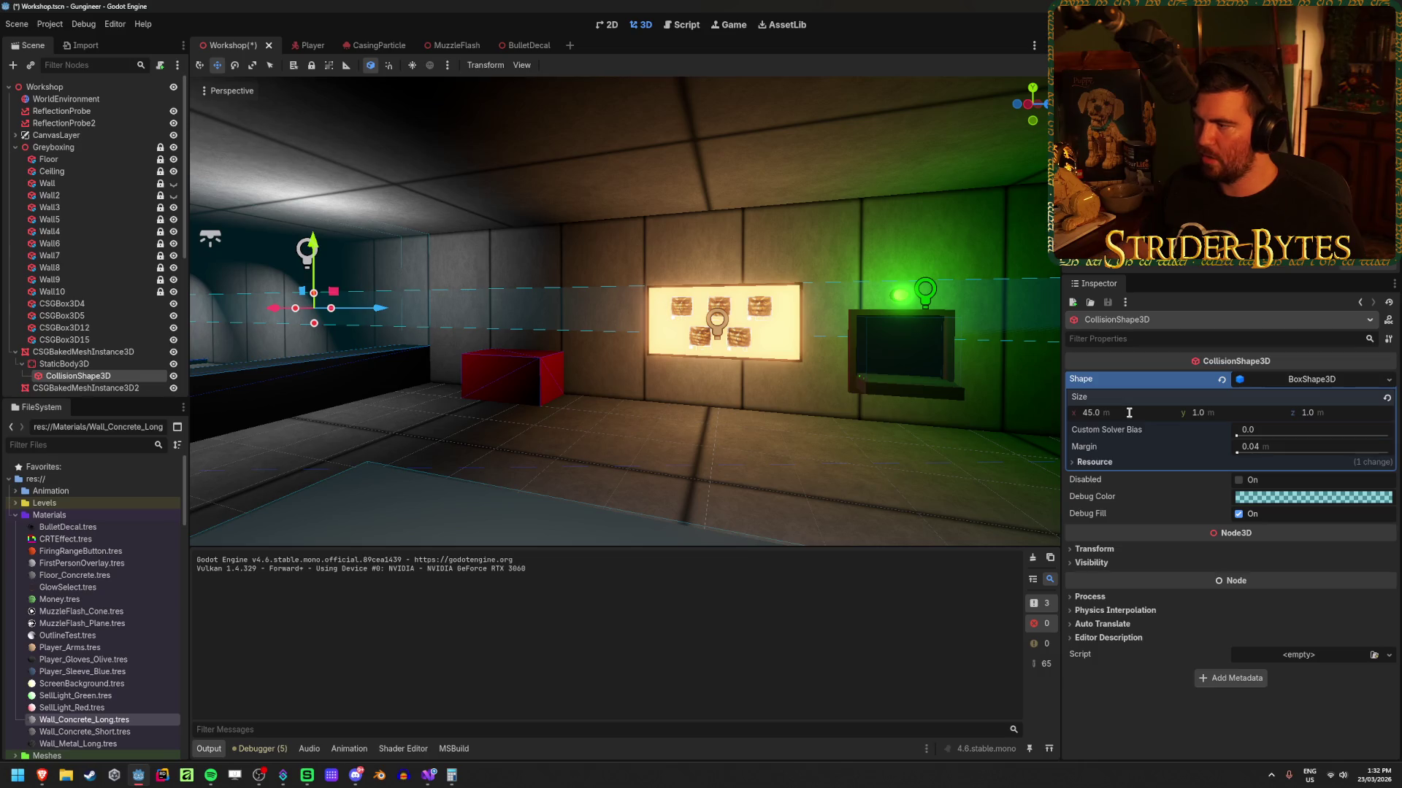
pyautogui.write('4')
pyautogui.press('Return')
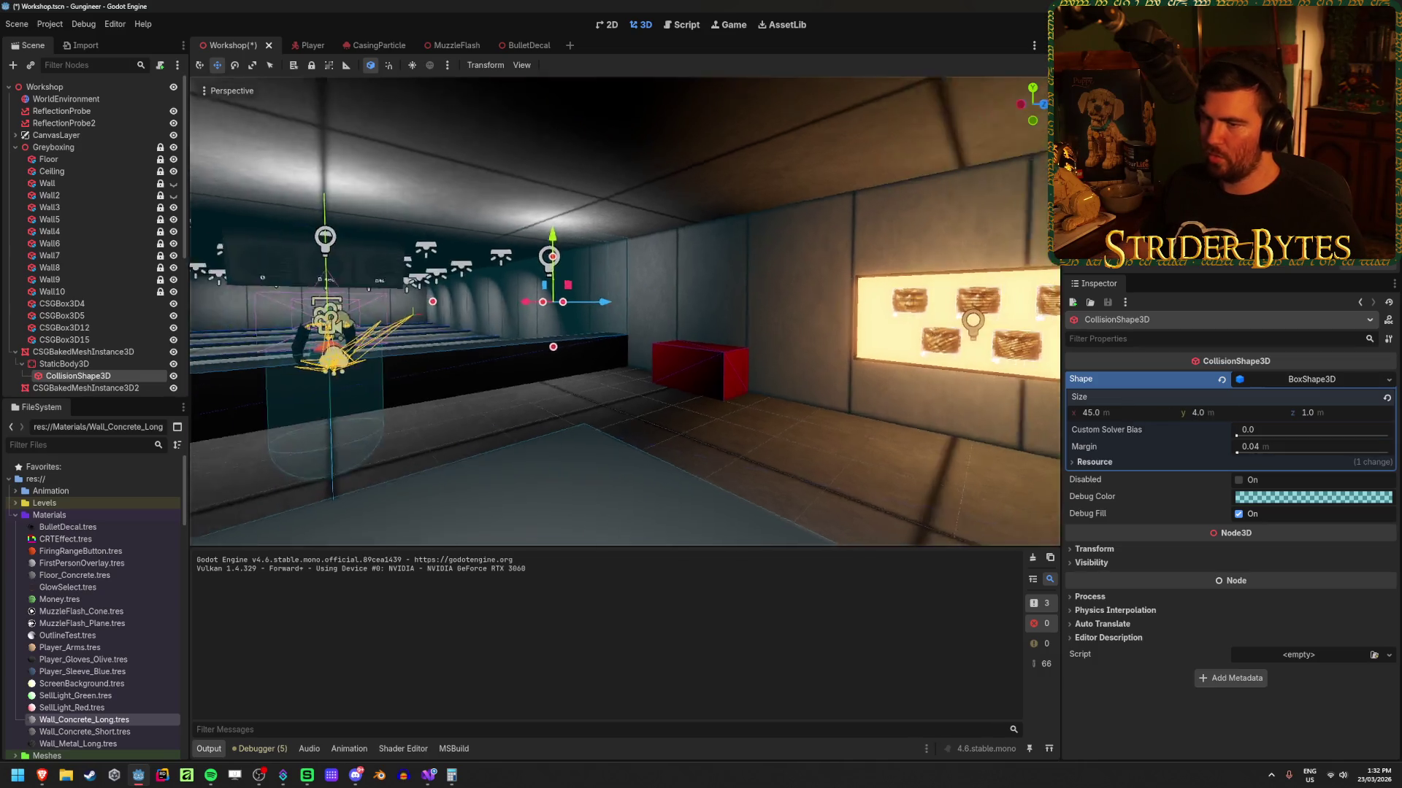
# Step: Save the Workshop scene and frame the view on the new collision shape
pyautogui.hotkey('ctrl', 's')
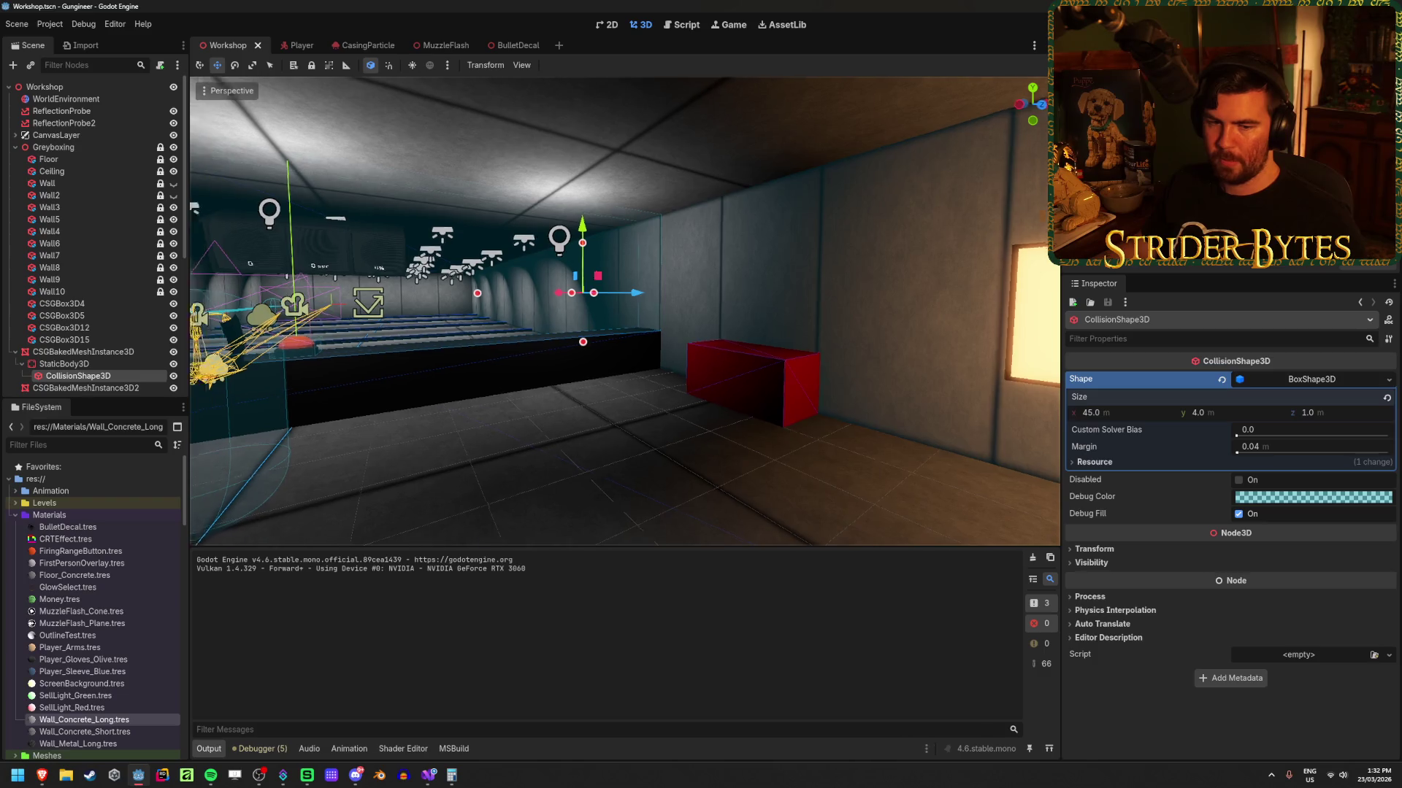
pyautogui.moveTo(779, 428); pyautogui.dragTo(699, 392)
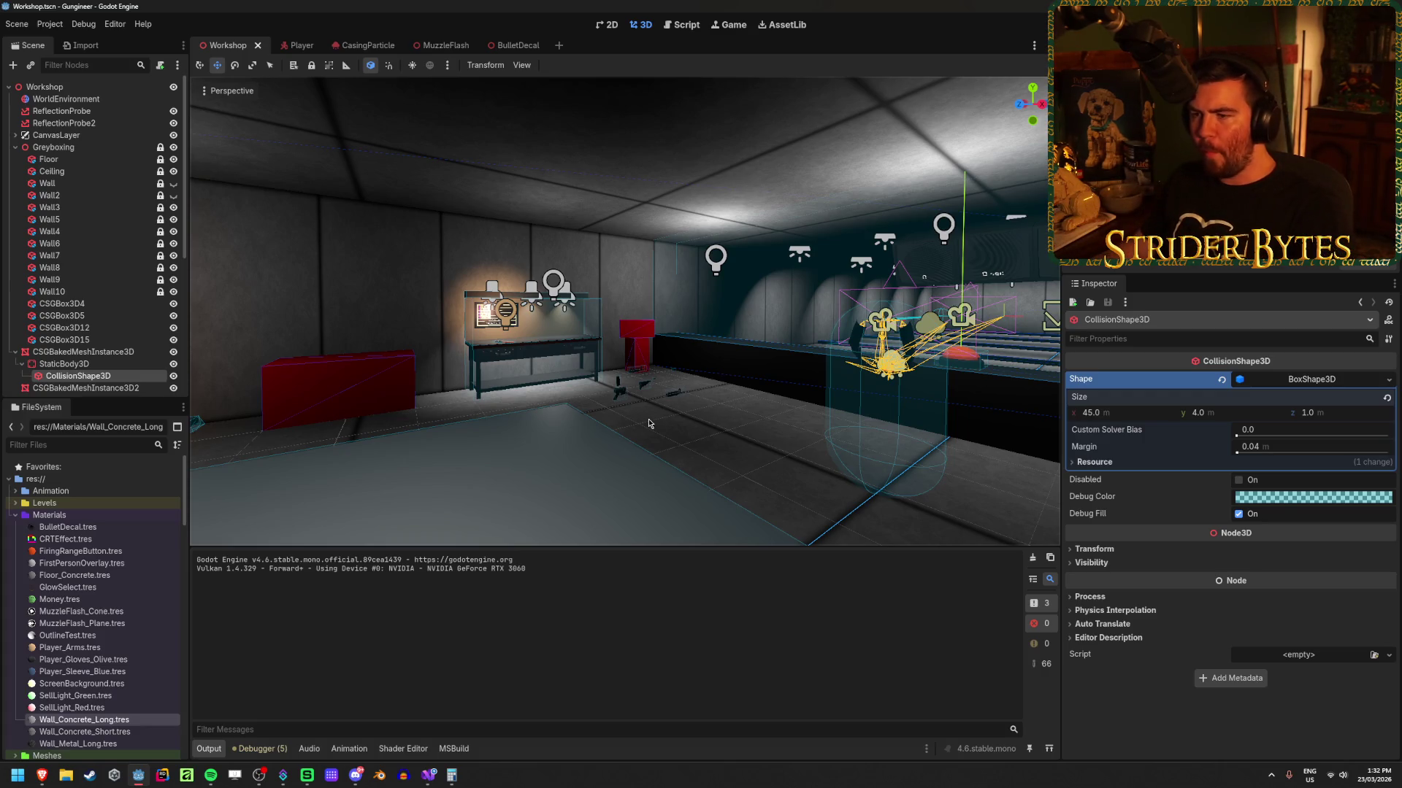
pyautogui.doubleClick(128, 374)
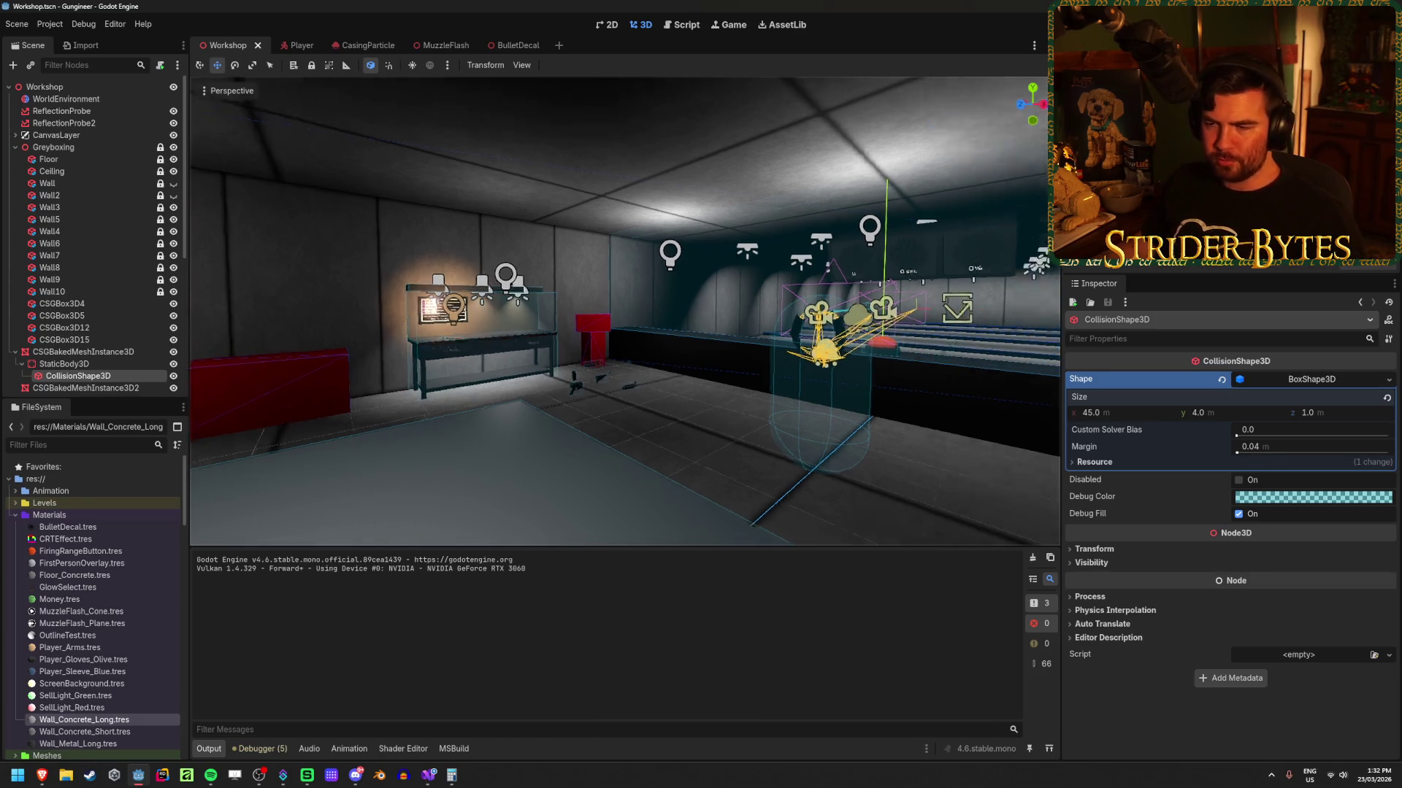
pyautogui.click(130, 369)
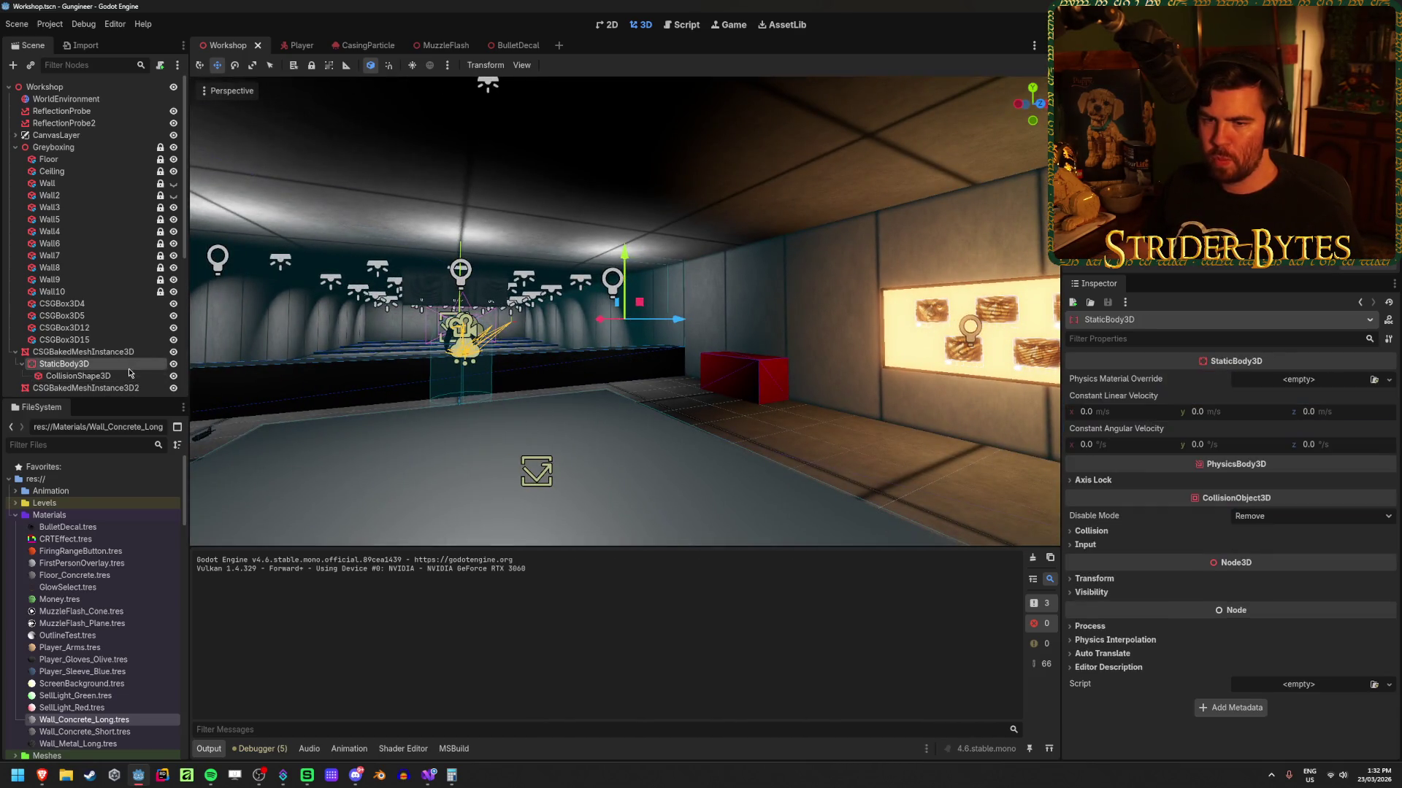
# Step: Expand the second baked wall, select its StaticBody3D, and save the scene
pyautogui.click(16, 388)
pyautogui.click(69, 361)
pyautogui.hotkey('ctrl', 's')
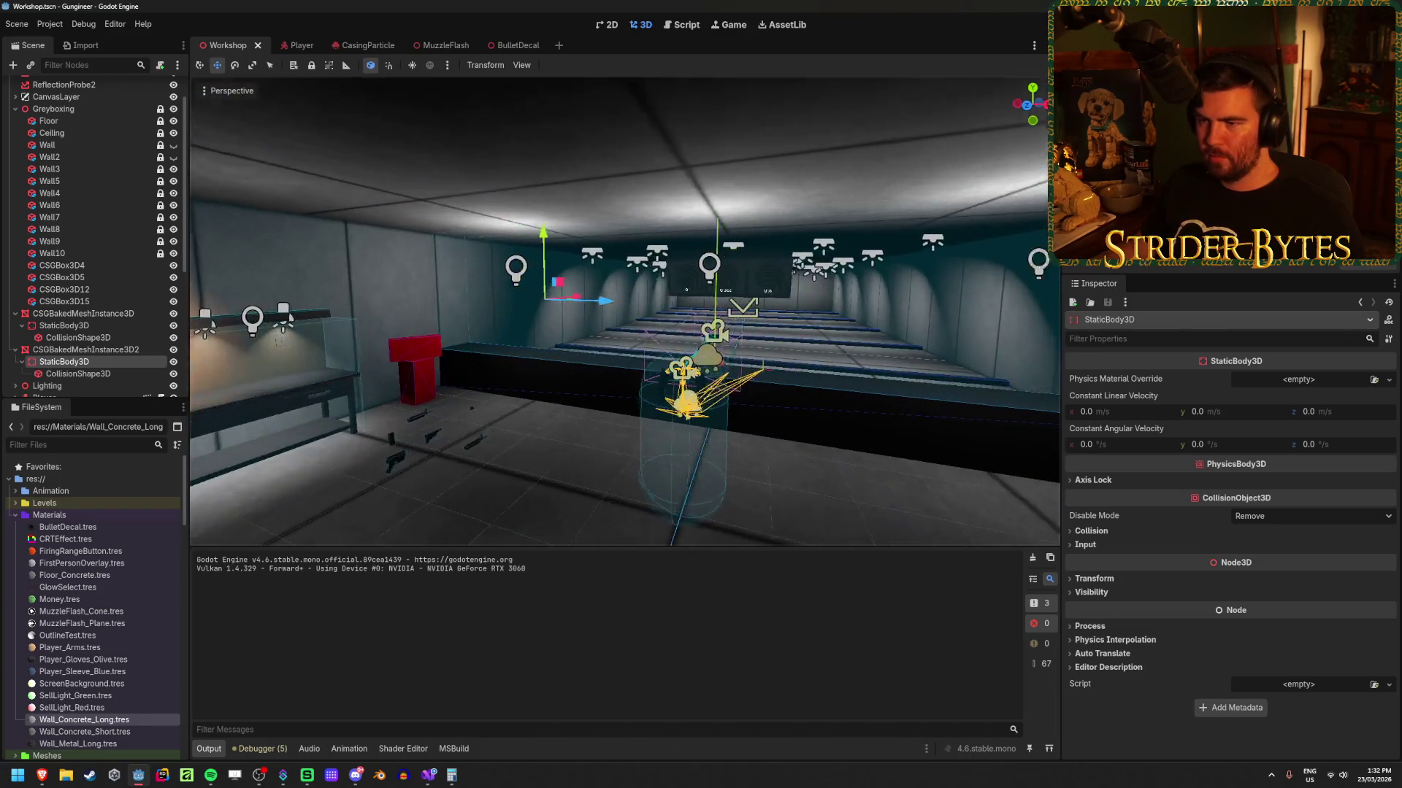
# Step: Collapse both baked walls and rename them, first to Wall_Left, second to Wall_left
pyautogui.click(15, 349)
pyautogui.click(16, 313)
pyautogui.doubleClick(77, 314)
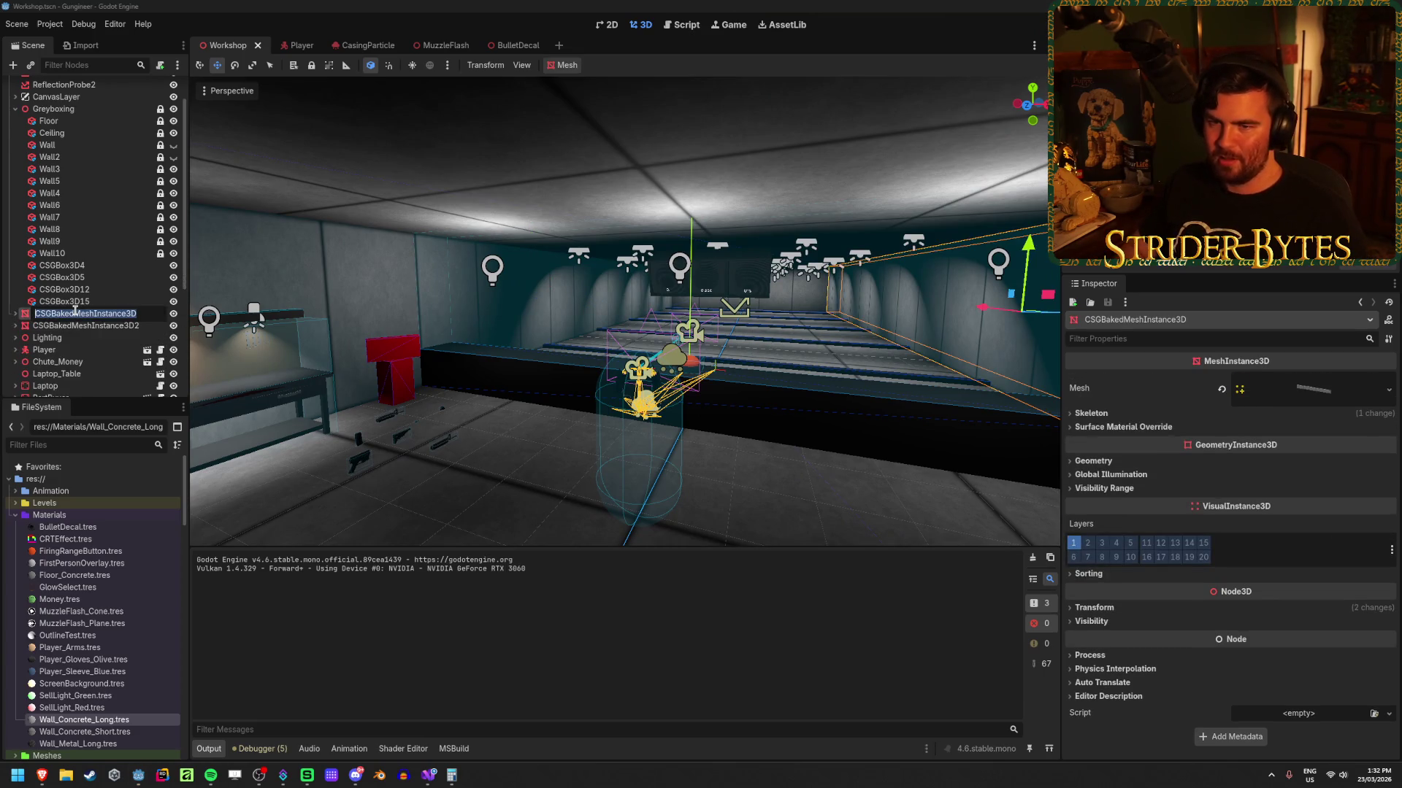
pyautogui.write('Wall_Left')
pyautogui.press('Return')
pyautogui.doubleClick(56, 325)
pyautogui.write('Wall')
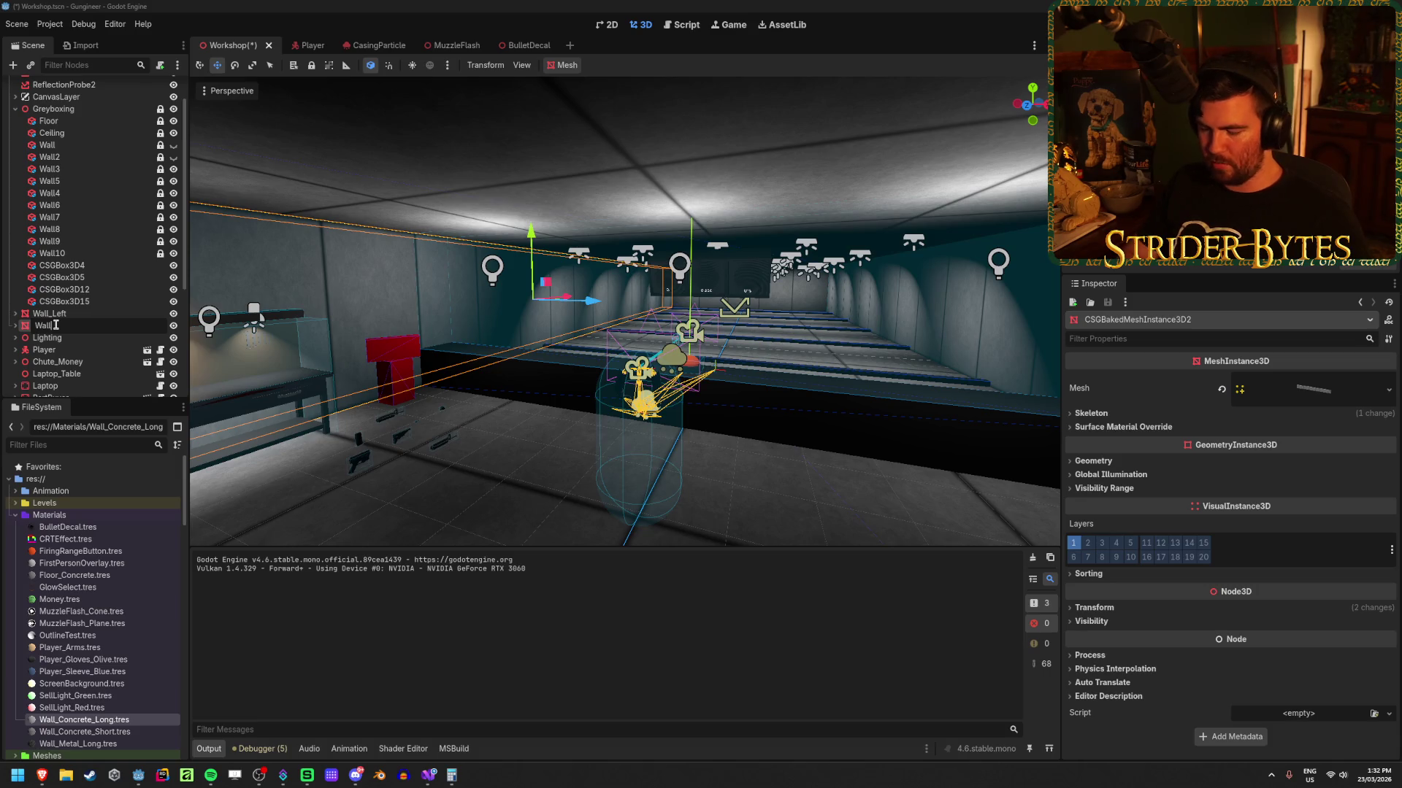
pyautogui.press('Return')
# Step: Rename the upper wall to Wall_Right, correcting the mistyped 'Reft' along the way
pyautogui.doubleClick(51, 313)
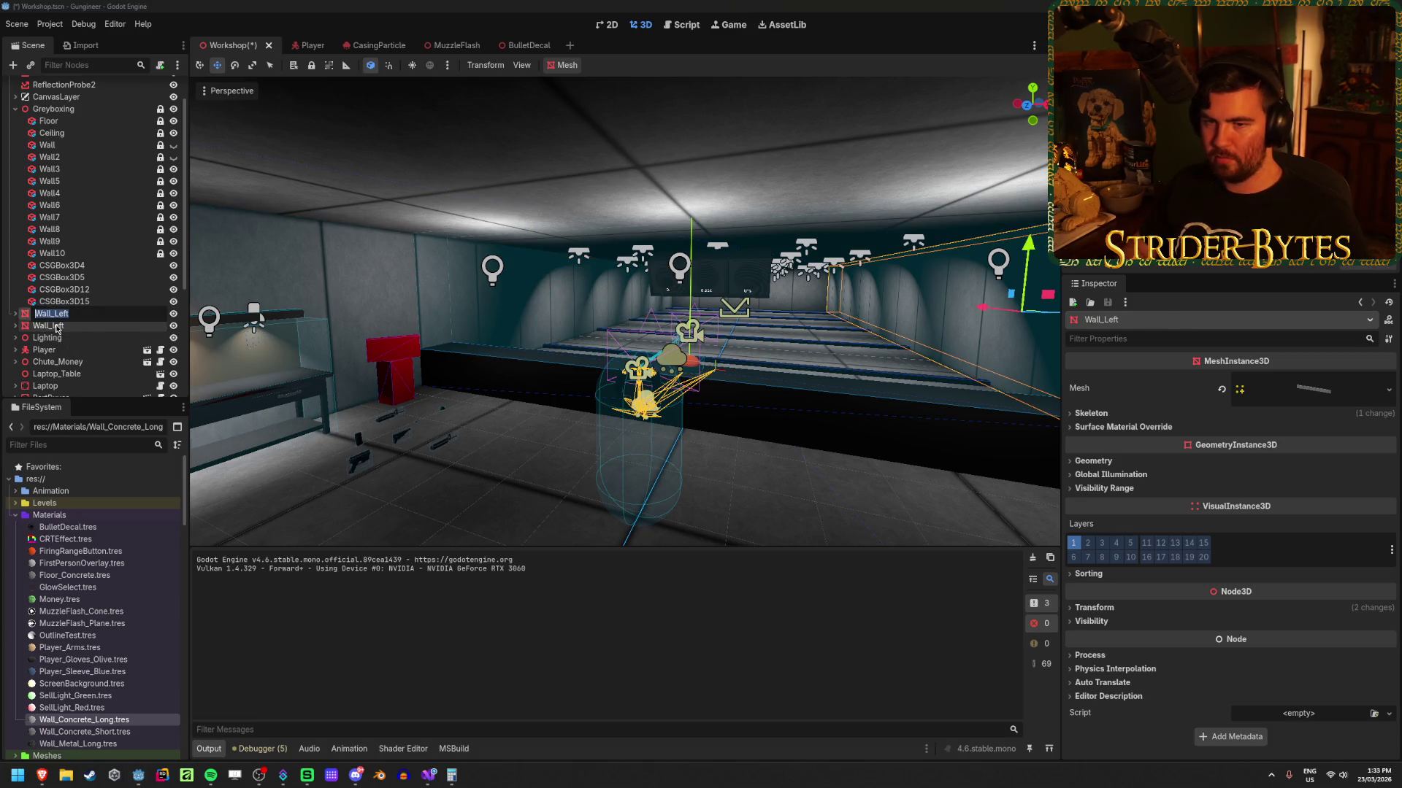
pyautogui.press('Left')
pyautogui.press('Right')
pyautogui.press('Right')
pyautogui.press('Right')
pyautogui.press('Delete')
pyautogui.write('R')
pyautogui.press('Return')
pyautogui.press('Down')
pyautogui.press('Up')
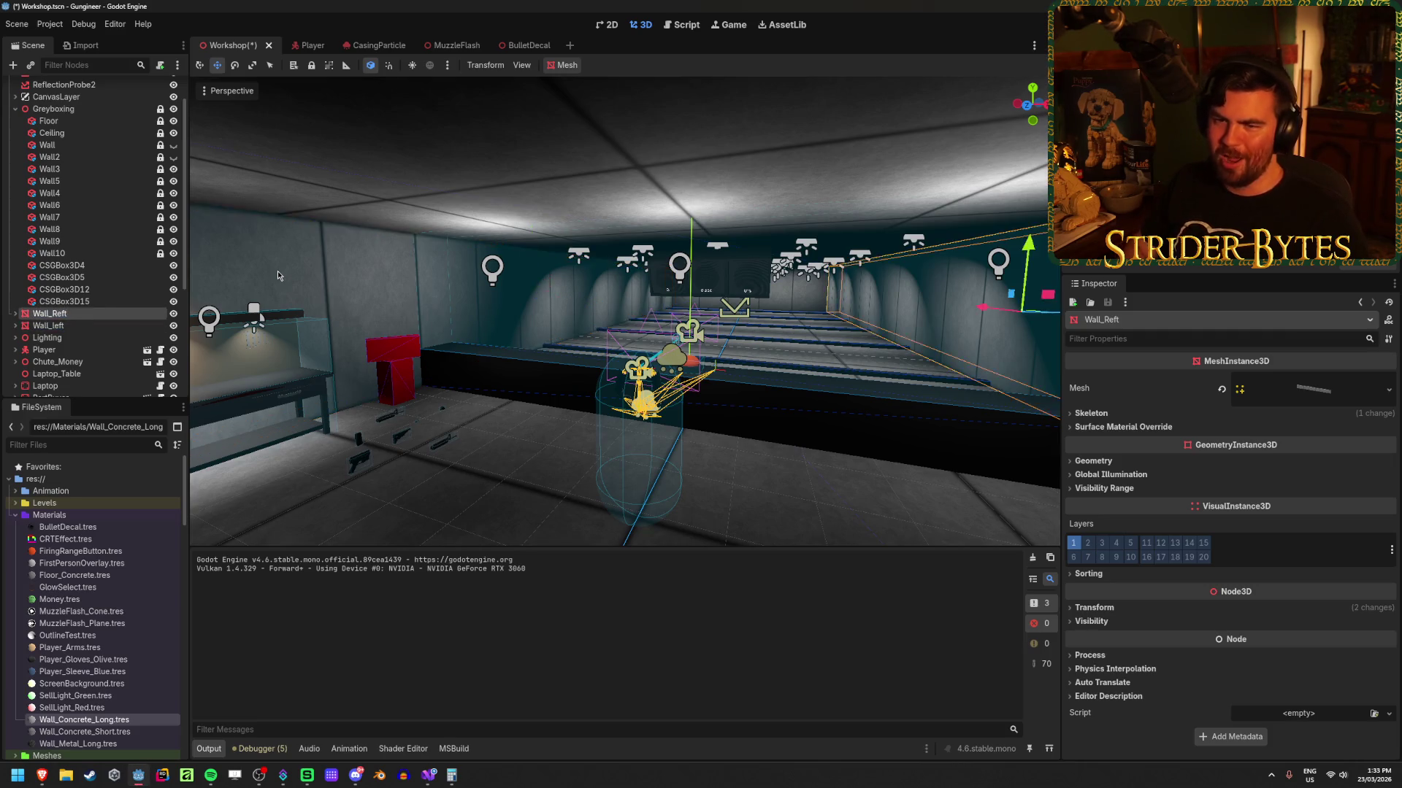
pyautogui.press('F2')
pyautogui.press('BackSpace')
pyautogui.press('BackSpace')
pyautogui.press('BackSpace')
pyautogui.write('ight')
pyautogui.press('Return')
pyautogui.press('Down')
# Step: Correct the lower wall's name to Wall_Left and save the scene
pyautogui.press('F2')
pyautogui.press('Right')
pyautogui.press('BackSpace')
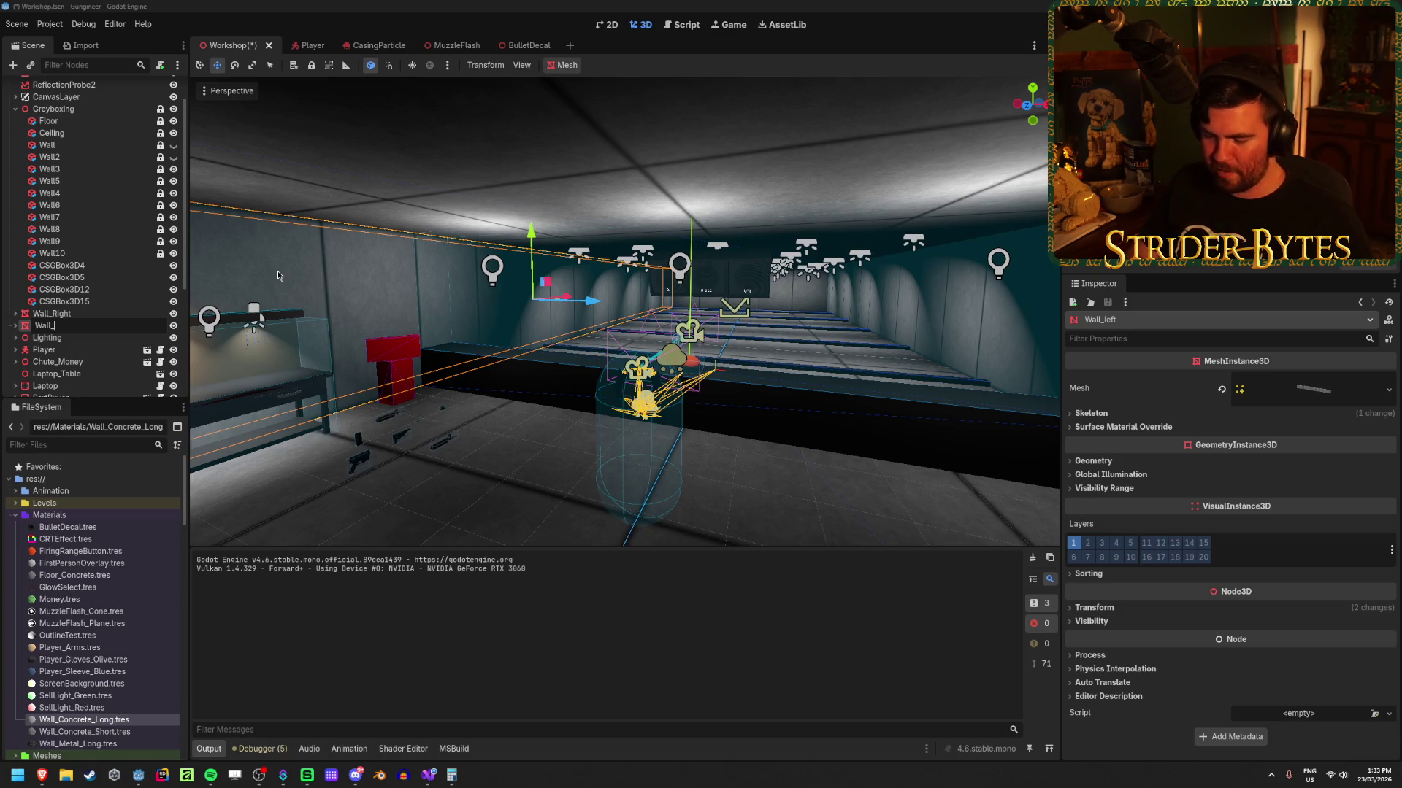
pyautogui.write('Left')
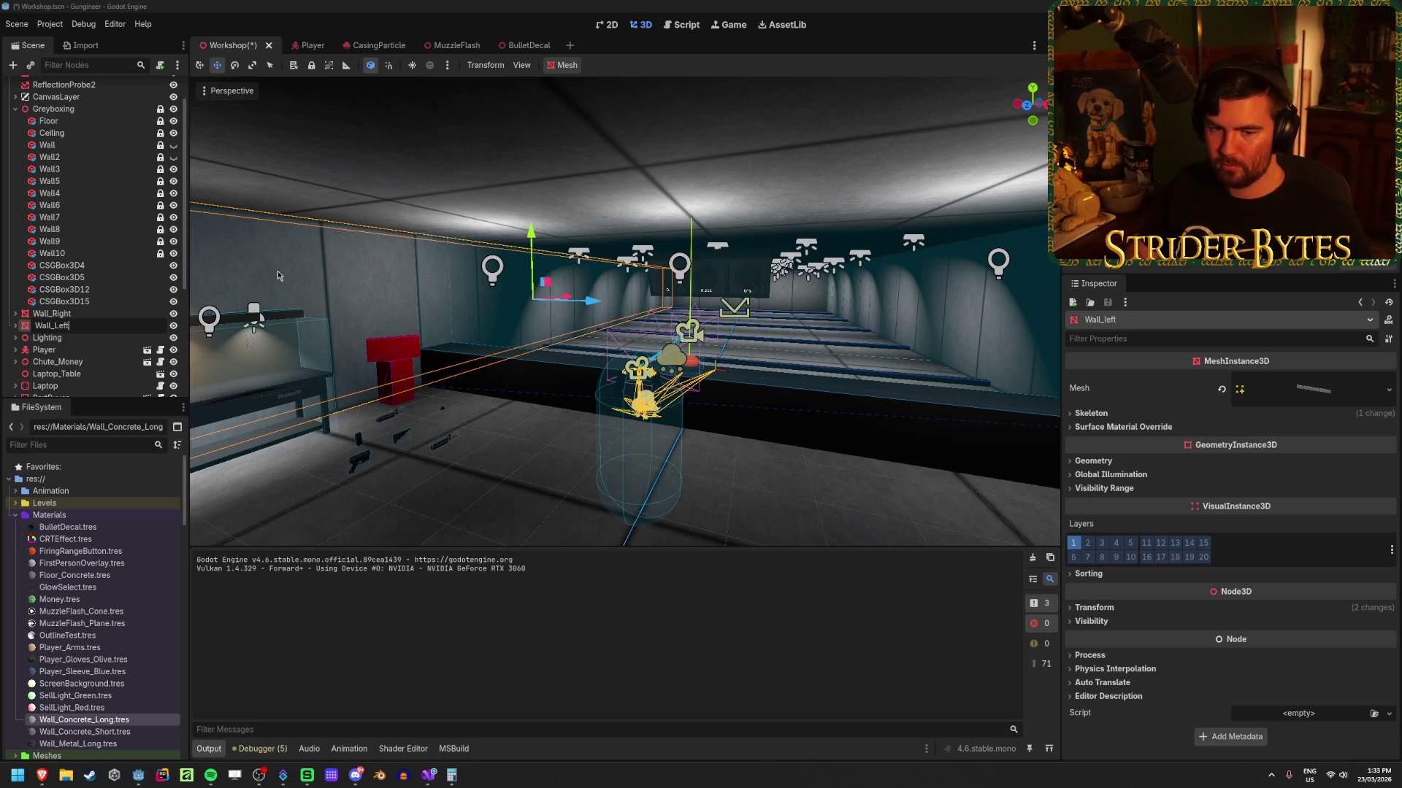
pyautogui.press('Return')
pyautogui.hotkey('ctrl', 's')
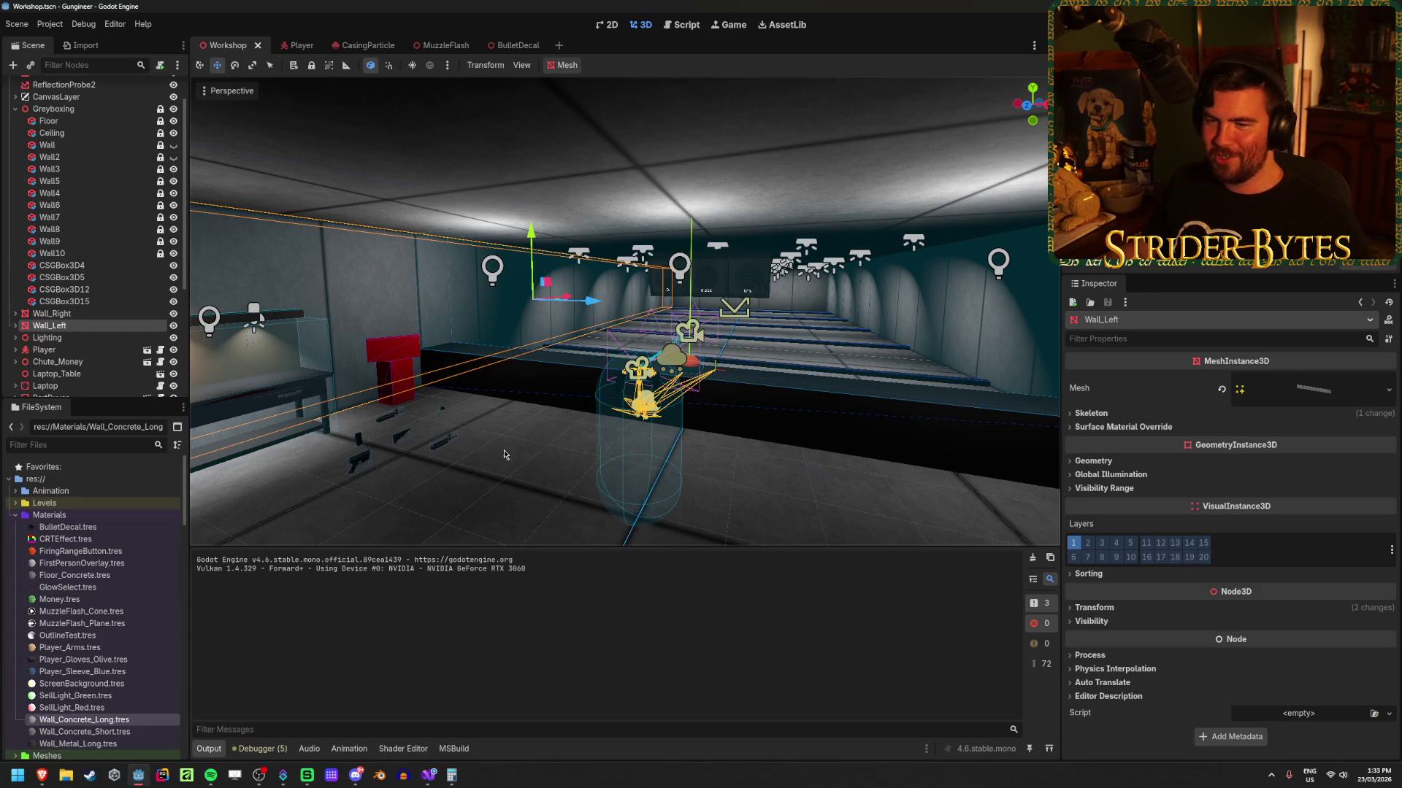
# Step: Put Wall_Right's StaticBody3D on collision layer 4
pyautogui.rightClick(564, 431)
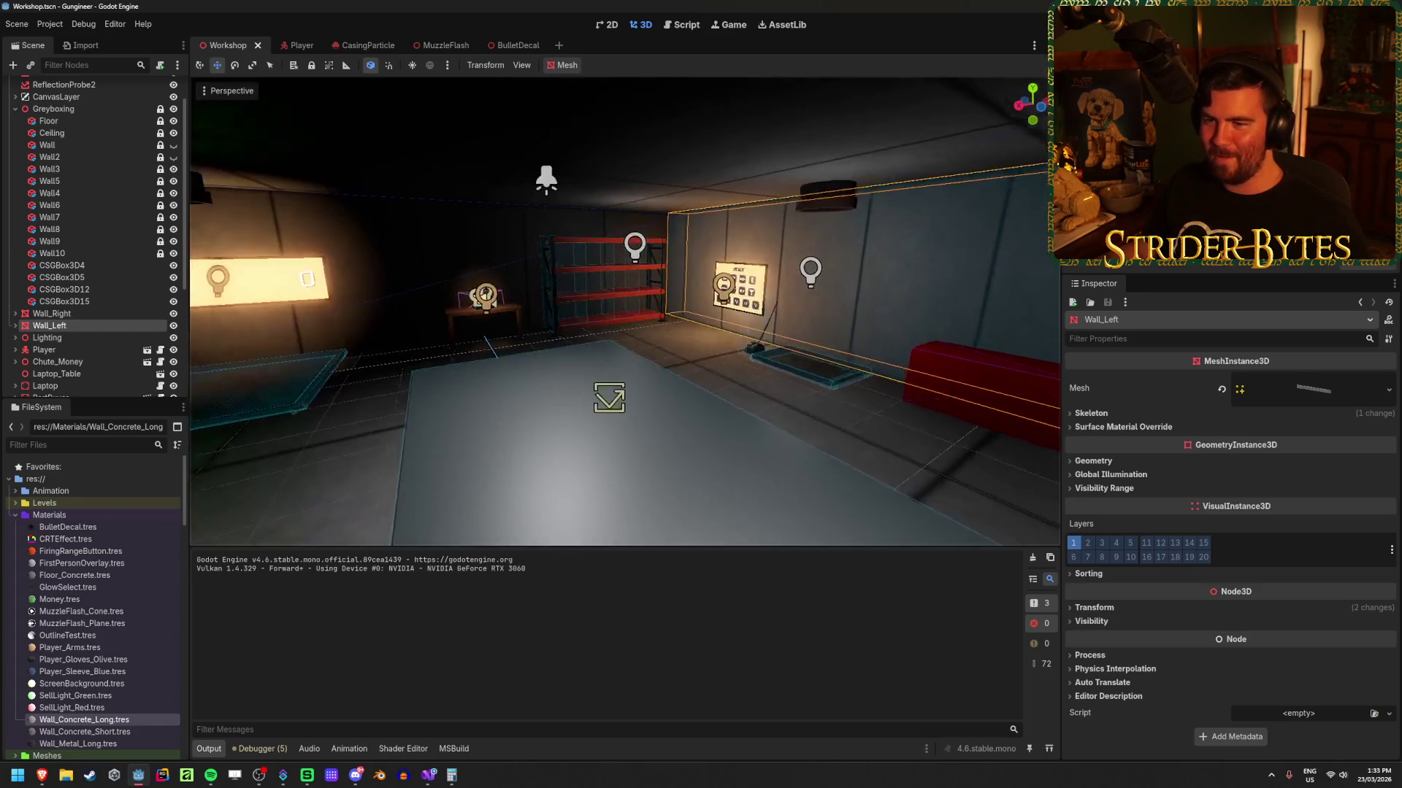
pyautogui.moveTo(624, 312); pyautogui.dragTo(624, 311)
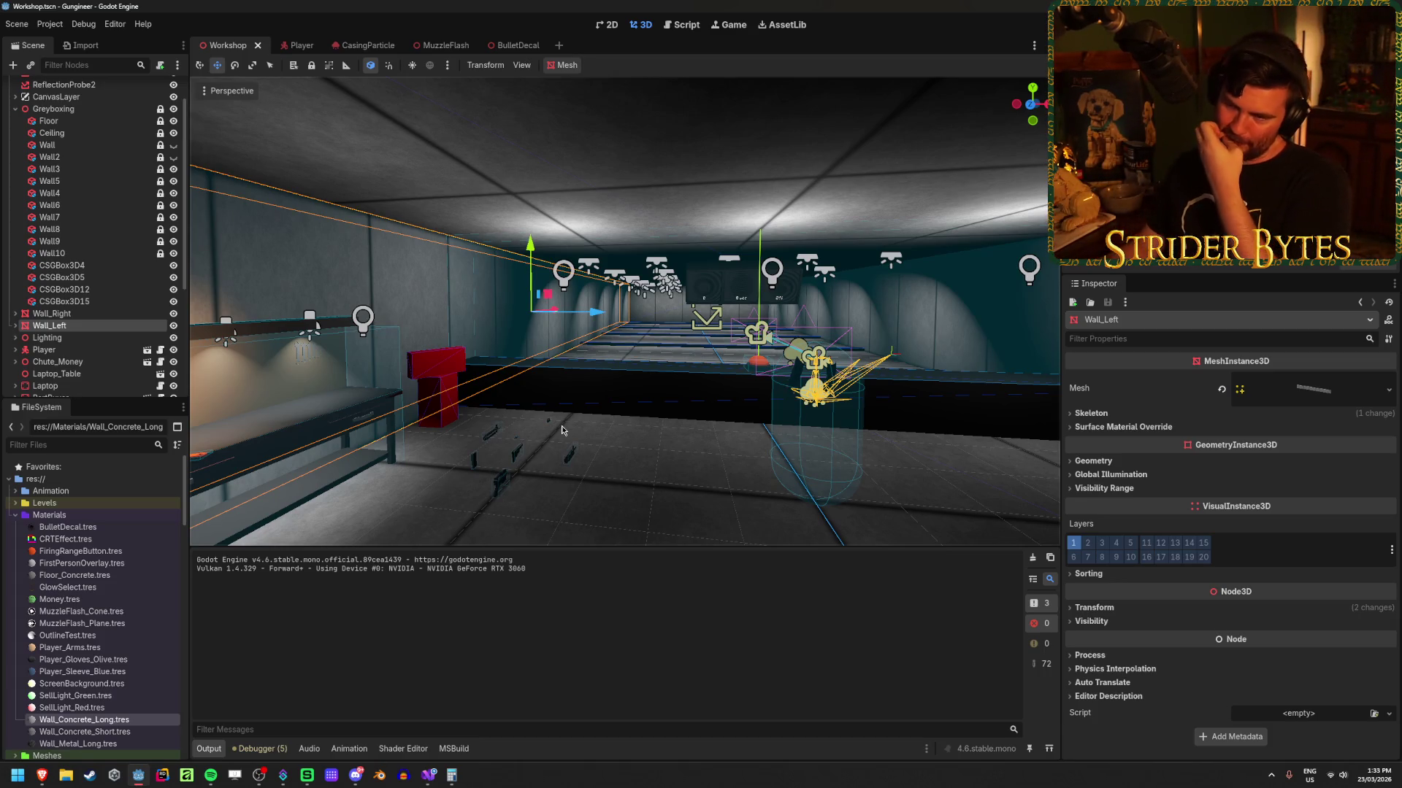
pyautogui.click(15, 313)
pyautogui.click(15, 350)
pyautogui.click(64, 326)
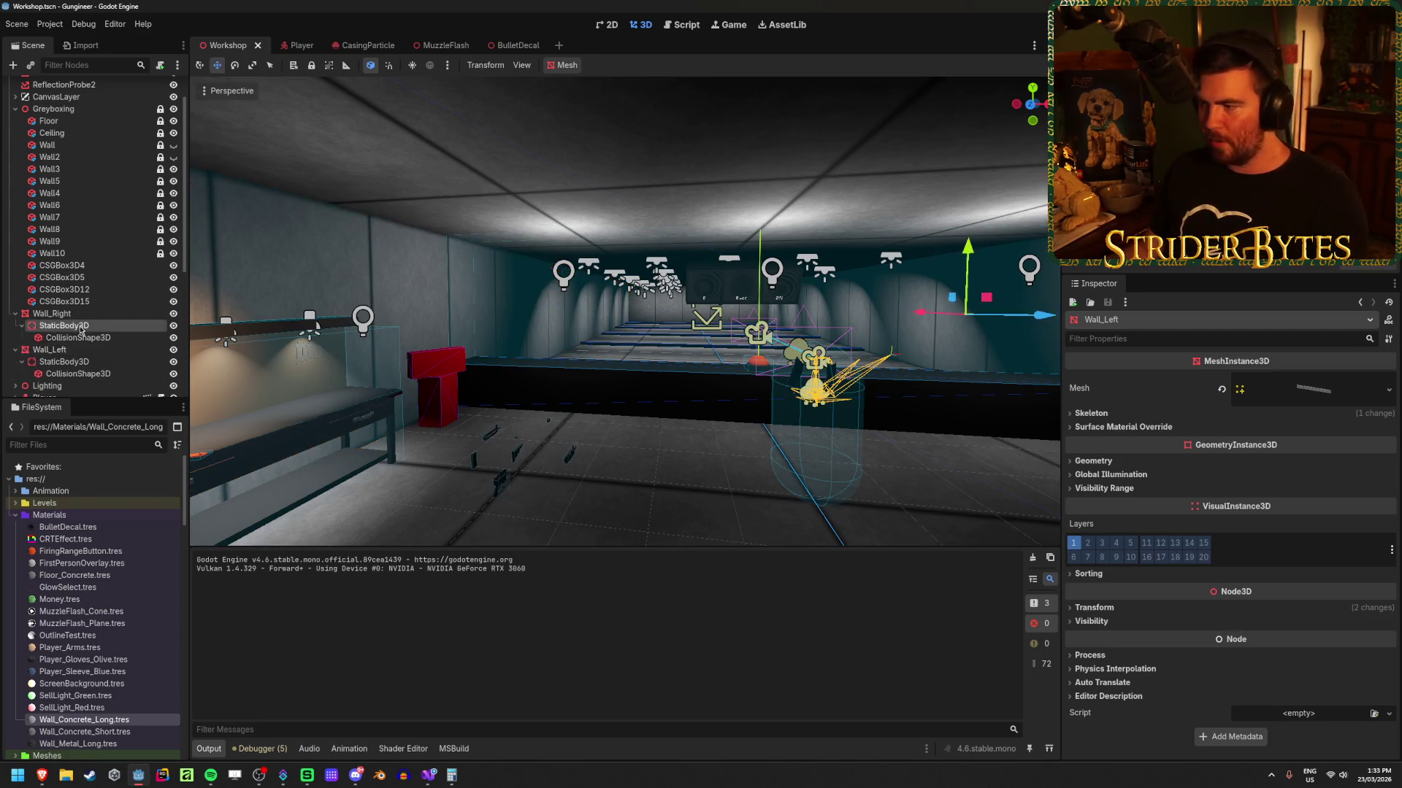
pyautogui.click(1092, 531)
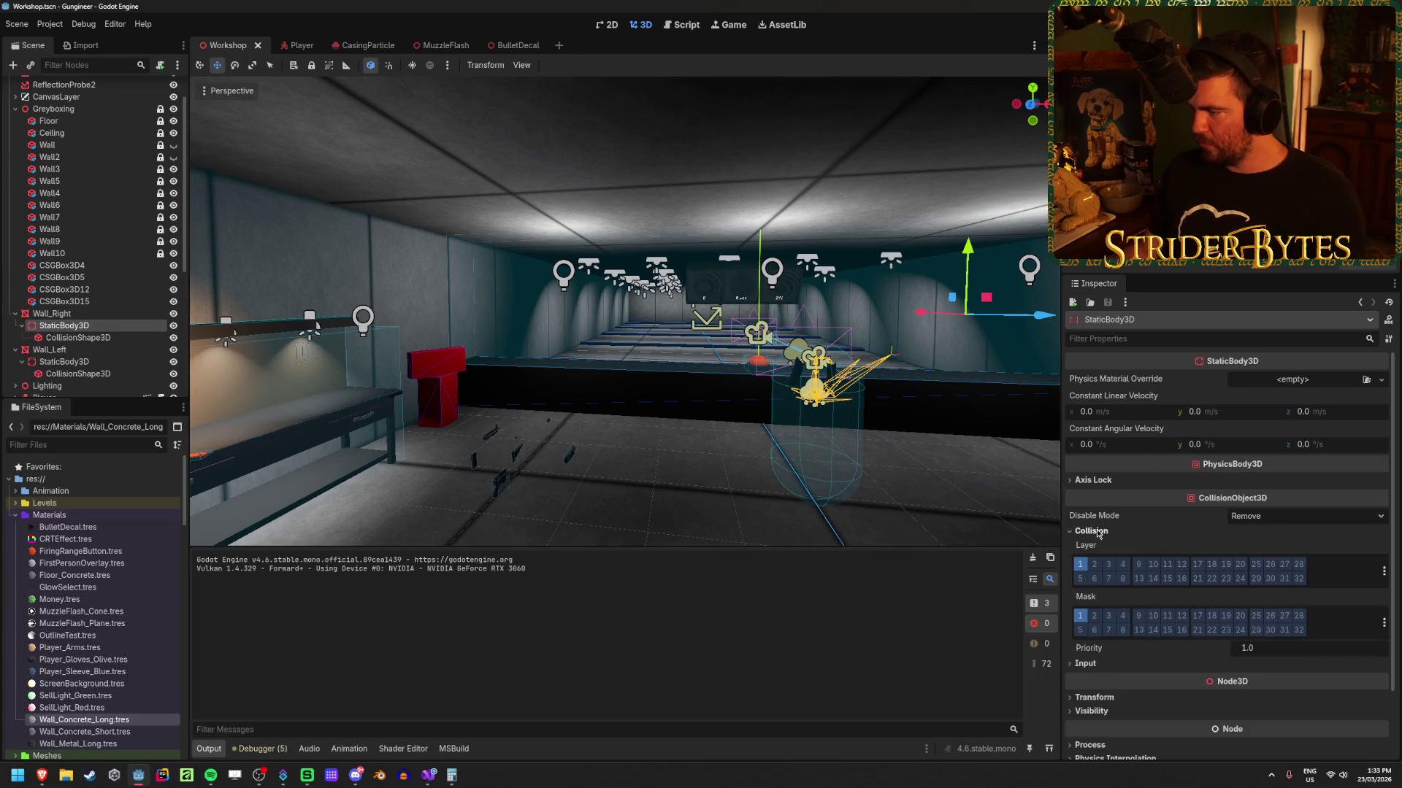
pyautogui.click(1123, 564)
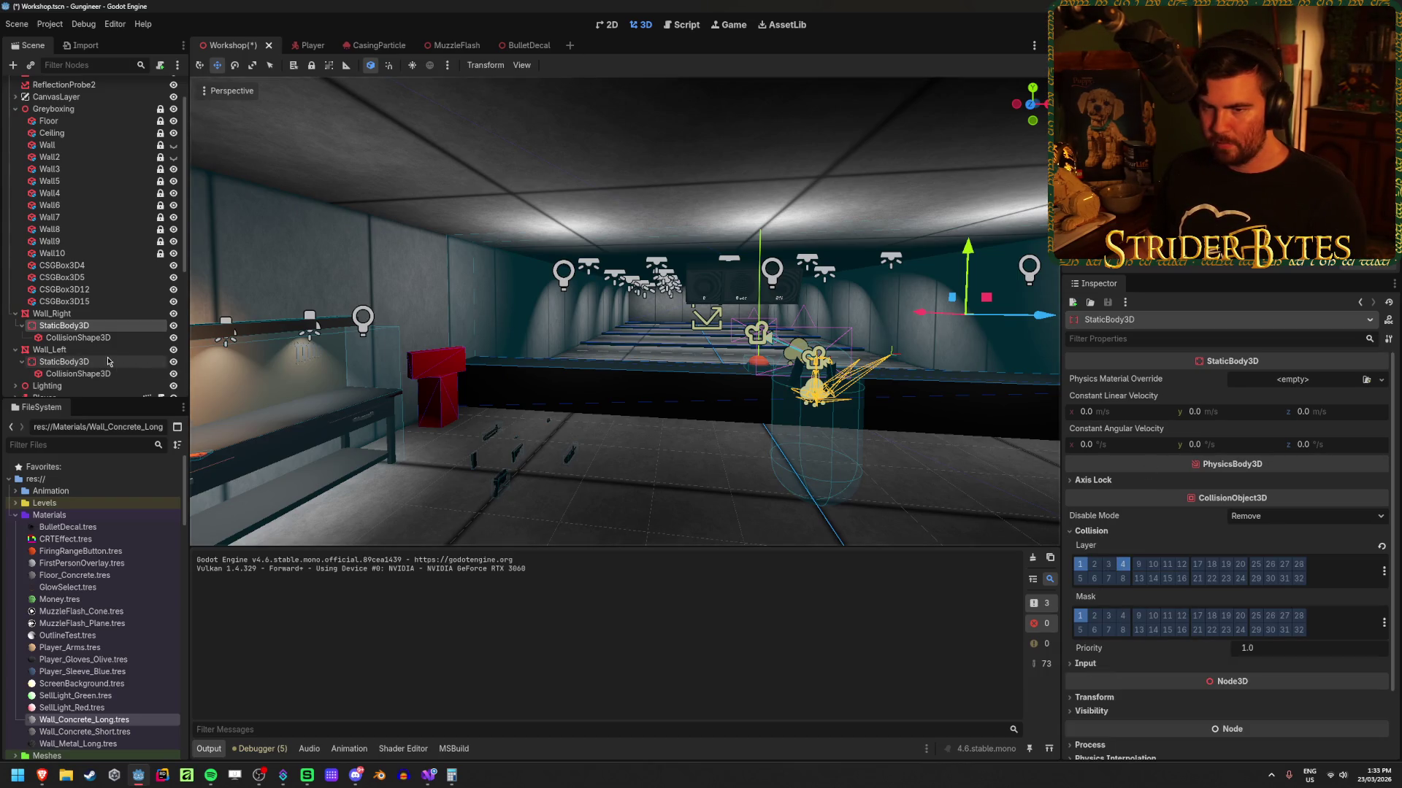
# Step: Put Wall_Left's StaticBody3D on collision layer 4 and run the game with F5
pyautogui.click(64, 361)
pyautogui.click(1094, 532)
pyautogui.click(1123, 564)
pyautogui.press('F5')
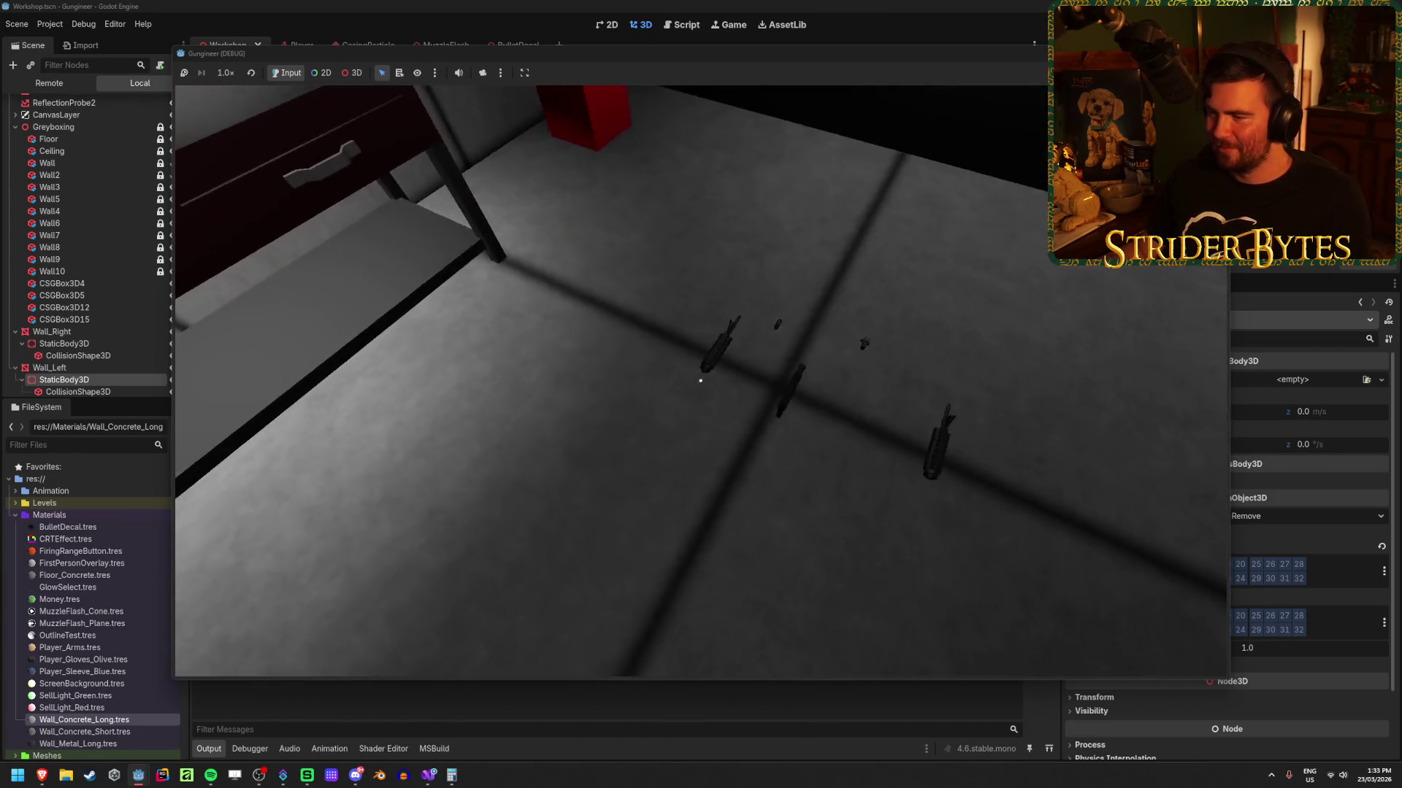
pyautogui.press('e')
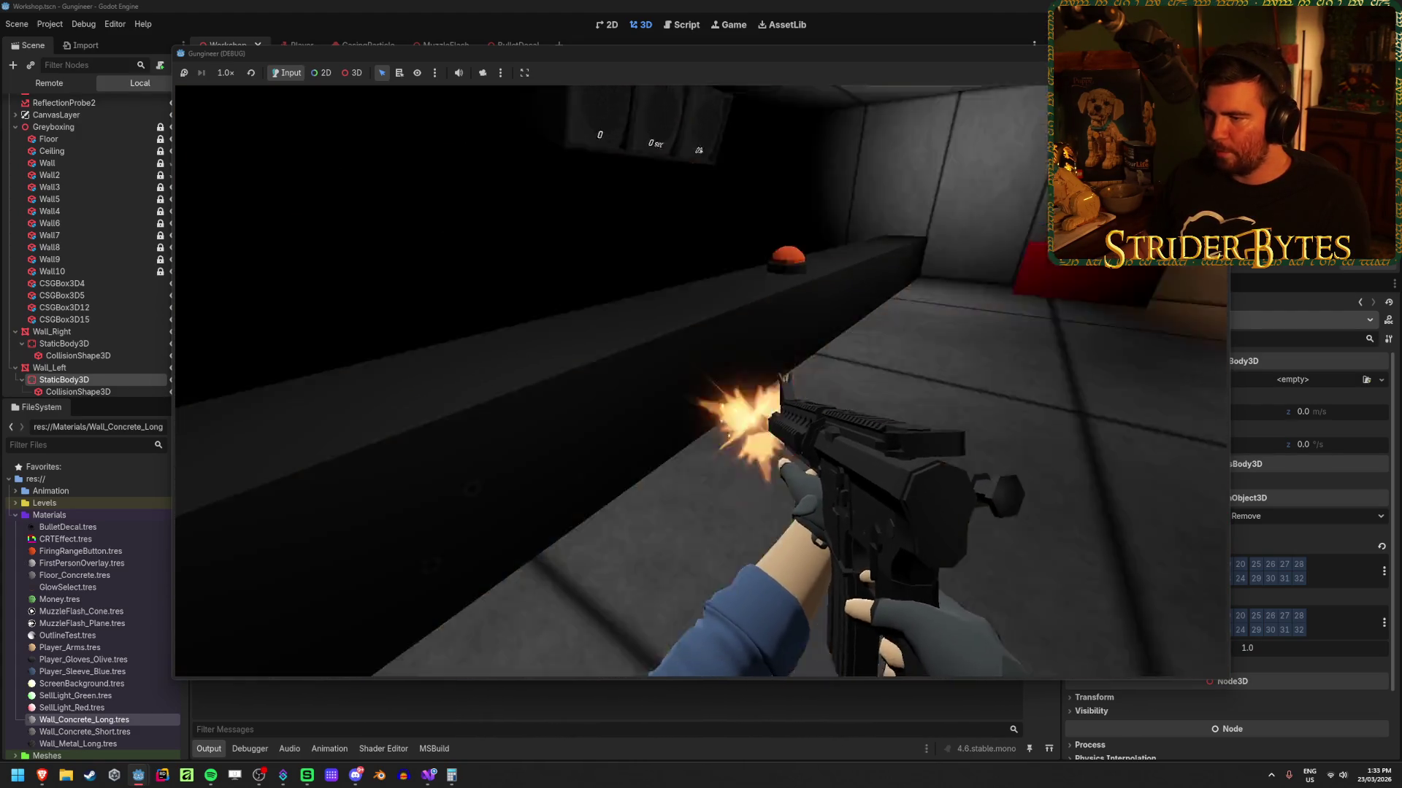
pyautogui.press('w')
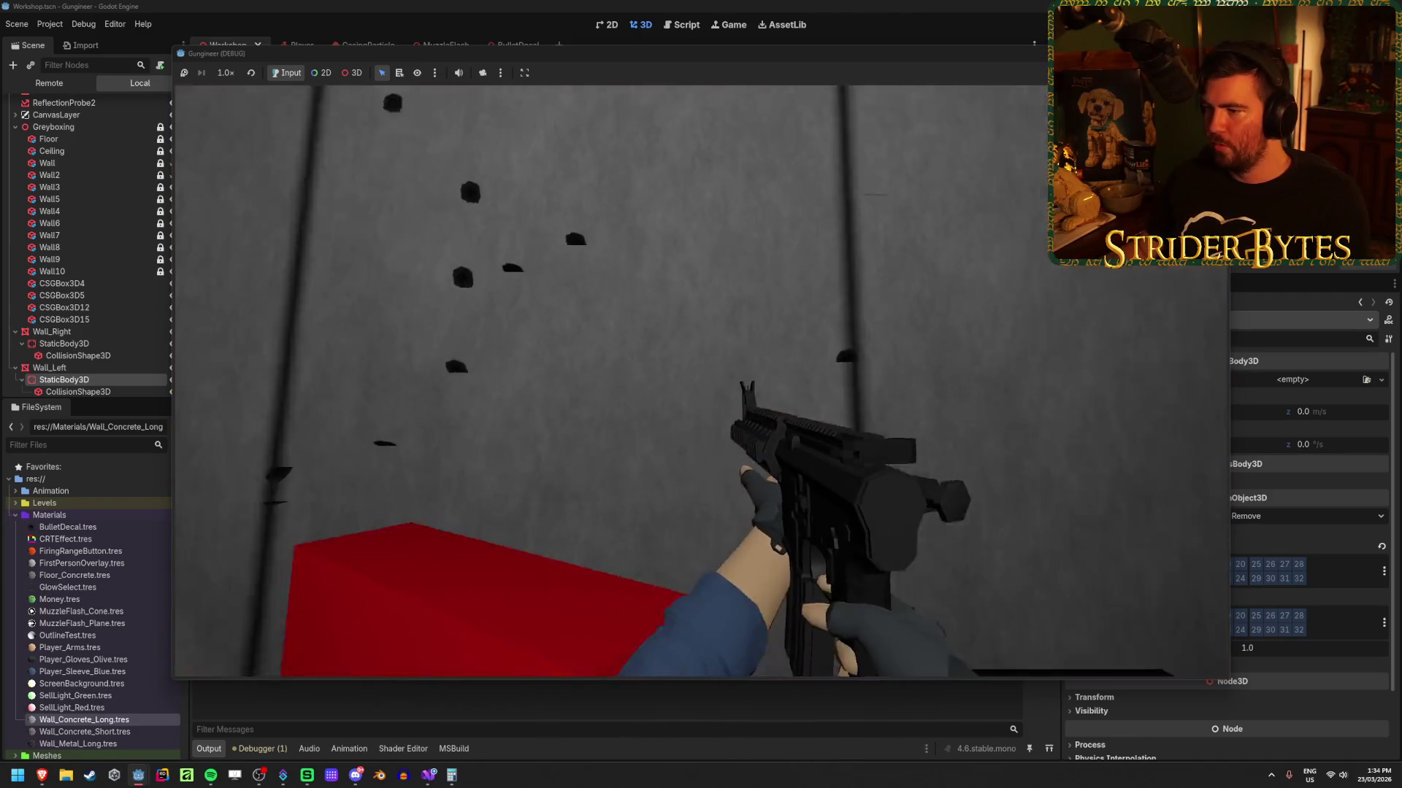
pyautogui.press('w')
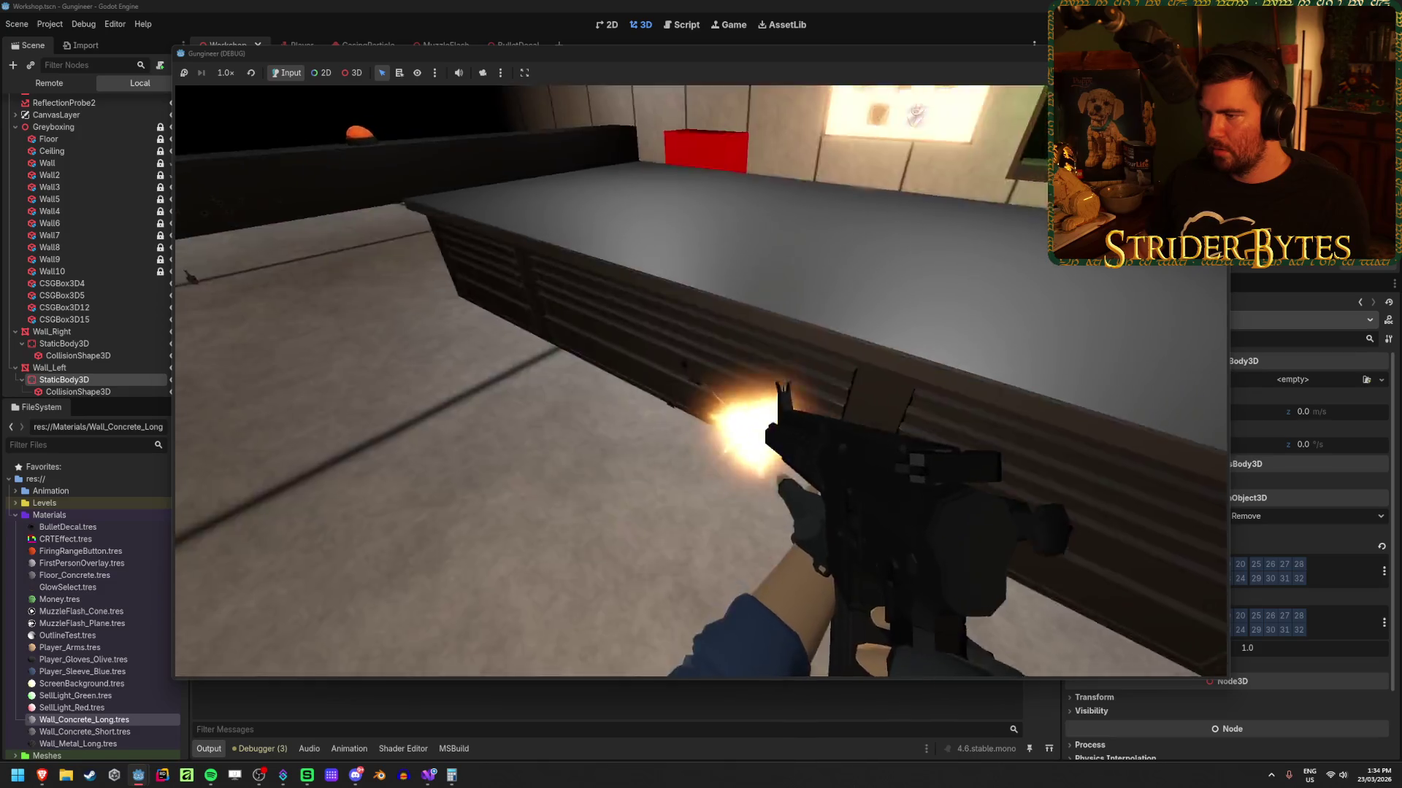
pyautogui.click(701, 381)
pyautogui.click(701, 381)
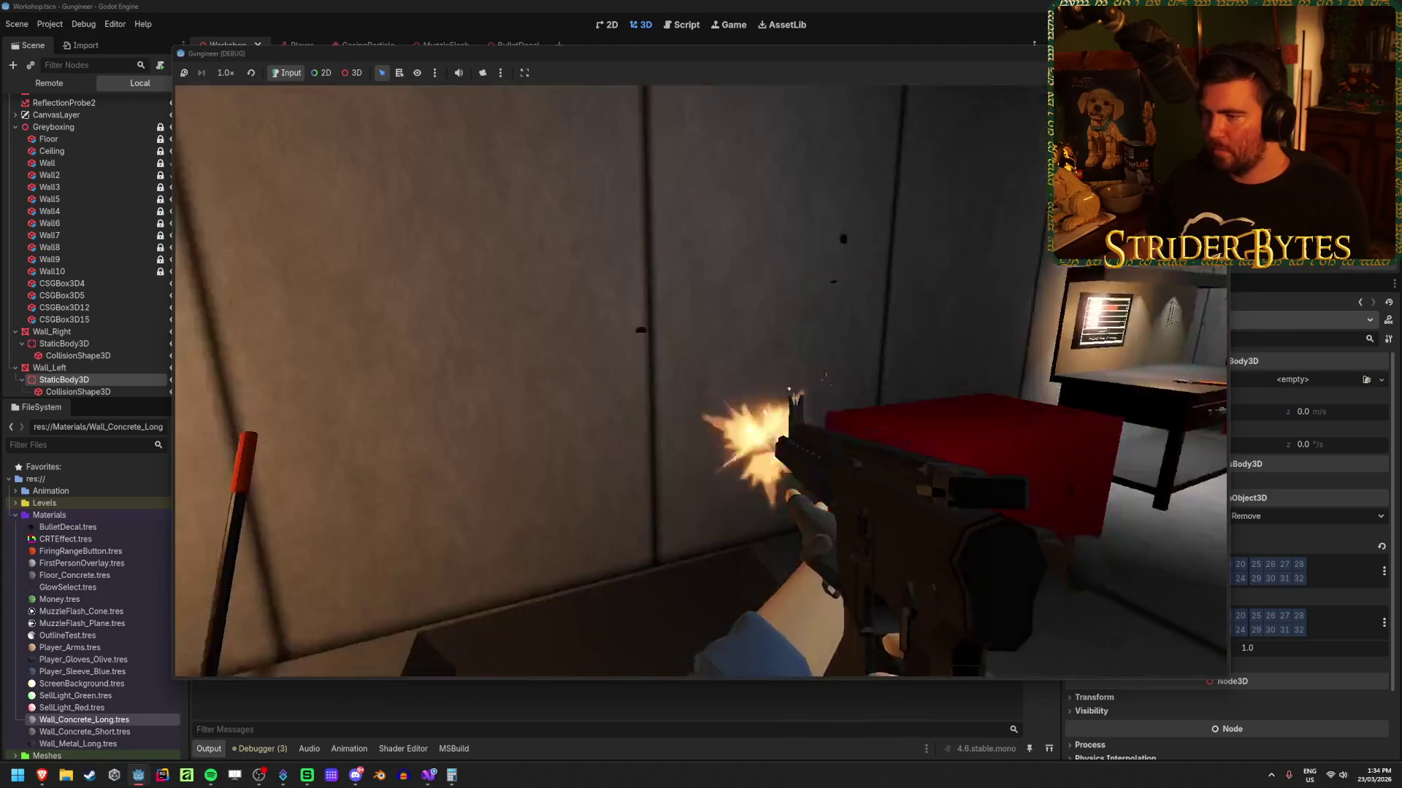
pyautogui.click(700, 381)
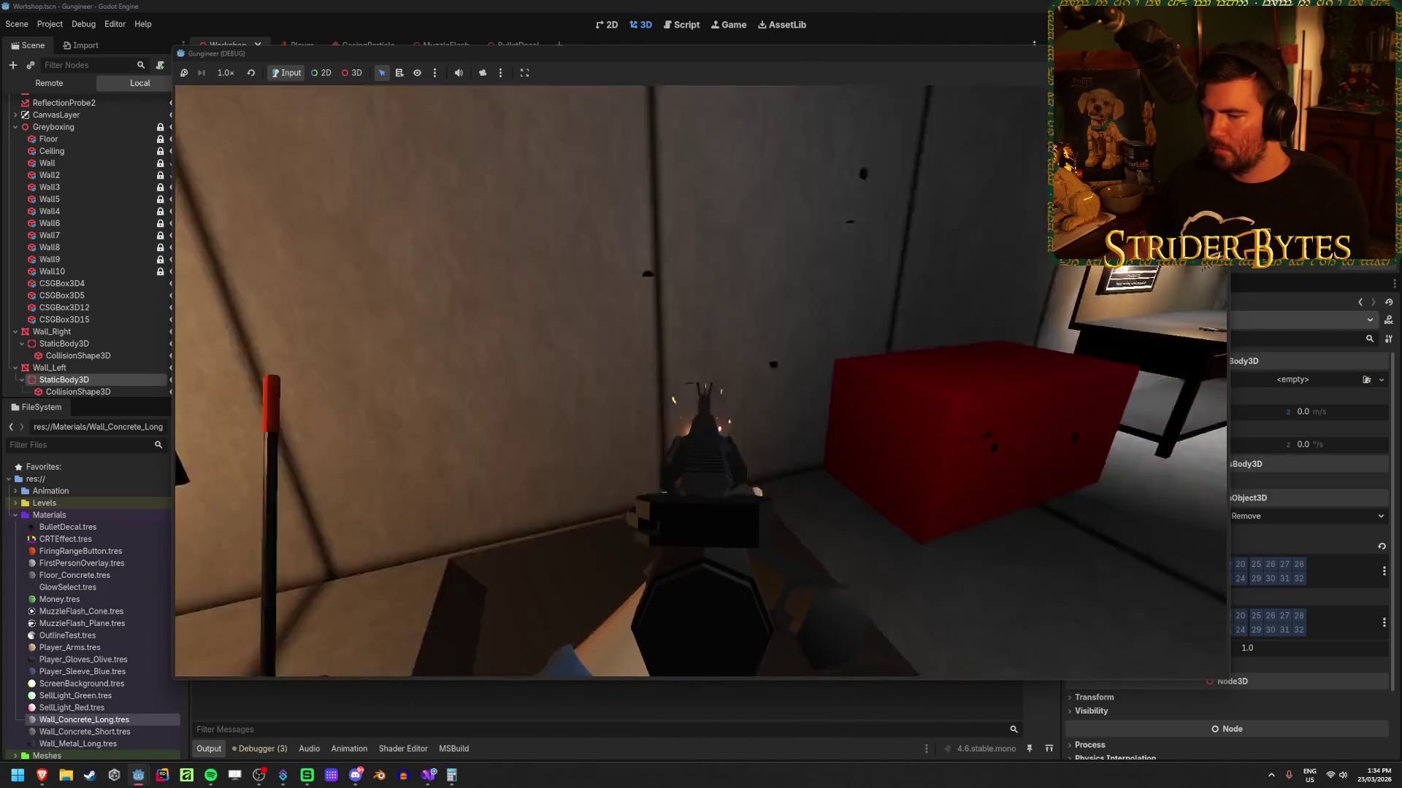
pyautogui.click(701, 381)
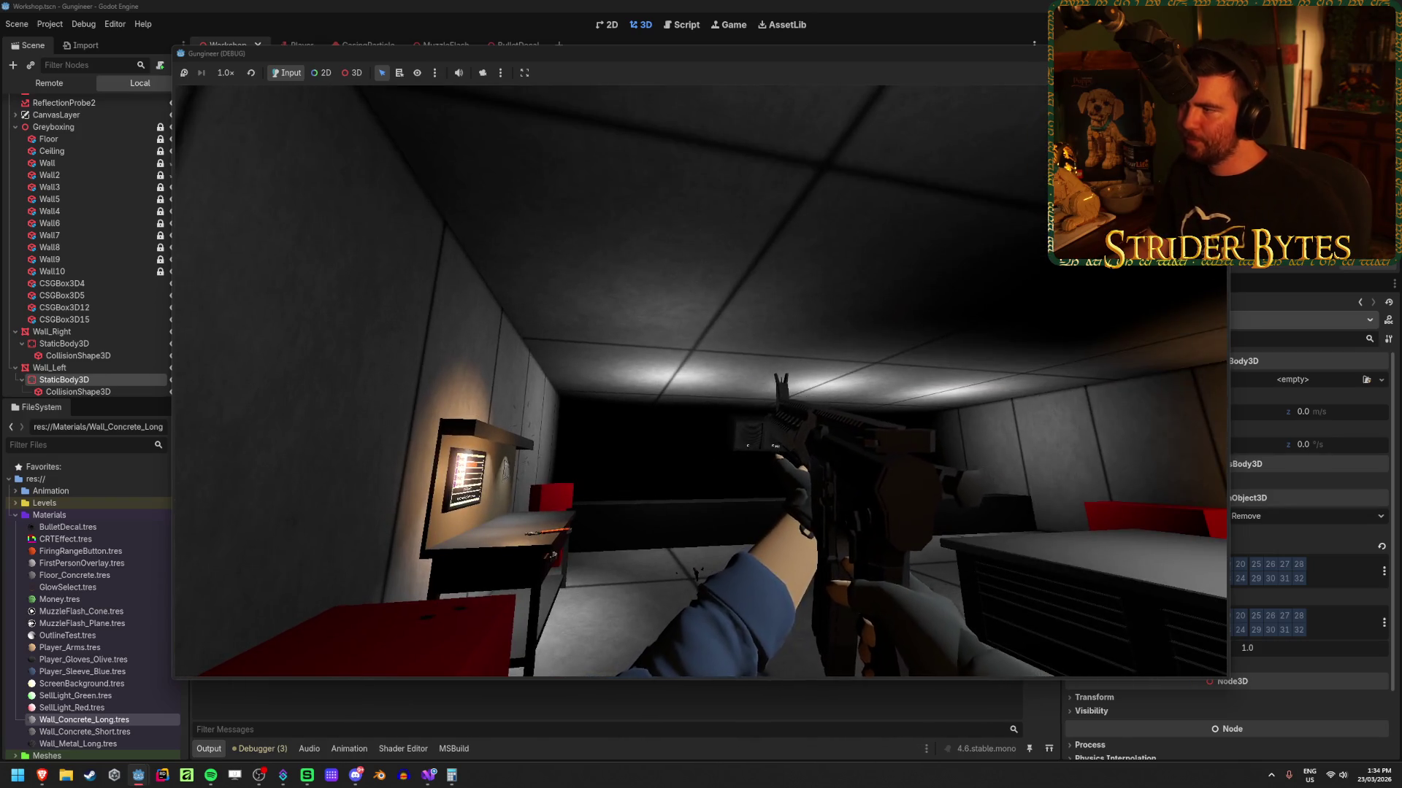
pyautogui.press('F8')
pyautogui.hotkey('ctrl', 's')
pyautogui.moveTo(624, 314); pyautogui.dragTo(479, 314)
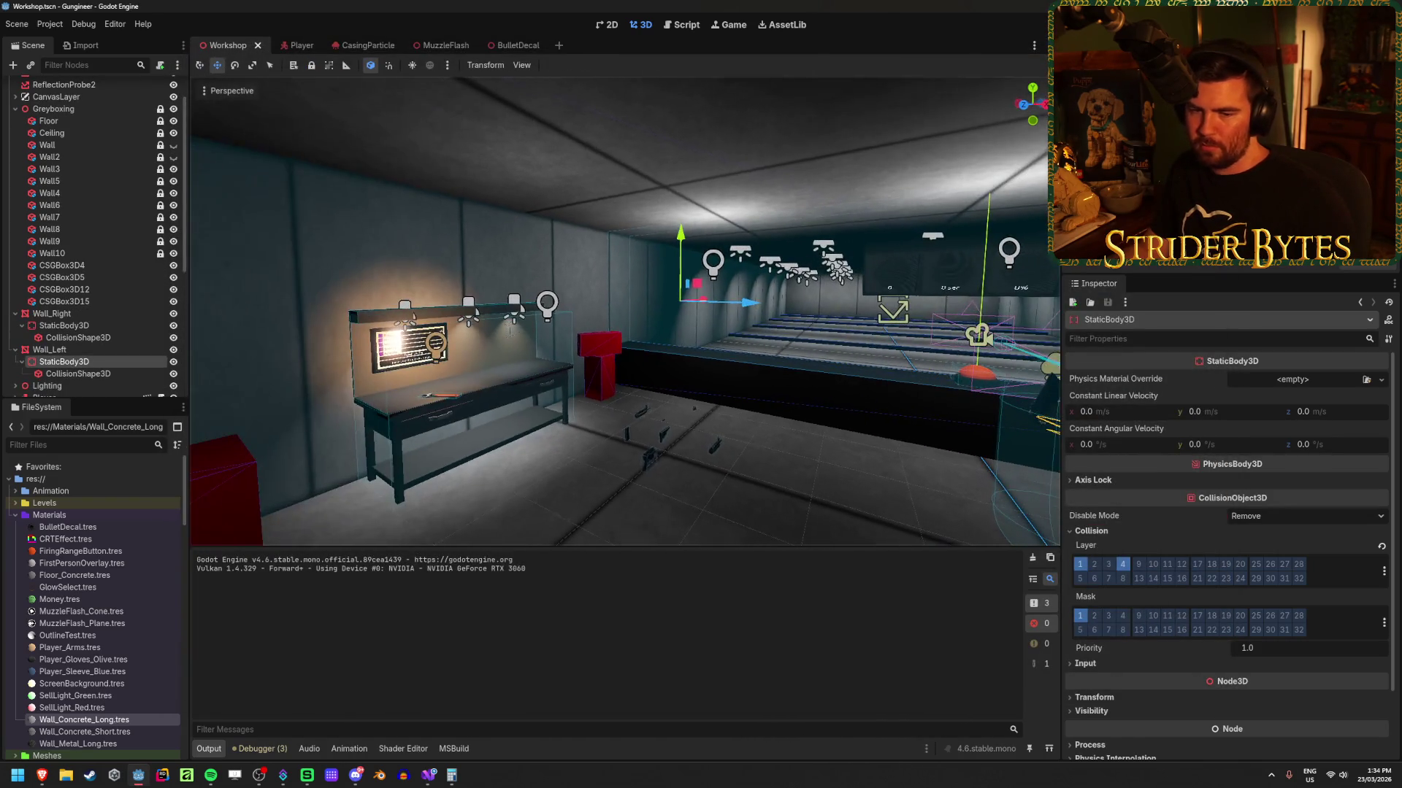
# Step: Save, then select and frame Wall_Left and inspect its mesh resource details
pyautogui.hotkey('ctrl', 's')
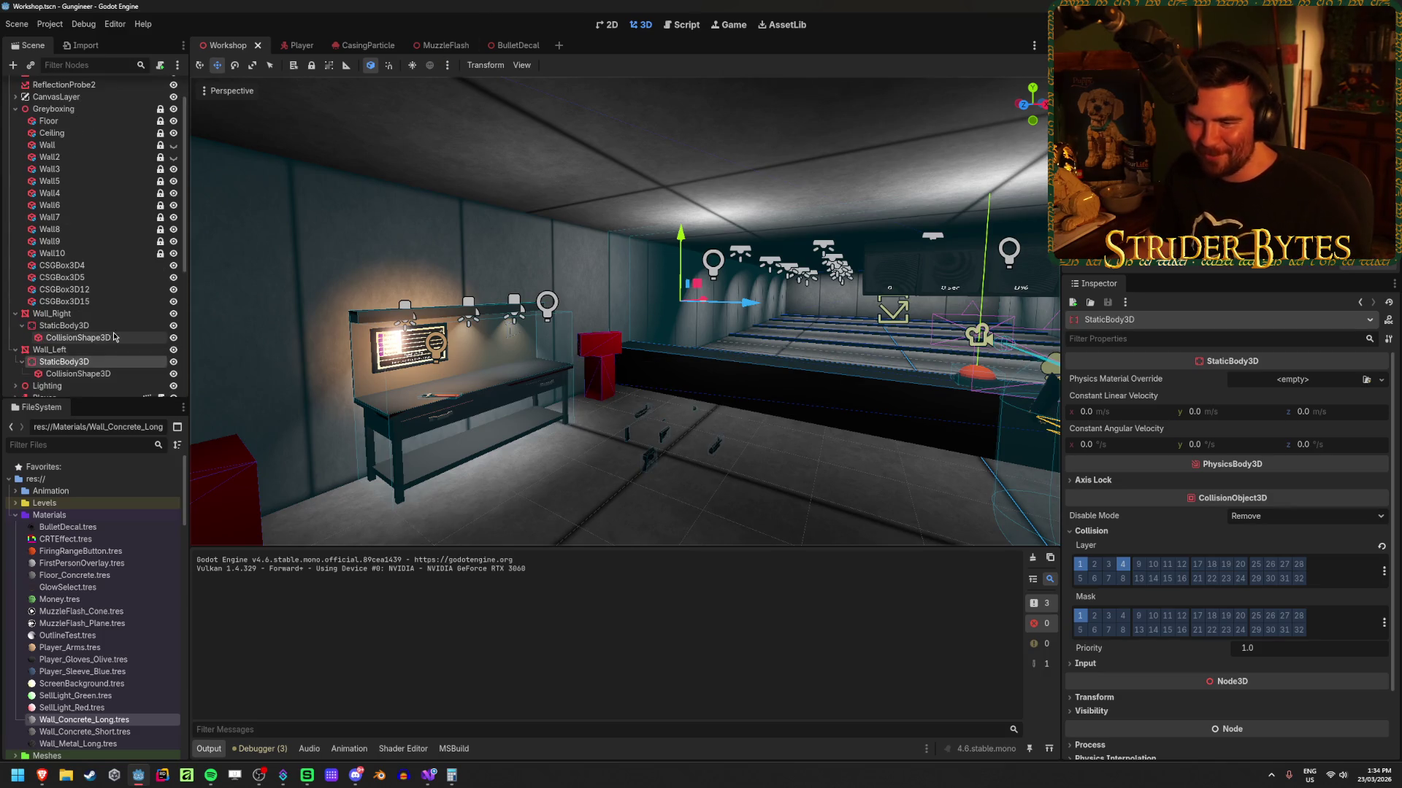
pyautogui.click(82, 351)
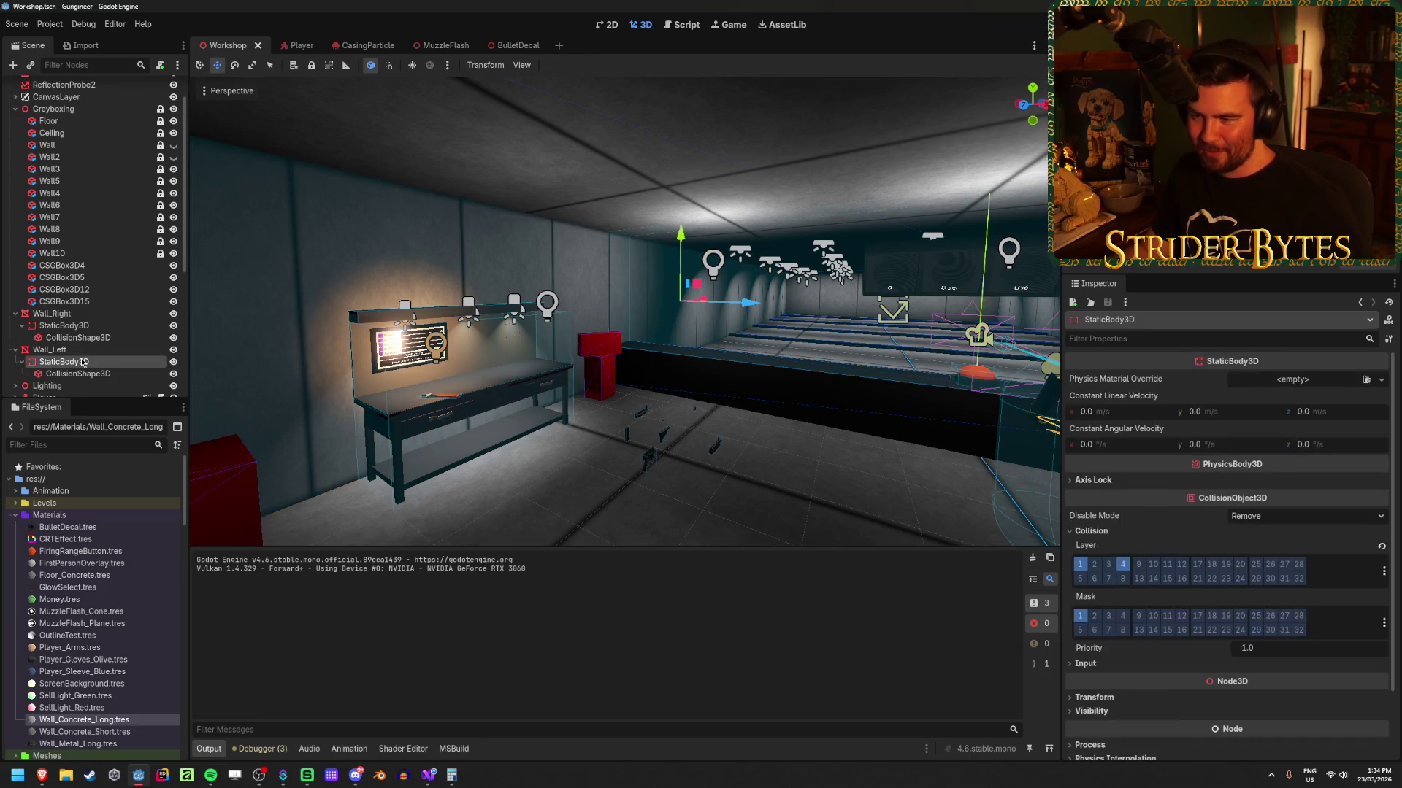
pyautogui.doubleClick(82, 351)
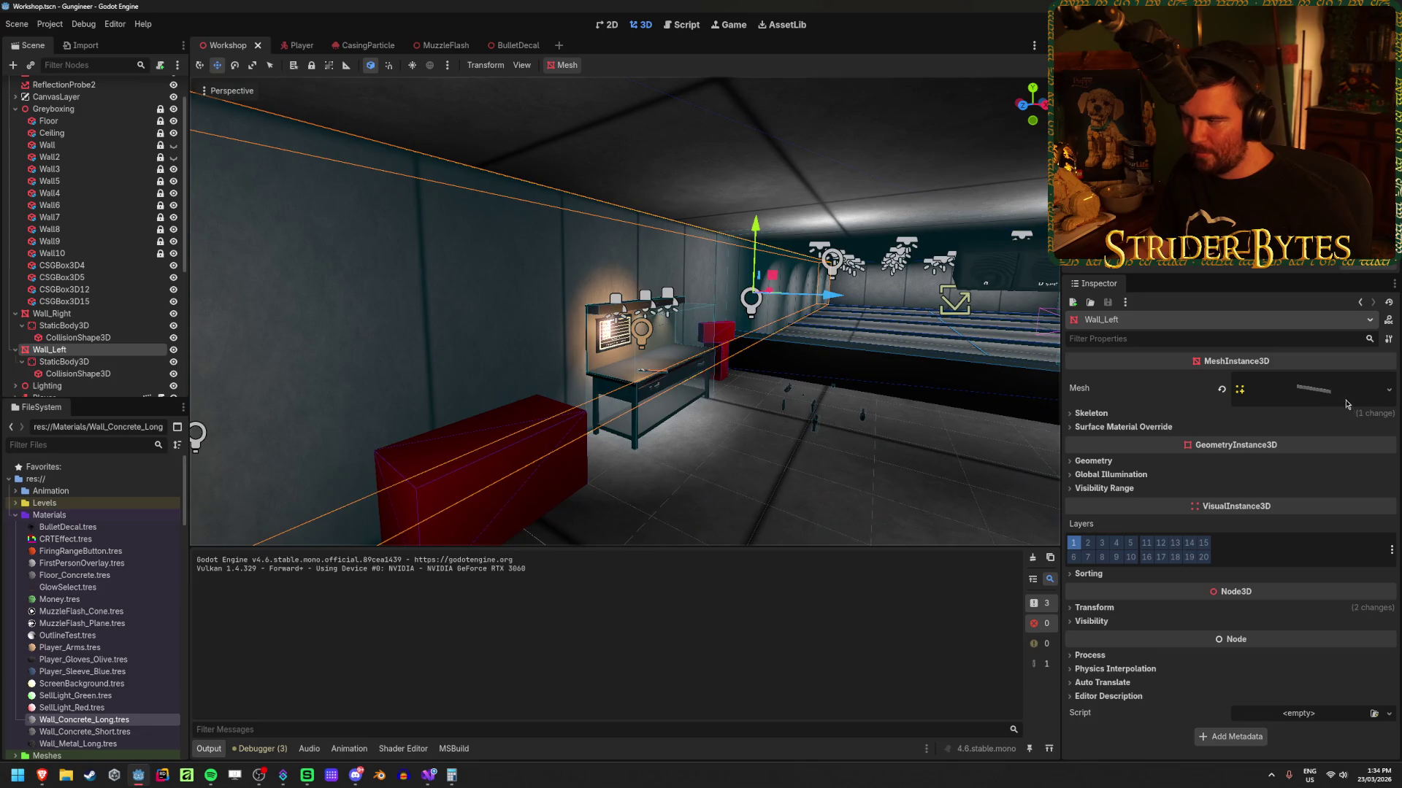
pyautogui.click(1327, 394)
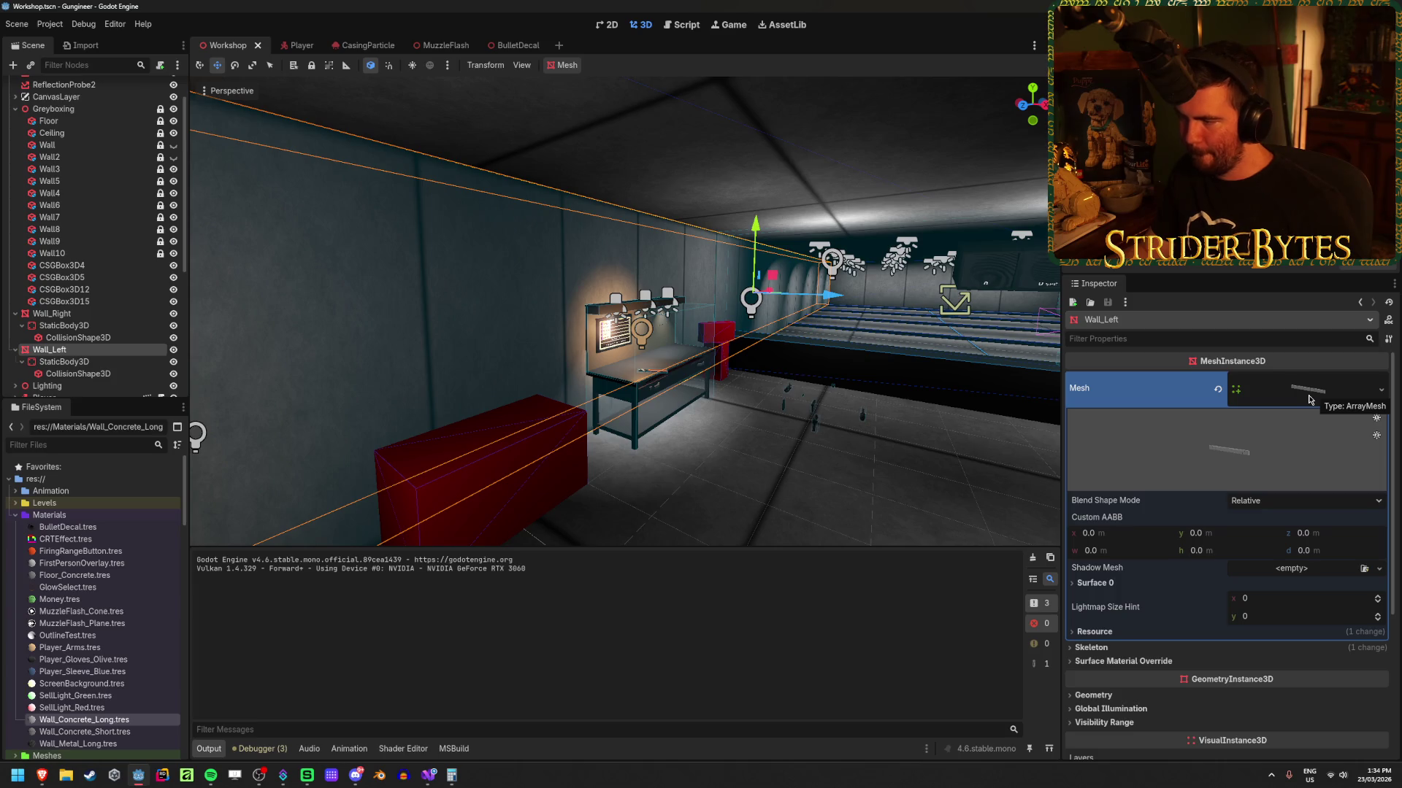
pyautogui.click(1309, 400)
pyautogui.click(1314, 397)
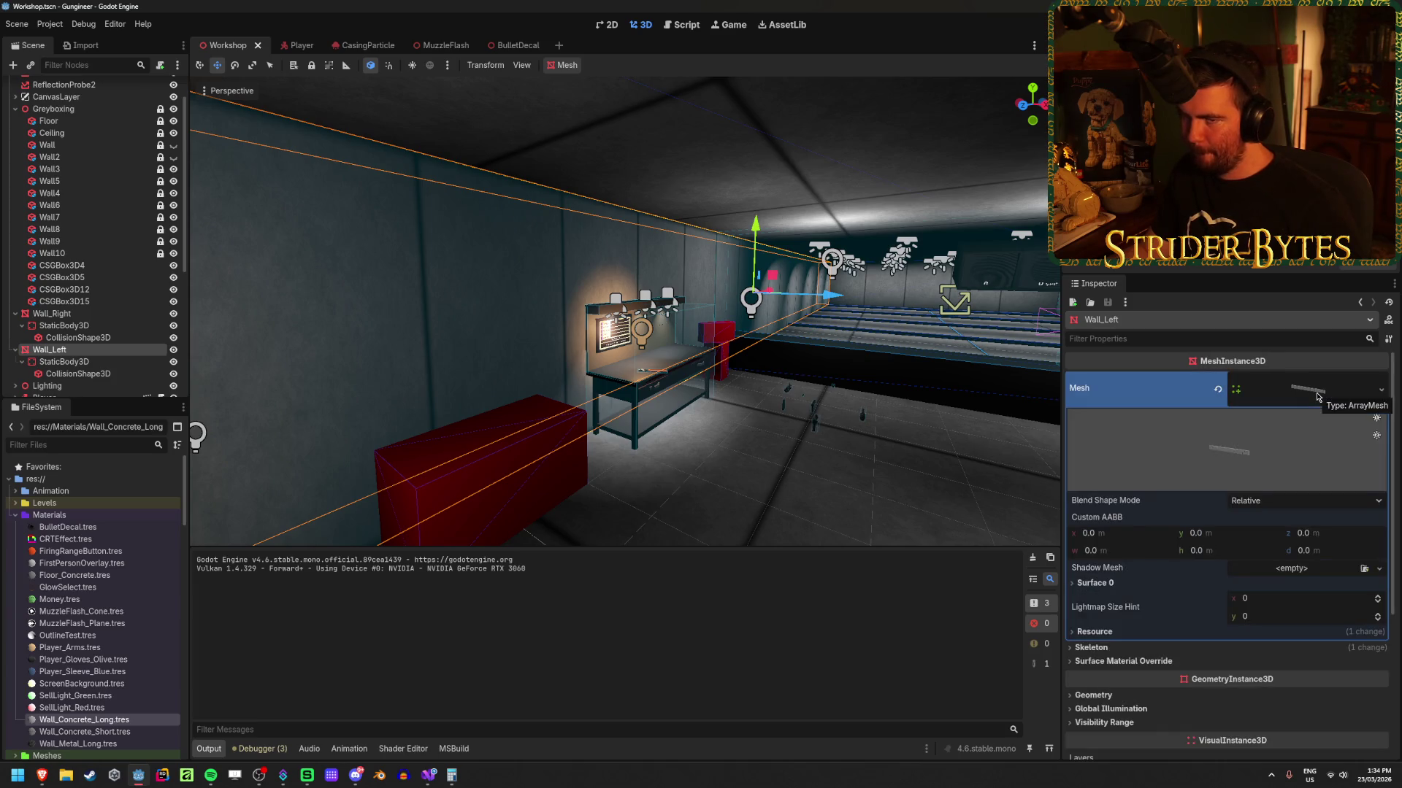
pyautogui.click(1318, 397)
# Step: Set Wall_Left's box collision shape margin to 0.0, save, and run the game
pyautogui.click(78, 373)
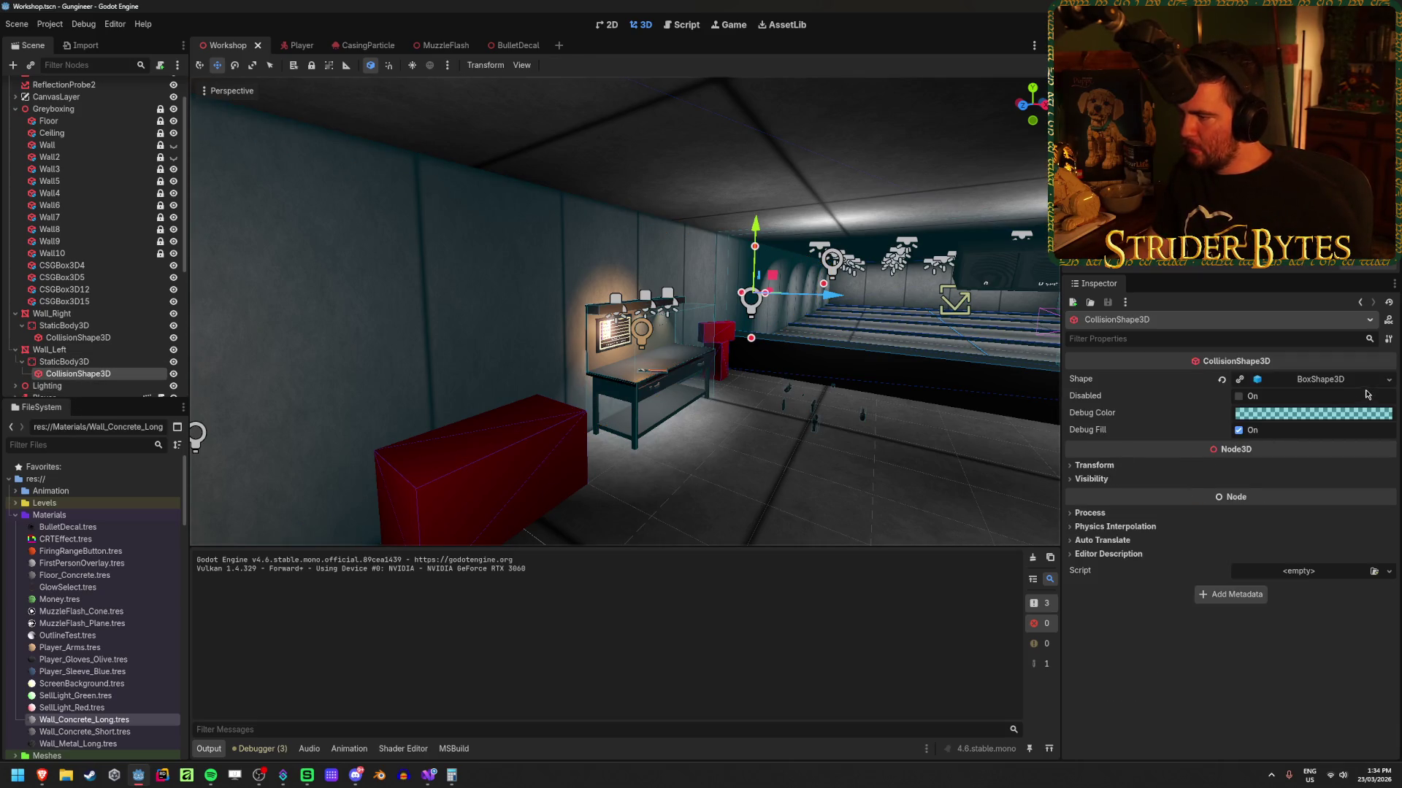
pyautogui.click(1325, 380)
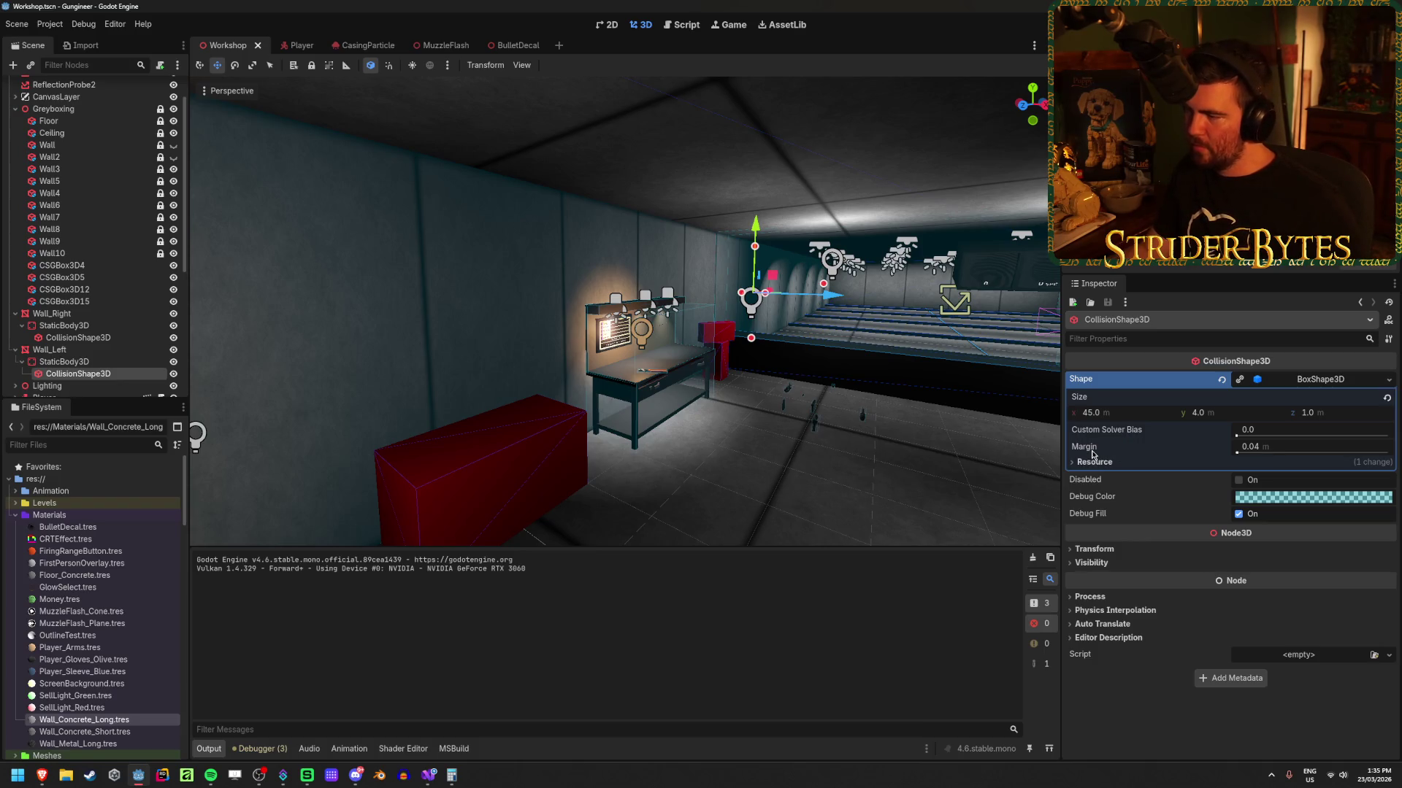
pyautogui.moveTo(1092, 454)
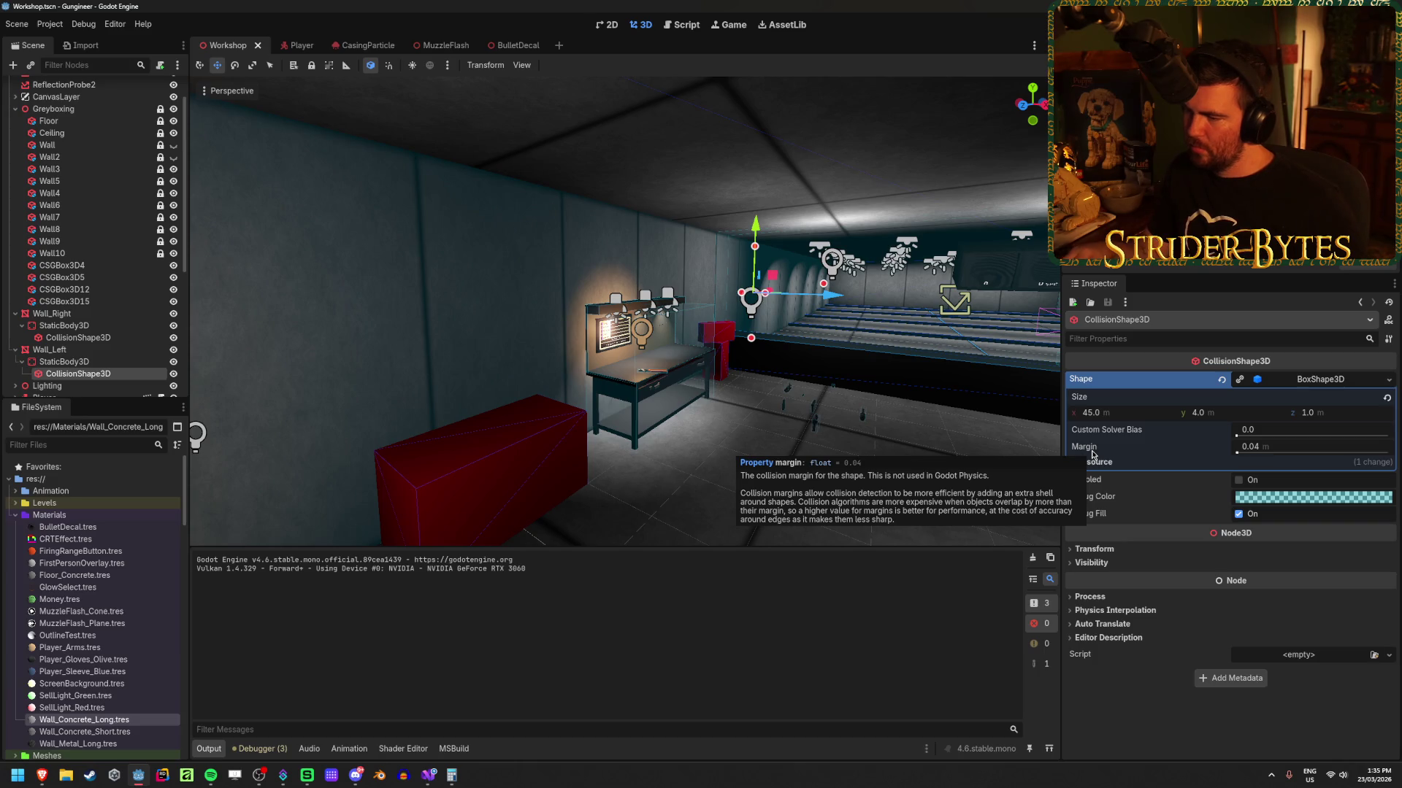
pyautogui.click(1278, 446)
pyautogui.write('0')
pyautogui.press('Return')
pyautogui.hotkey('ctrl', 's')
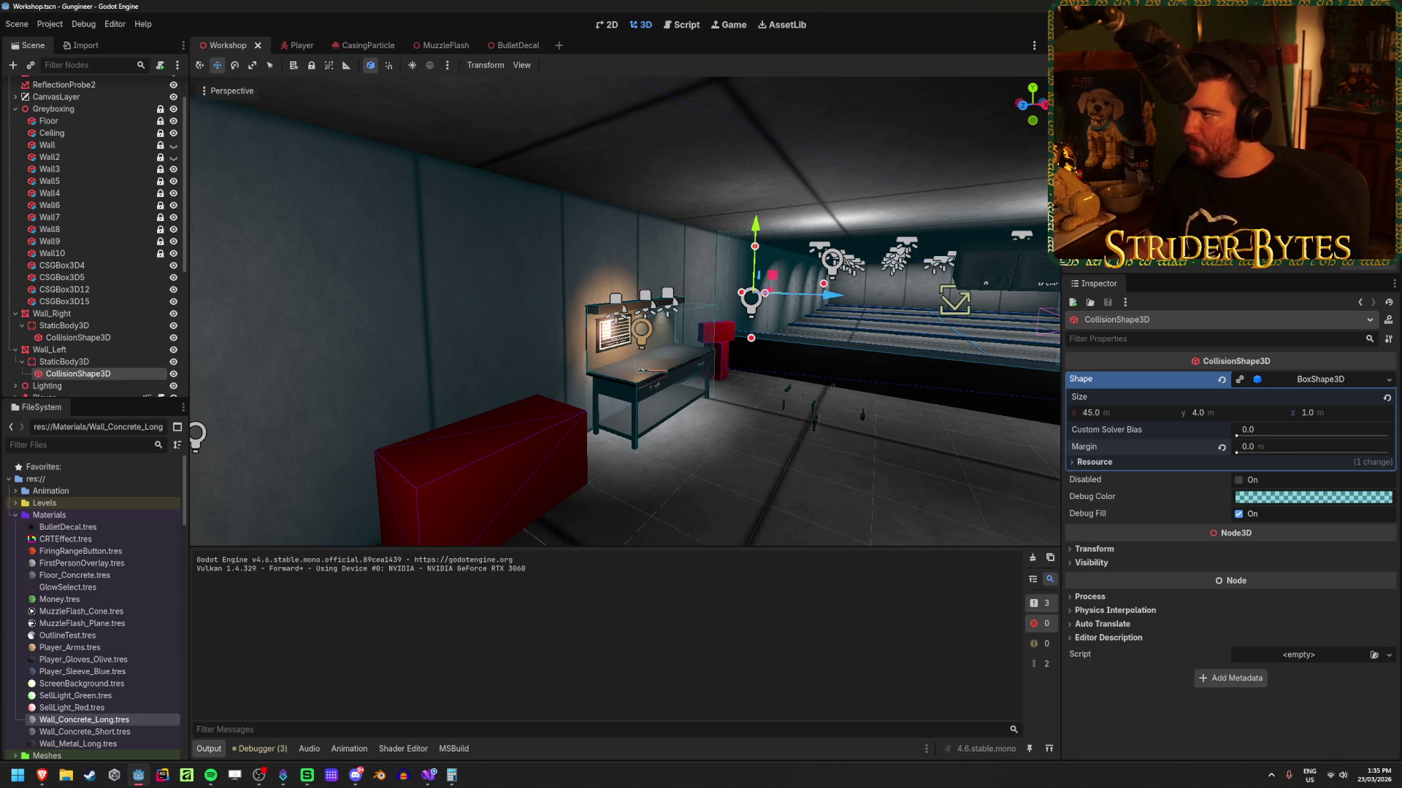
pyautogui.press('F5')
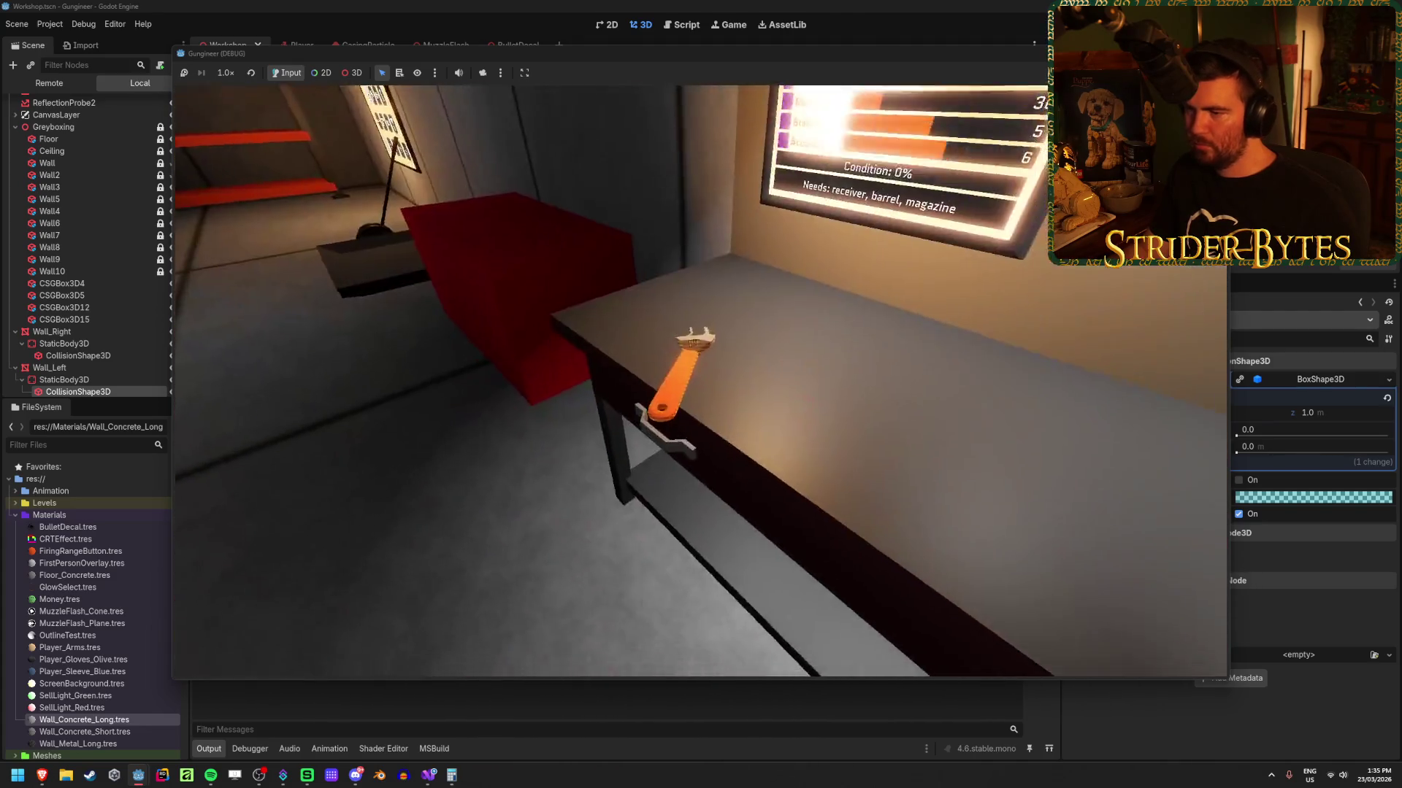
# Step: Fire along the wall by the lit alcove to check bullet holes, then stop the game with F8
pyautogui.press('1')
pyautogui.click(701, 382)
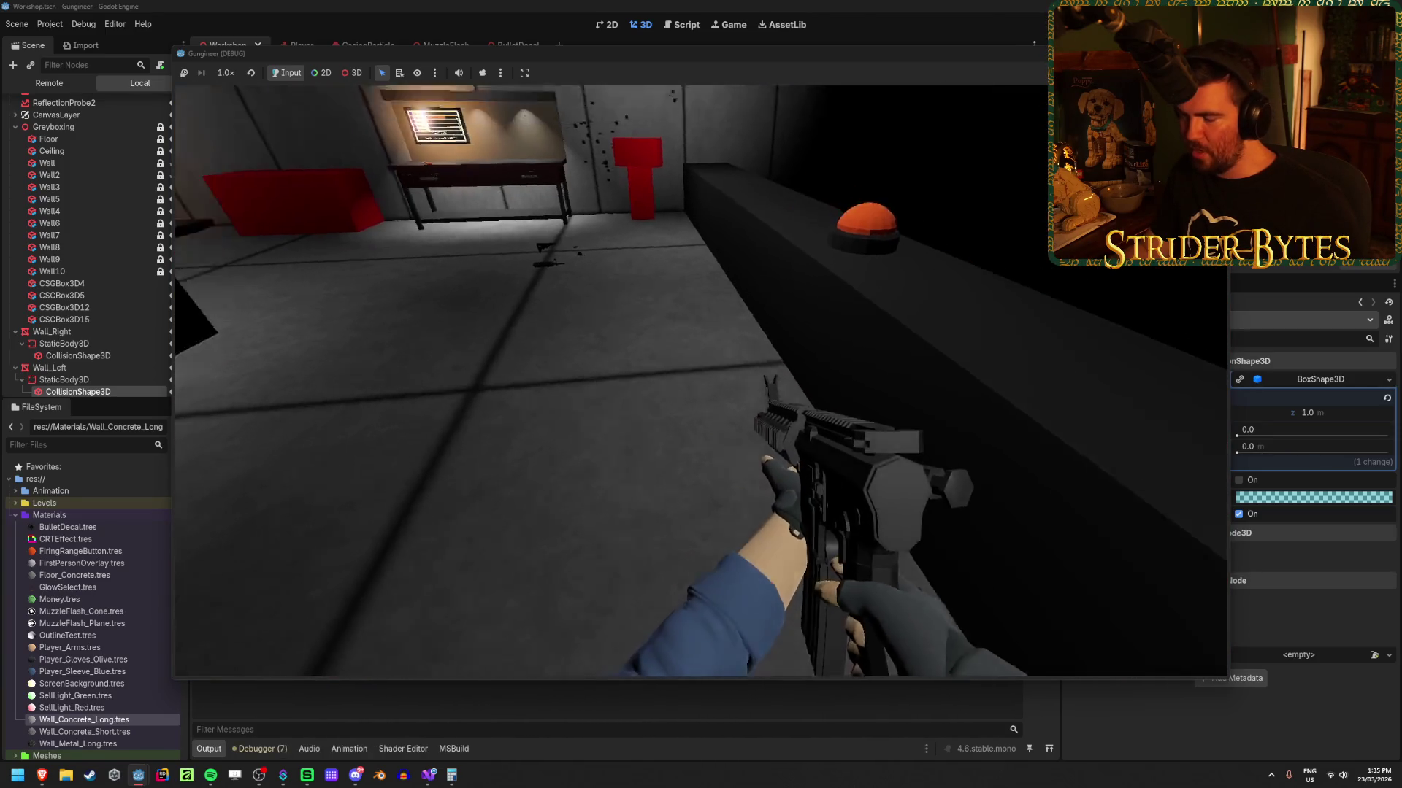
pyautogui.press('F8')
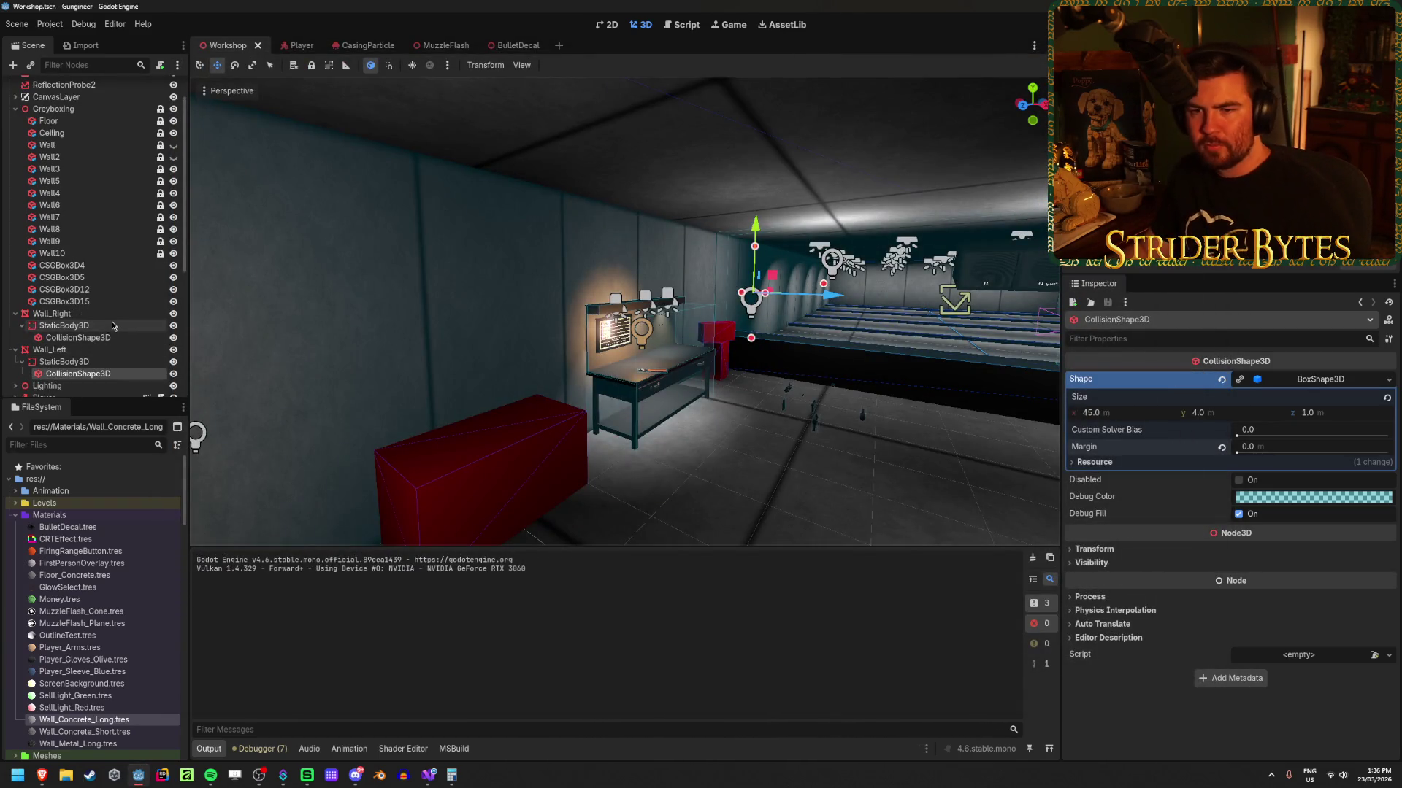
# Step: Select Wall_Right and its CollisionShape3D, inspecting Wall_Right's mesh resource details
pyautogui.click(106, 317)
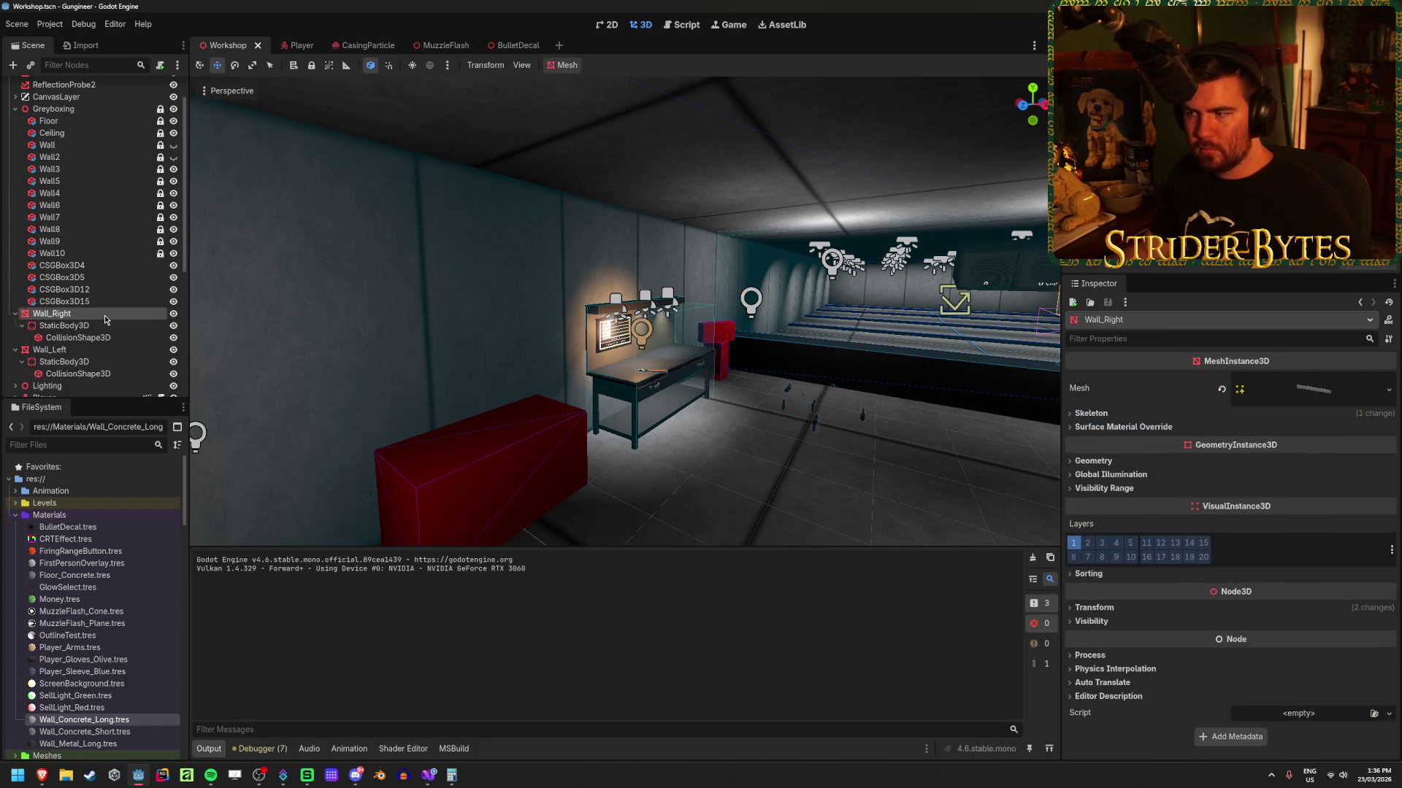
pyautogui.click(1307, 390)
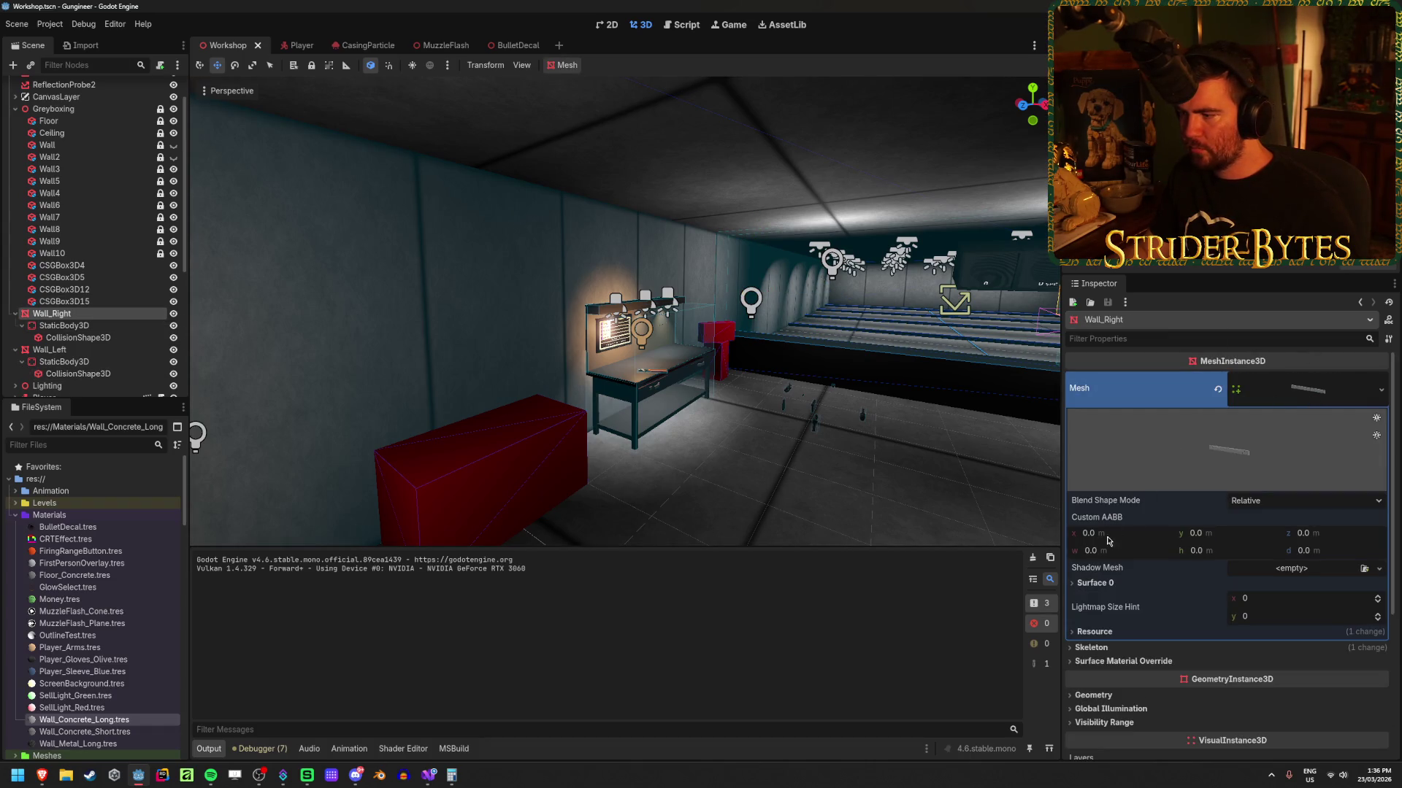
pyautogui.click(1307, 390)
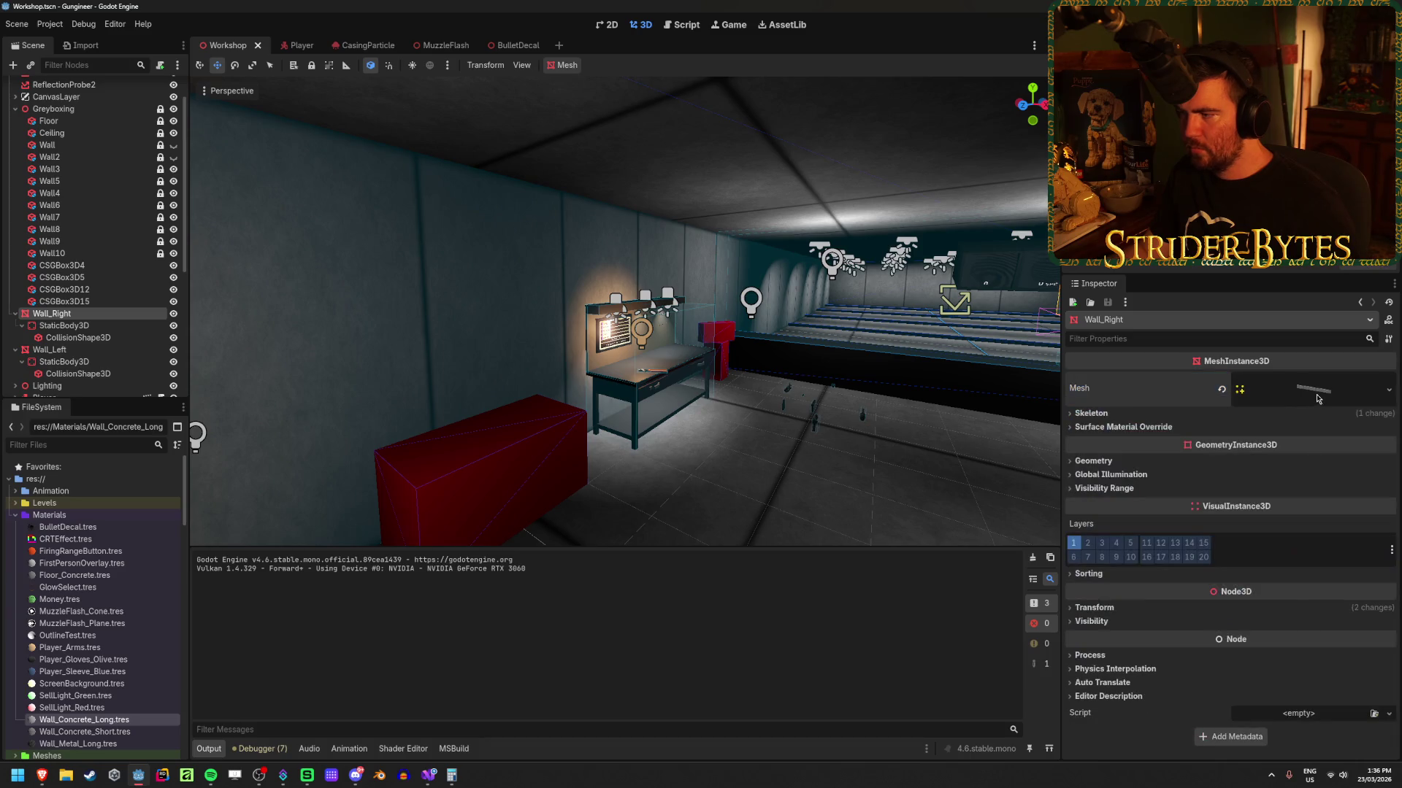
pyautogui.click(80, 337)
pyautogui.click(55, 313)
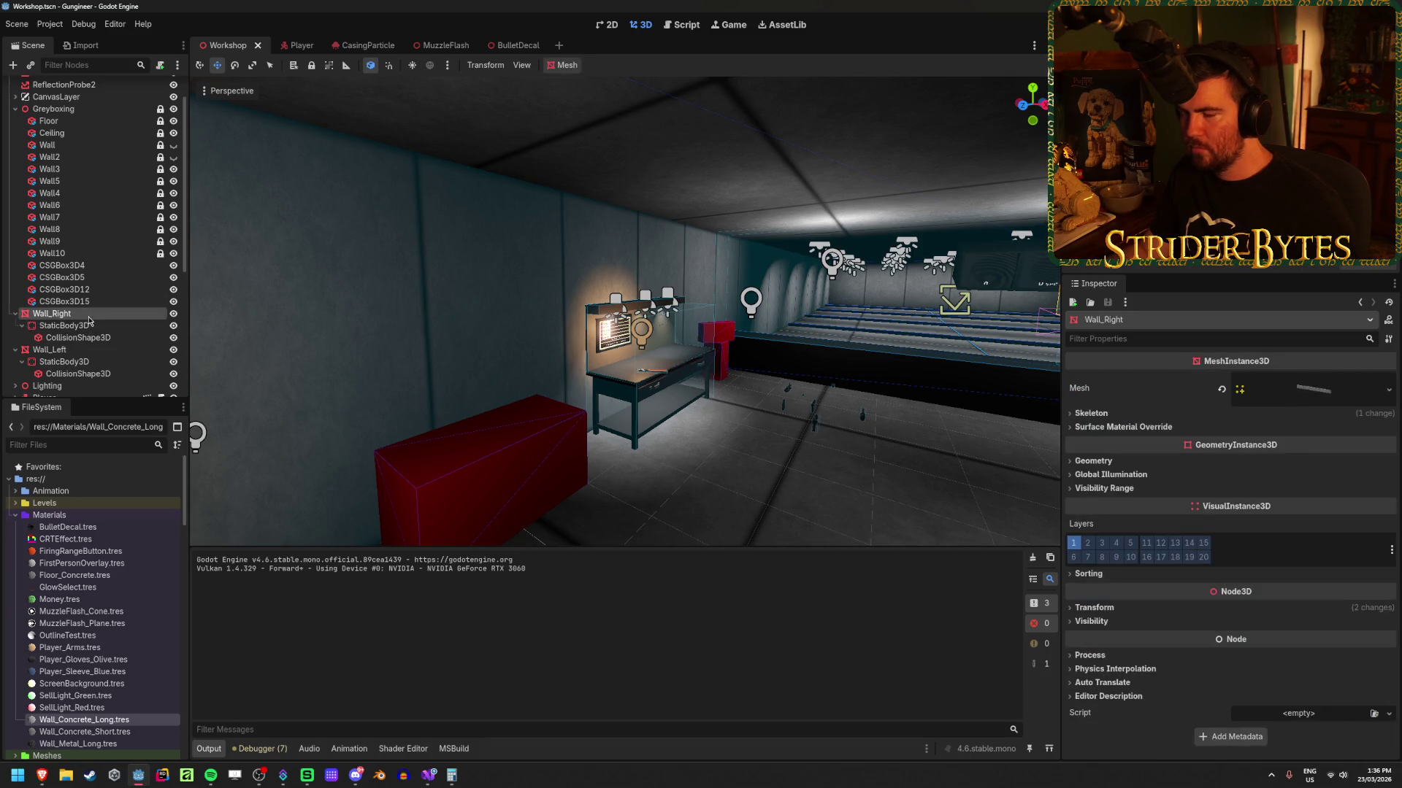
pyautogui.click(1306, 390)
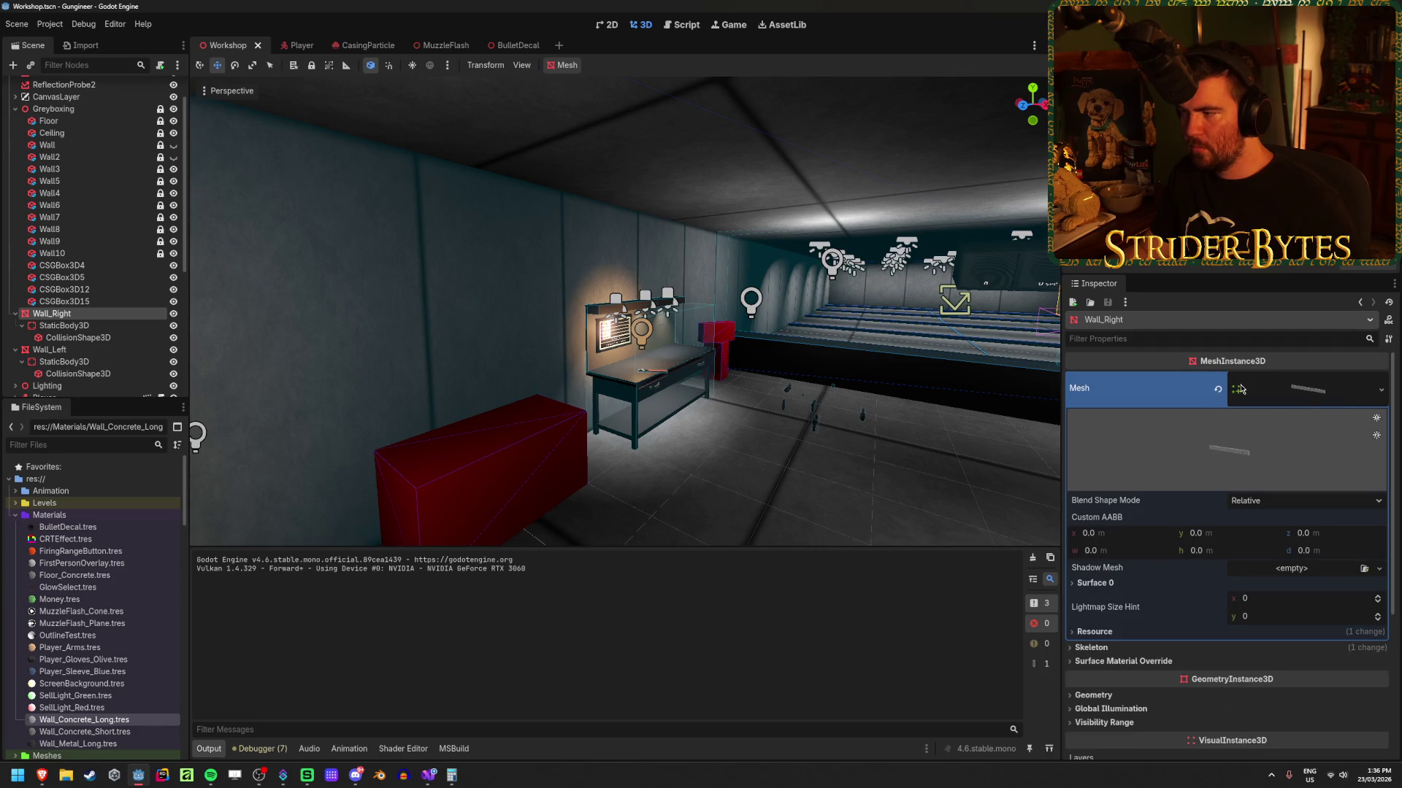
# Step: Delete the Wall node from the Workshop scene
pyautogui.click(118, 147)
pyautogui.press('Delete')
pyautogui.press('Return')
# Step: Reselect Wall_Right and inspect its mesh resource details and options
pyautogui.click(76, 300)
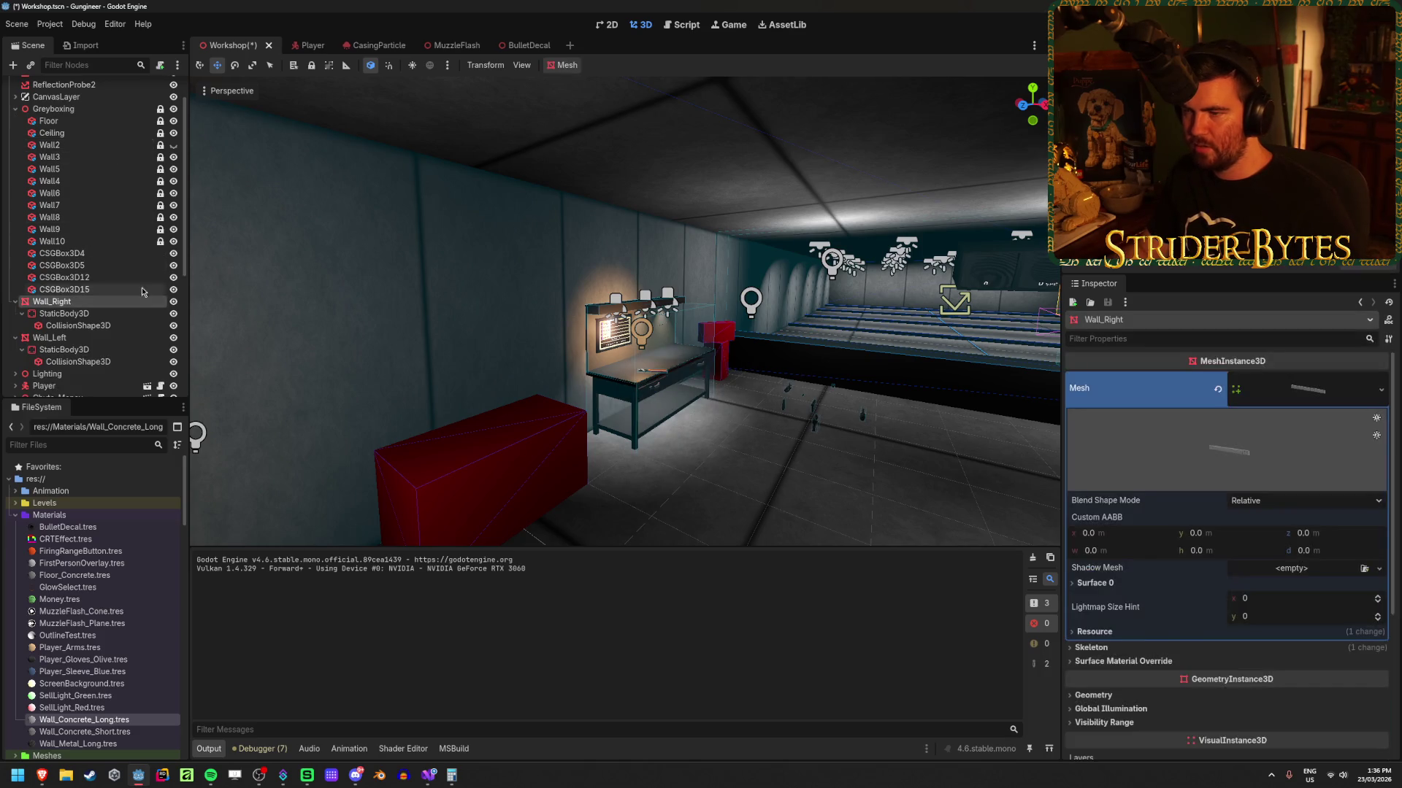
pyautogui.click(1252, 398)
pyautogui.click(1259, 396)
pyautogui.doubleClick(1274, 392)
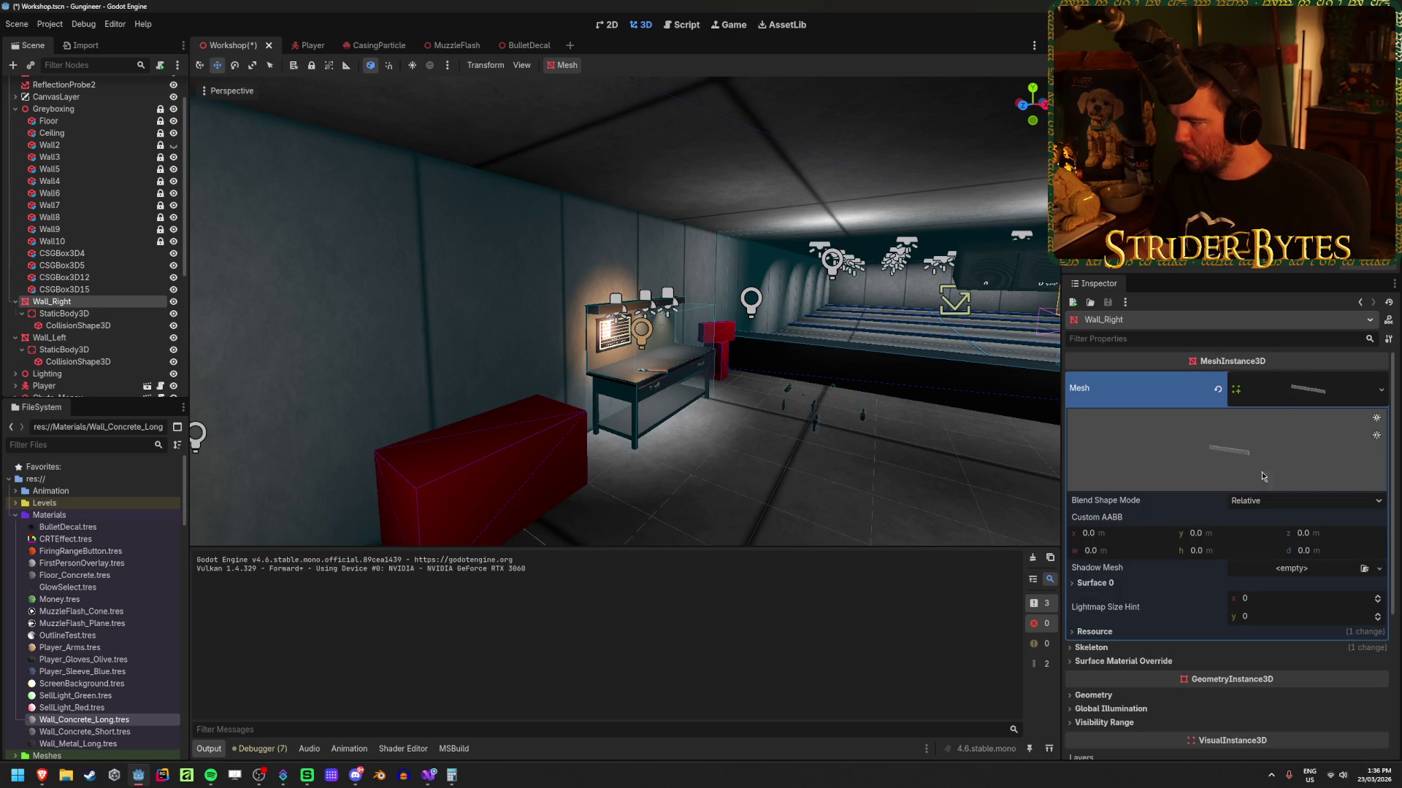
pyautogui.rightClick(1311, 388)
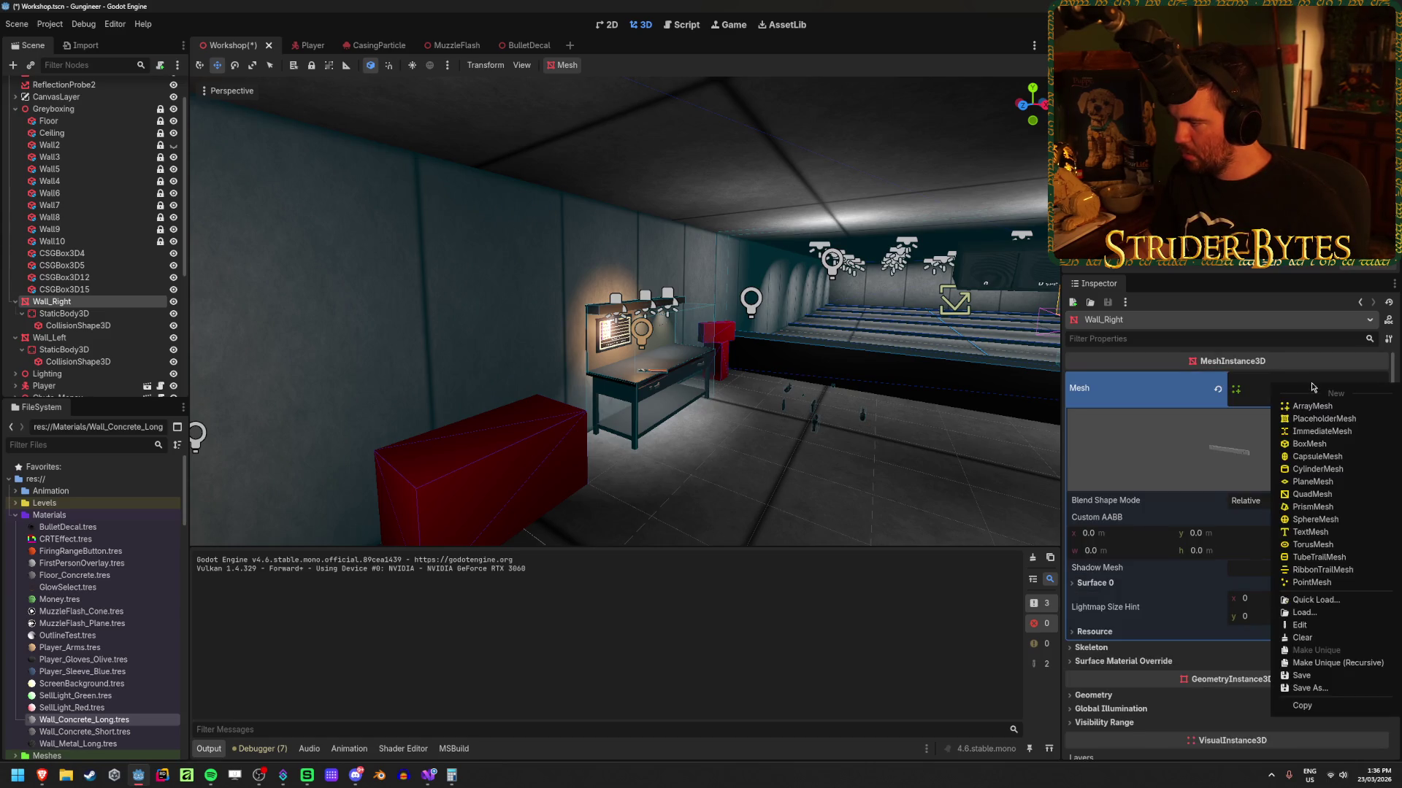
pyautogui.press('Escape')
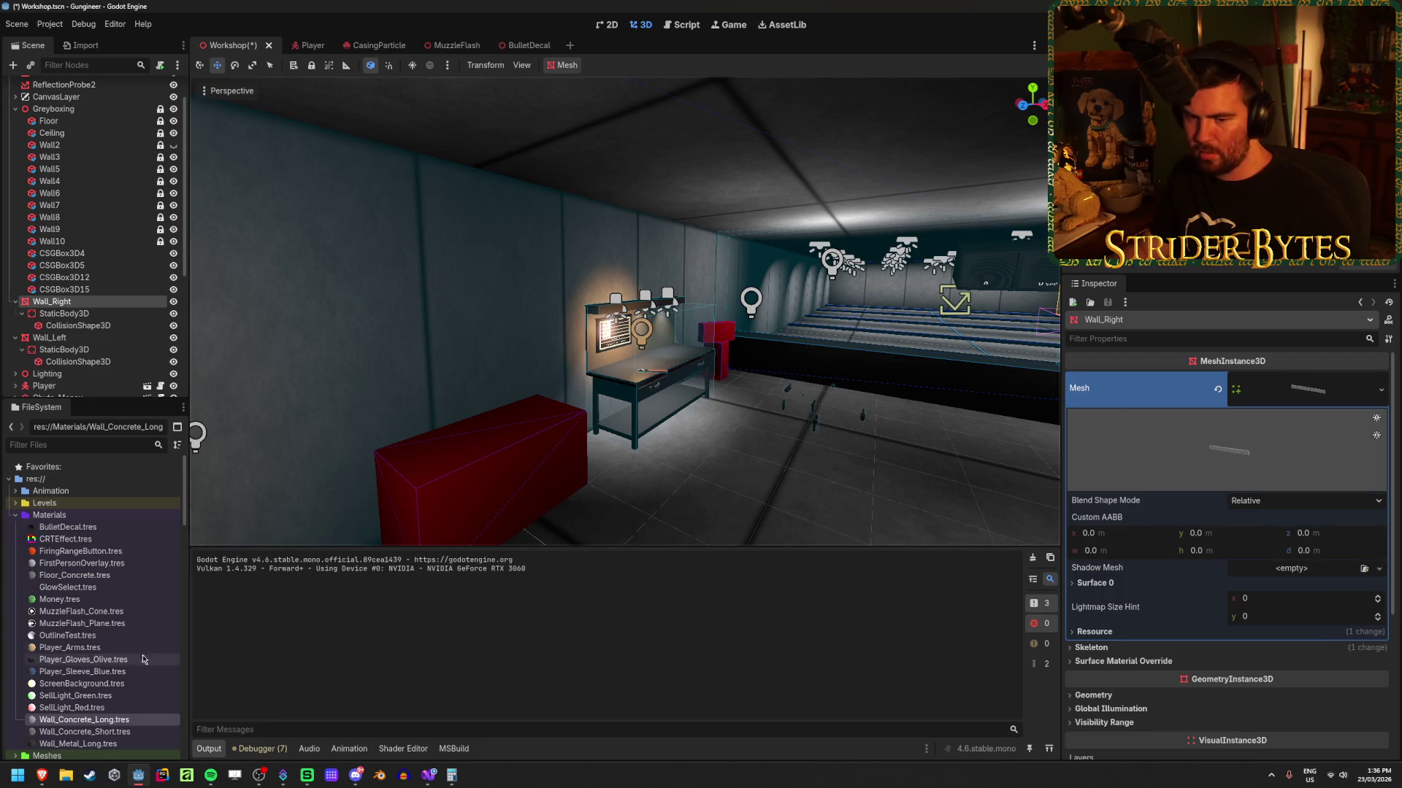
pyautogui.scroll(-10, 110, 646)
pyautogui.scroll(8, 110, 646)
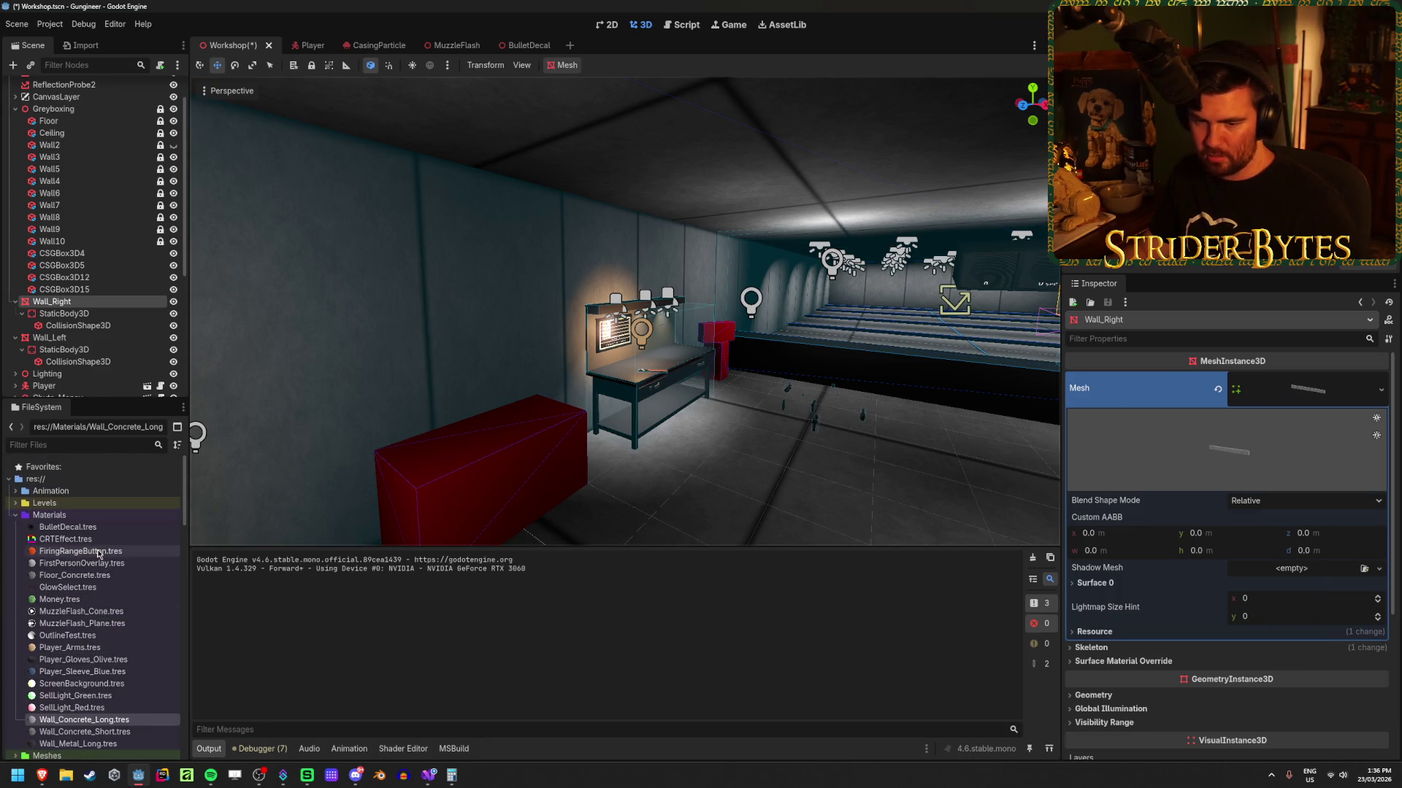
# Step: Expand the Meshes project folder, reselect Wall_Right, collapse its mesh details, and save
pyautogui.click(15, 682)
pyautogui.scroll(-3, 132, 635)
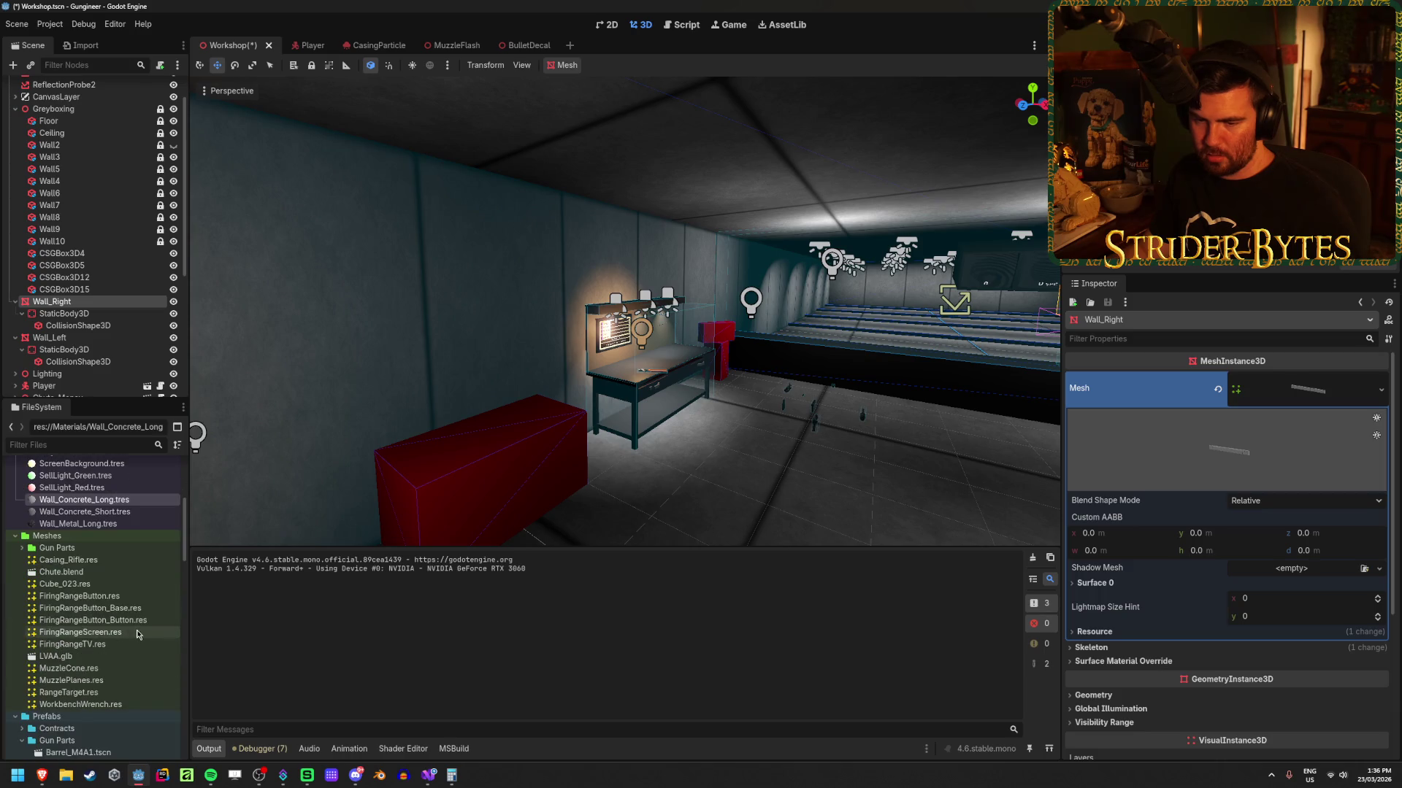
pyautogui.click(63, 289)
pyautogui.click(64, 304)
pyautogui.click(1311, 382)
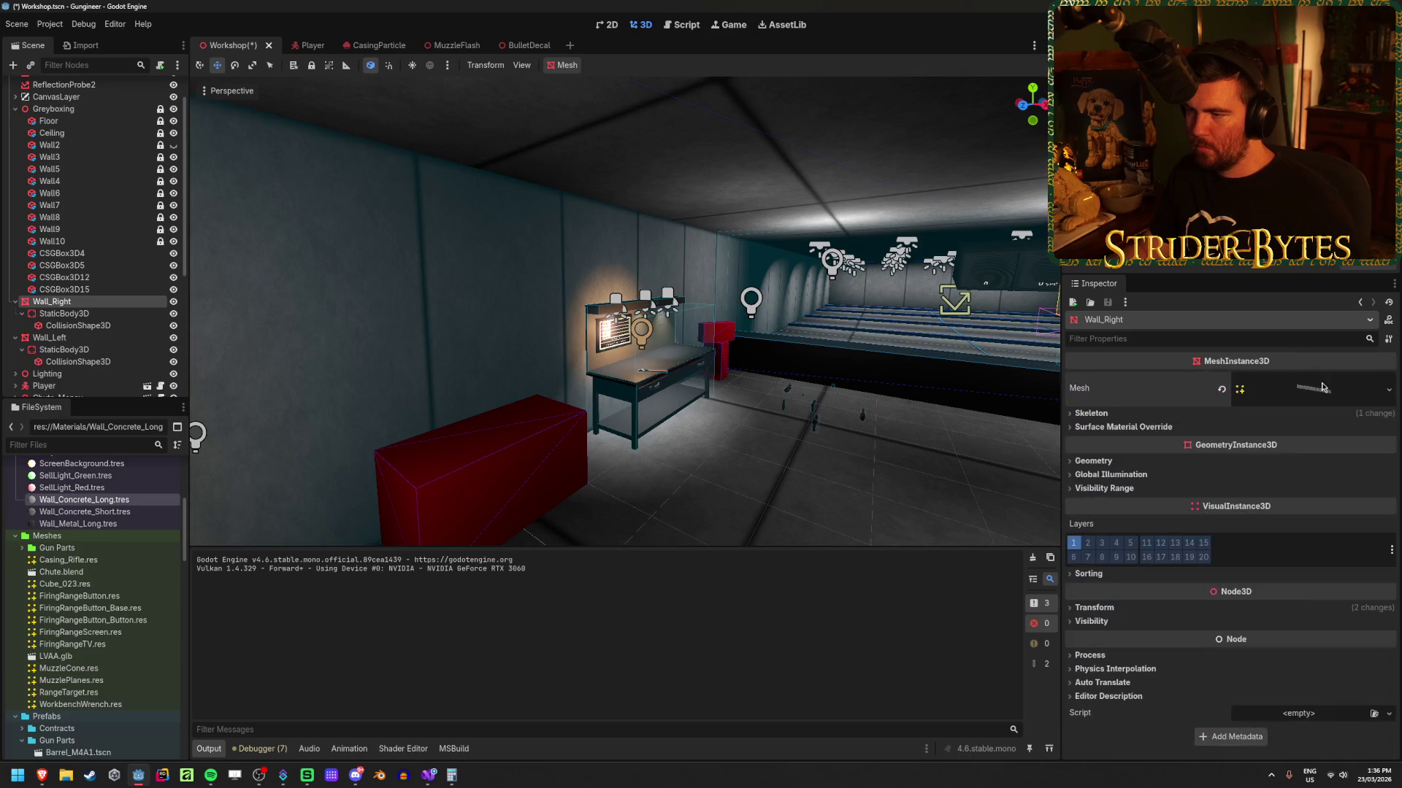
pyautogui.hotkey('ctrl', 's')
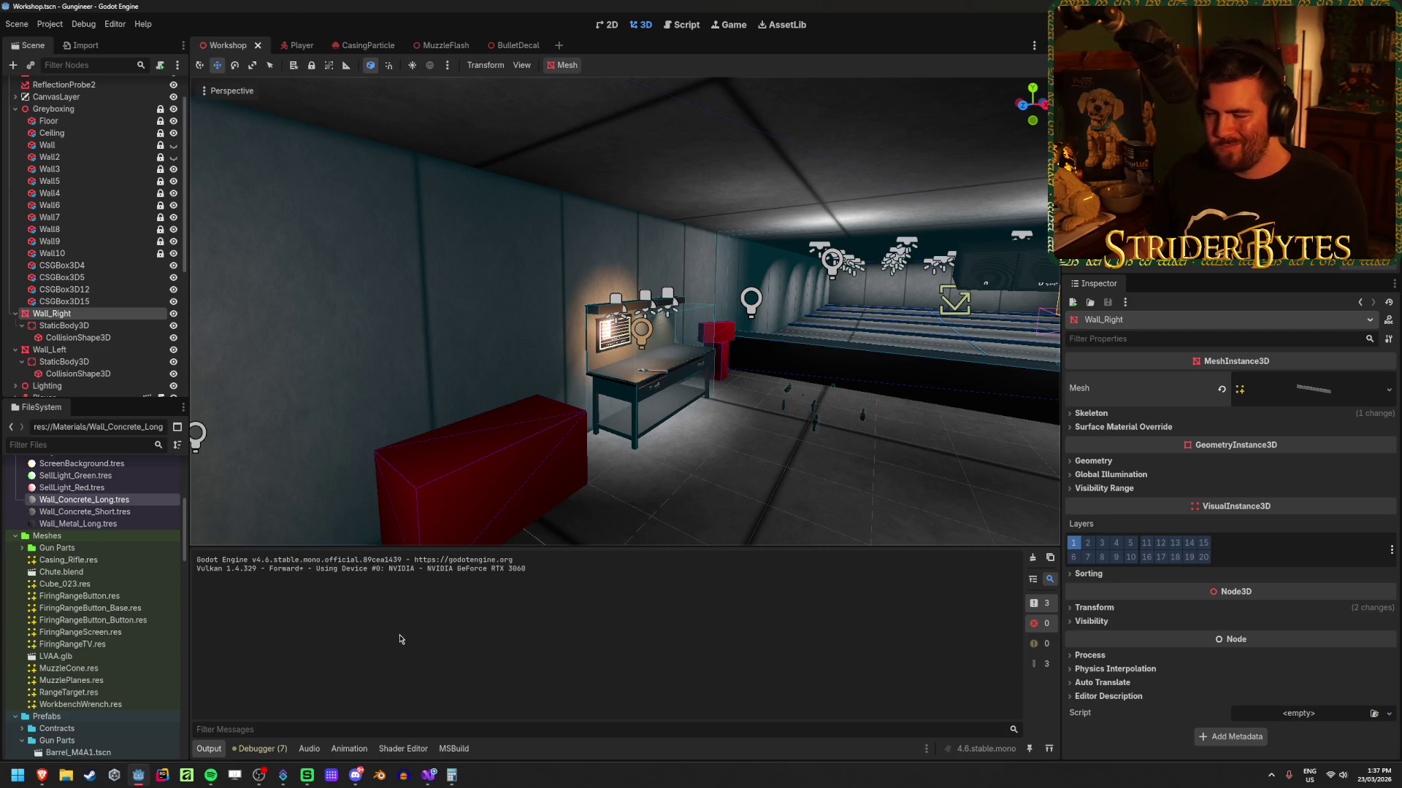
# Step: Fly the viewport camera around the workbench and select Wall_Right's StaticBody3D
pyautogui.press('w')
pyautogui.press('s')
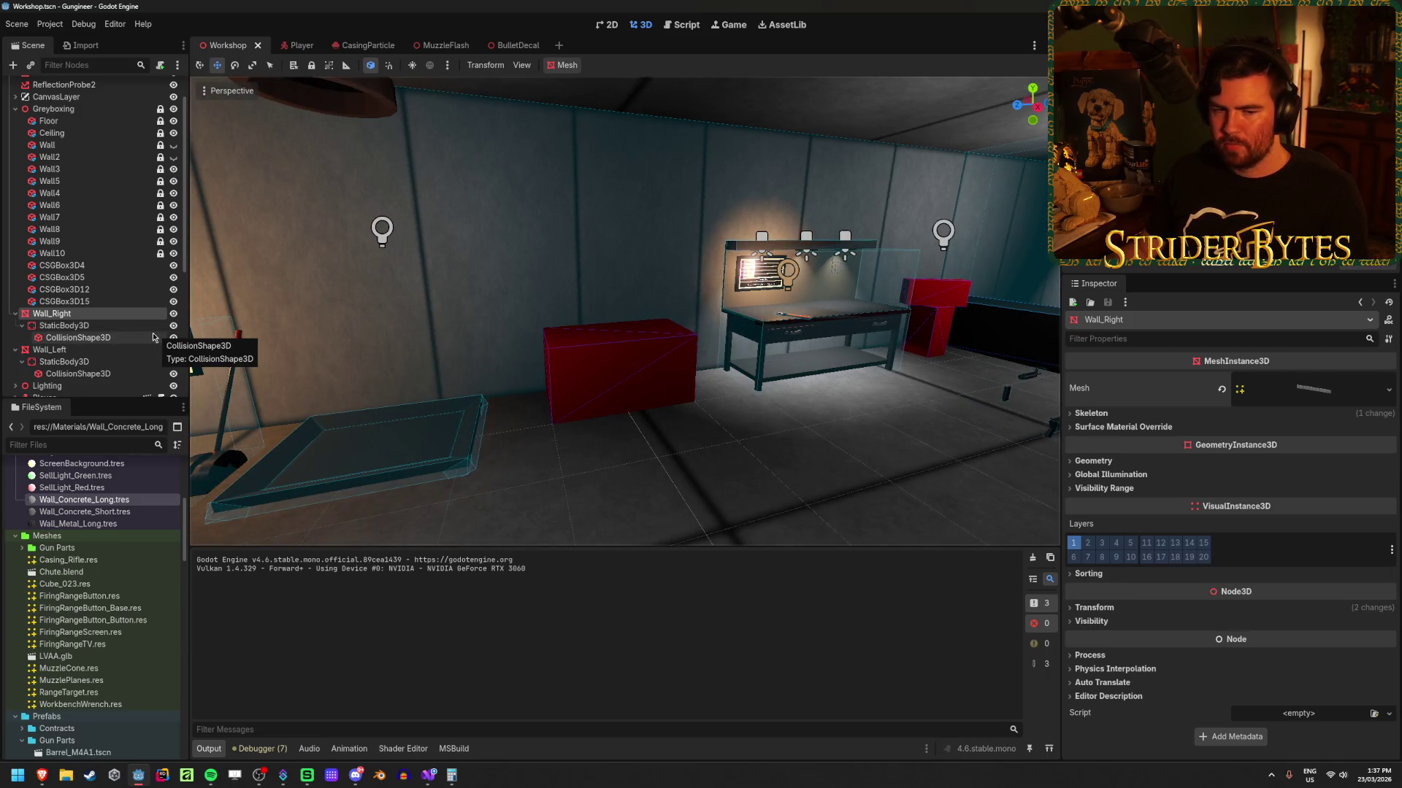
pyautogui.click(121, 326)
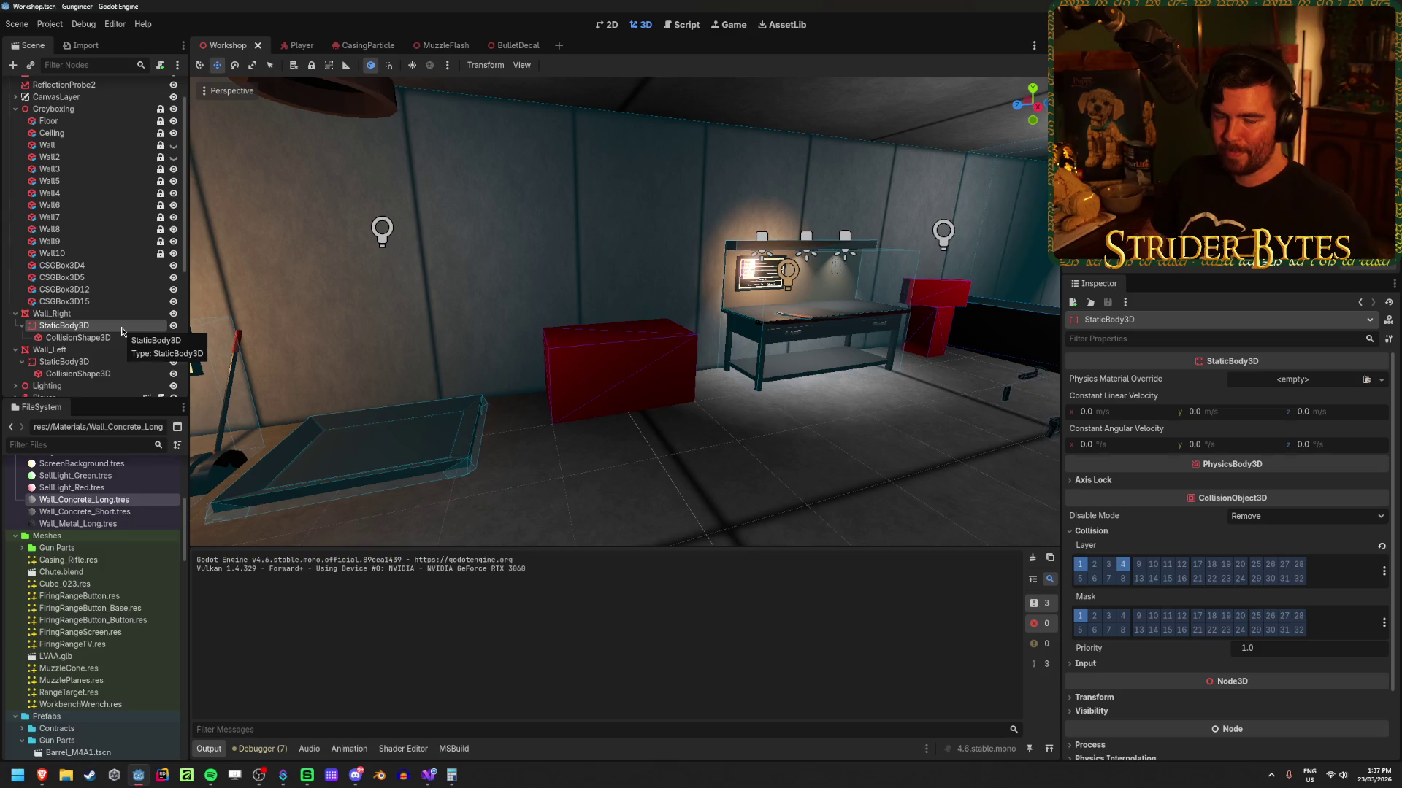
pyautogui.click(121, 315)
pyautogui.click(124, 330)
# Step: Clear the selection, look down the firing range and back to the bench, then leave Godot
pyautogui.click(729, 467)
pyautogui.press('w')
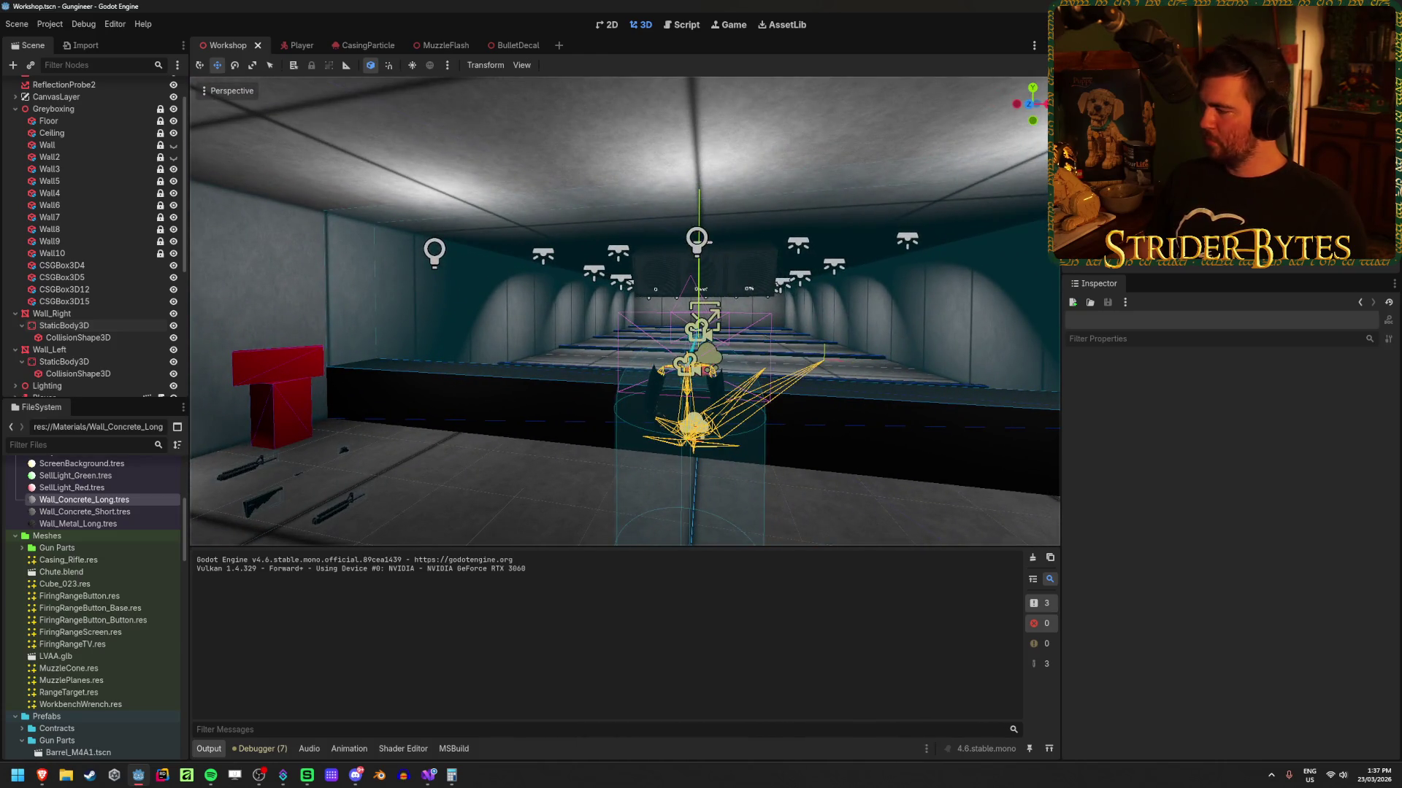
pyautogui.press('XF86AudioLowerVolume')
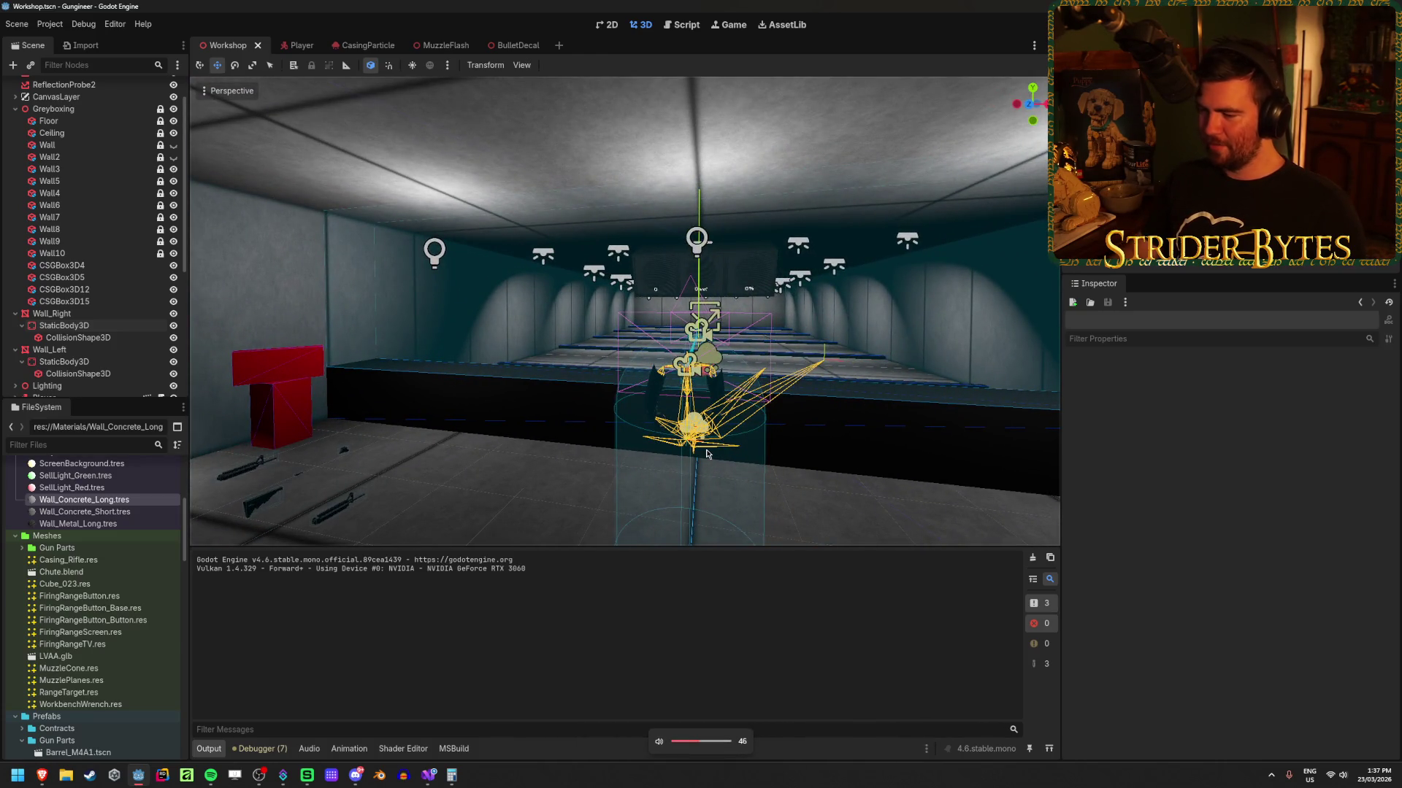
pyautogui.moveTo(706, 453); pyautogui.dragTo(183, 453)
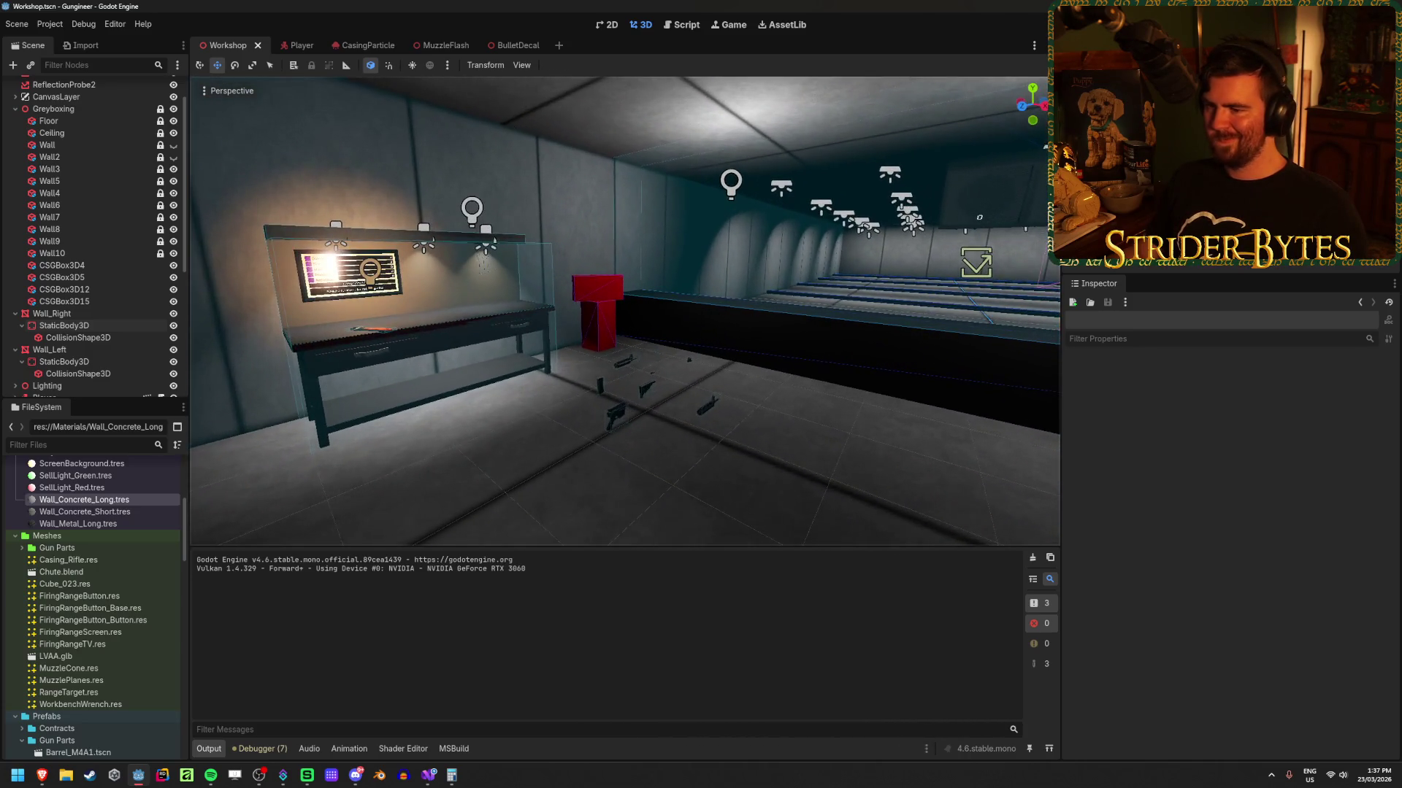
pyautogui.hotkey('alt', 'Tab')
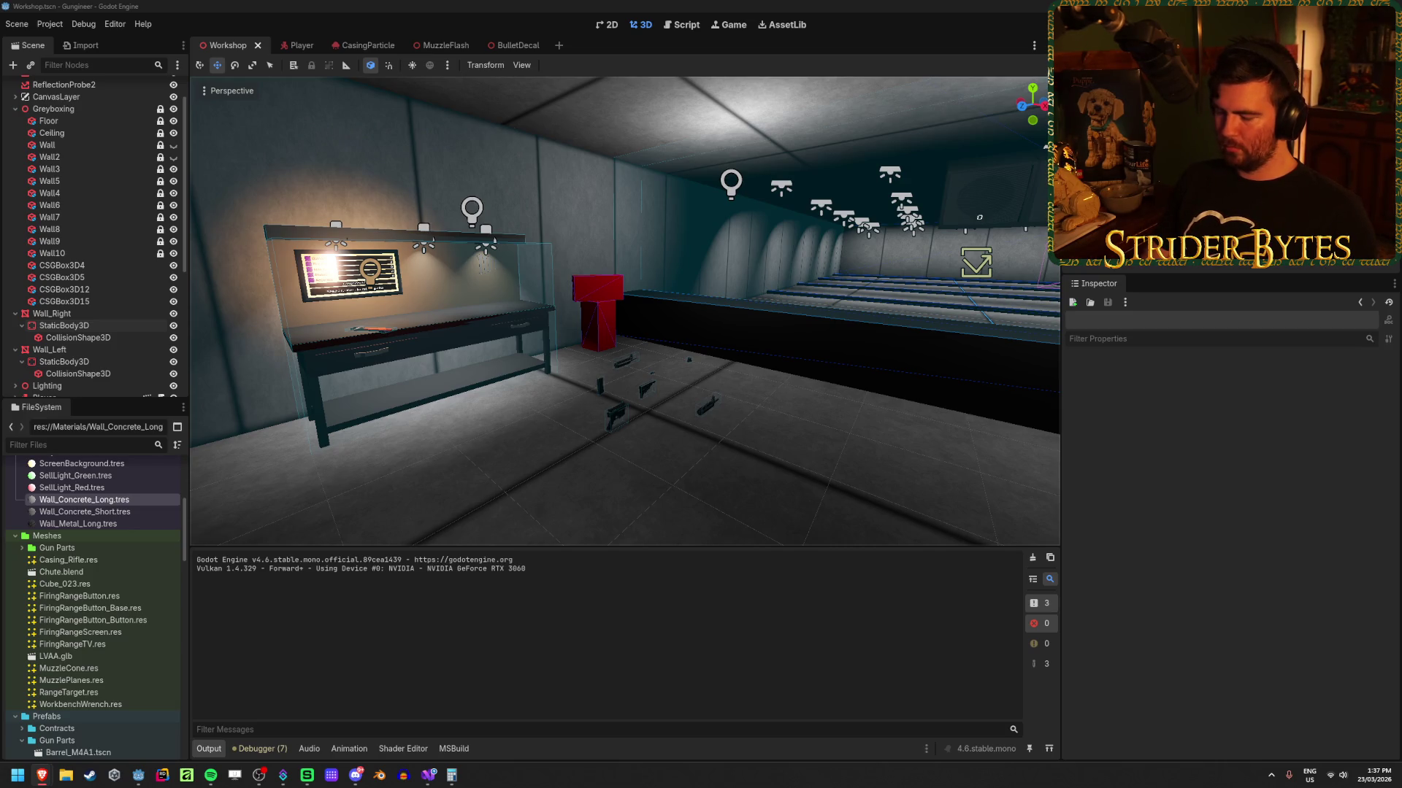
# Step: Comment out the LookAt line in GunController.cs and save the file
pyautogui.click(429, 775)
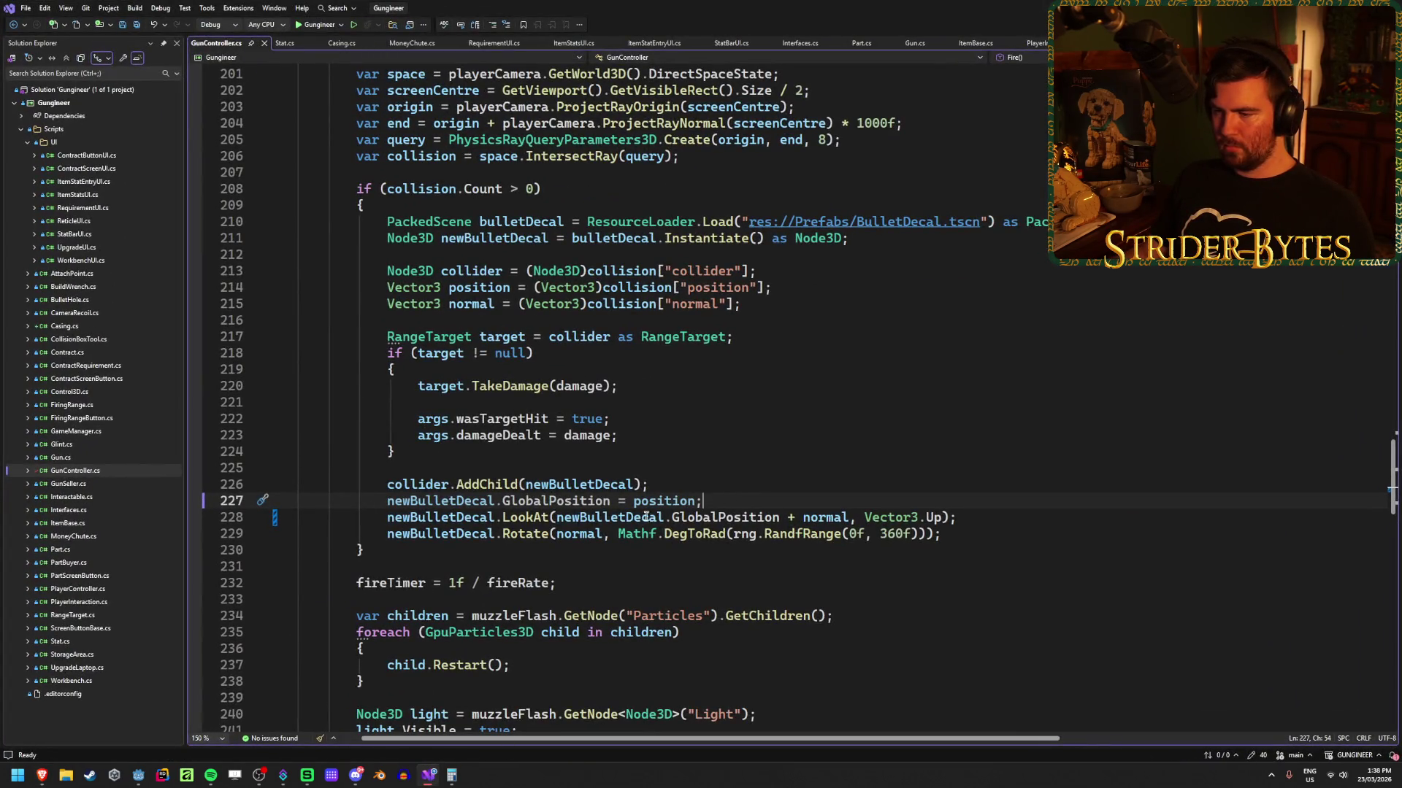
pyautogui.click(391, 517)
pyautogui.write('//')
pyautogui.hotkey('ctrl', 's')
# Step: Start a new newBulletDecal statement on the line below, using autocompletion
pyautogui.press('End')
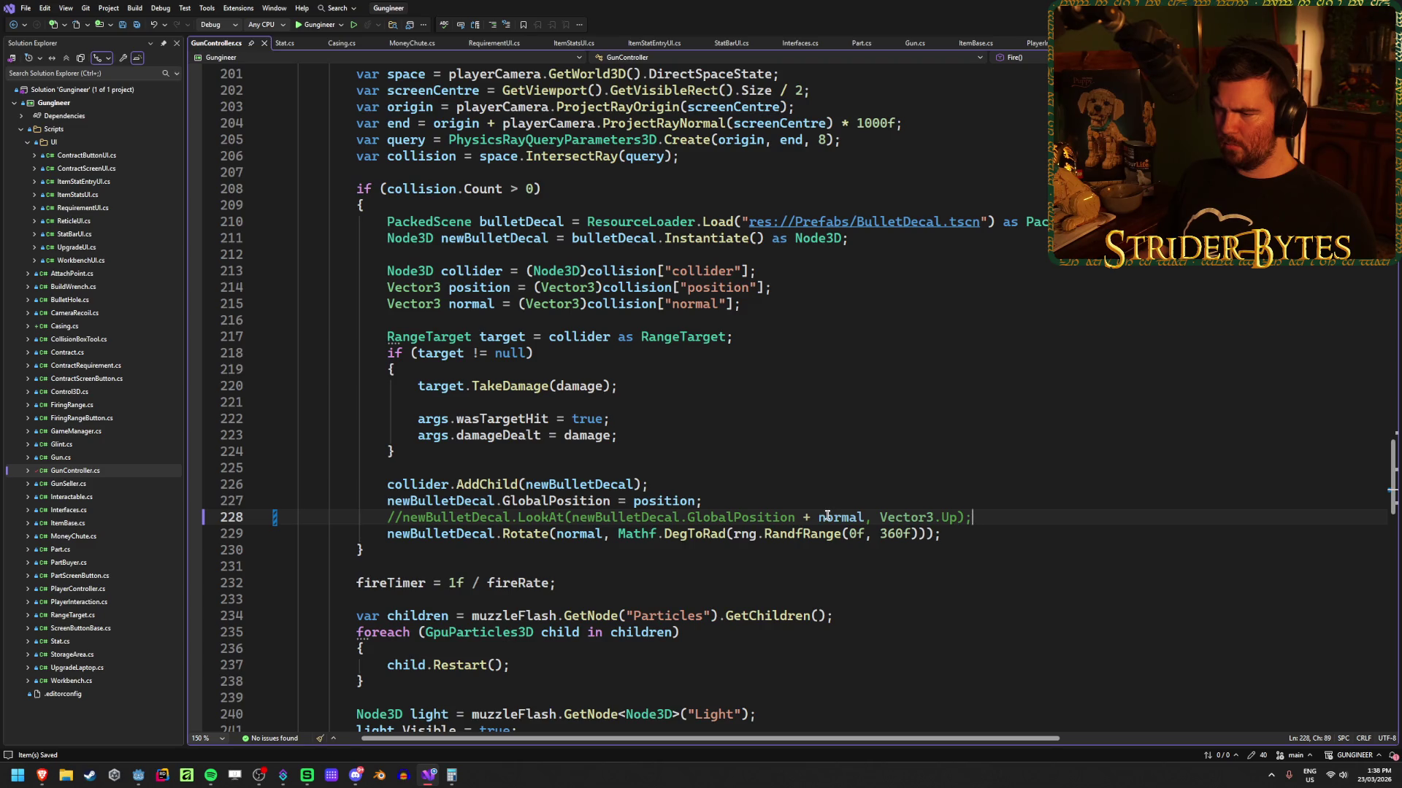
pyautogui.click(747, 518)
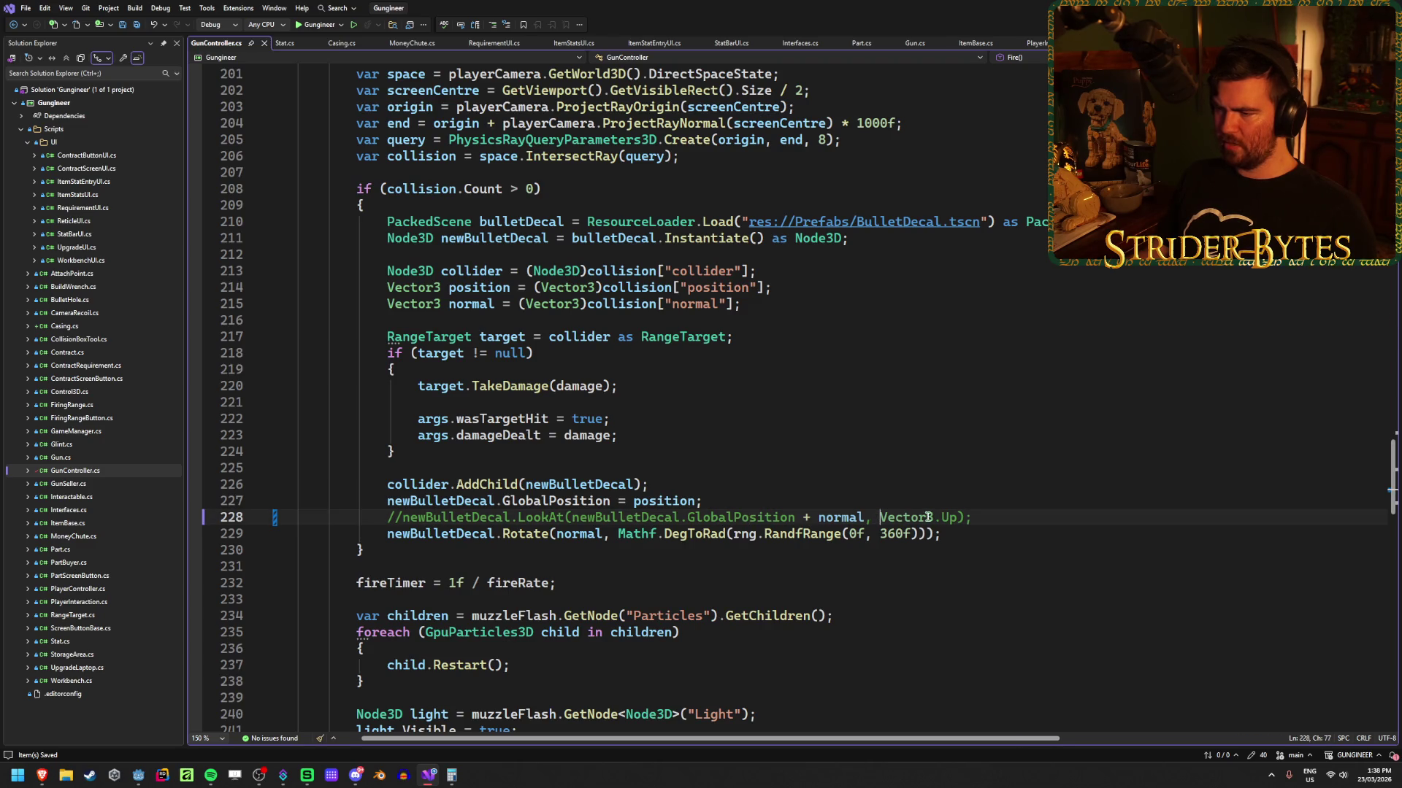
pyautogui.press('Return')
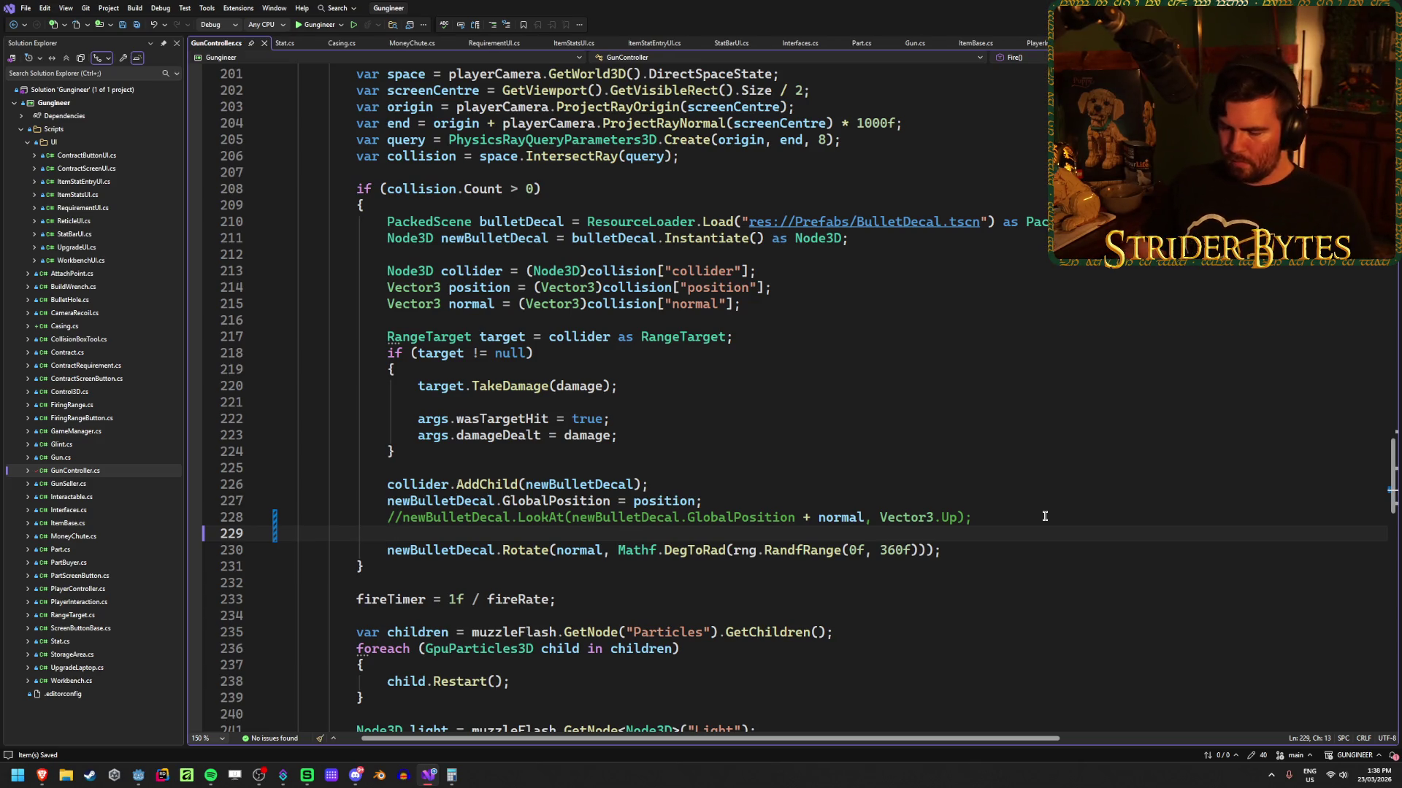
pyautogui.write('newBull')
pyautogui.press('Tab')
# Step: Delete the unfinished newBulletDecal line, uncomment the LookAt call on line 228, and save
pyautogui.write('.')
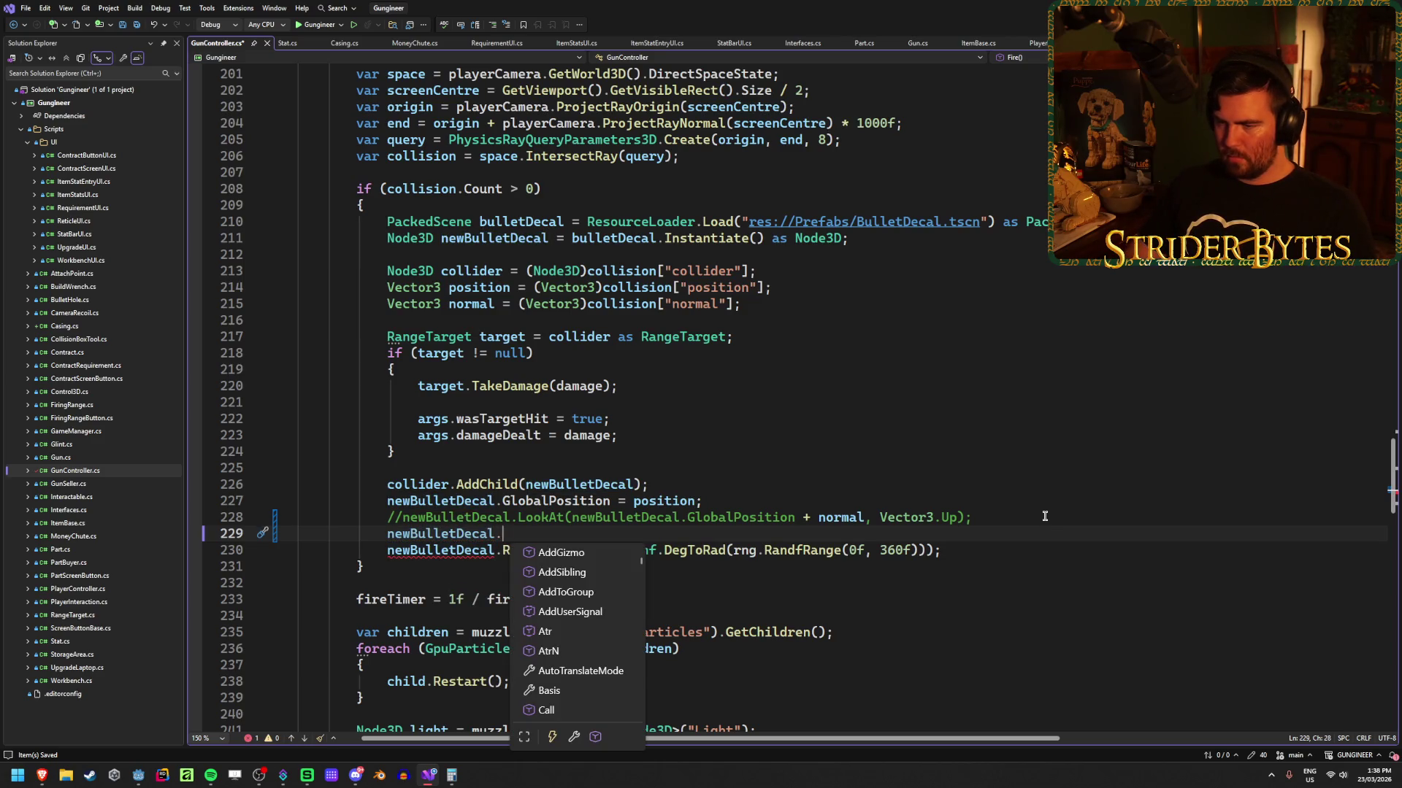
pyautogui.press('BackSpace')
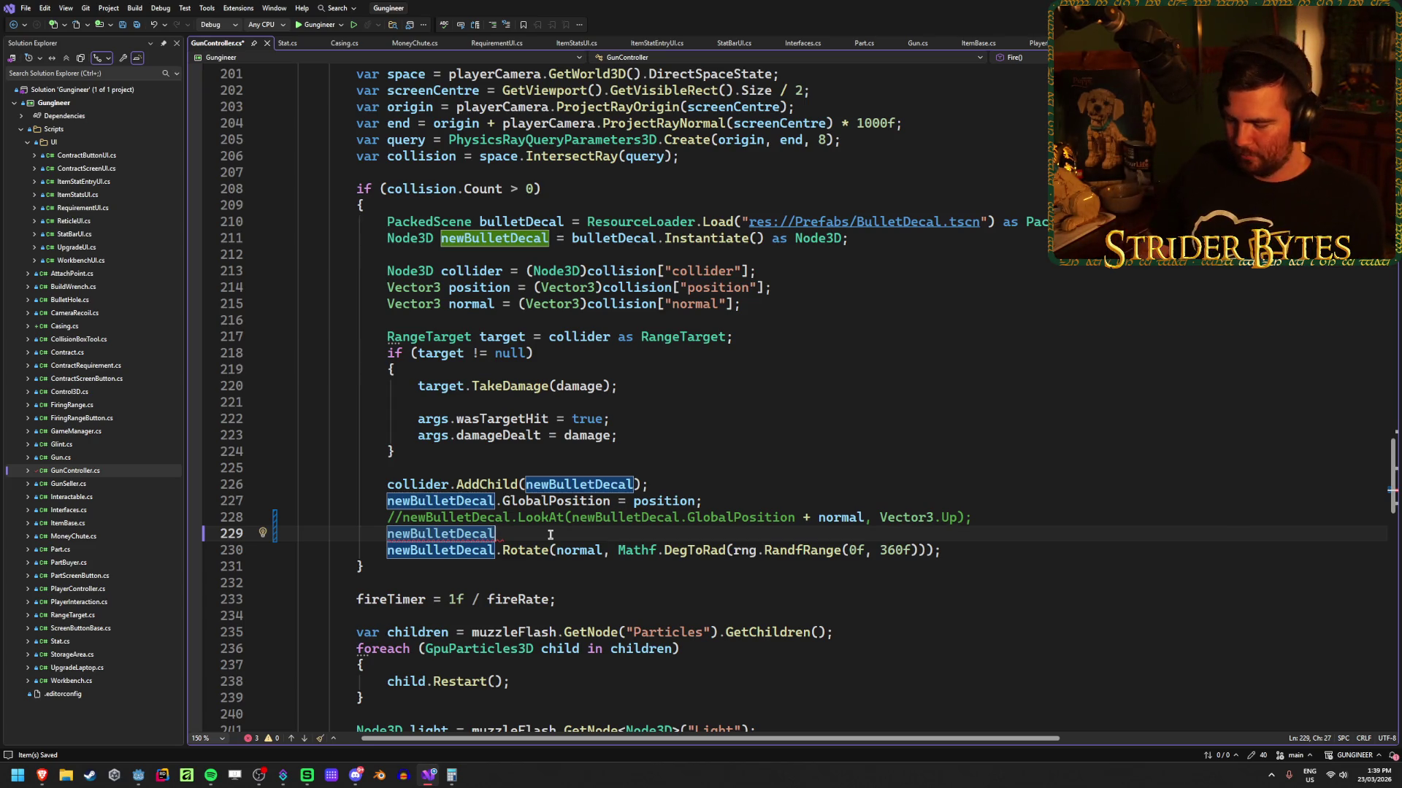
pyautogui.write('.')
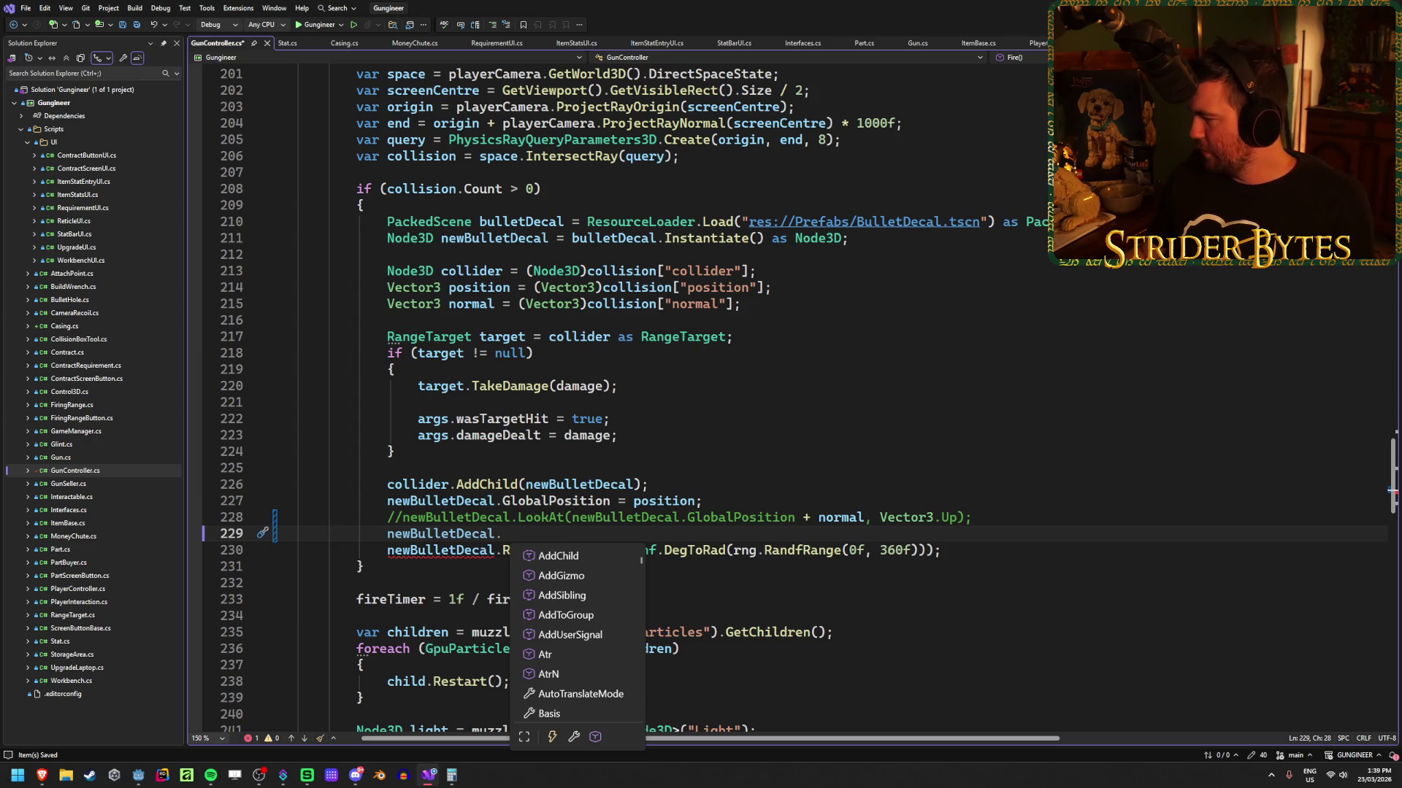
pyautogui.press('Escape')
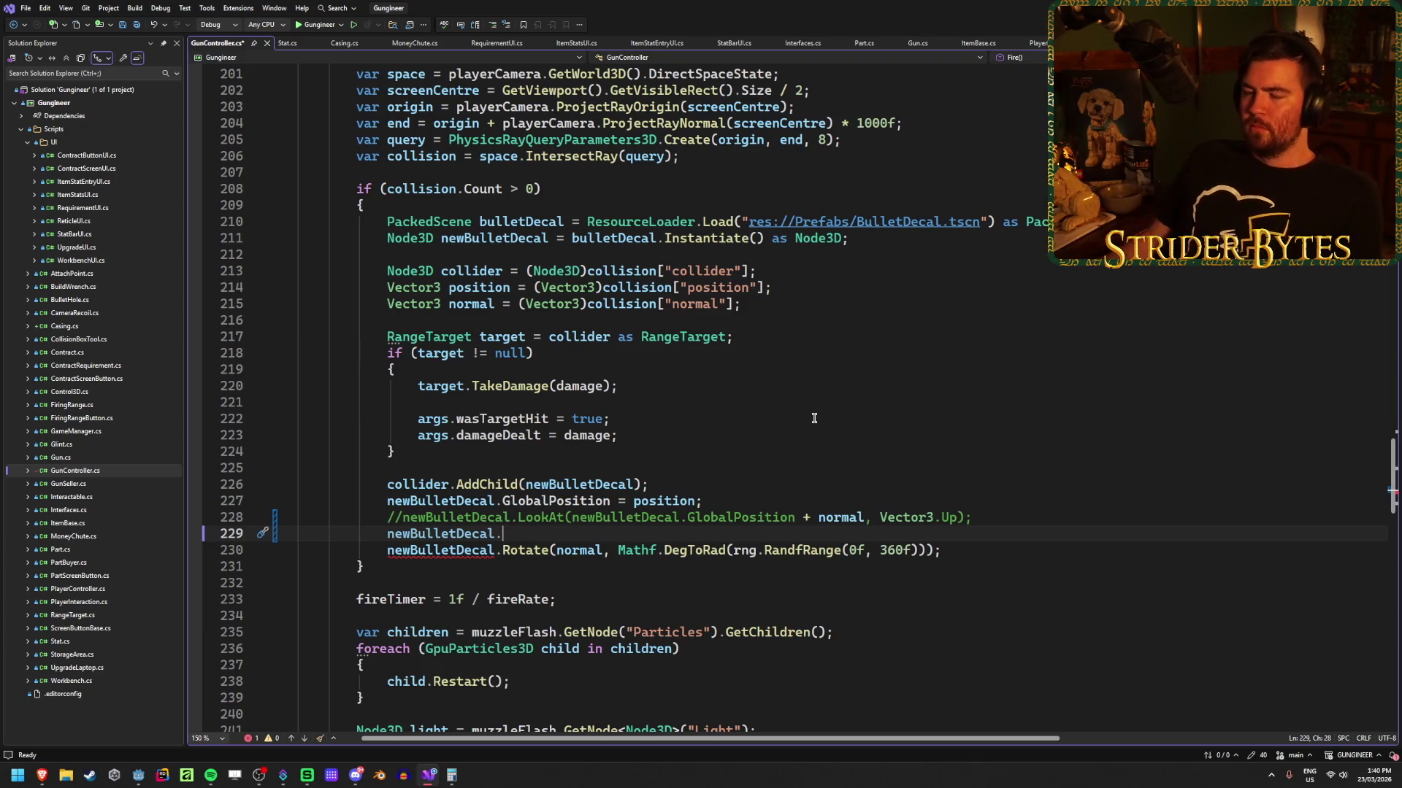
pyautogui.press('BackSpace')
pyautogui.press('BackSpace')
pyautogui.press('BackSpace')
pyautogui.press('Up')
pyautogui.press('Delete')
pyautogui.press('Delete')
pyautogui.hotkey('ctrl', 's')
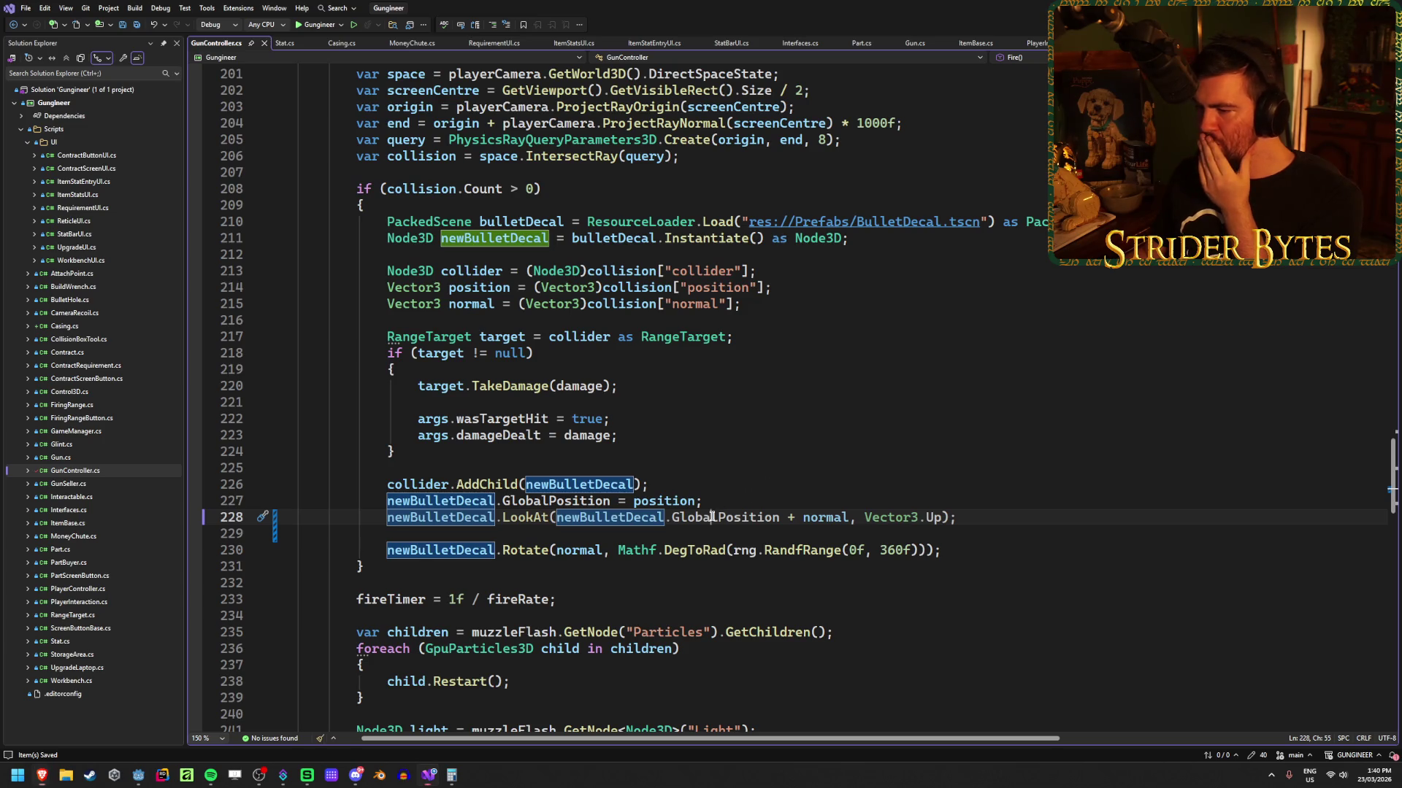
# Step: Begin an 'if (' condition in front of the LookAt statement
pyautogui.click(990, 513)
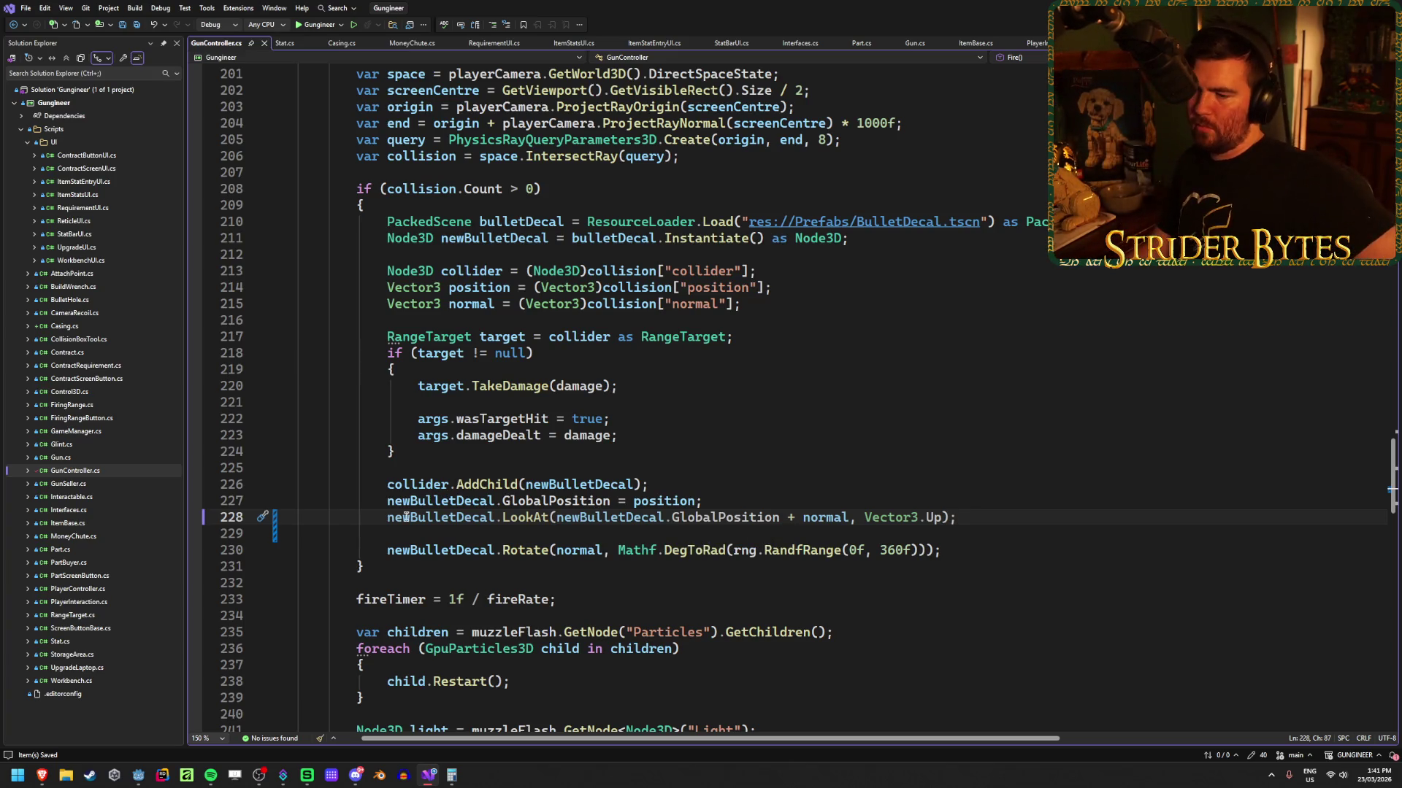
pyautogui.press('Home')
pyautogui.write('if (')
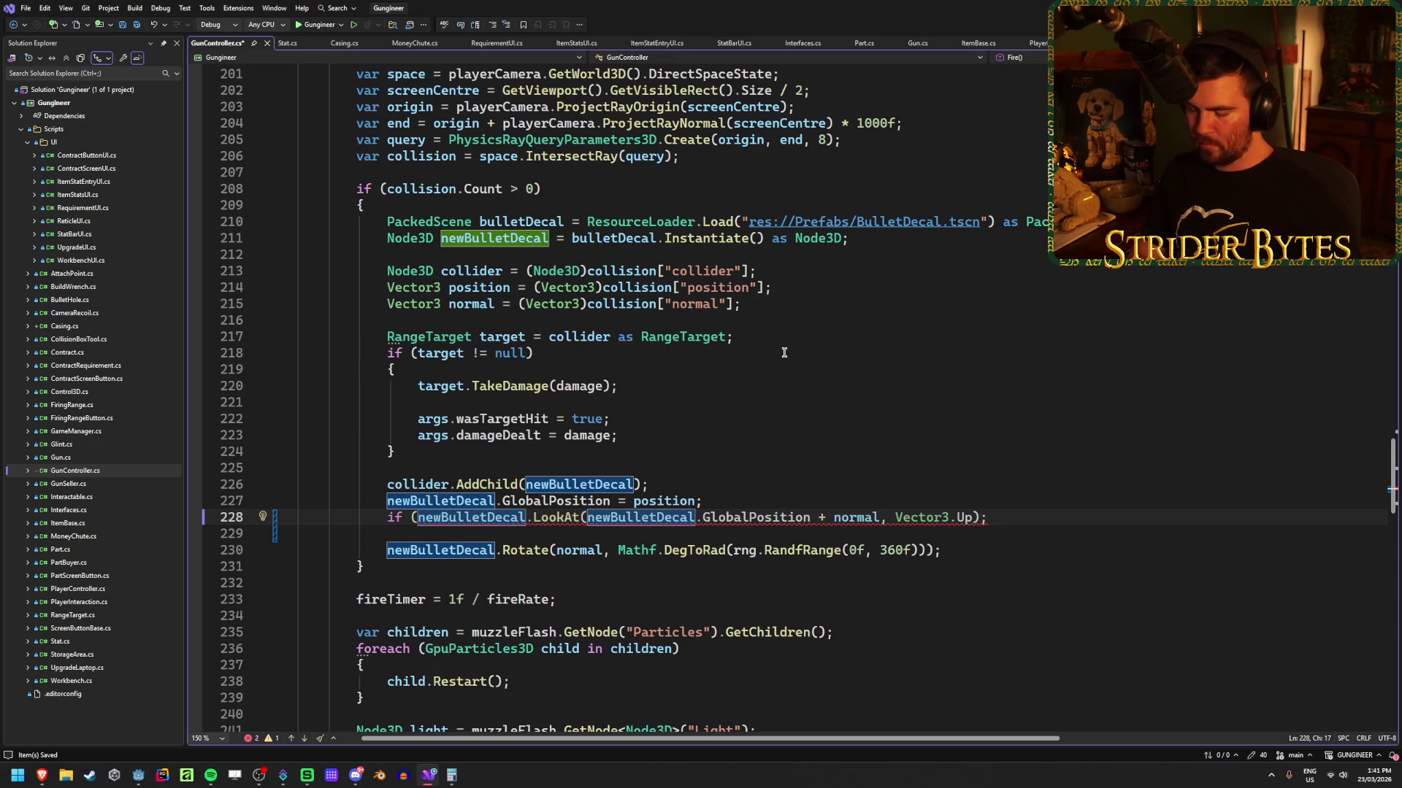
# Step: Complete the guard as if (!Vector3.Up.IsEqualApprox(normal)) around LookAt, then return to Godot
pyautogui.write('!Vector3')
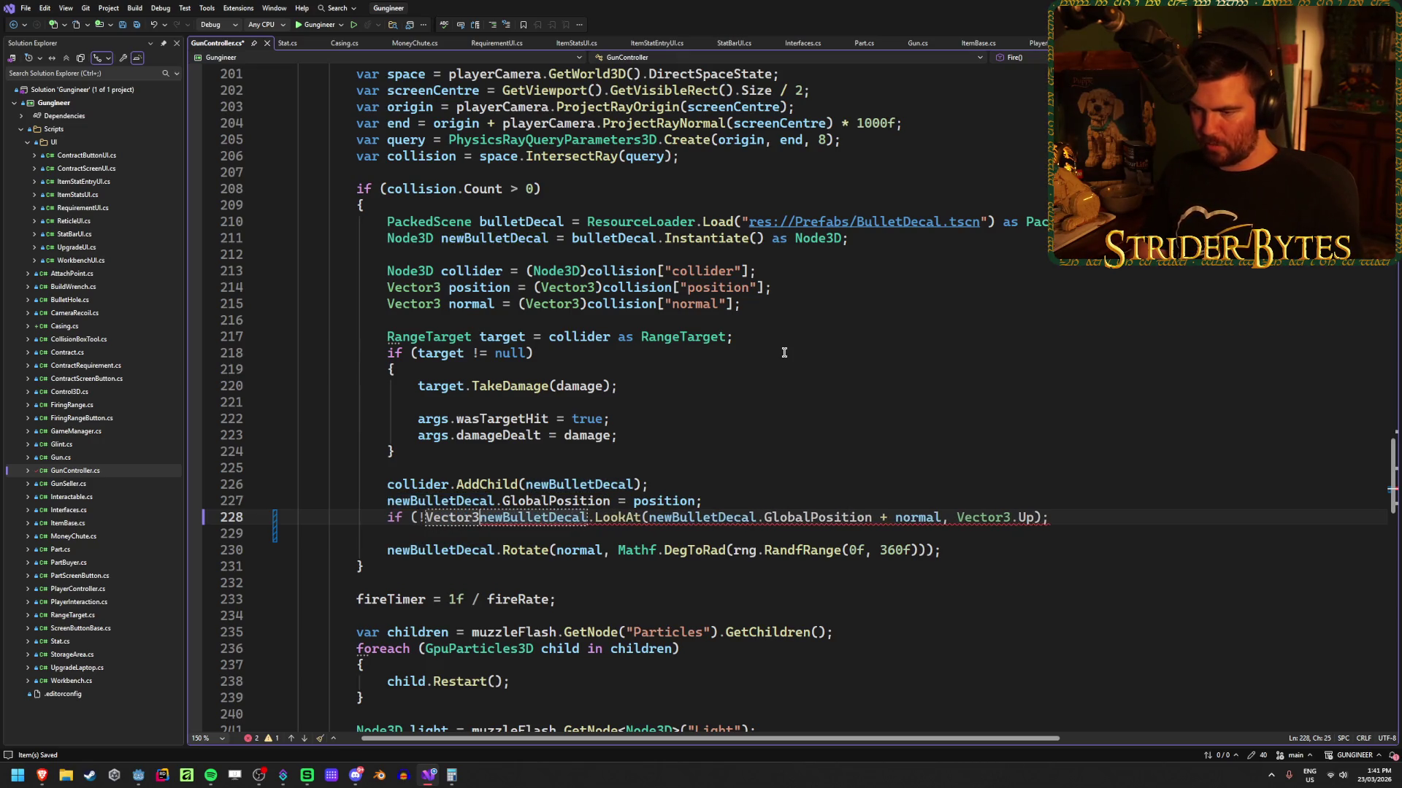
pyautogui.write('.Up')
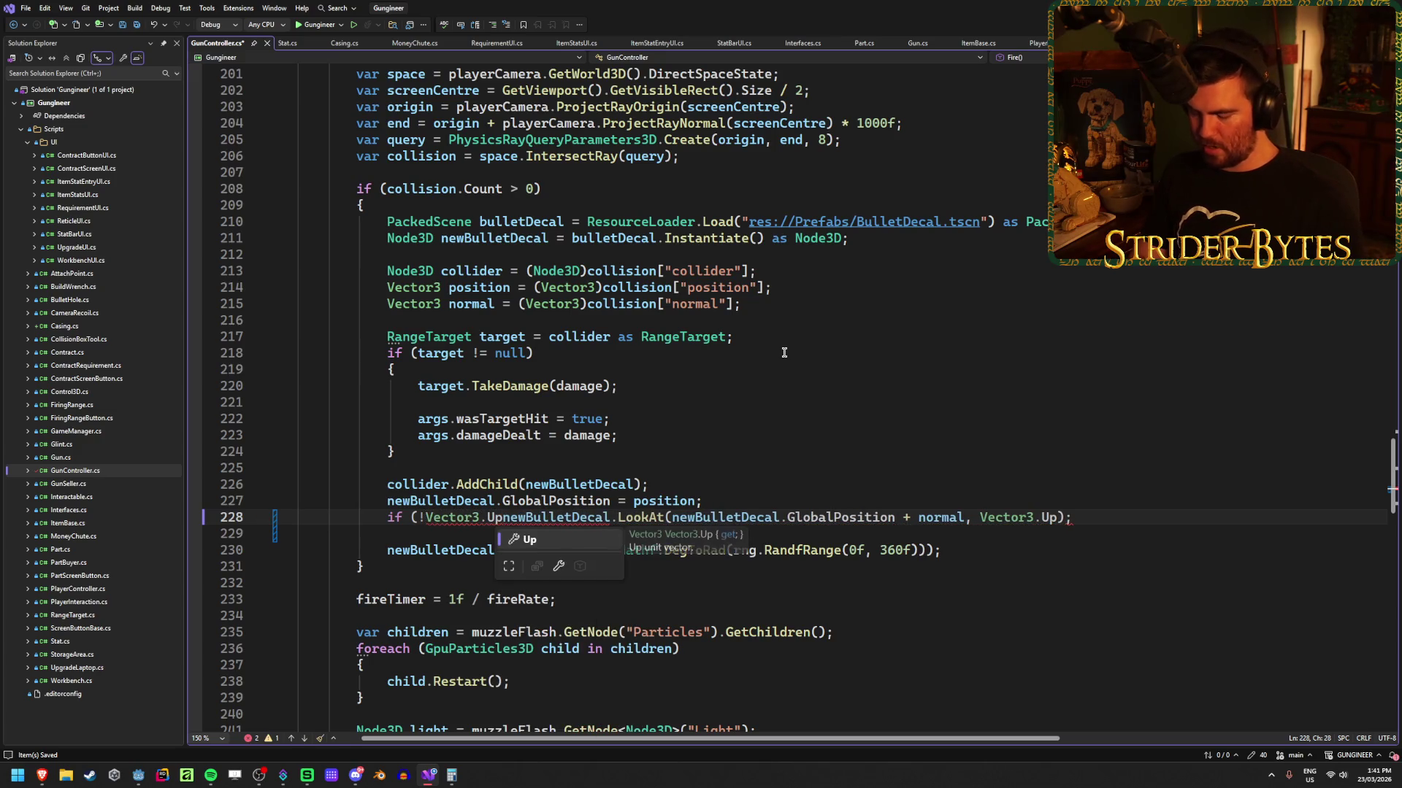
pyautogui.write('.Is')
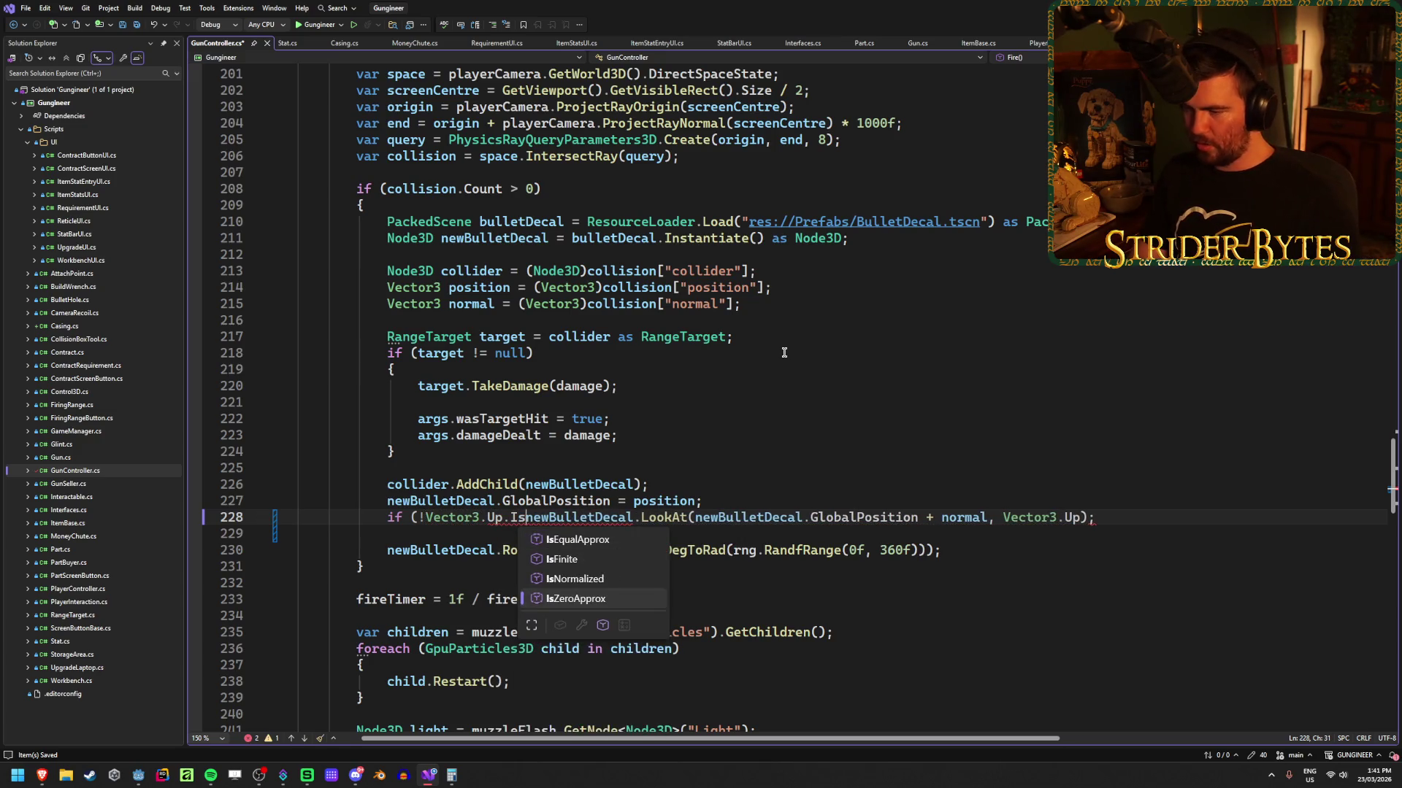
pyautogui.press('Up')
pyautogui.press('Up')
pyautogui.press('Up')
pyautogui.press('Tab')
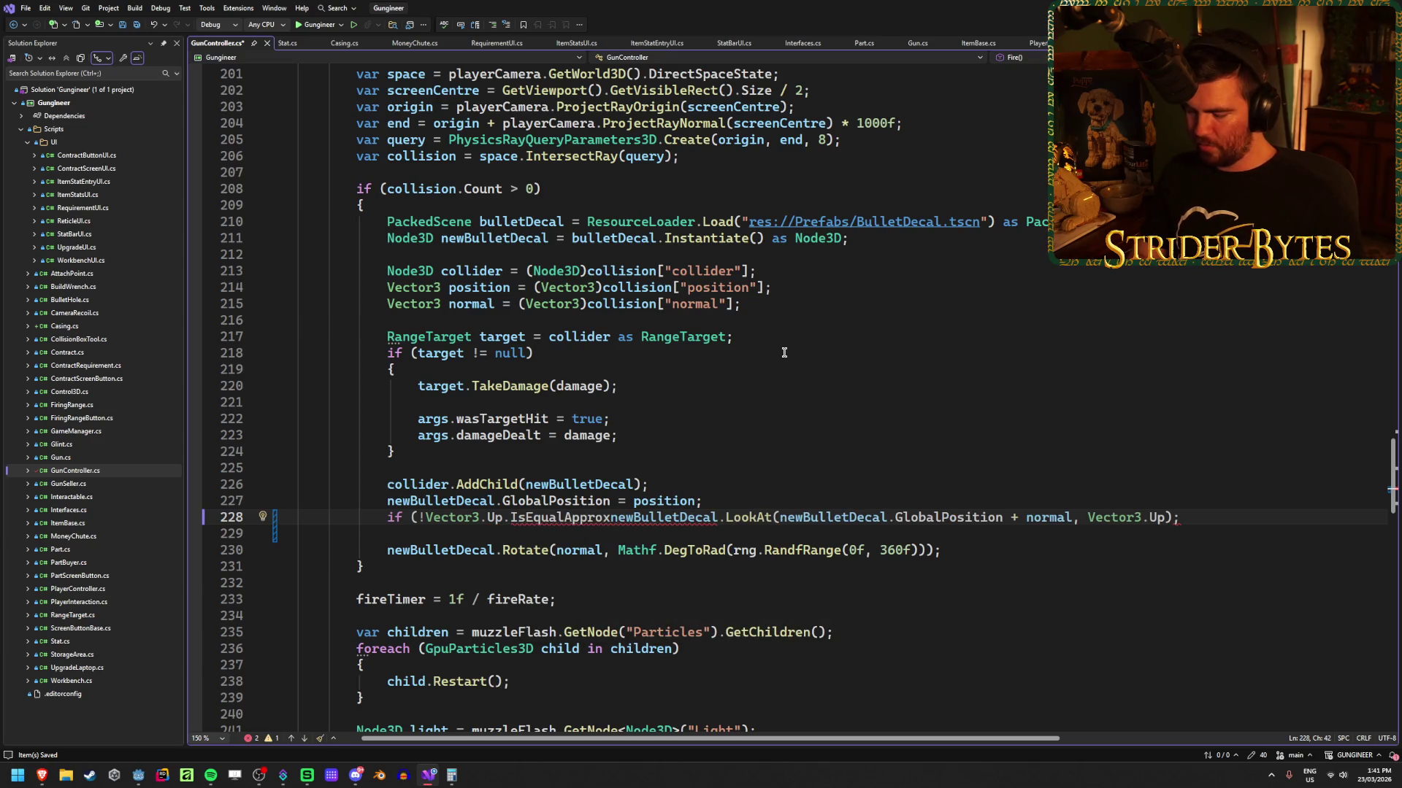
pyautogui.write('(')
pyautogui.press('Escape')
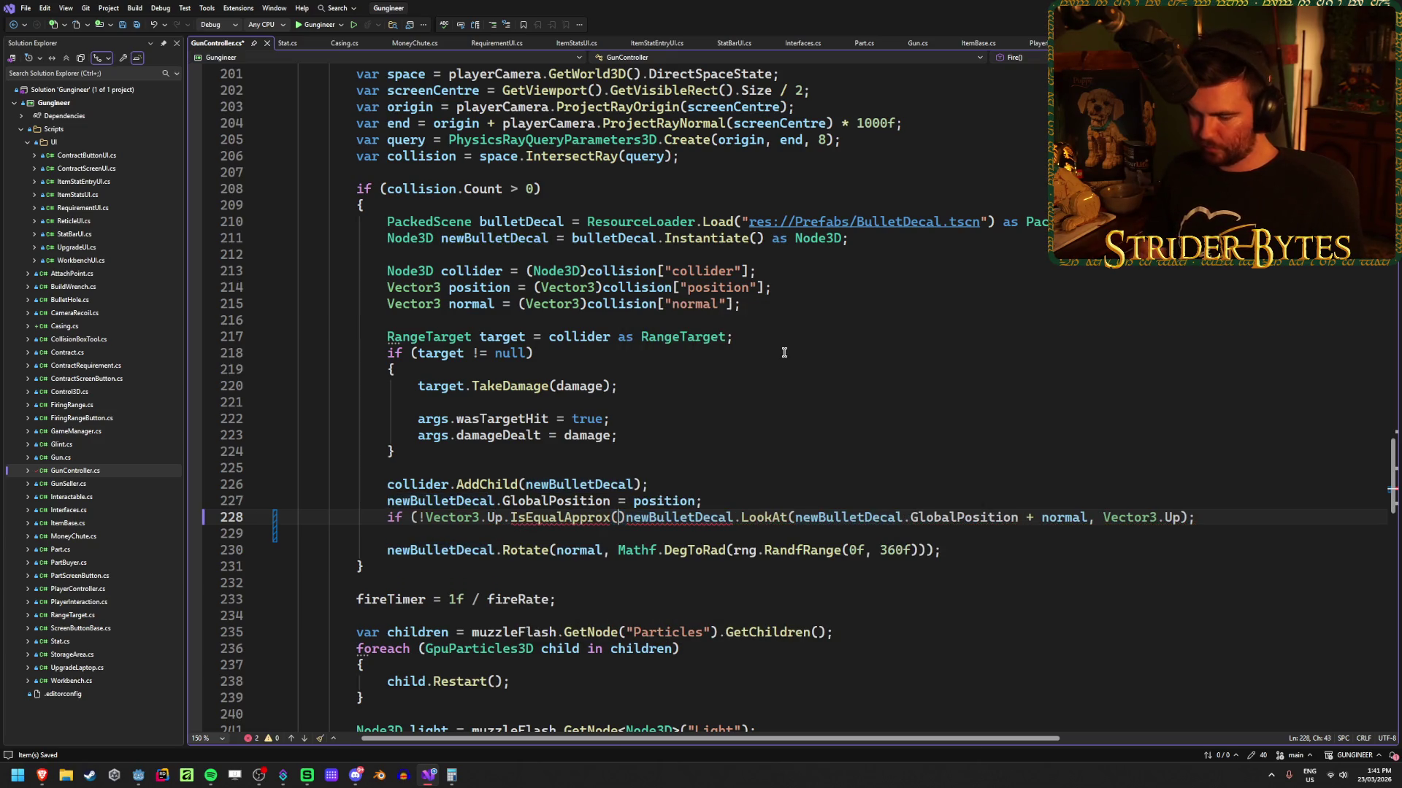
pyautogui.write('normal)')
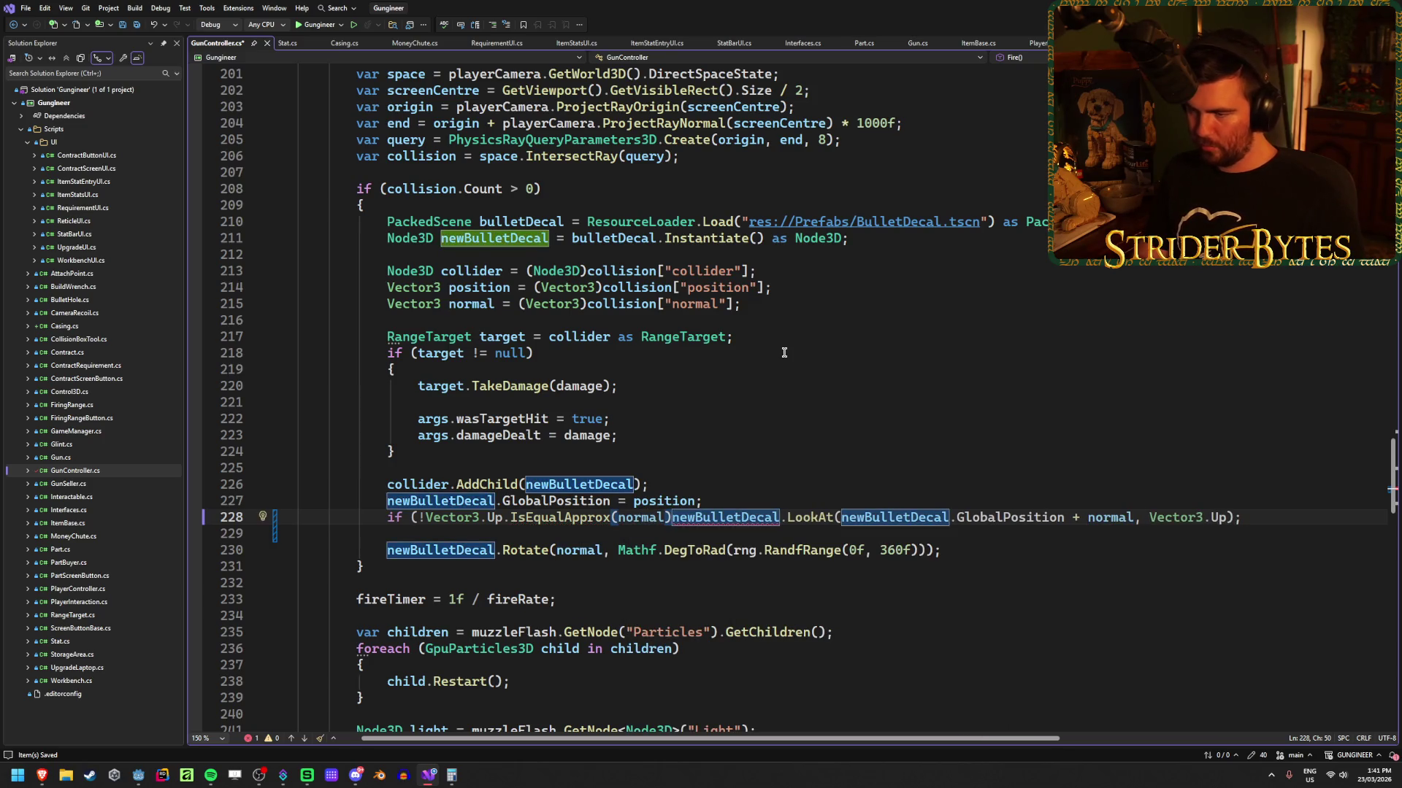
pyautogui.write(')')
pyautogui.click(1278, 516)
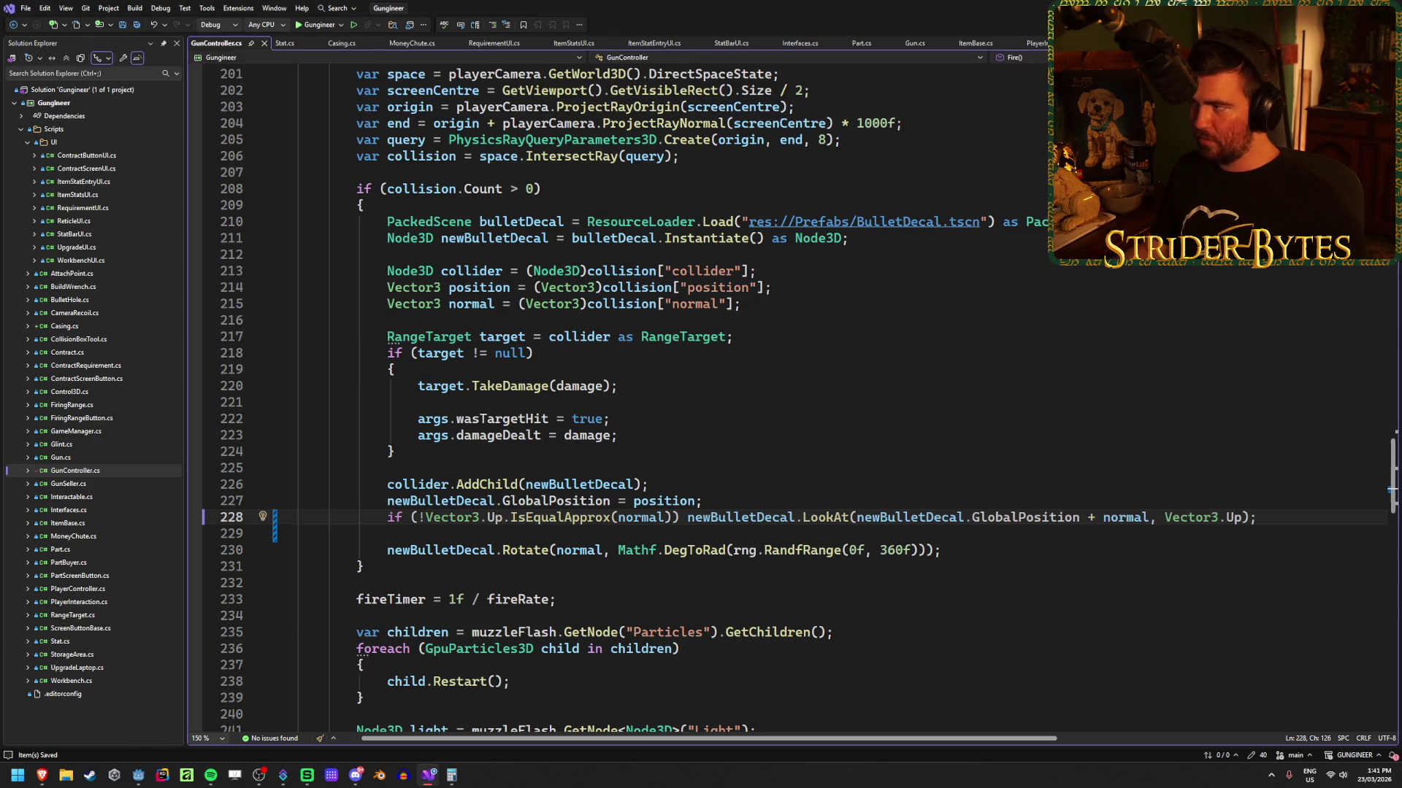
pyautogui.hotkey('alt', 'Tab')
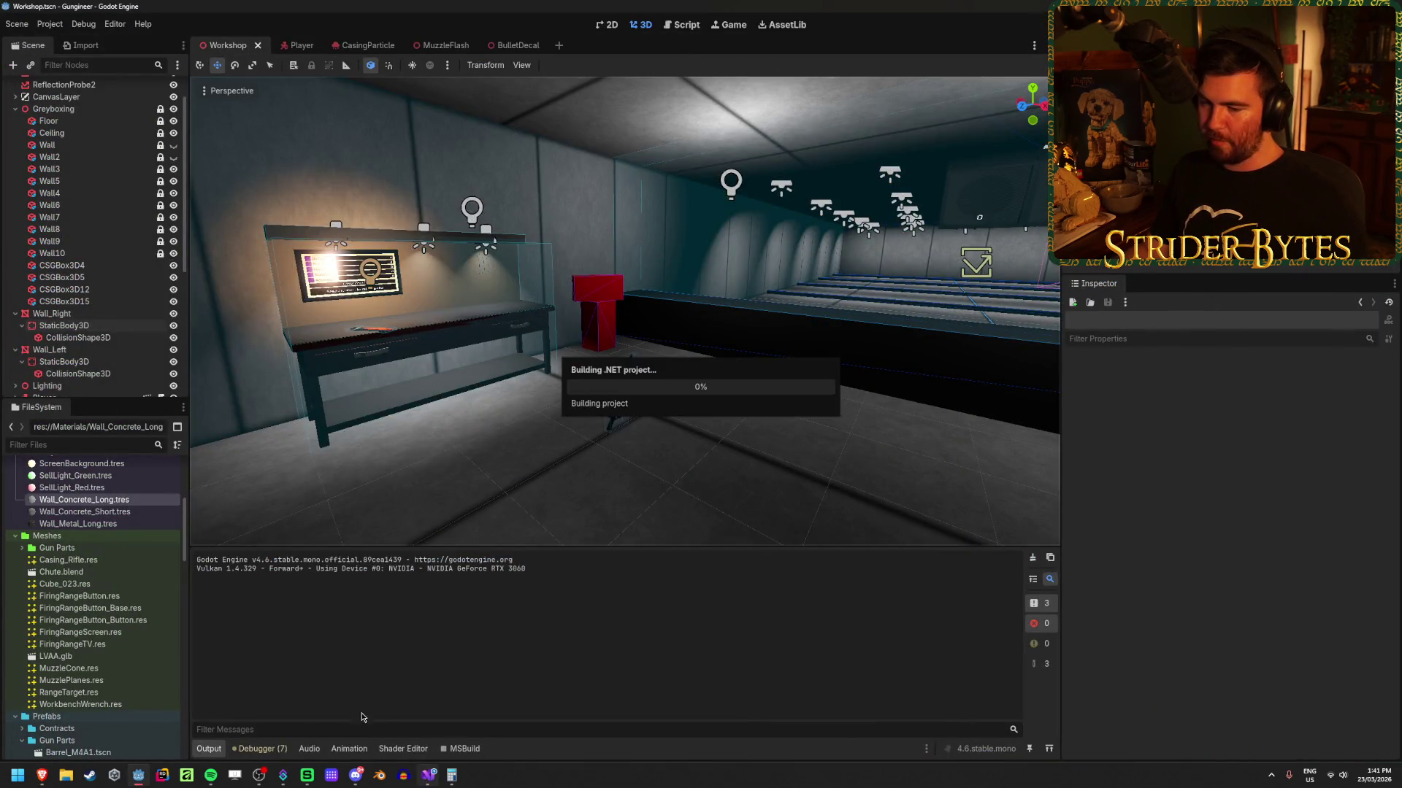
# Step: Run the game, equip the rifle and shoot the floor to check bullet holes, then quit
pyautogui.moveTo(428, 776)
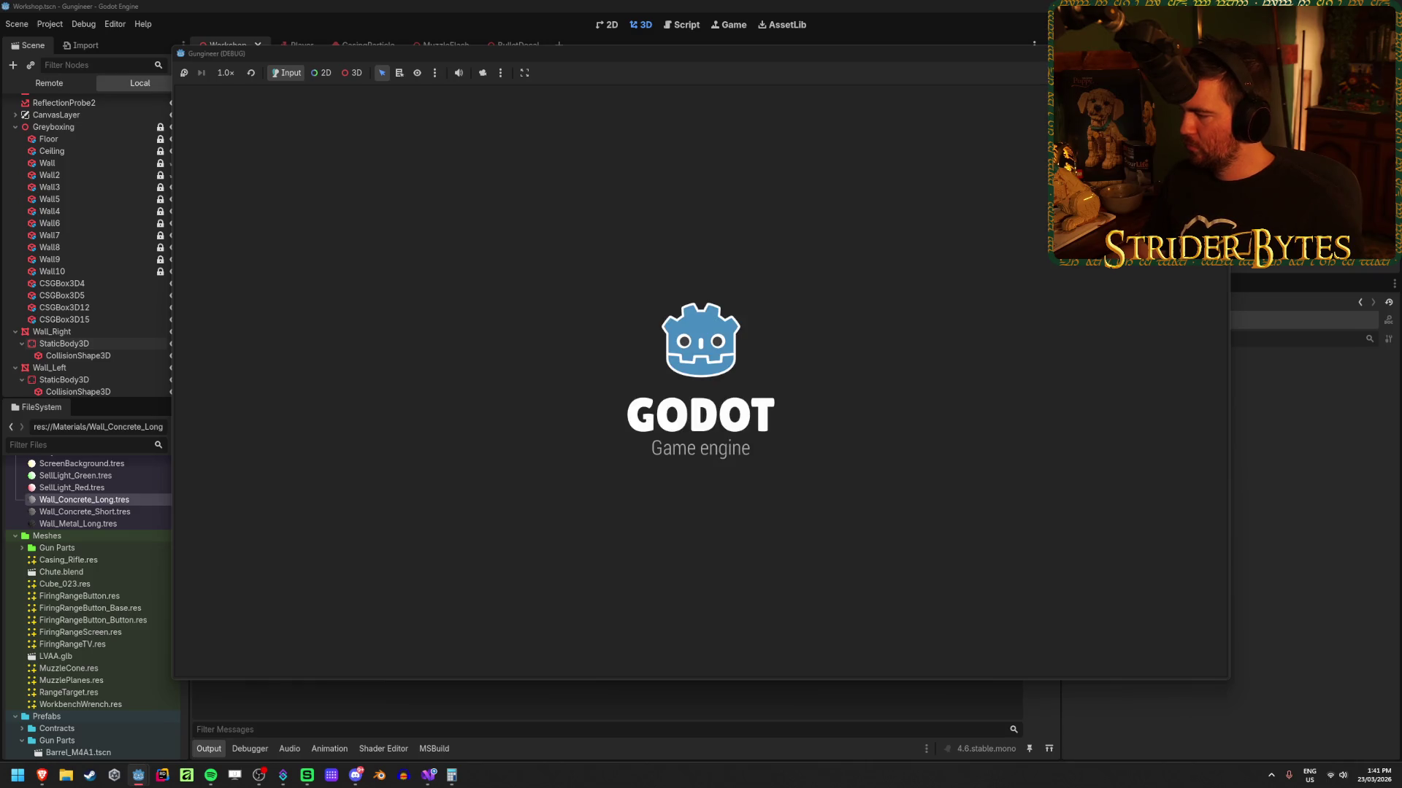
pyautogui.press('w')
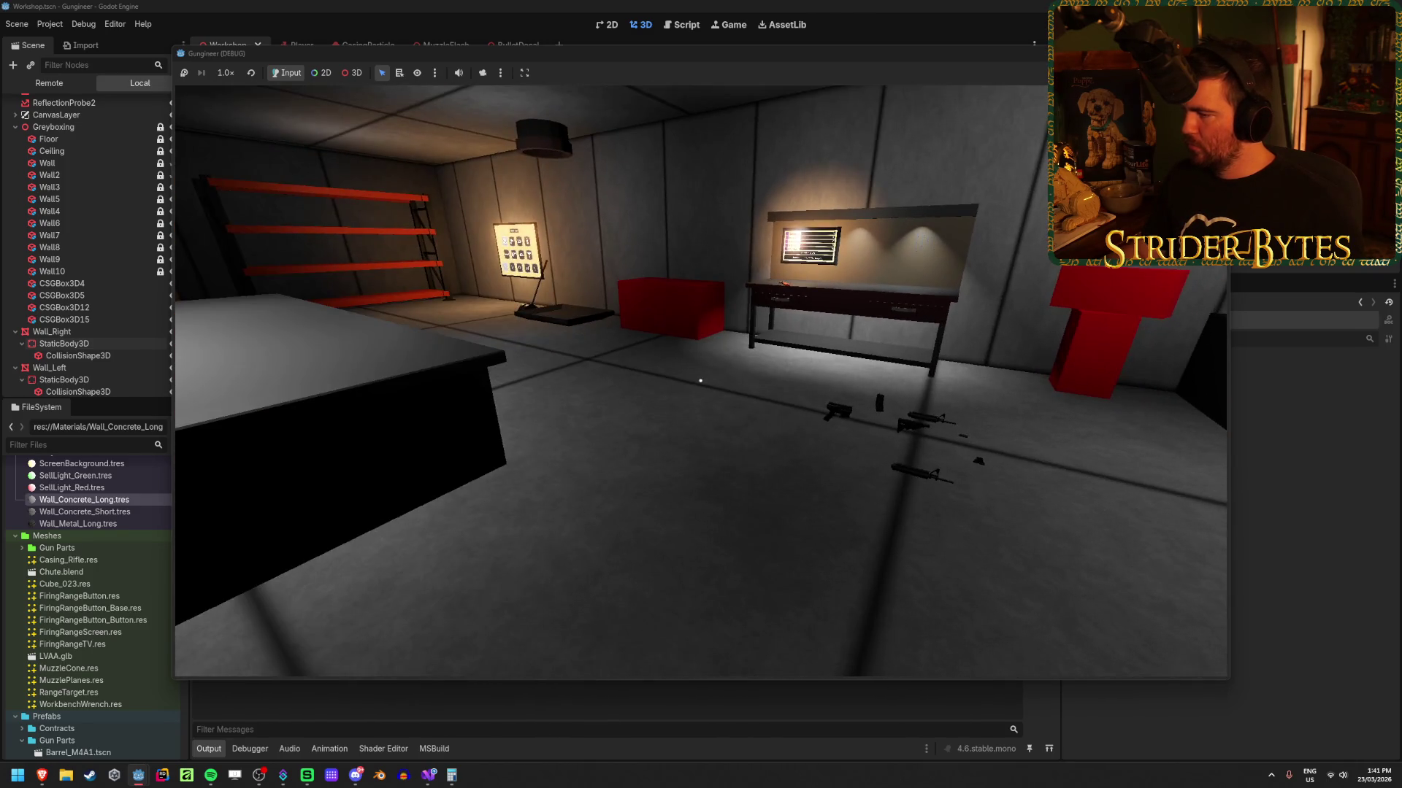
pyautogui.press('s')
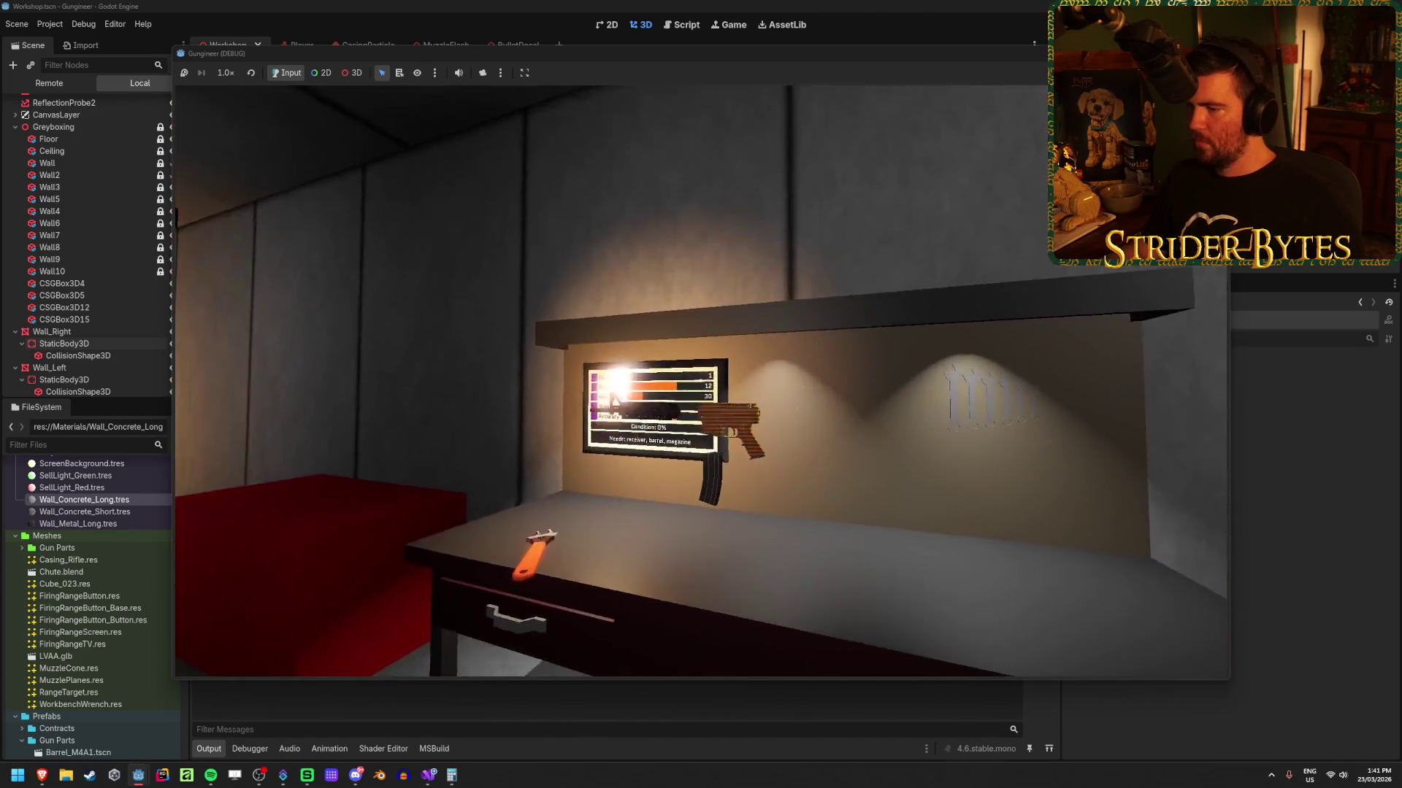
pyautogui.press('1')
pyautogui.click(701, 380)
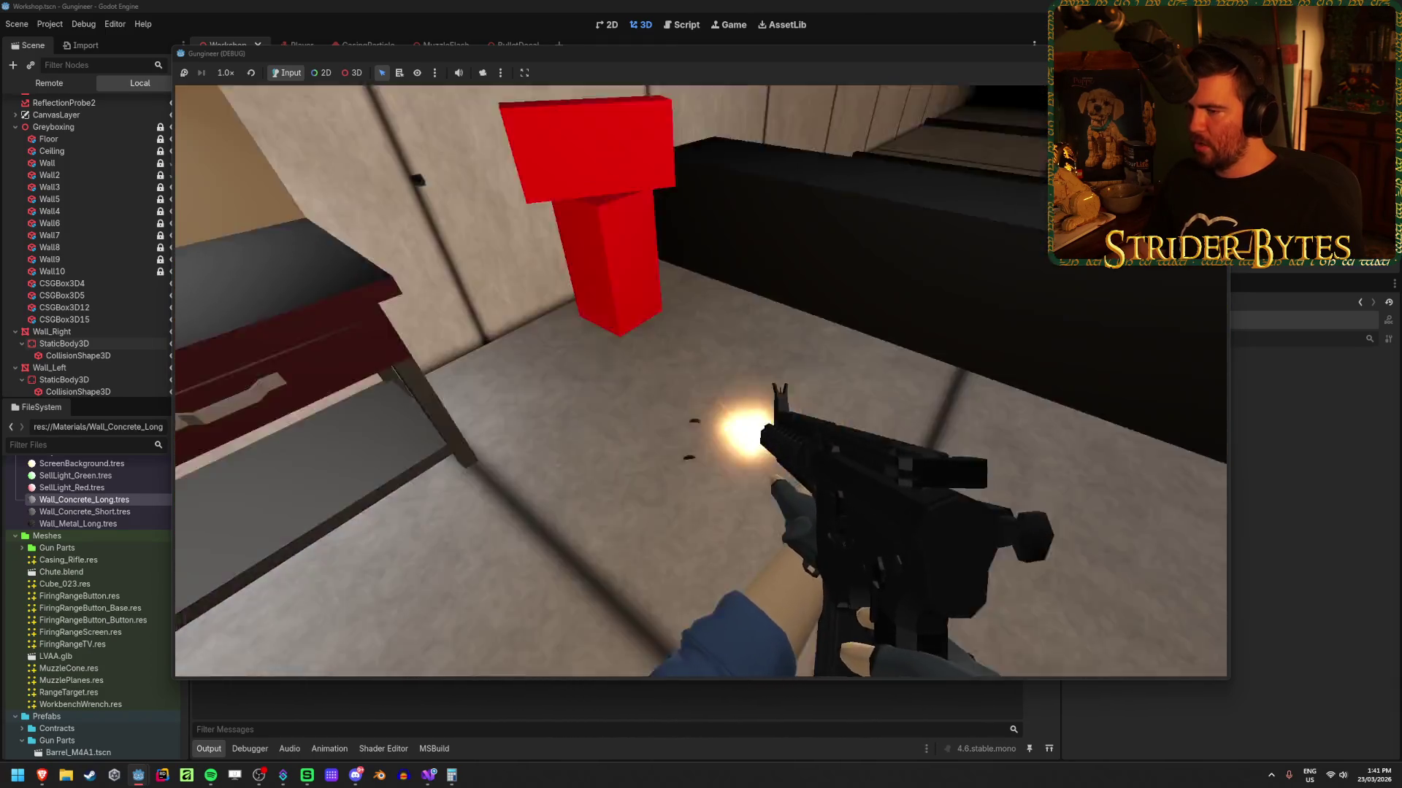
pyautogui.moveTo(701, 394)
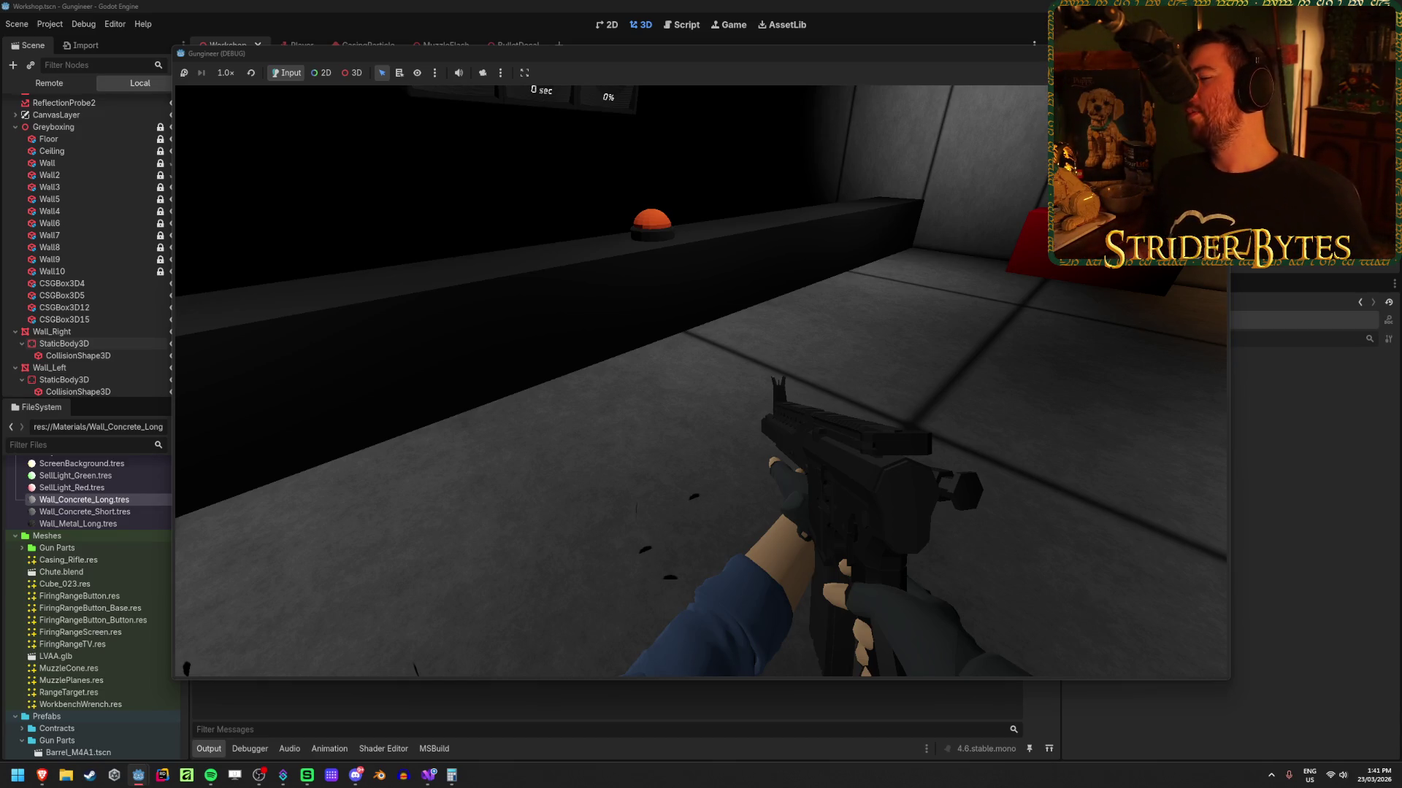
pyautogui.moveTo(701, 394)
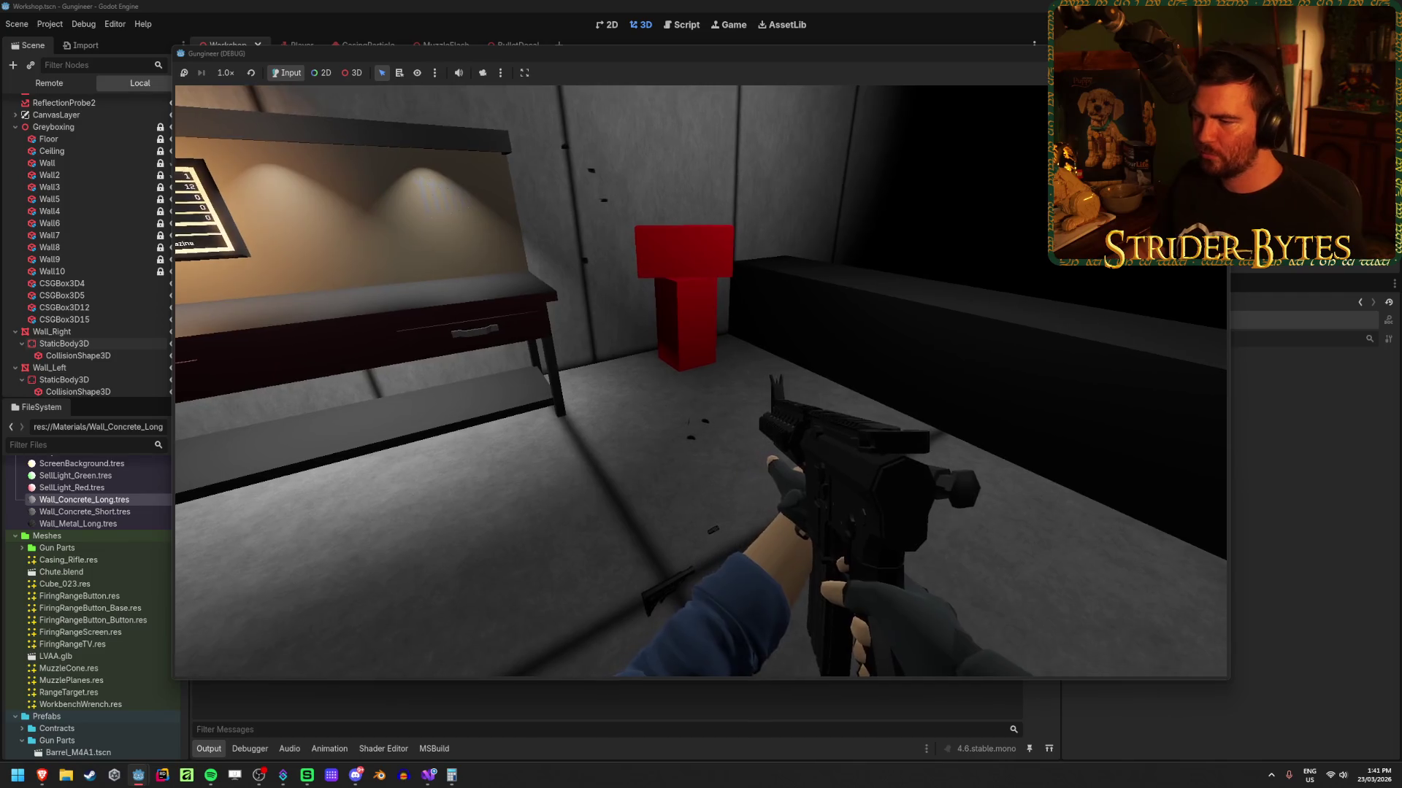
pyautogui.click(701, 395)
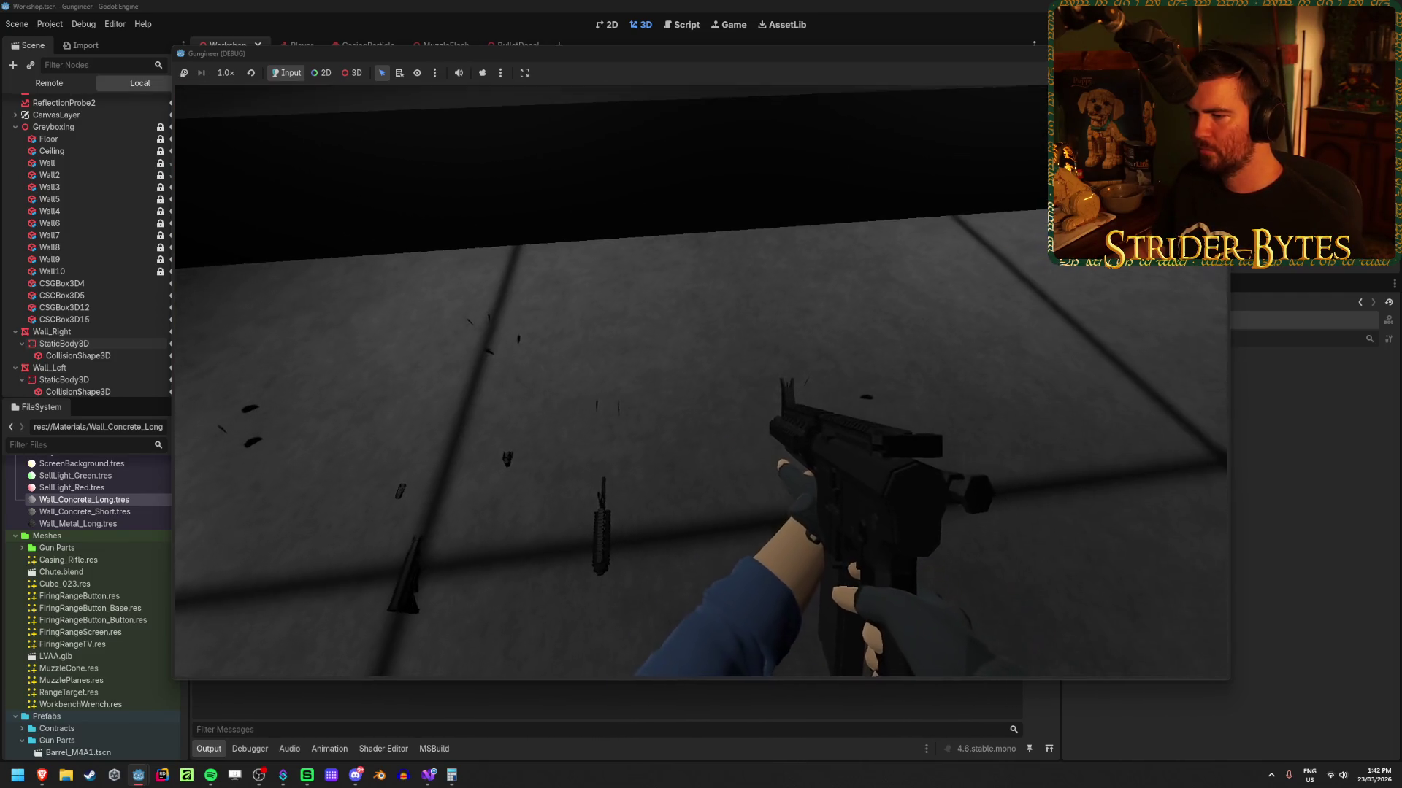
pyautogui.click(701, 395)
pyautogui.click(701, 394)
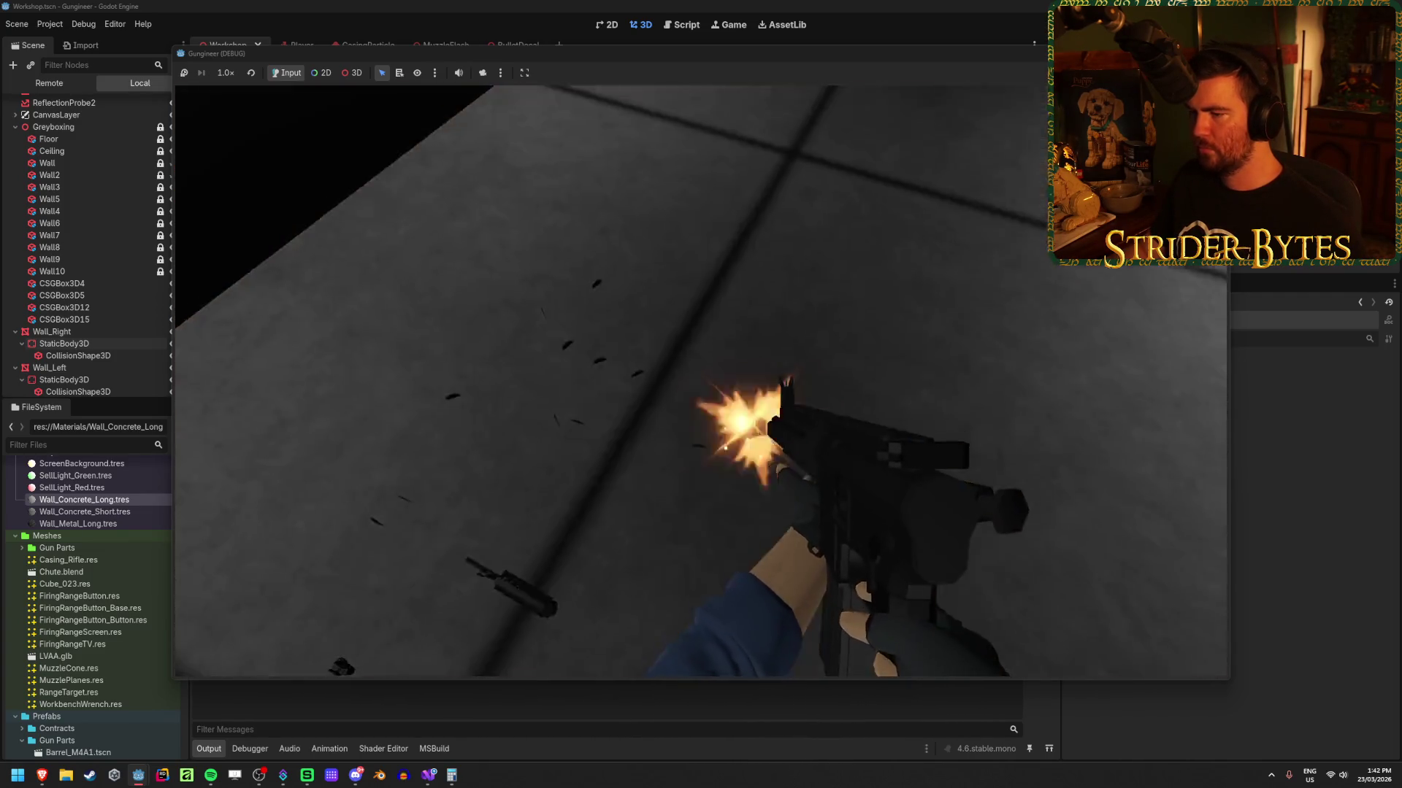
pyautogui.moveTo(701, 395)
pyautogui.press('F8')
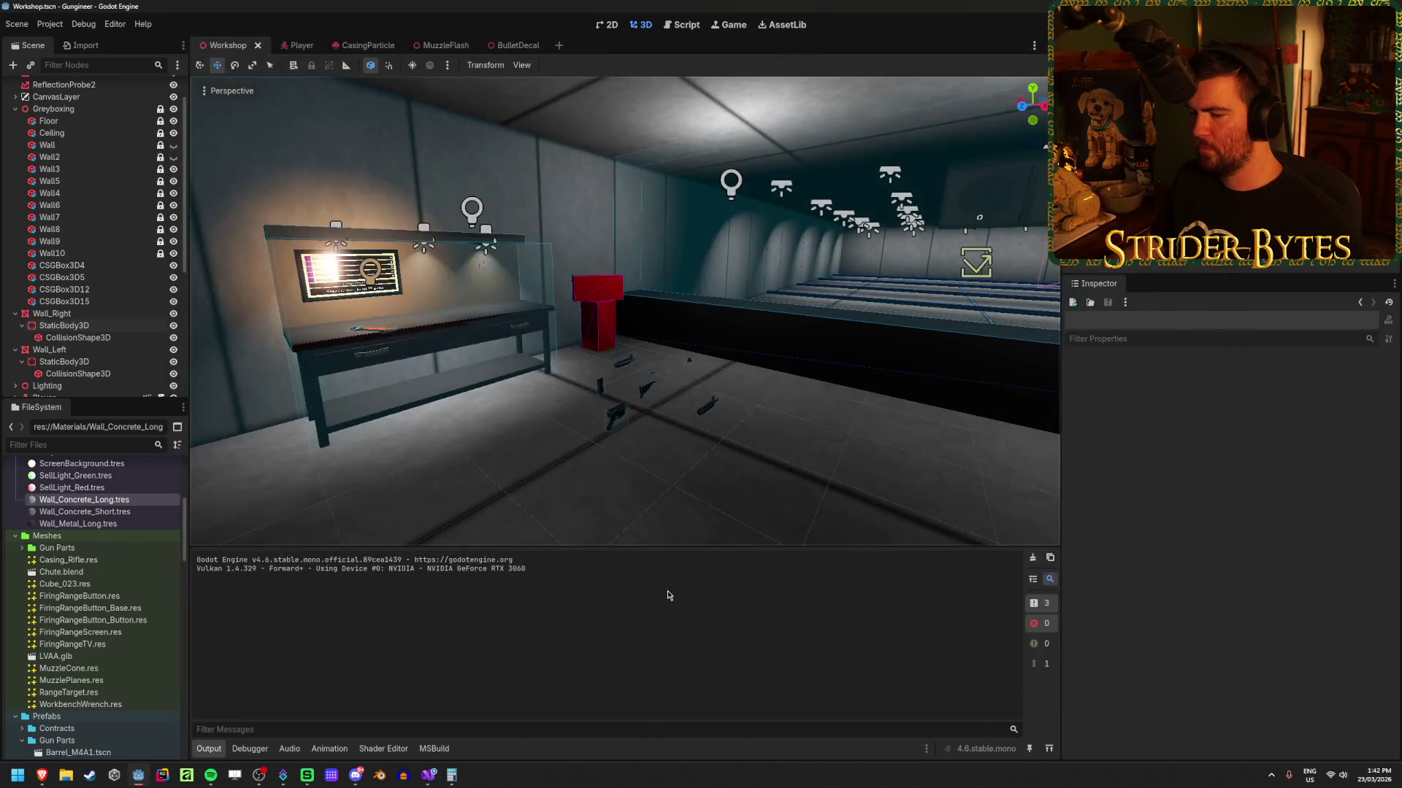
pyautogui.click(427, 775)
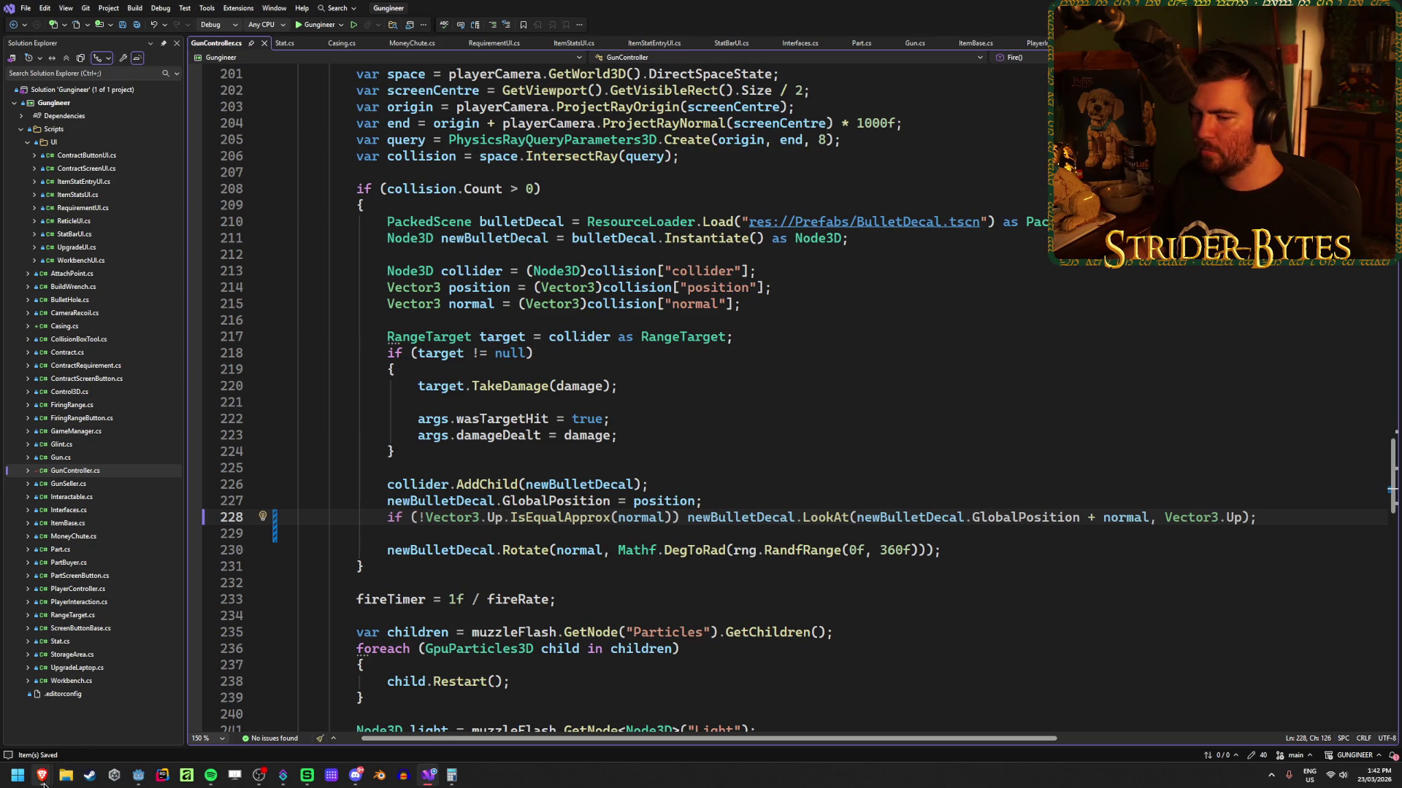
# Step: Open the BulletDecal scene in Godot and select its MeshInstance3D node
pyautogui.moveTo(42, 777)
pyautogui.click(138, 776)
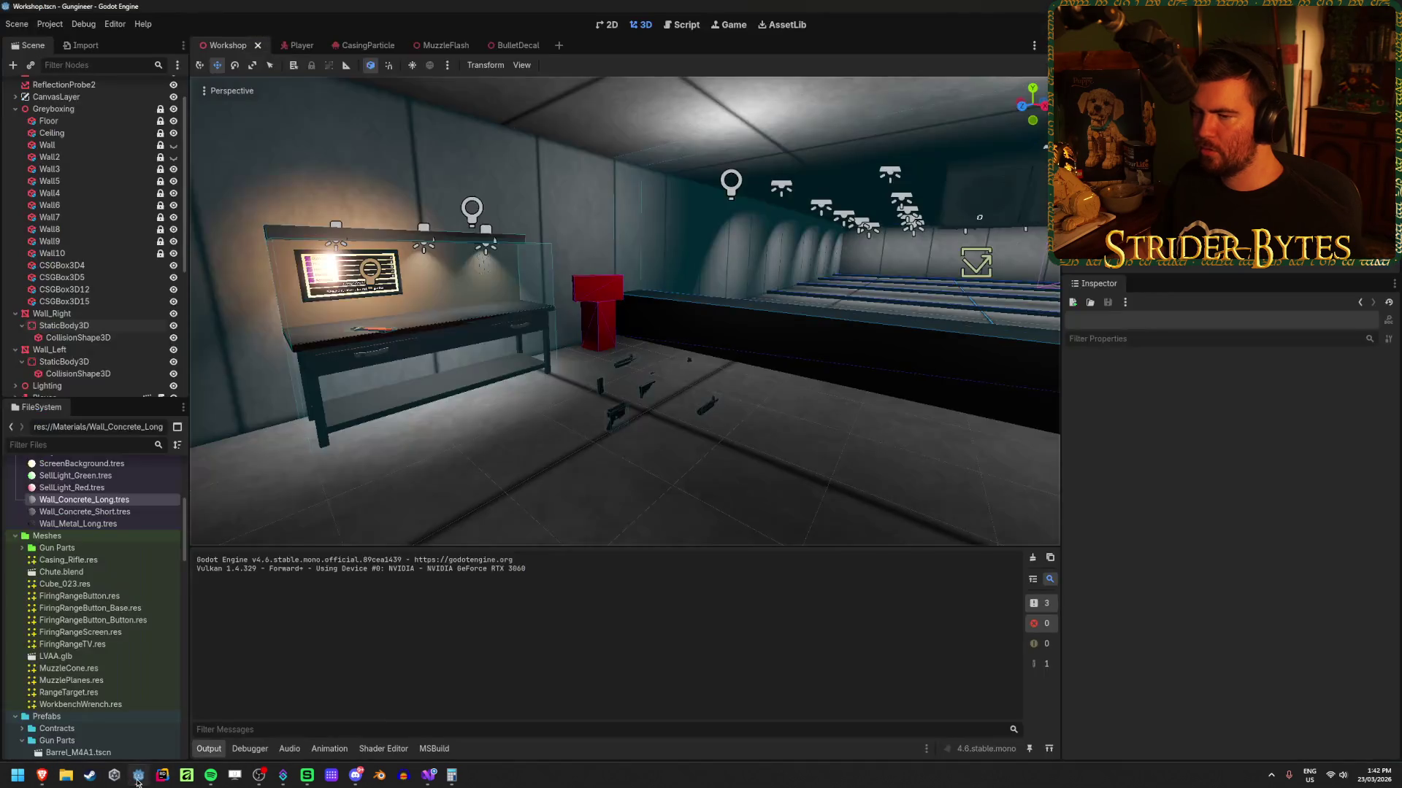
pyautogui.click(291, 46)
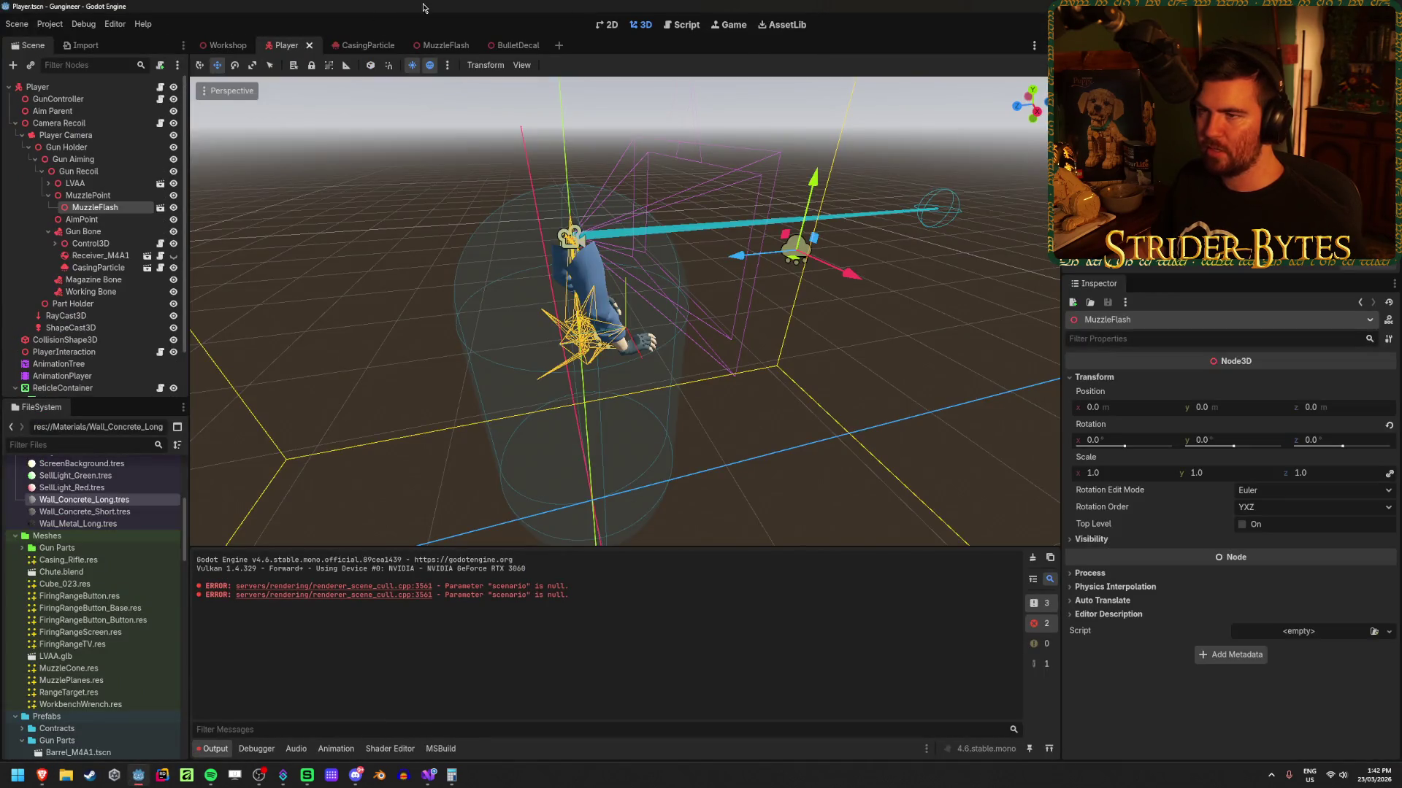
pyautogui.click(511, 45)
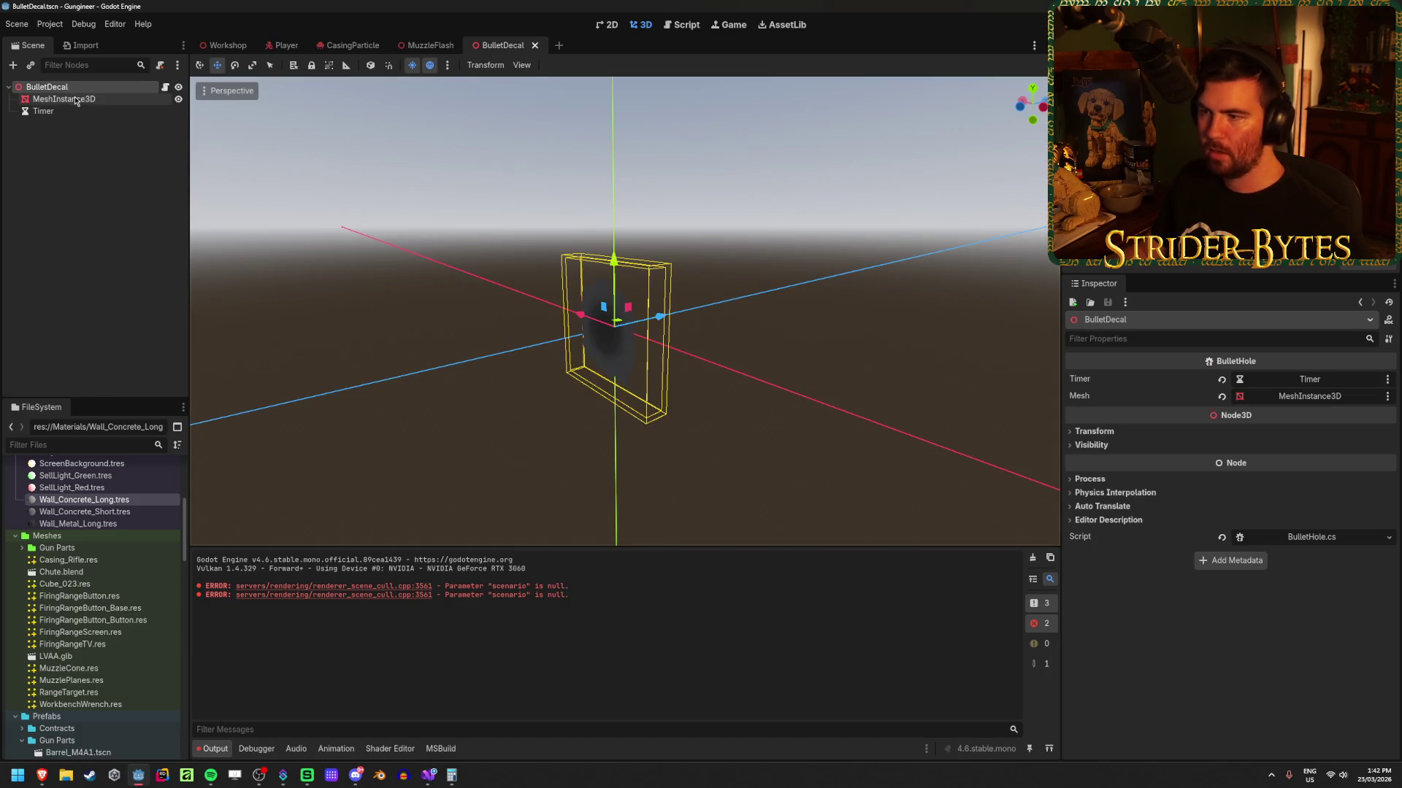
pyautogui.click(75, 100)
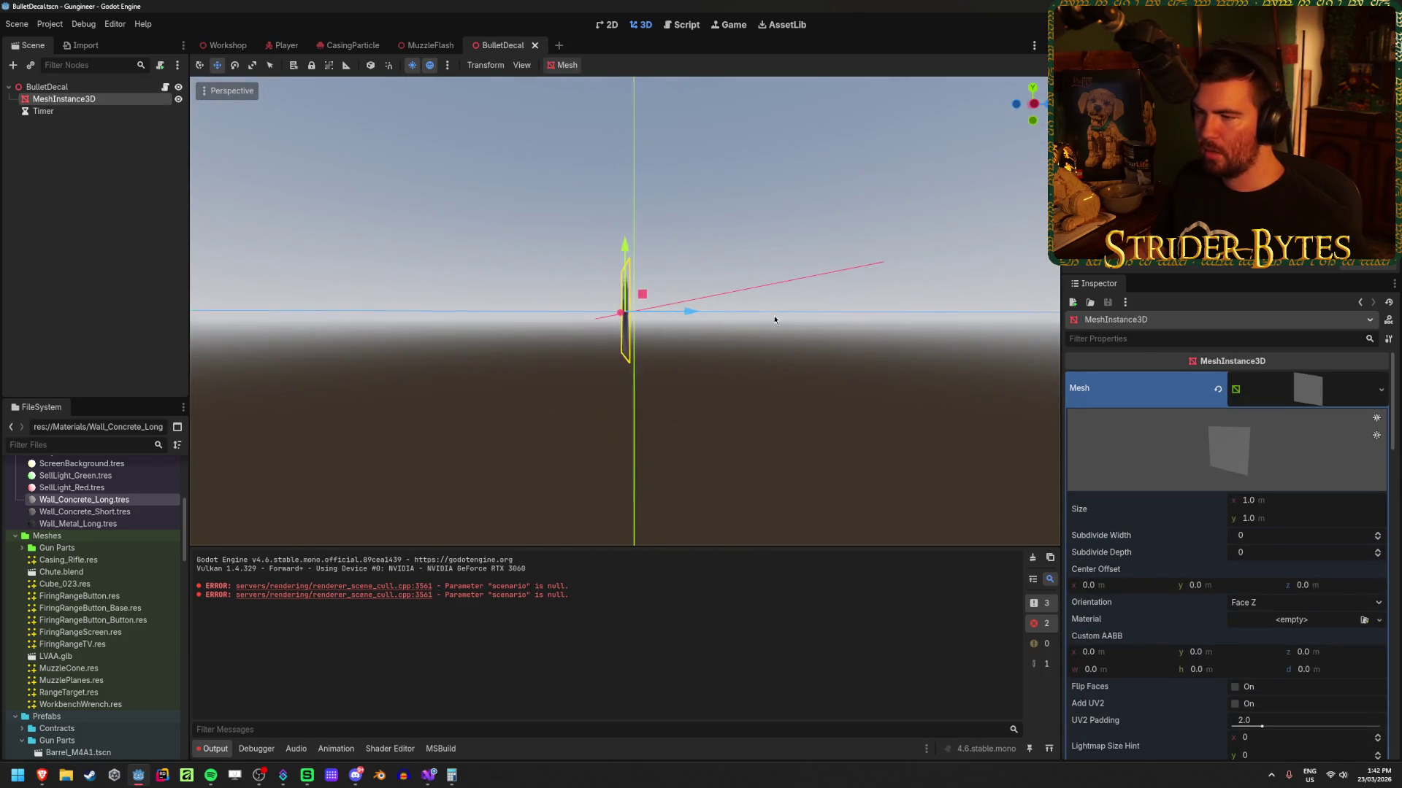
# Step: Set the mesh rotation to Y 0° and X -90° so it lies flat
pyautogui.moveTo(773, 315); pyautogui.dragTo(770, 363)
pyautogui.scroll(-10, 1167, 549)
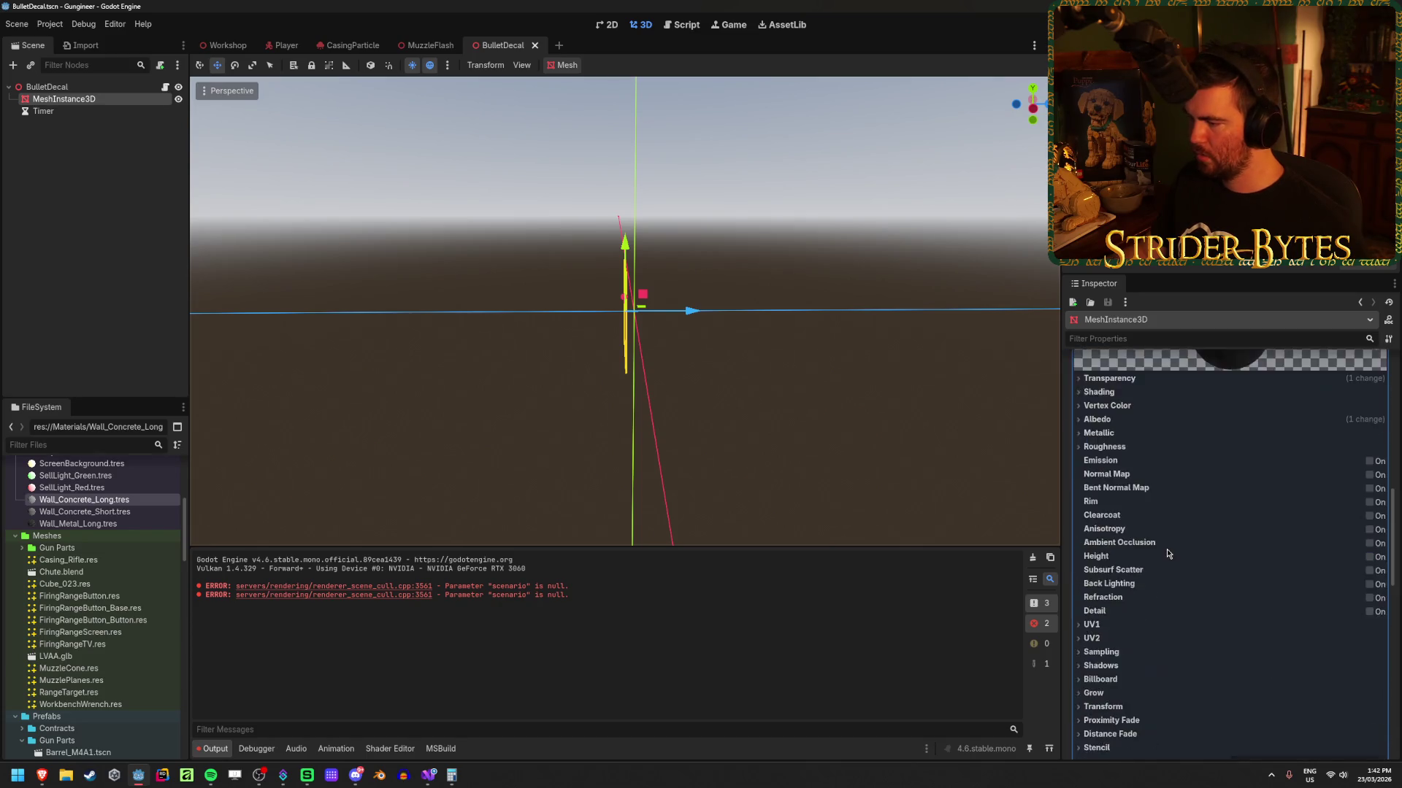
pyautogui.scroll(-10, 1167, 549)
pyautogui.moveTo(1253, 538); pyautogui.dragTo(1230, 535)
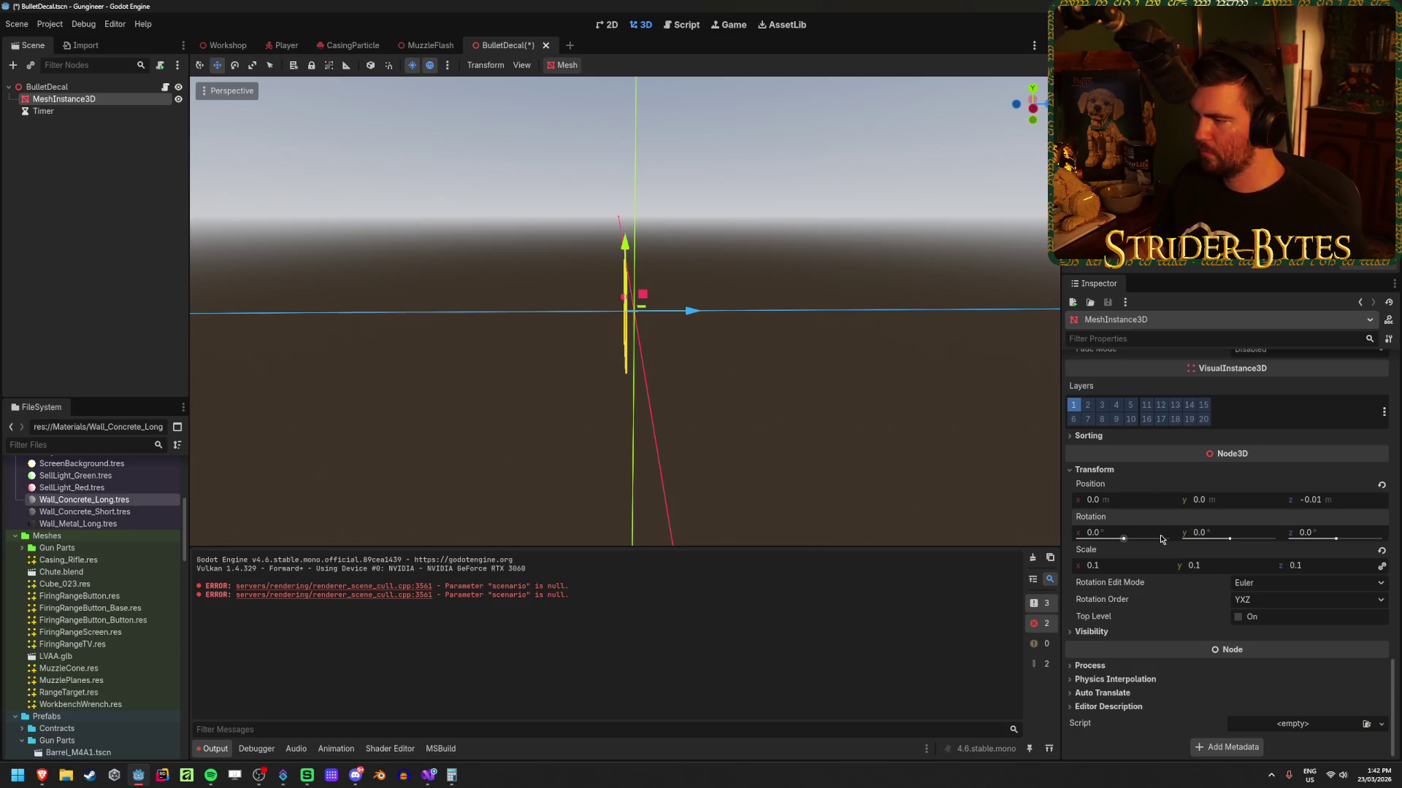
pyautogui.hotkey('ctrl', 'z')
pyautogui.hotkey('ctrl', 'shift', 'z')
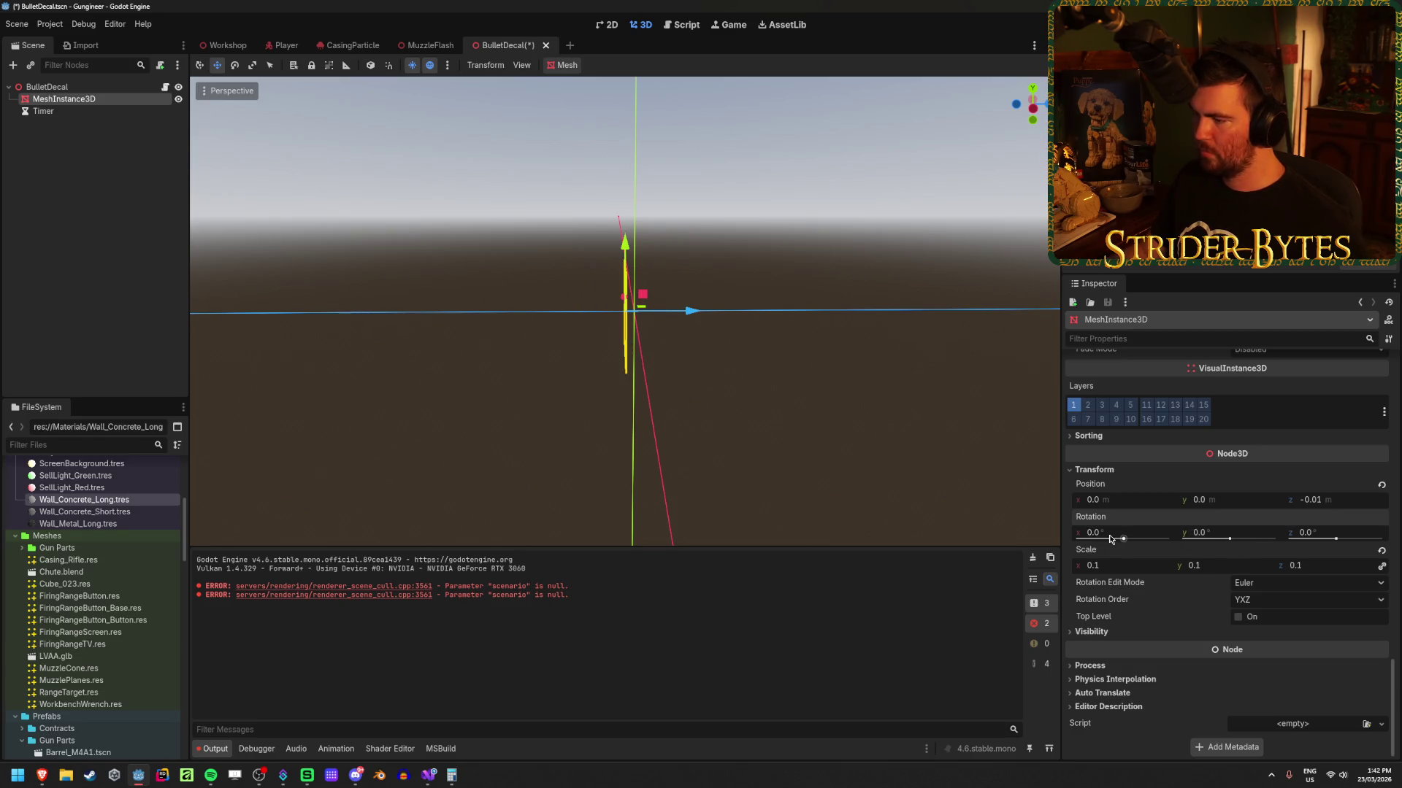
pyautogui.moveTo(1110, 539); pyautogui.dragTo(1135, 538)
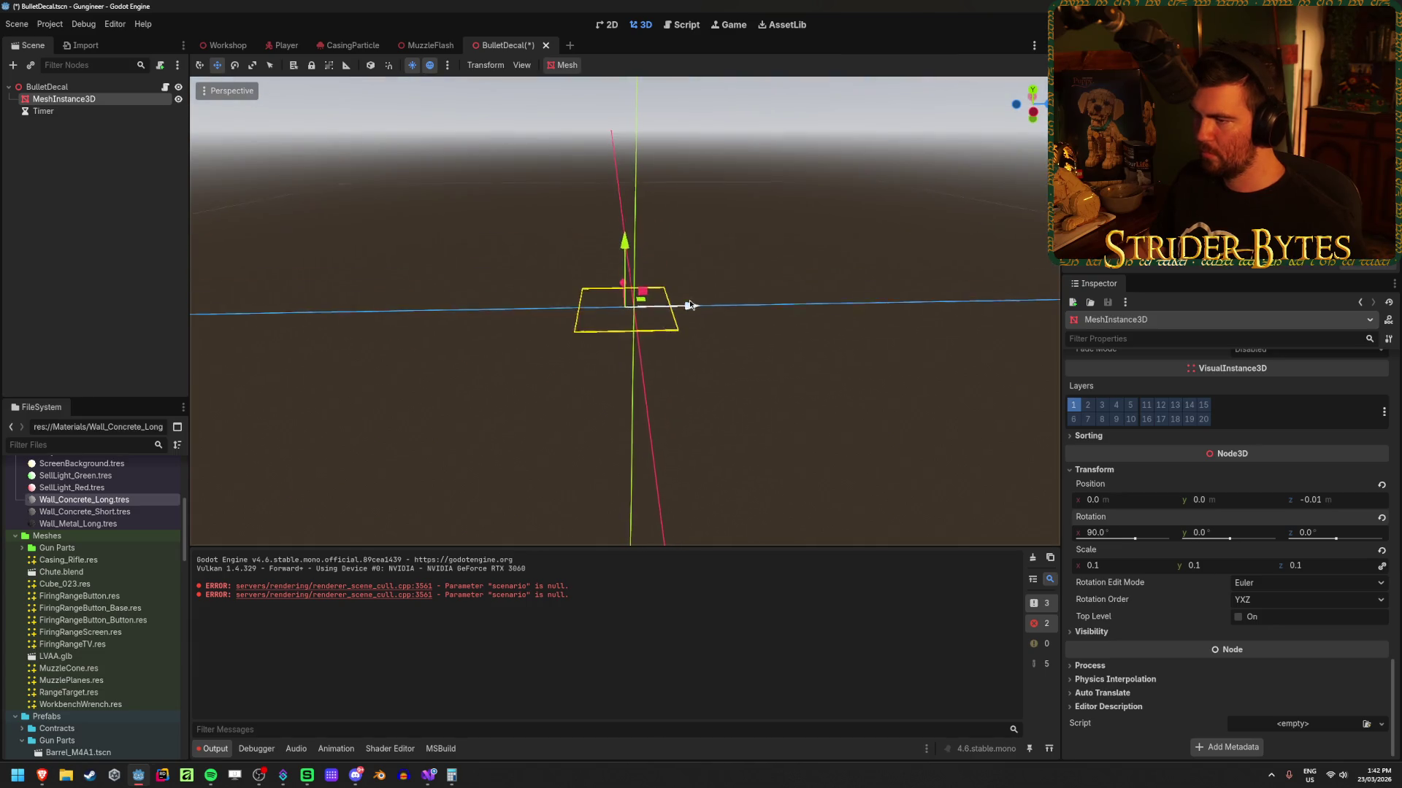
pyautogui.click(1109, 531)
pyautogui.write('-90')
pyautogui.press('Return')
# Step: Set the mesh position to Z 0 and Y 0.01 m, save, and return to Workshop
pyautogui.click(1341, 496)
pyautogui.write('0')
pyautogui.click(1243, 502)
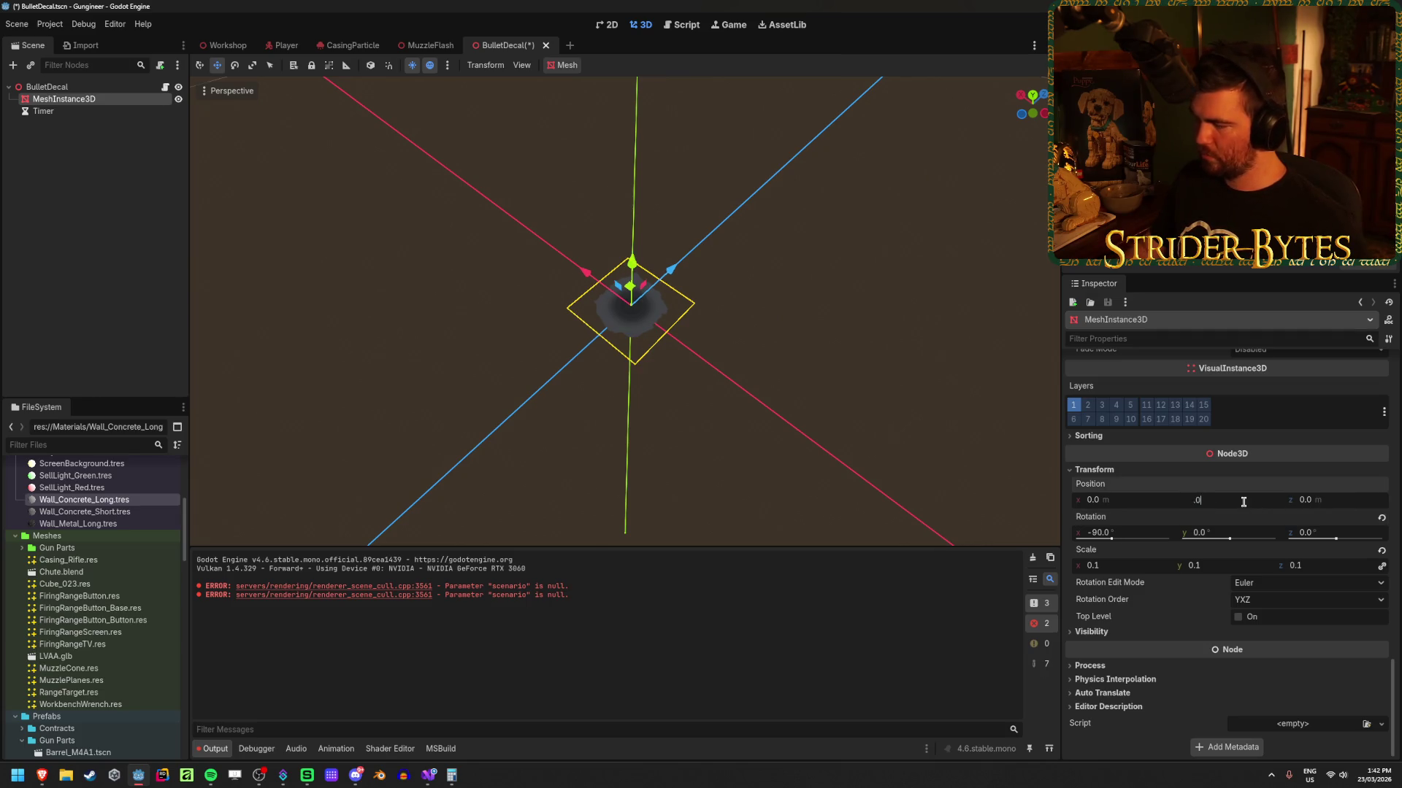
pyautogui.write('0.01')
pyautogui.press('Return')
pyautogui.hotkey('ctrl', 's')
pyautogui.moveTo(716, 375); pyautogui.dragTo(670, 314)
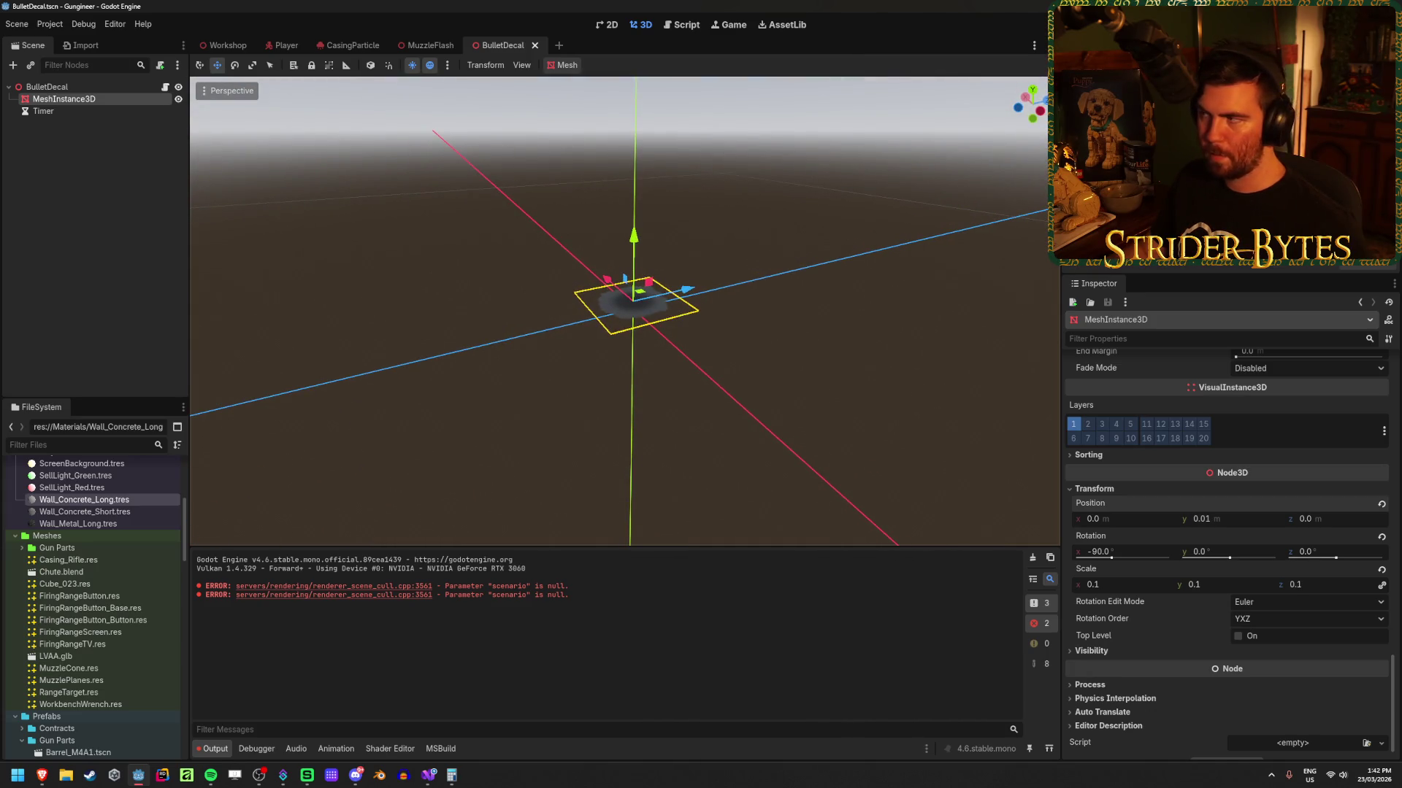
pyautogui.click(223, 45)
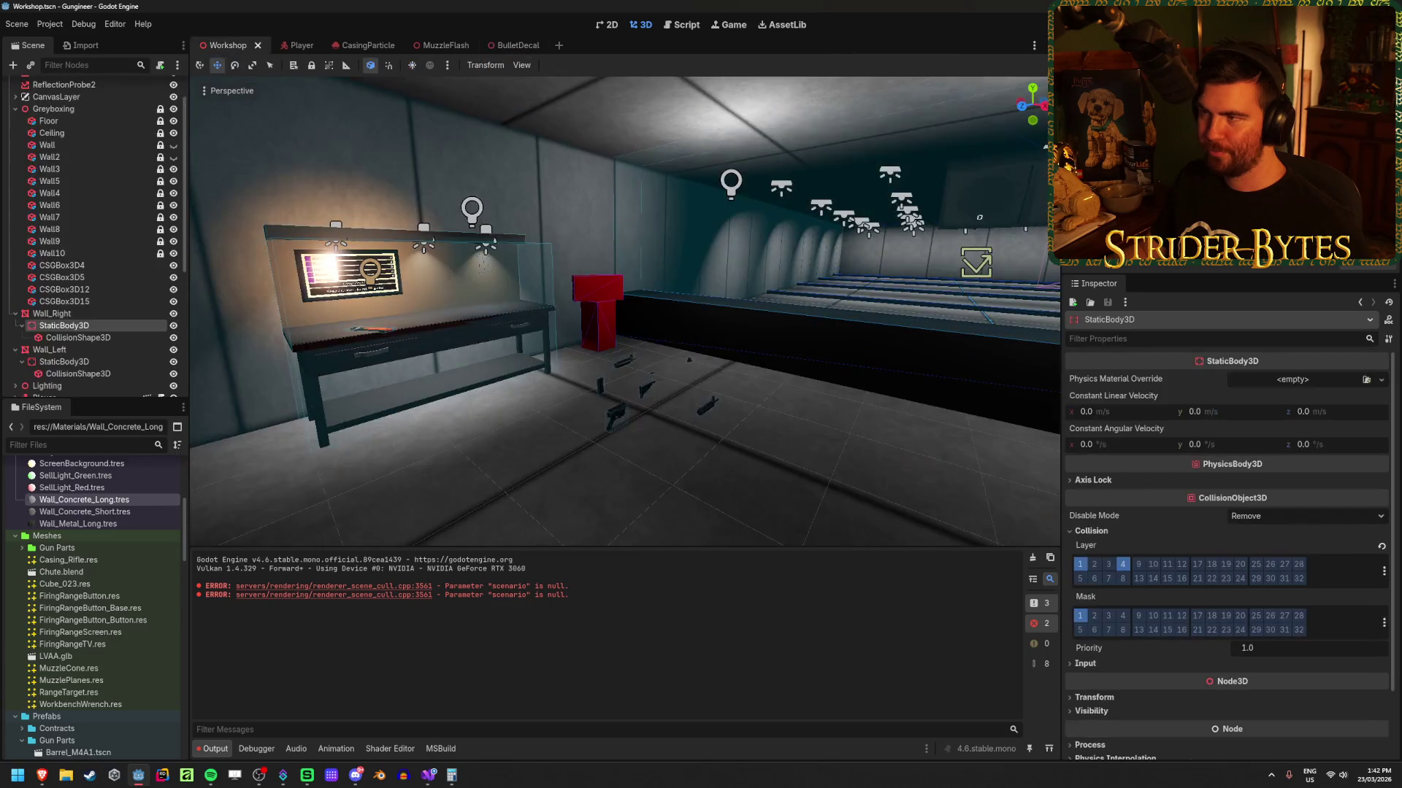
# Step: Run the game and shoot the floor, corner, red shelf and walls to check decals, then stop it
pyautogui.press('F5')
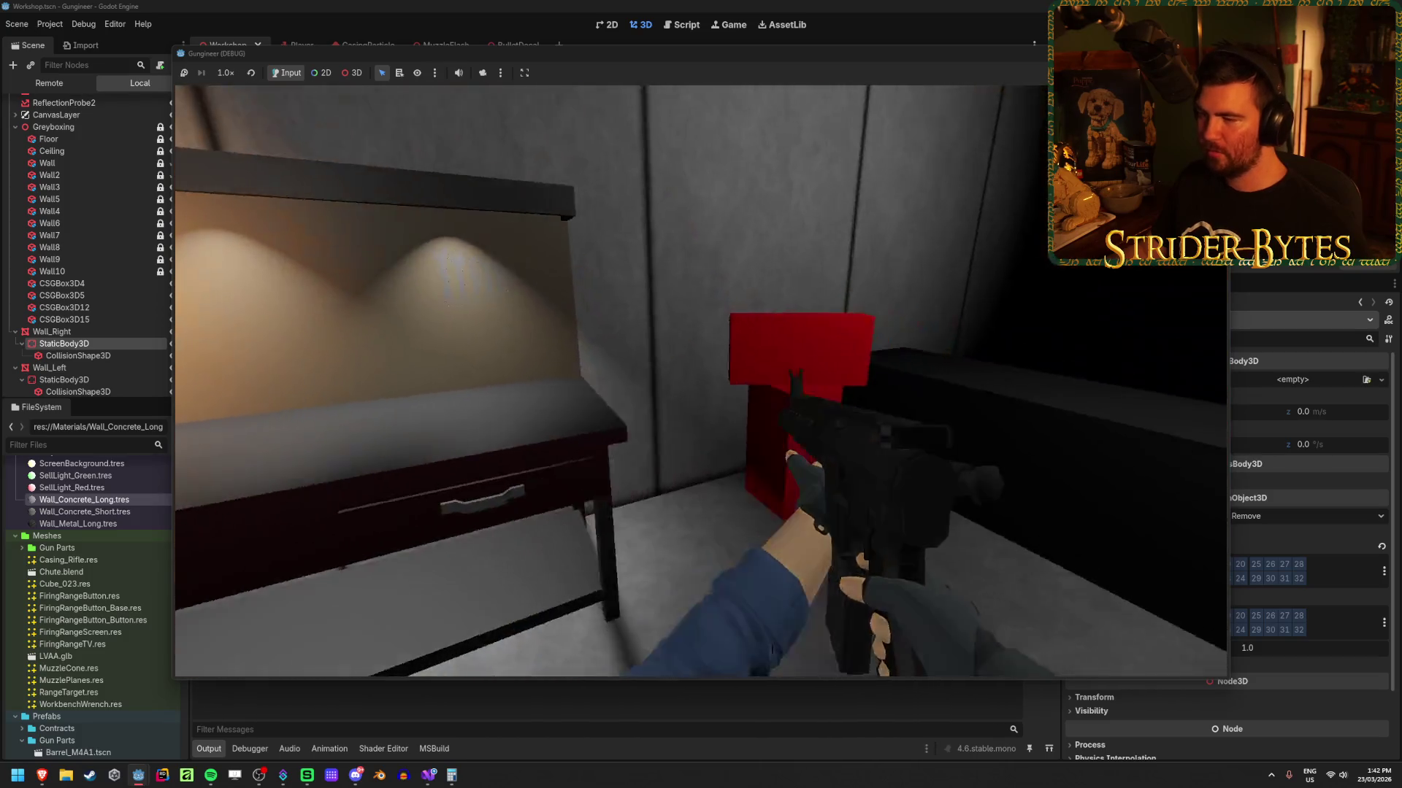
pyautogui.click(700, 381)
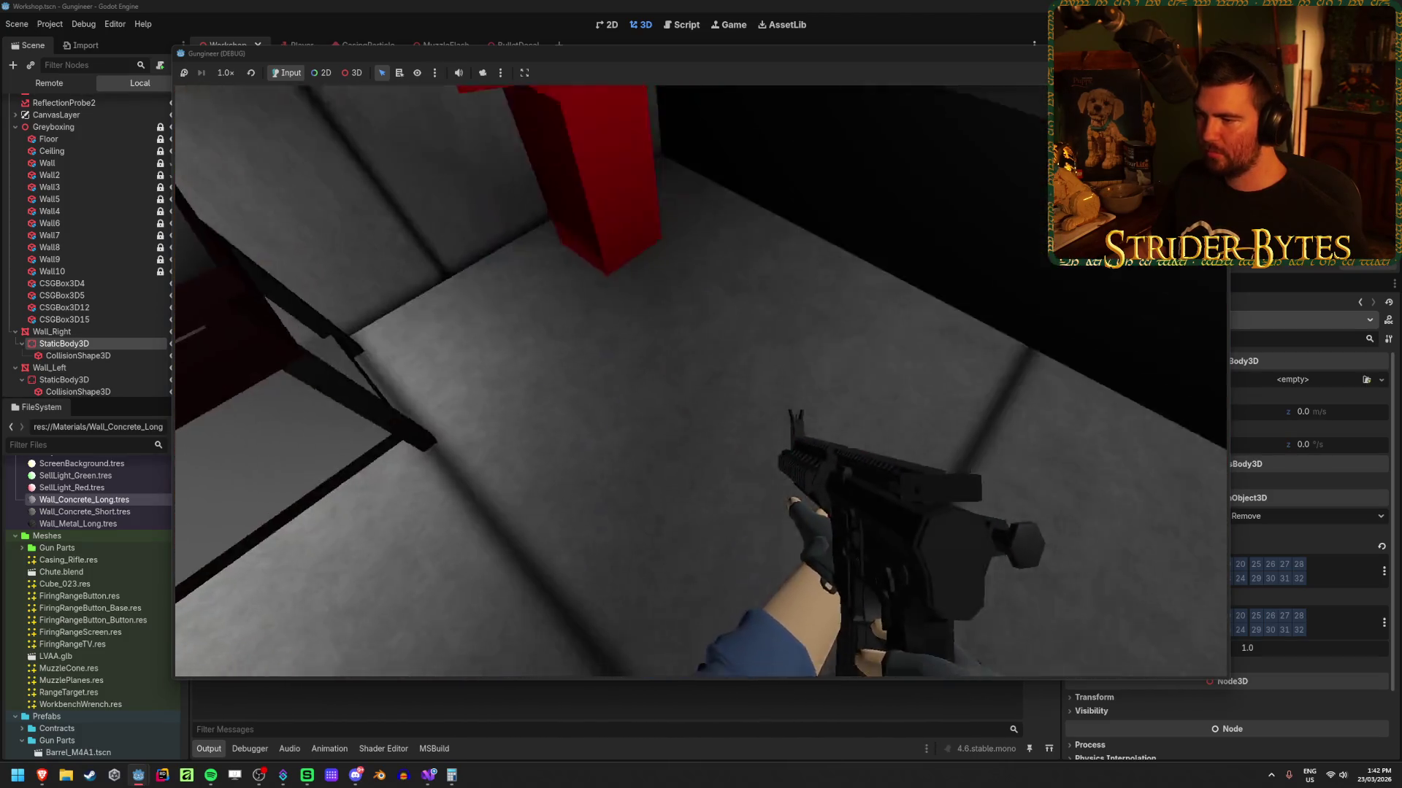
pyautogui.click(701, 381)
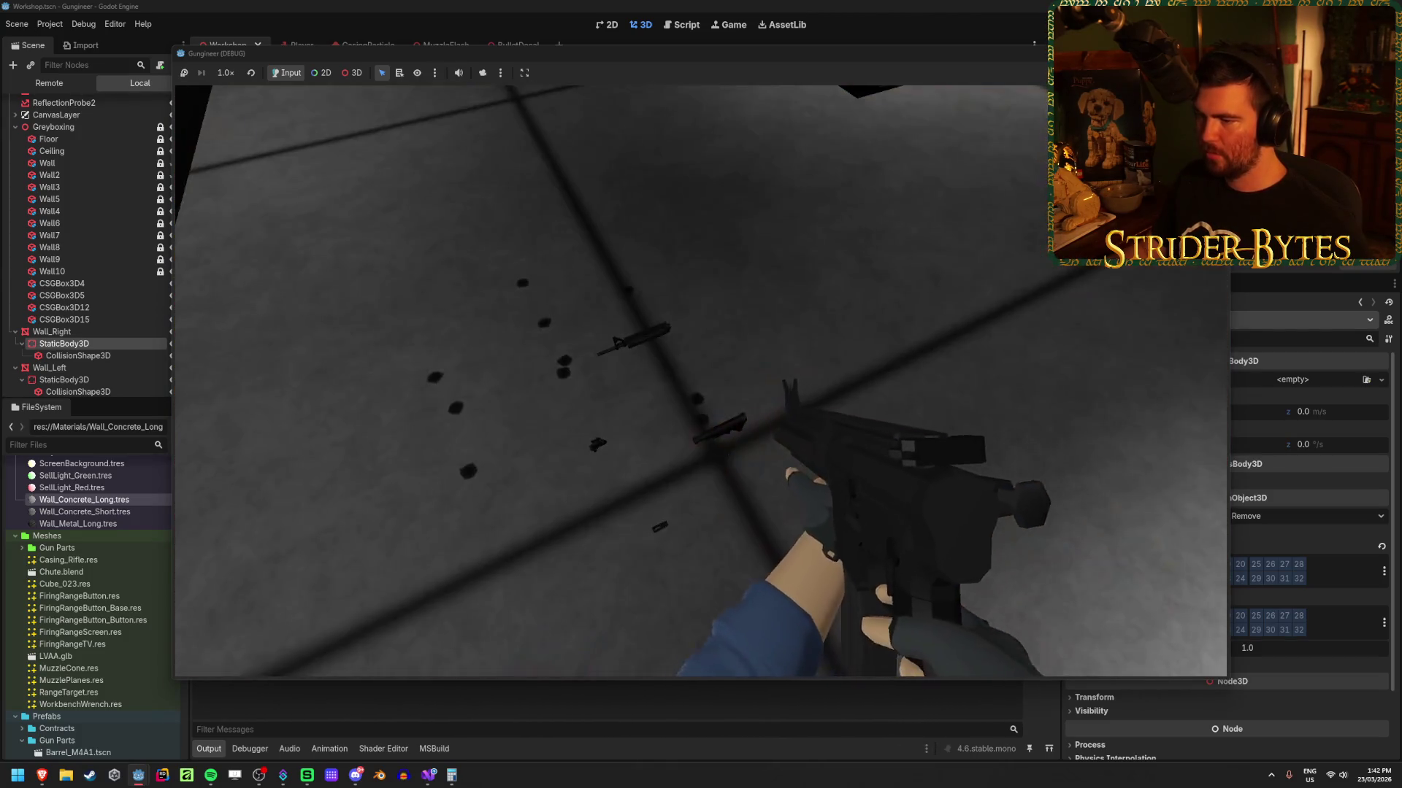
pyautogui.click(700, 380)
pyautogui.click(701, 380)
pyautogui.click(701, 380)
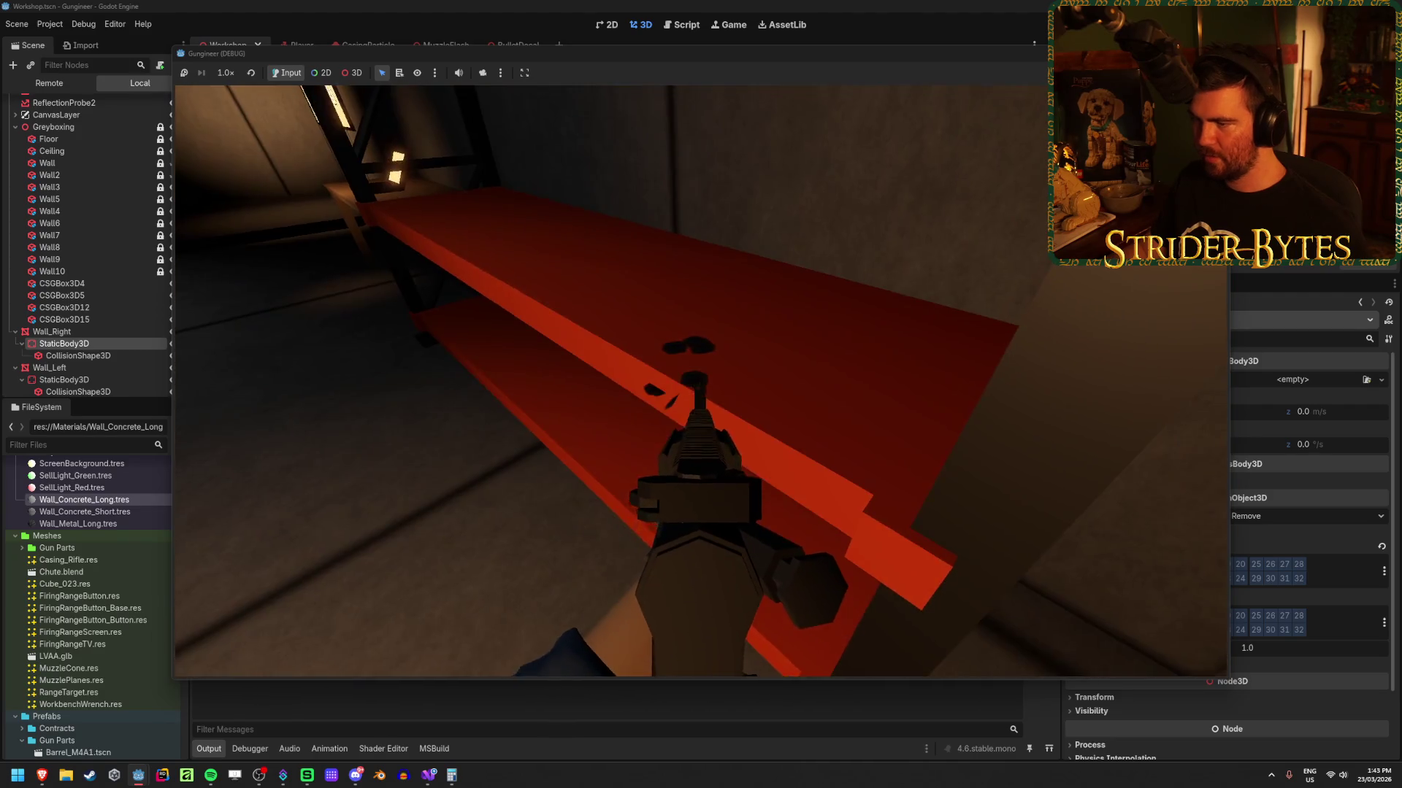
pyautogui.click(701, 394)
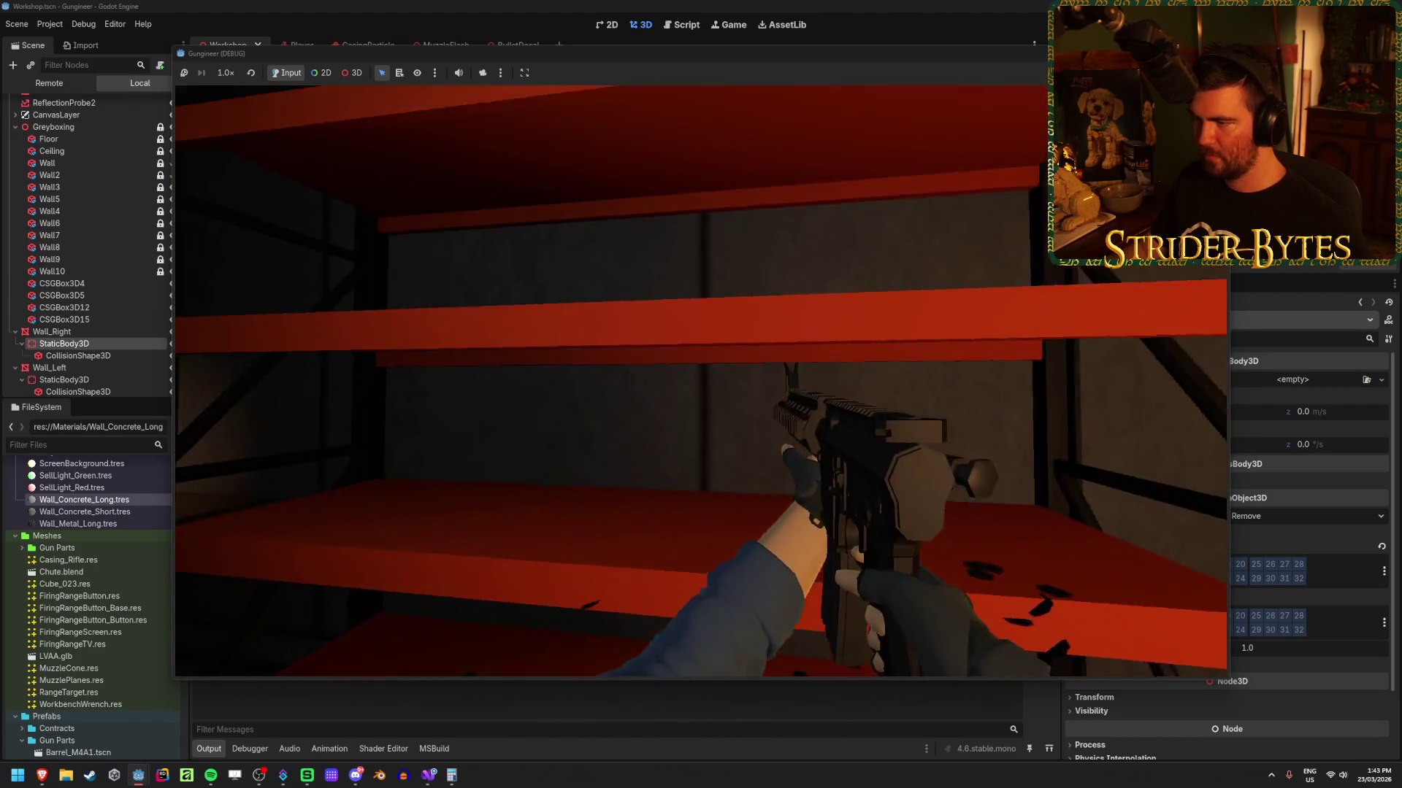
pyautogui.click(701, 394)
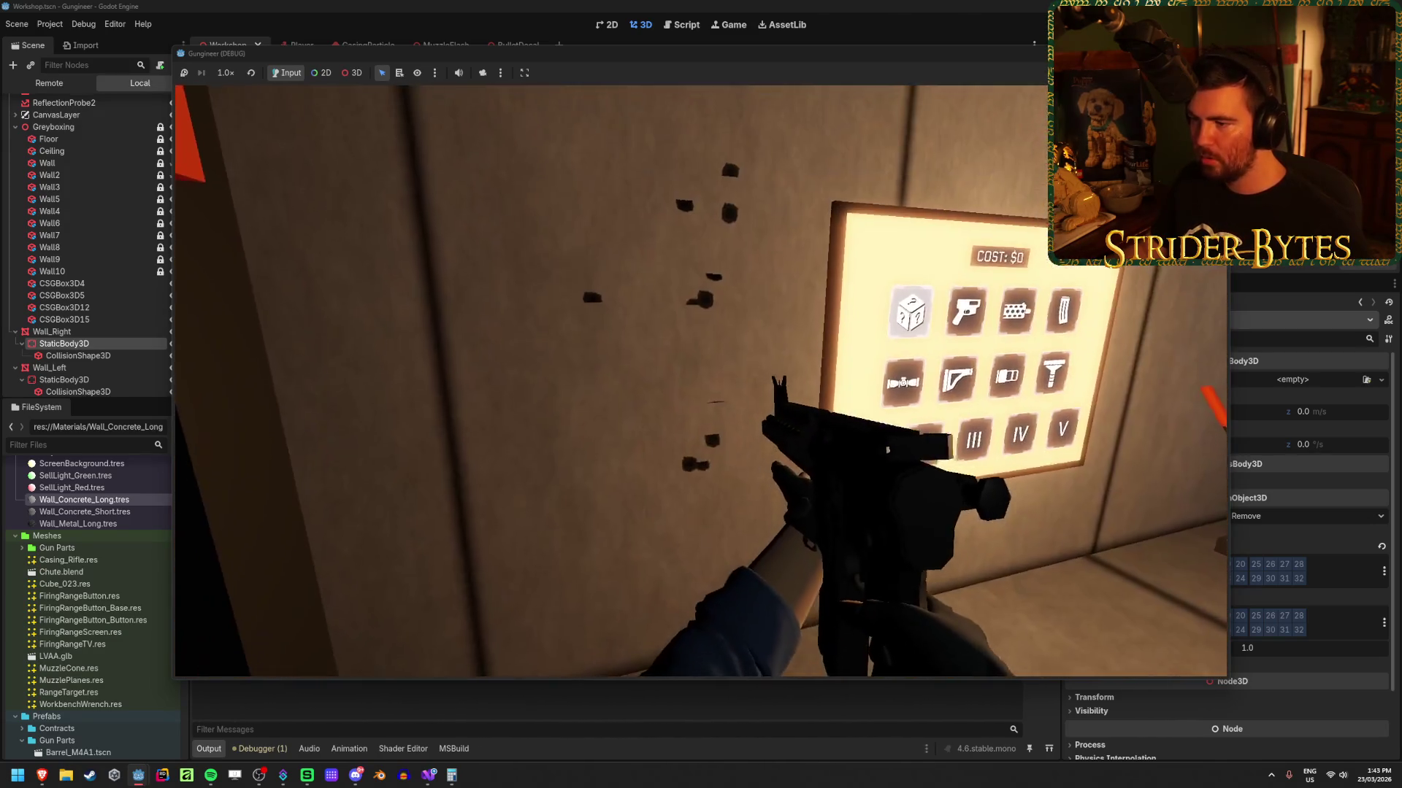
pyautogui.click(701, 394)
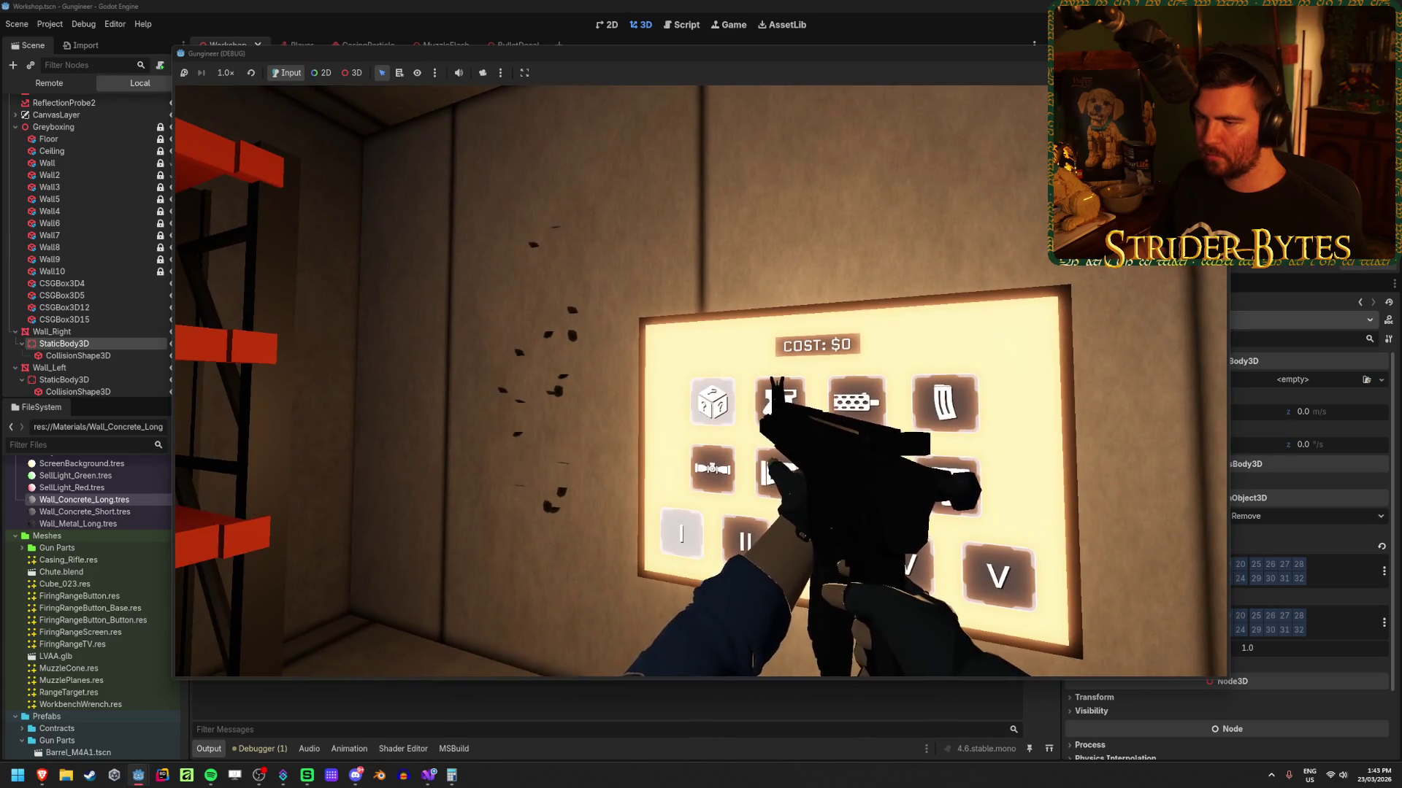
pyautogui.press('F8')
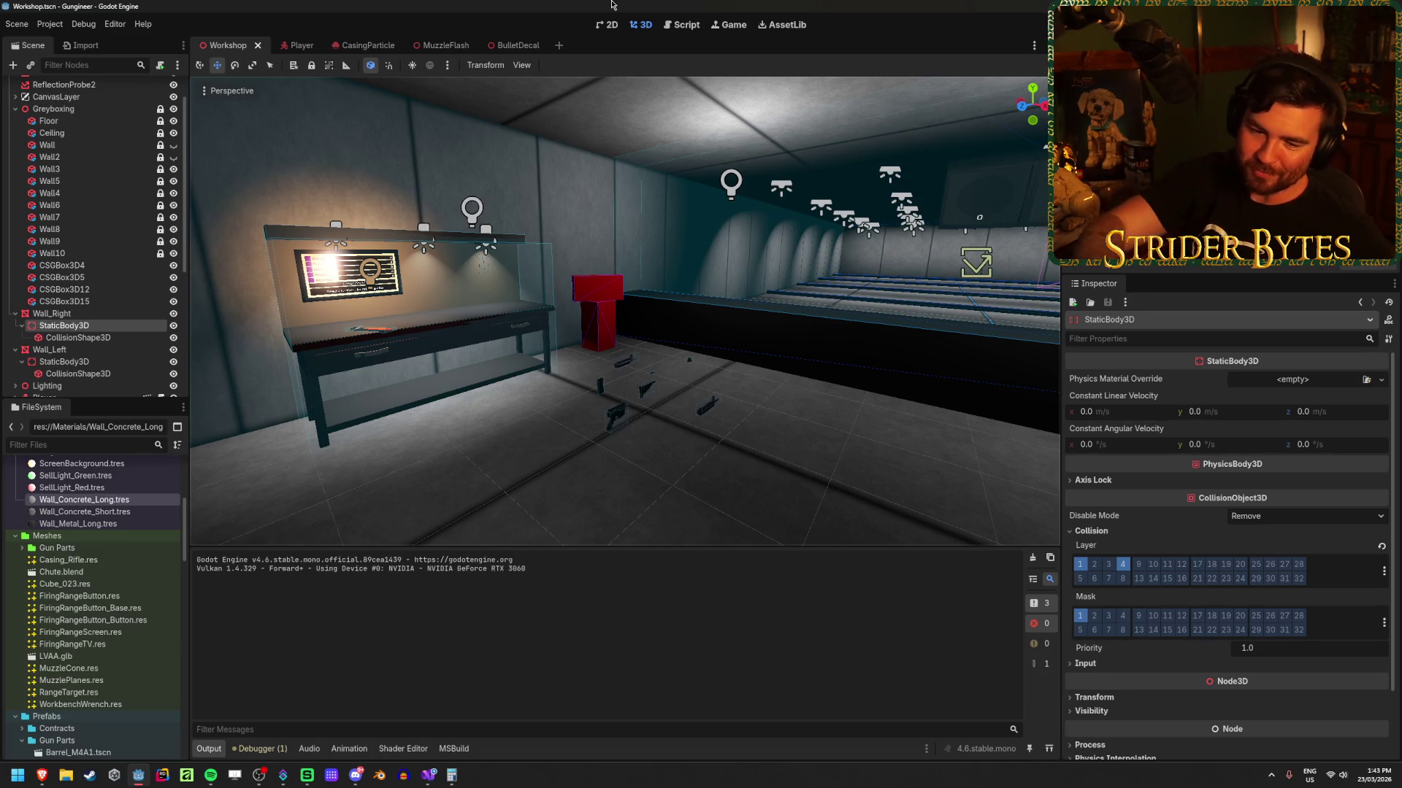
# Step: Fly the editor camera around the workshop toward the shelves and workbench
pyautogui.rightClick(885, 400)
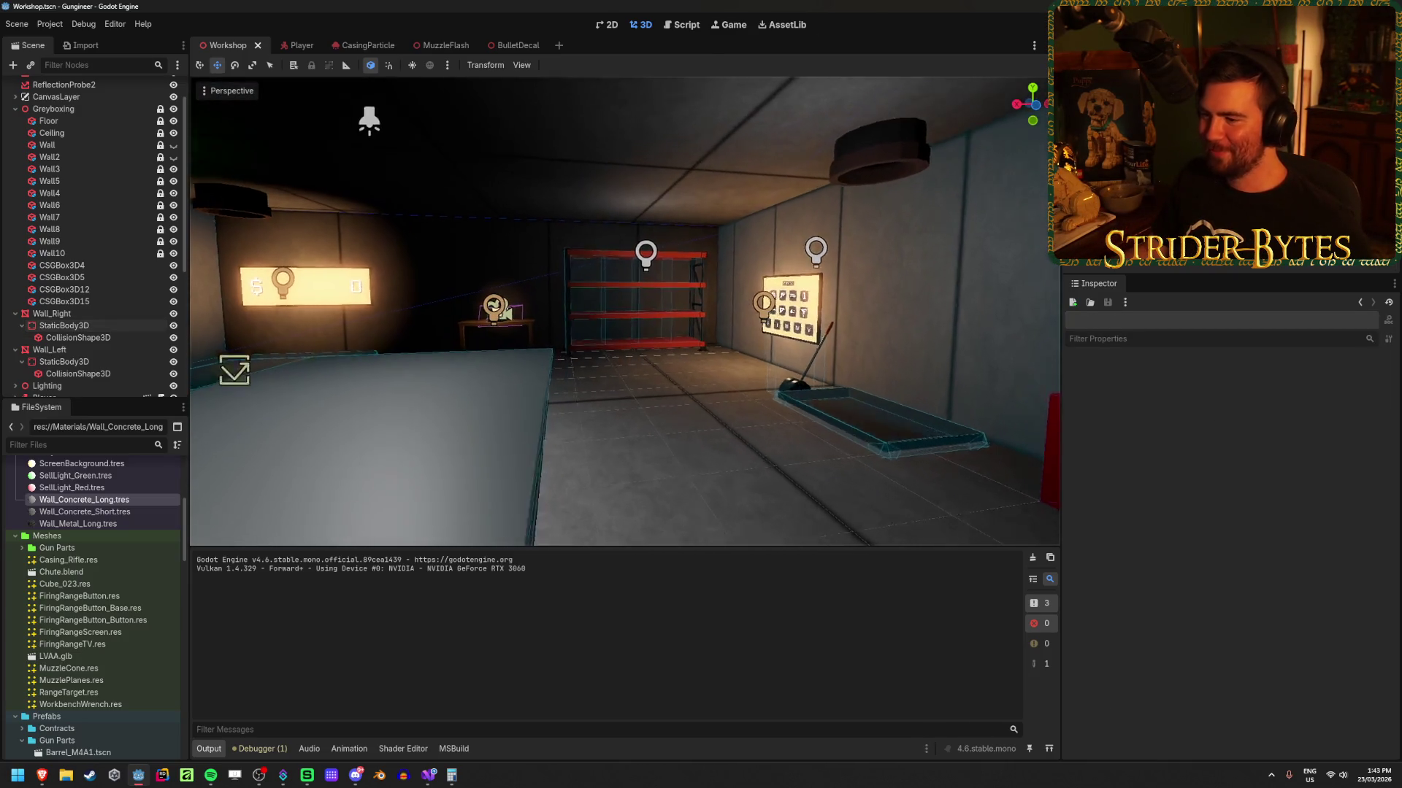
pyautogui.press('w')
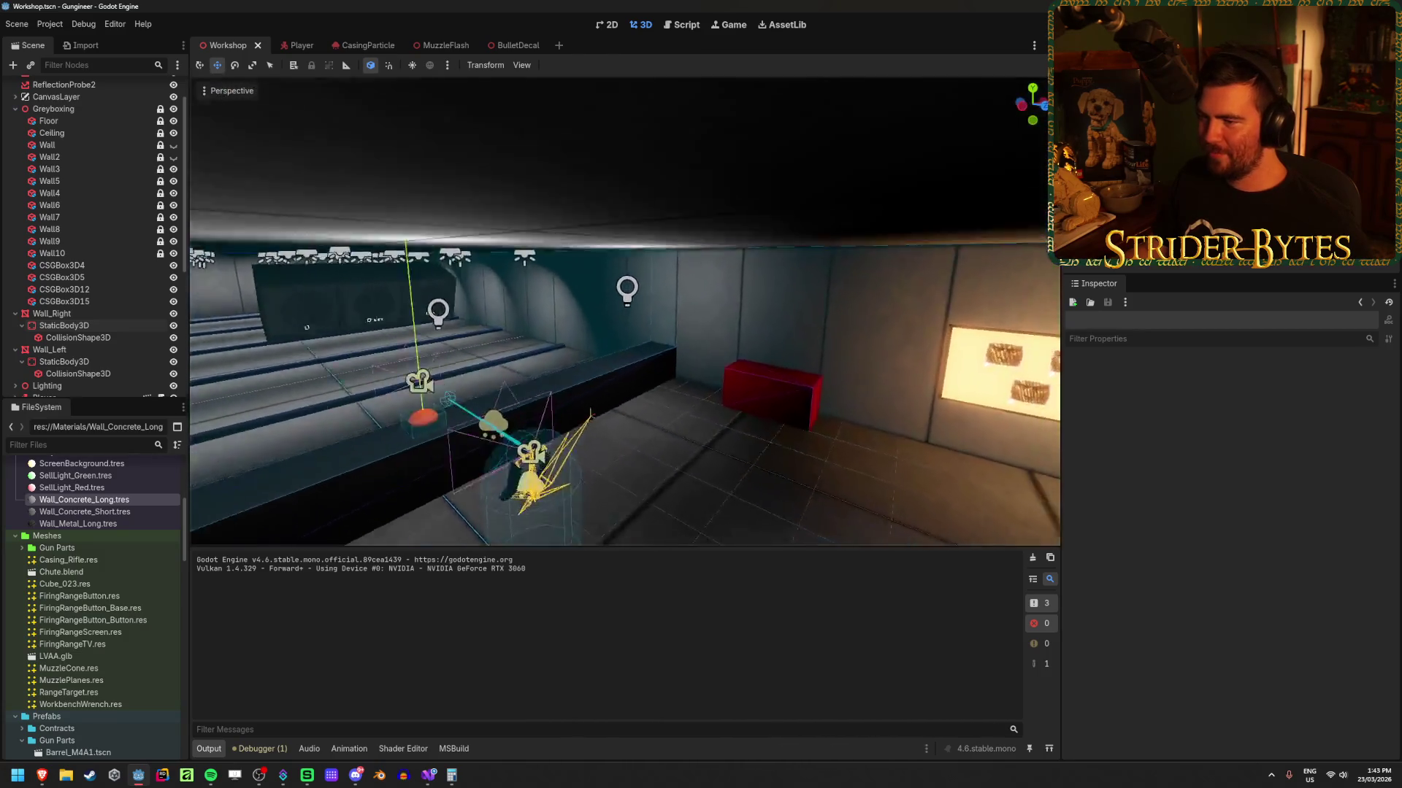
pyautogui.press('w')
pyautogui.press('w')
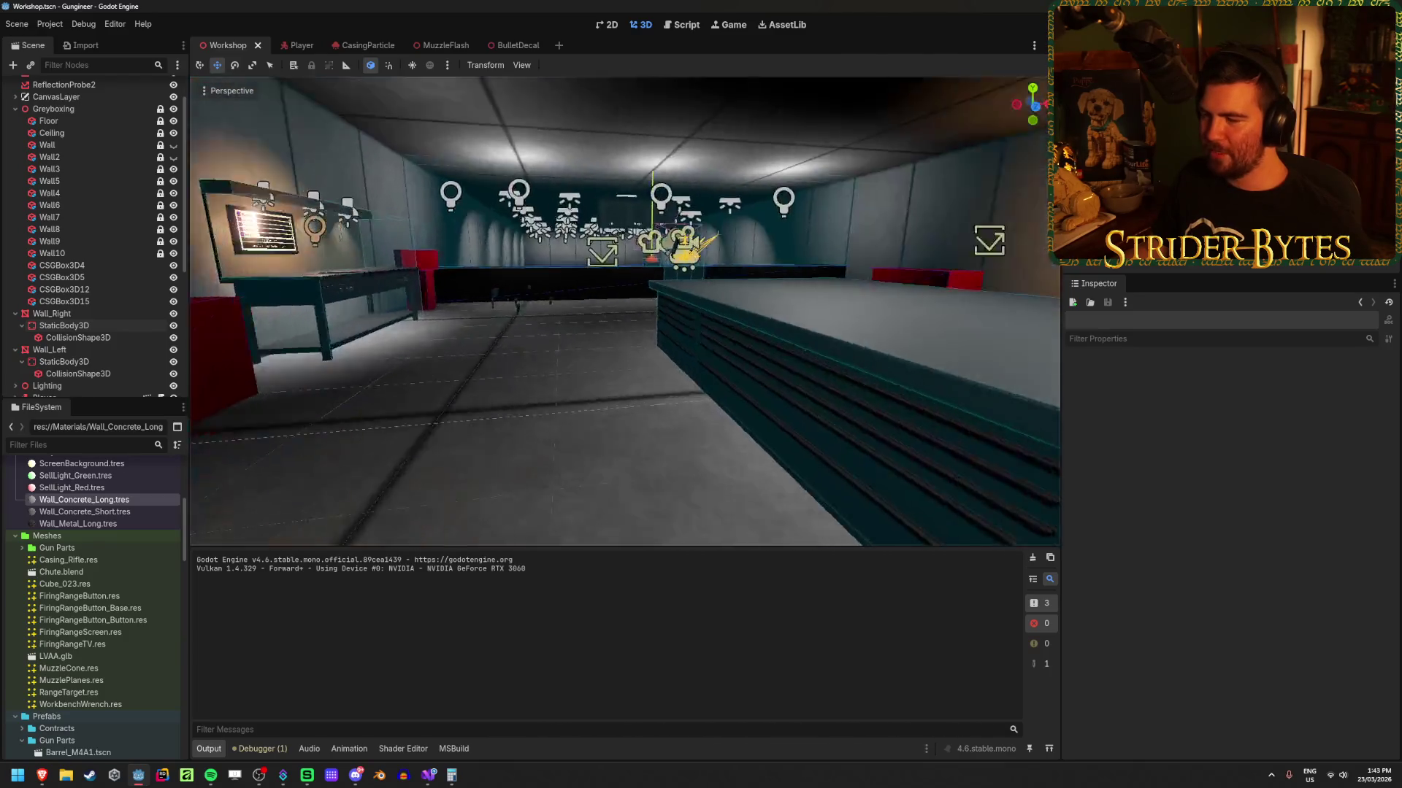
pyautogui.press('w')
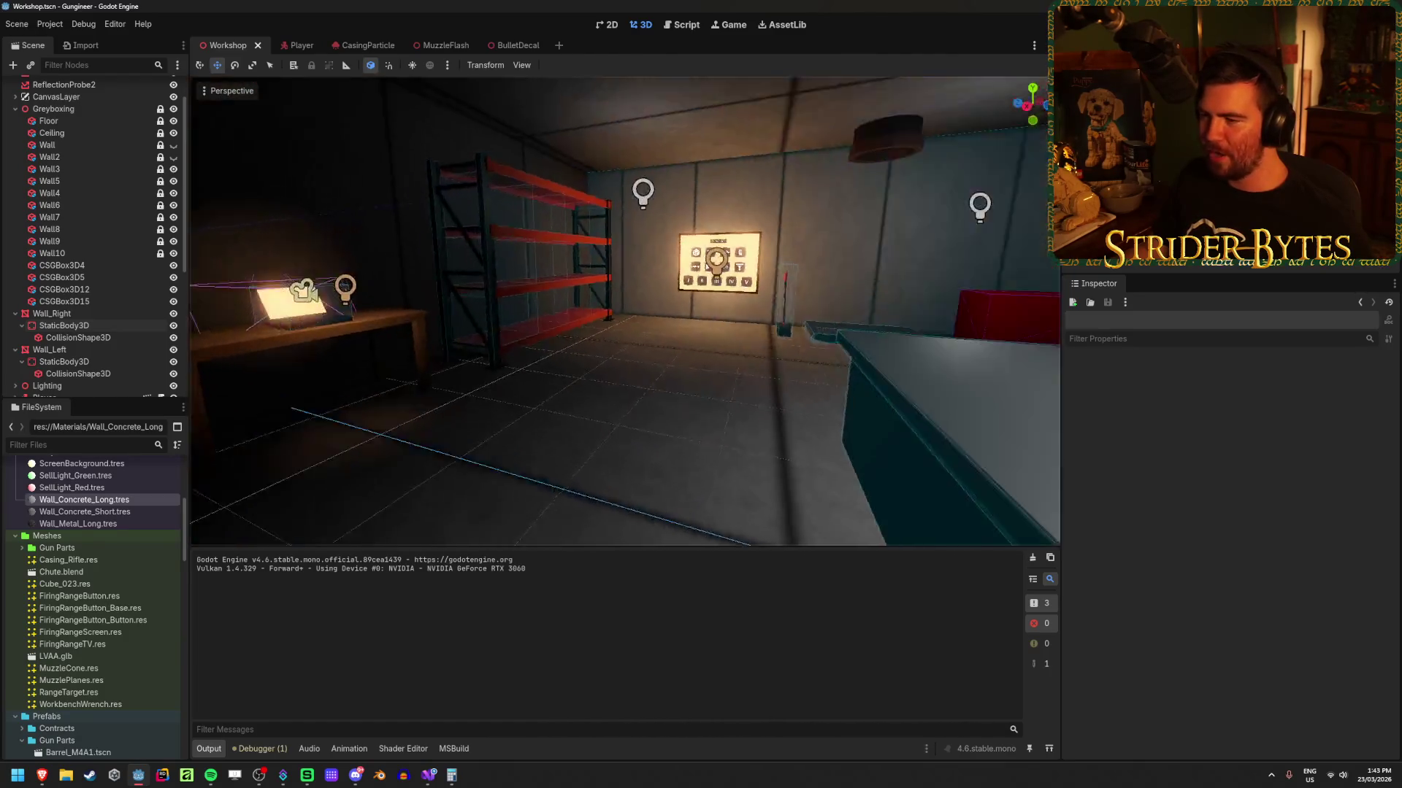
pyautogui.press('w')
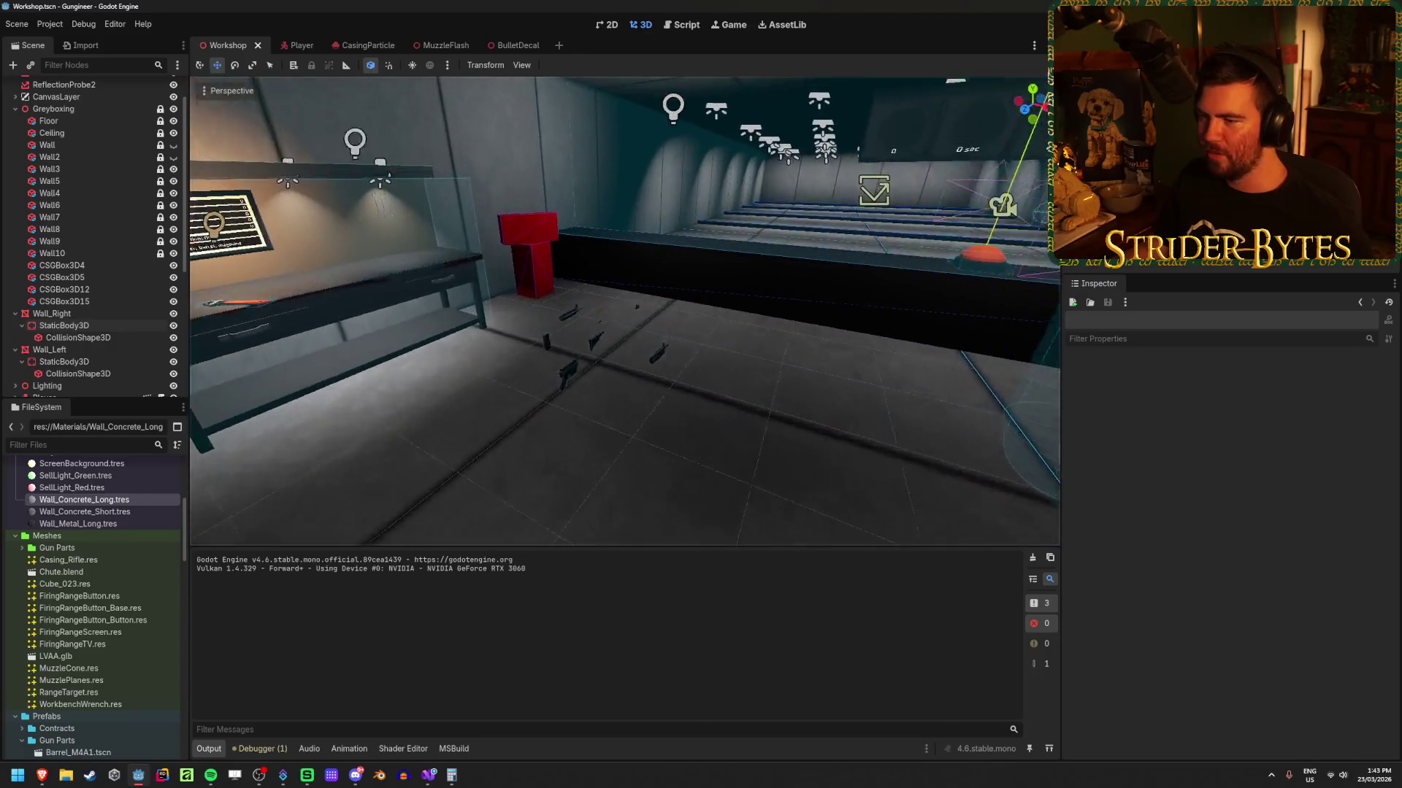
pyautogui.hotkey('ctrl', 's')
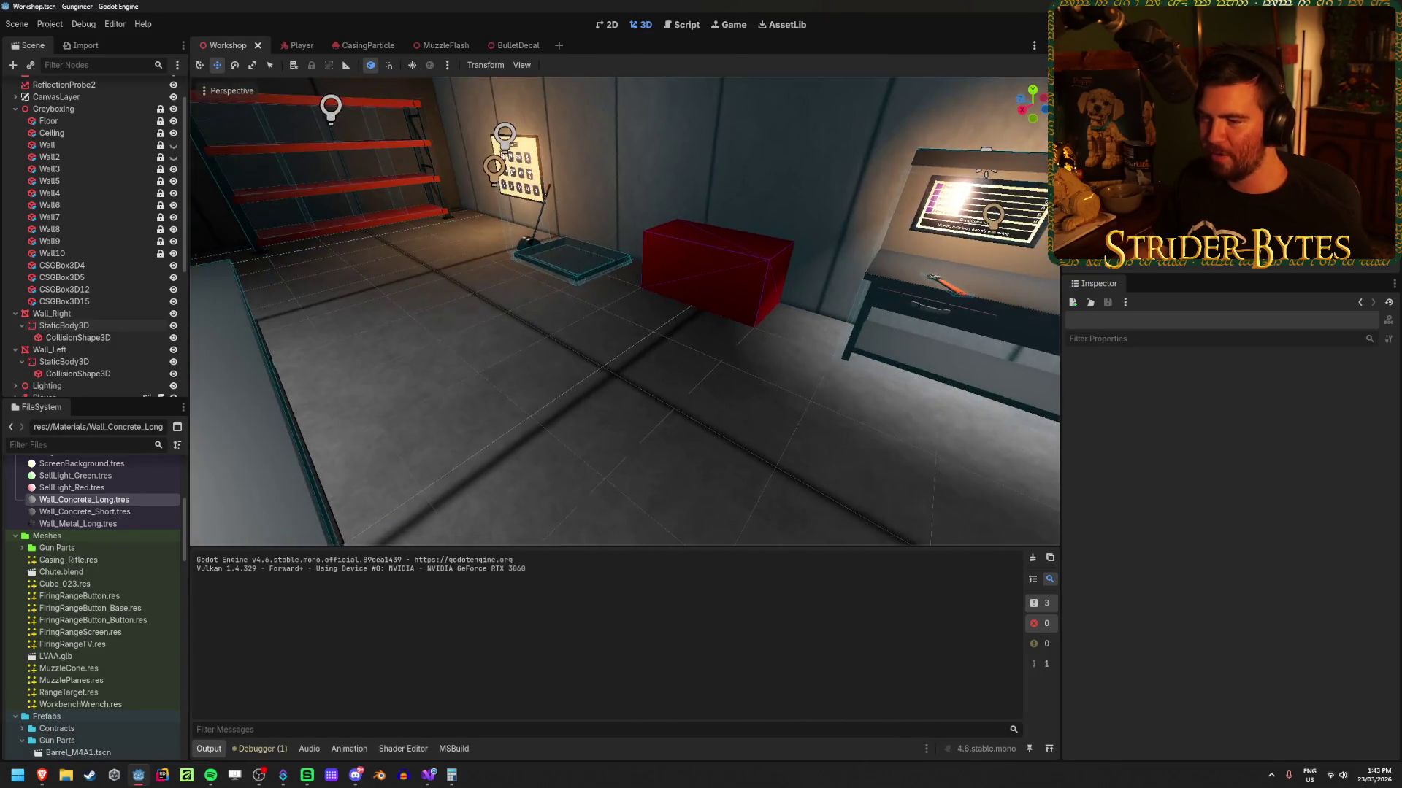
pyautogui.press('w')
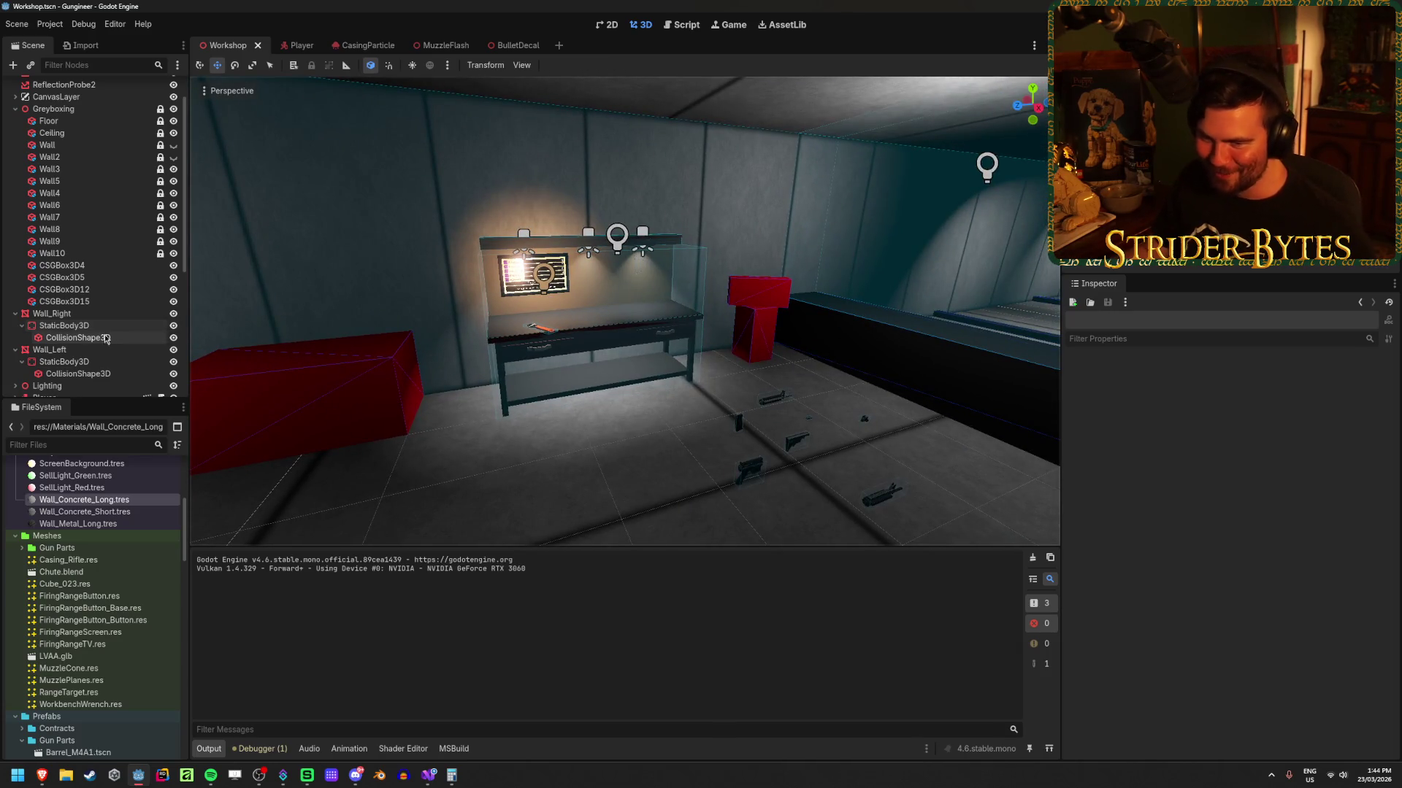
# Step: Collapse Wall_Right and Wall_Left in the Scene dock and save the Workshop scene
pyautogui.click(22, 325)
pyautogui.click(22, 349)
pyautogui.hotkey('ctrl', 's')
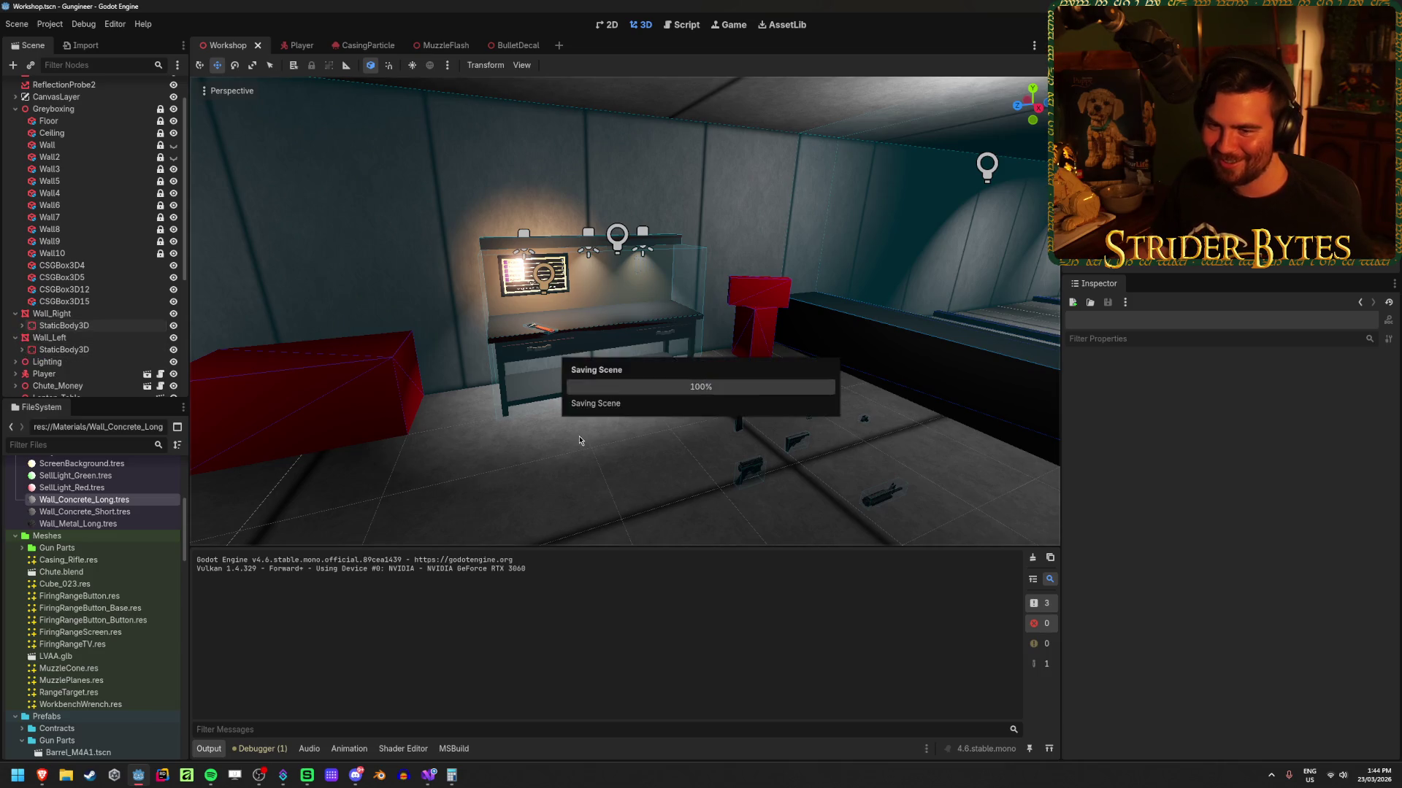
pyautogui.click(16, 337)
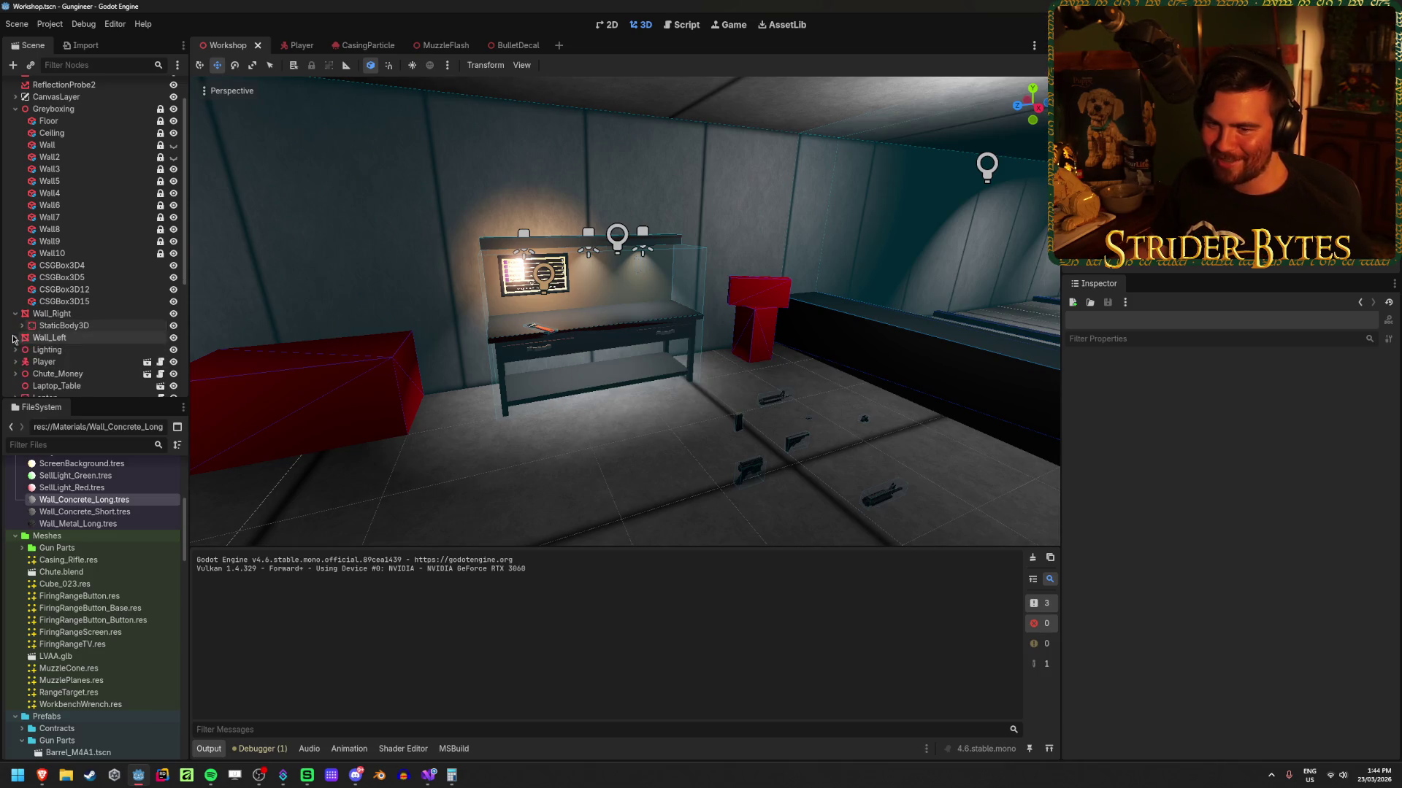
pyautogui.click(15, 313)
pyautogui.hotkey('ctrl', 's')
pyautogui.moveTo(523, 510)
pyautogui.mouseDown()
pyautogui.moveTo(328, 511)
pyautogui.moveTo(646, 501)
pyautogui.mouseUp()
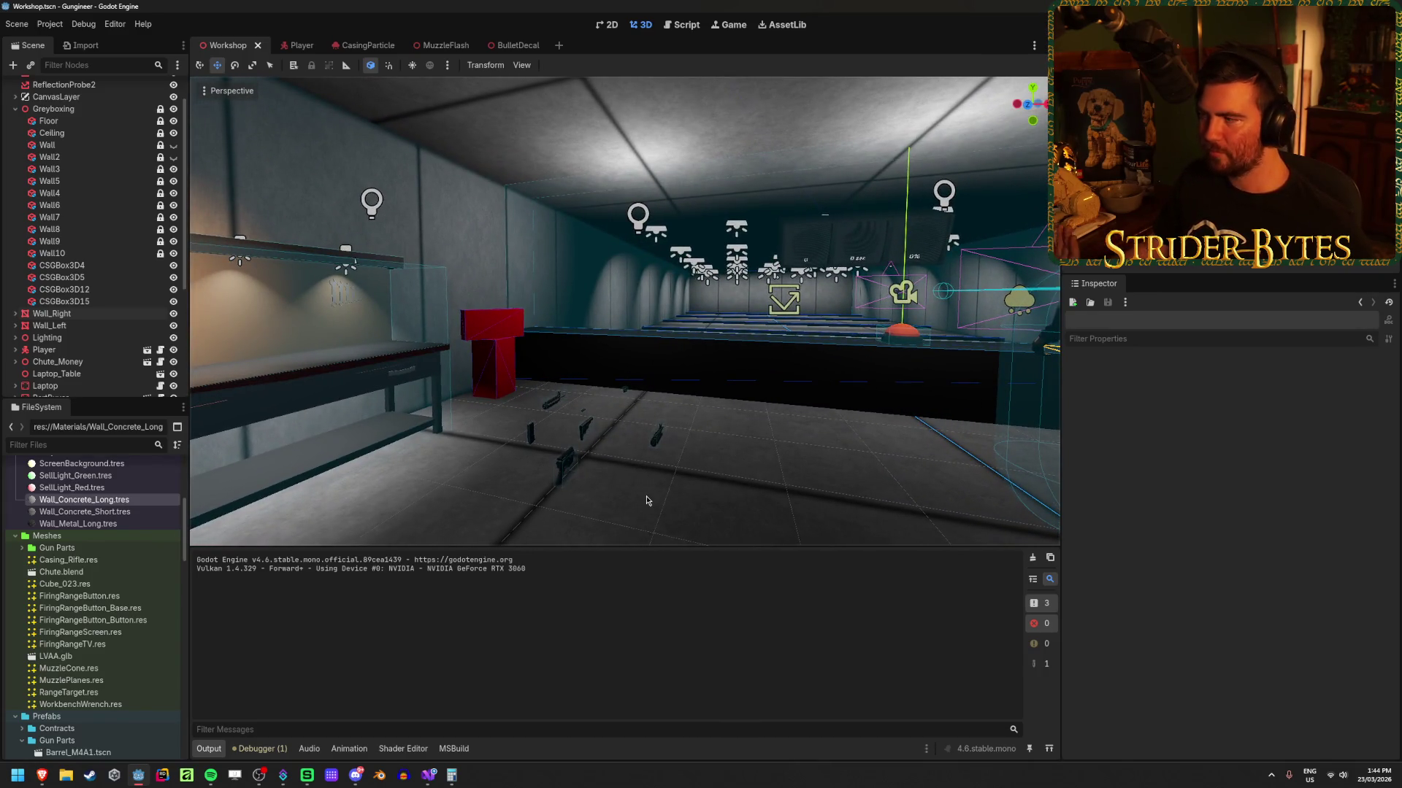
pyautogui.moveTo(686, 449); pyautogui.dragTo(654, 449)
pyautogui.click(429, 775)
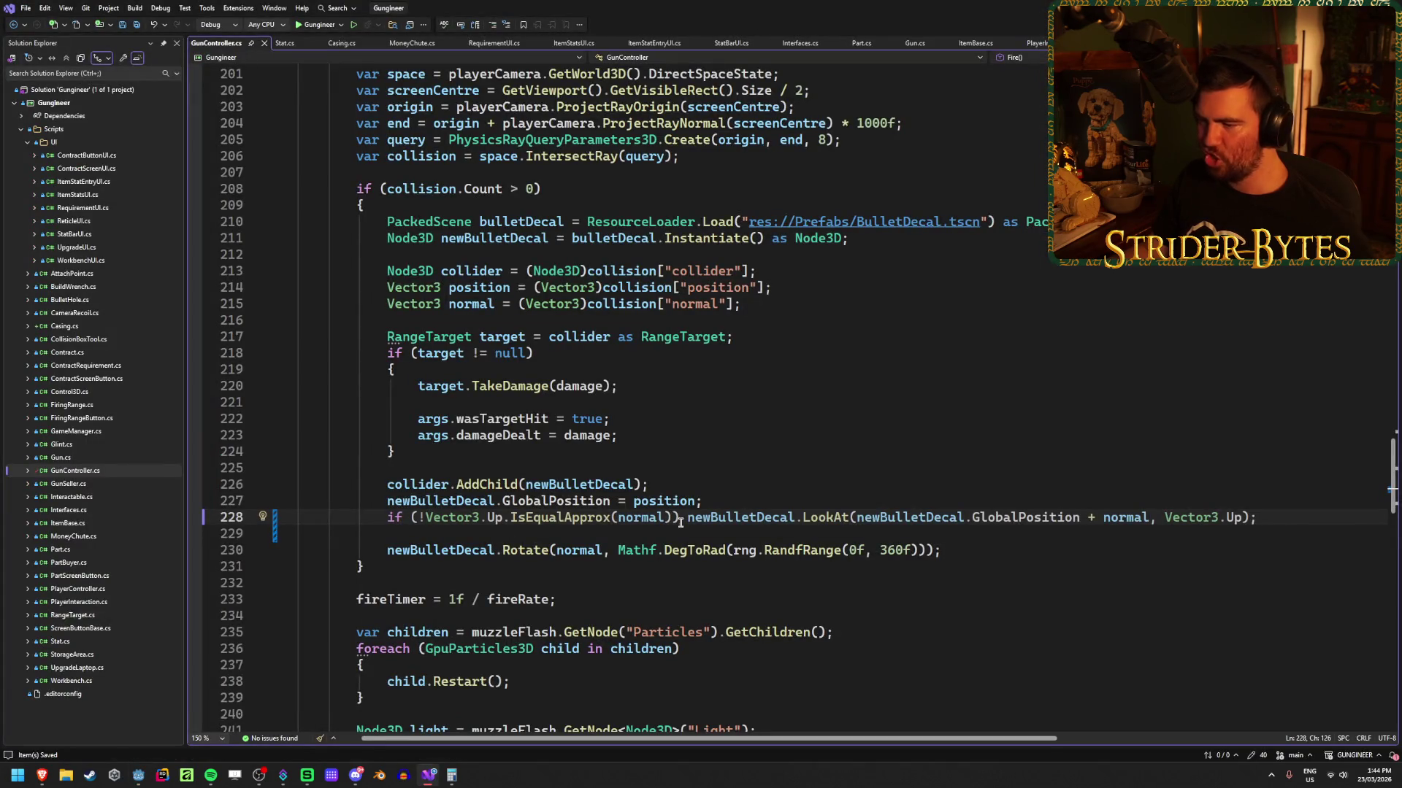
# Step: Prefix line 228's guarded LookAt statement with // to comment it out
pyautogui.press('Home')
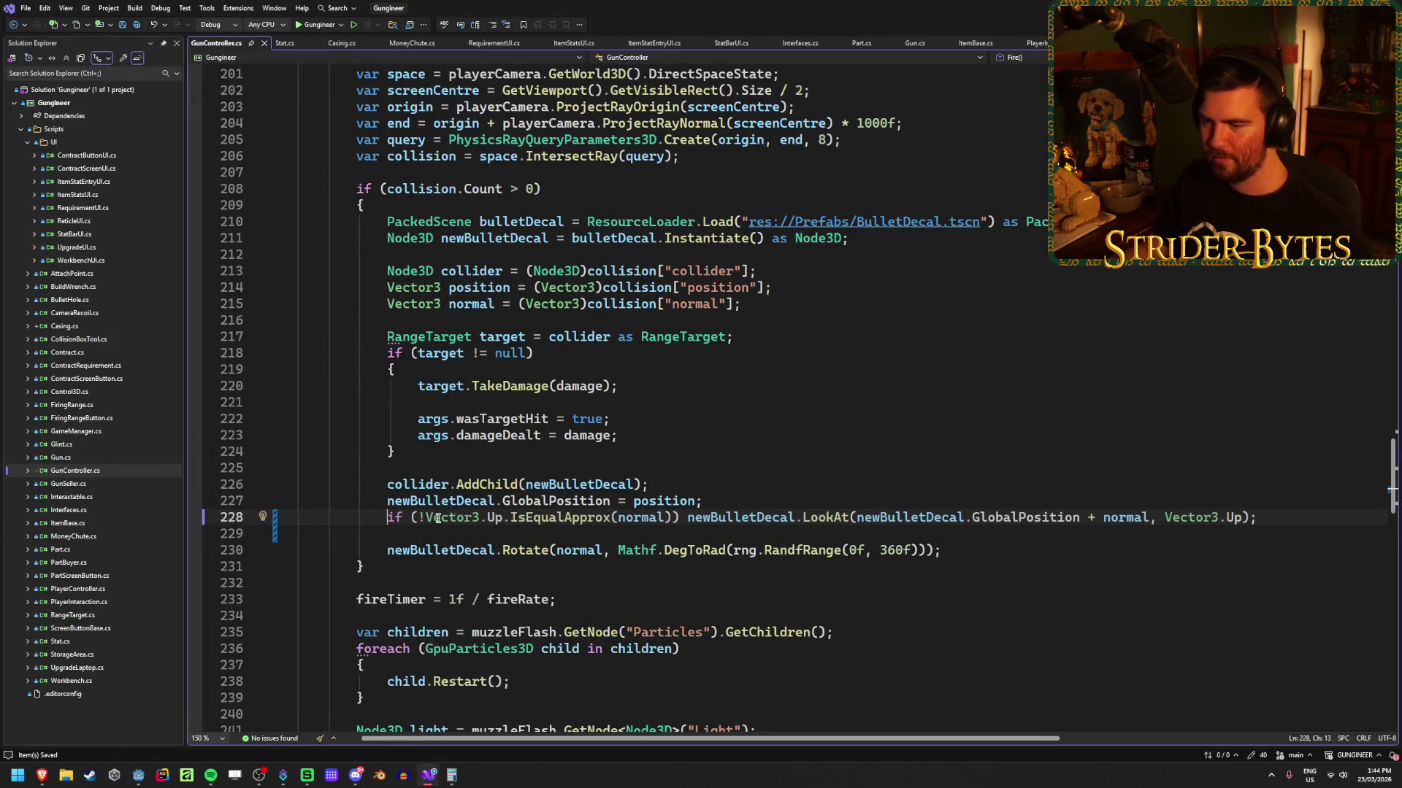
pyautogui.write('//')
pyautogui.press('Down')
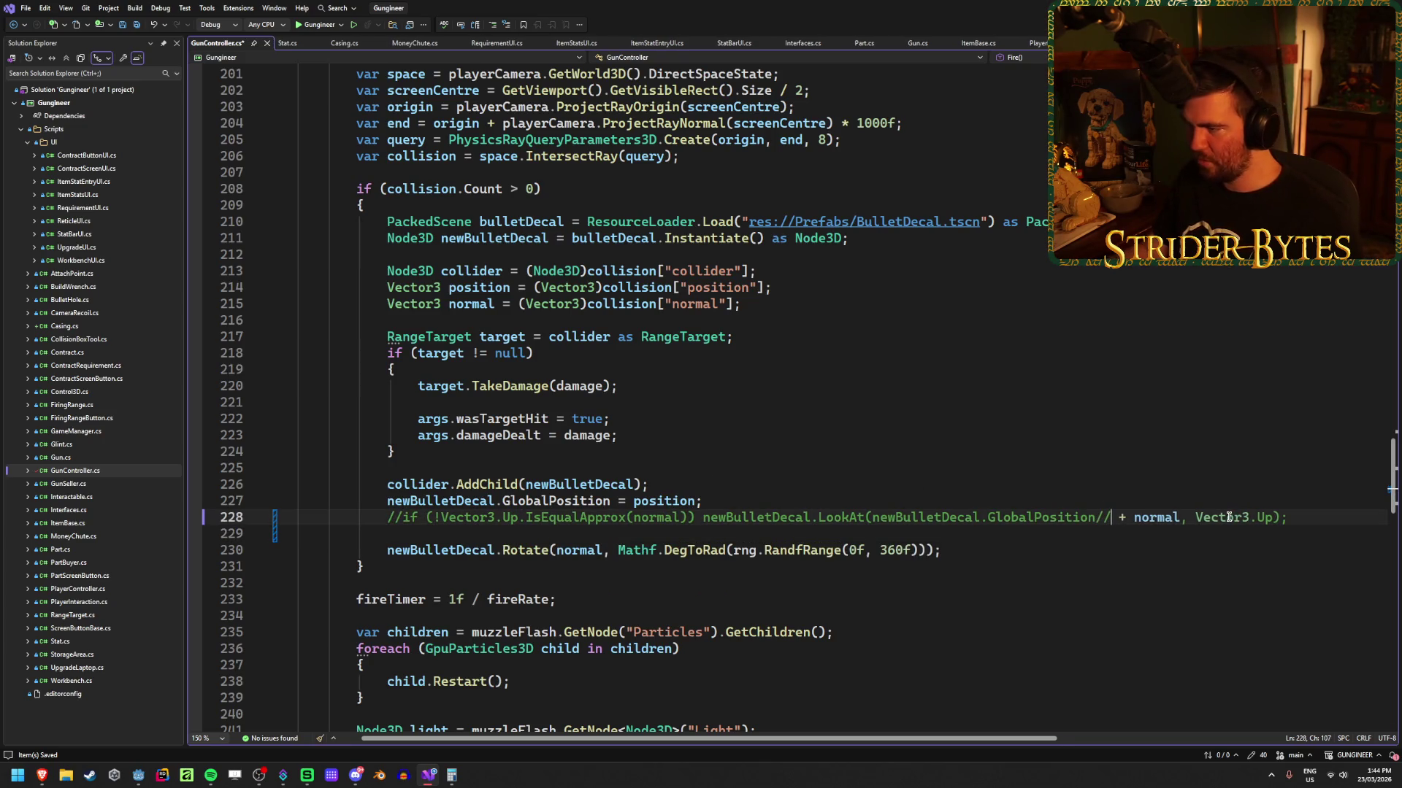
pyautogui.hotkey('ctrl', 'z')
pyautogui.hotkey('ctrl', 'y')
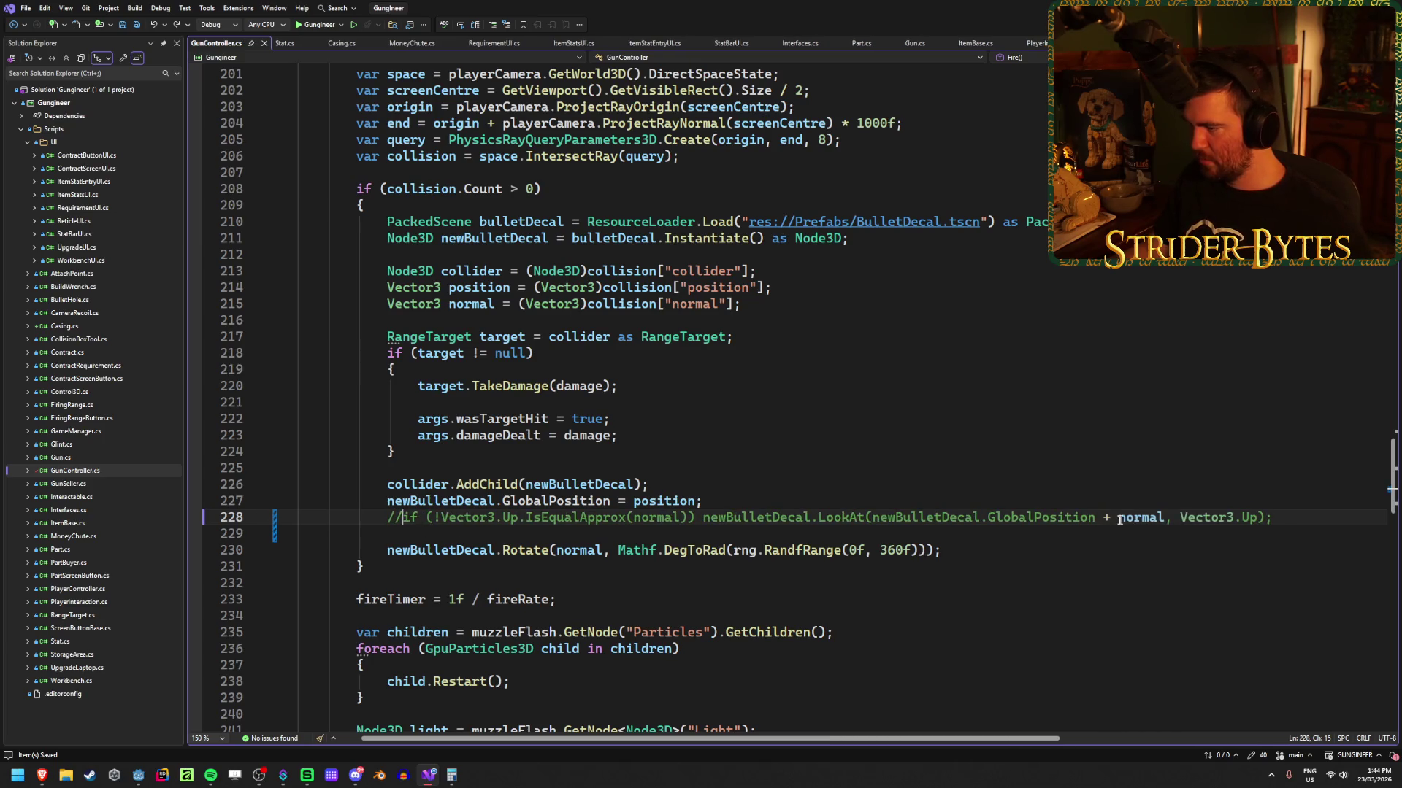
pyautogui.click(1054, 530)
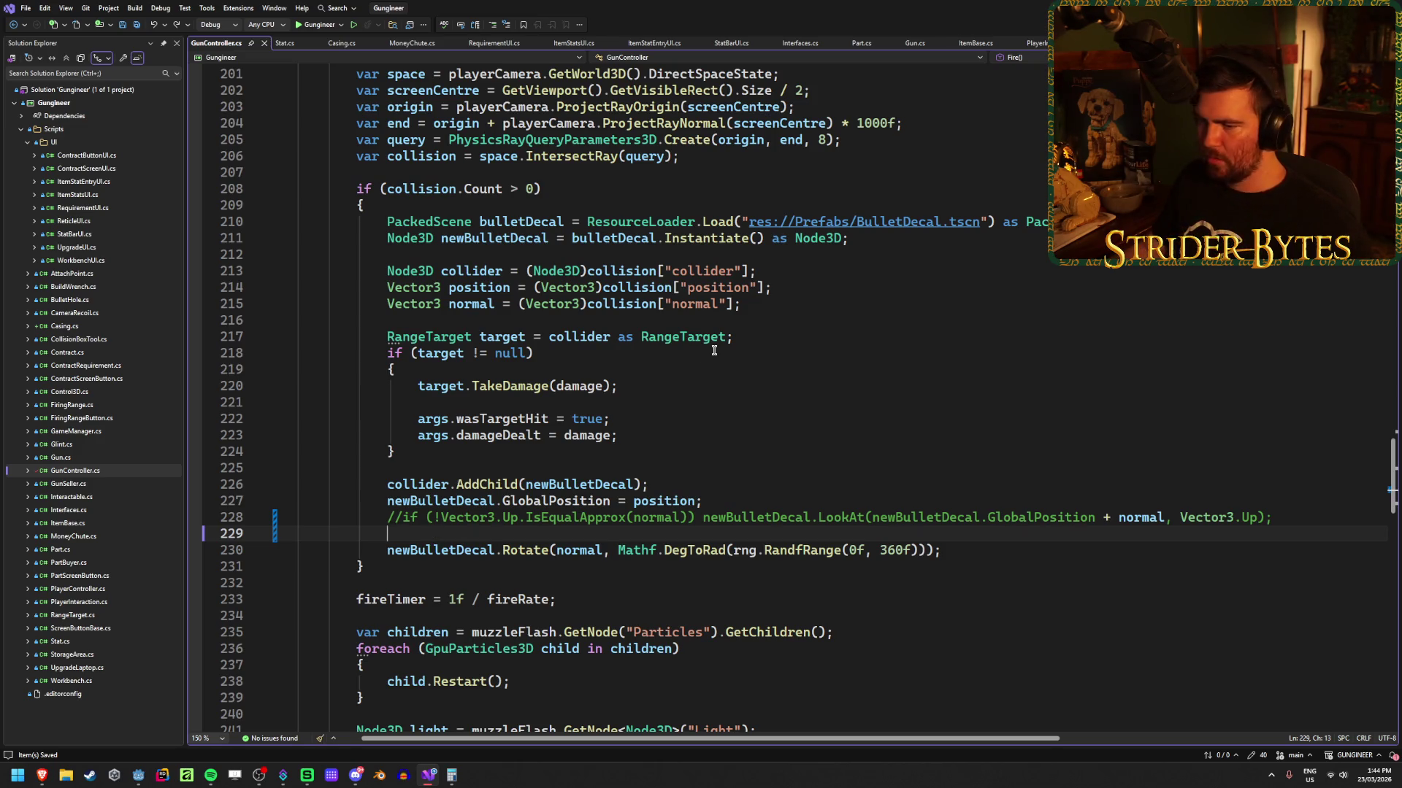
# Step: Draft a newBulletDecal.Rotation assignment on line 229, then delete it and save
pyautogui.write('newbull')
pyautogui.press('Tab')
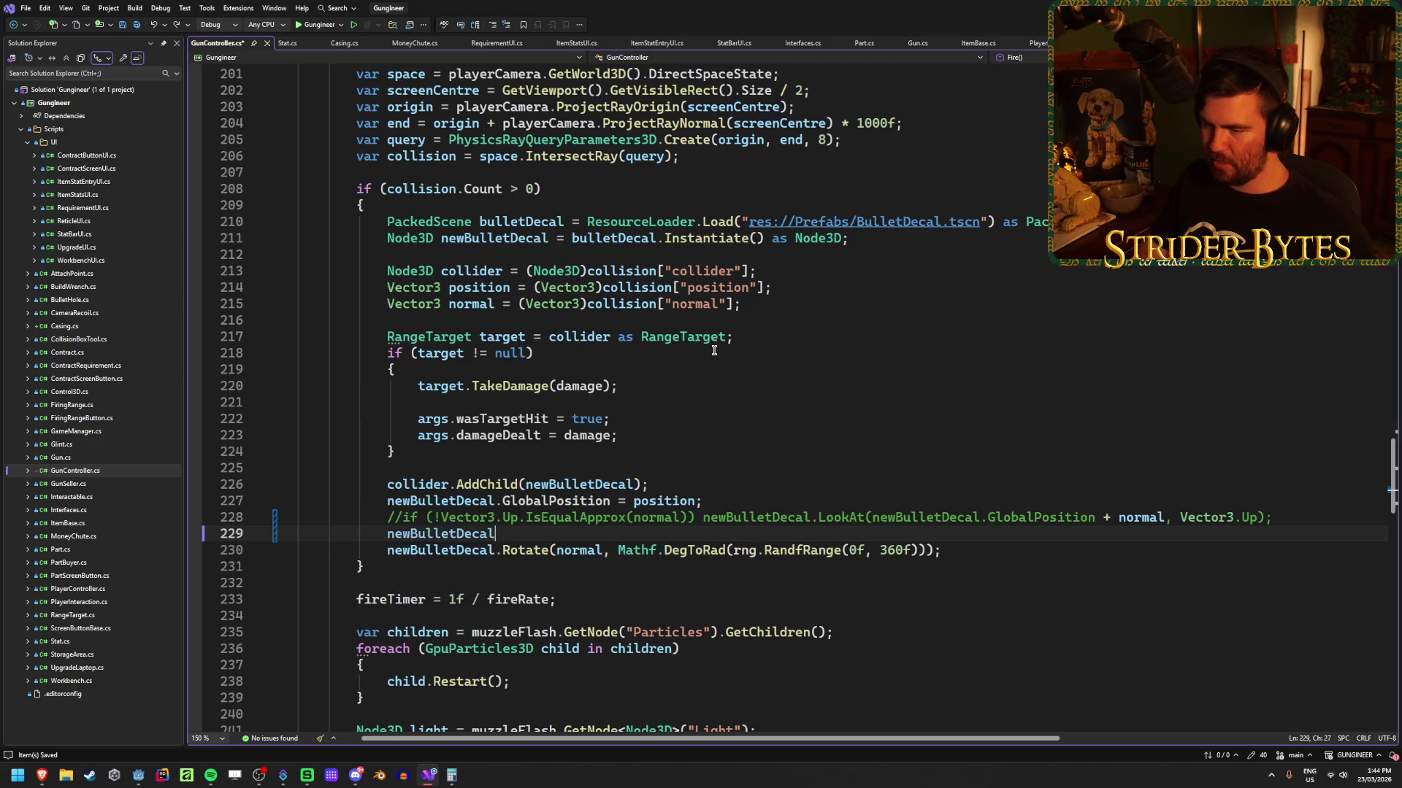
pyautogui.write('.rot')
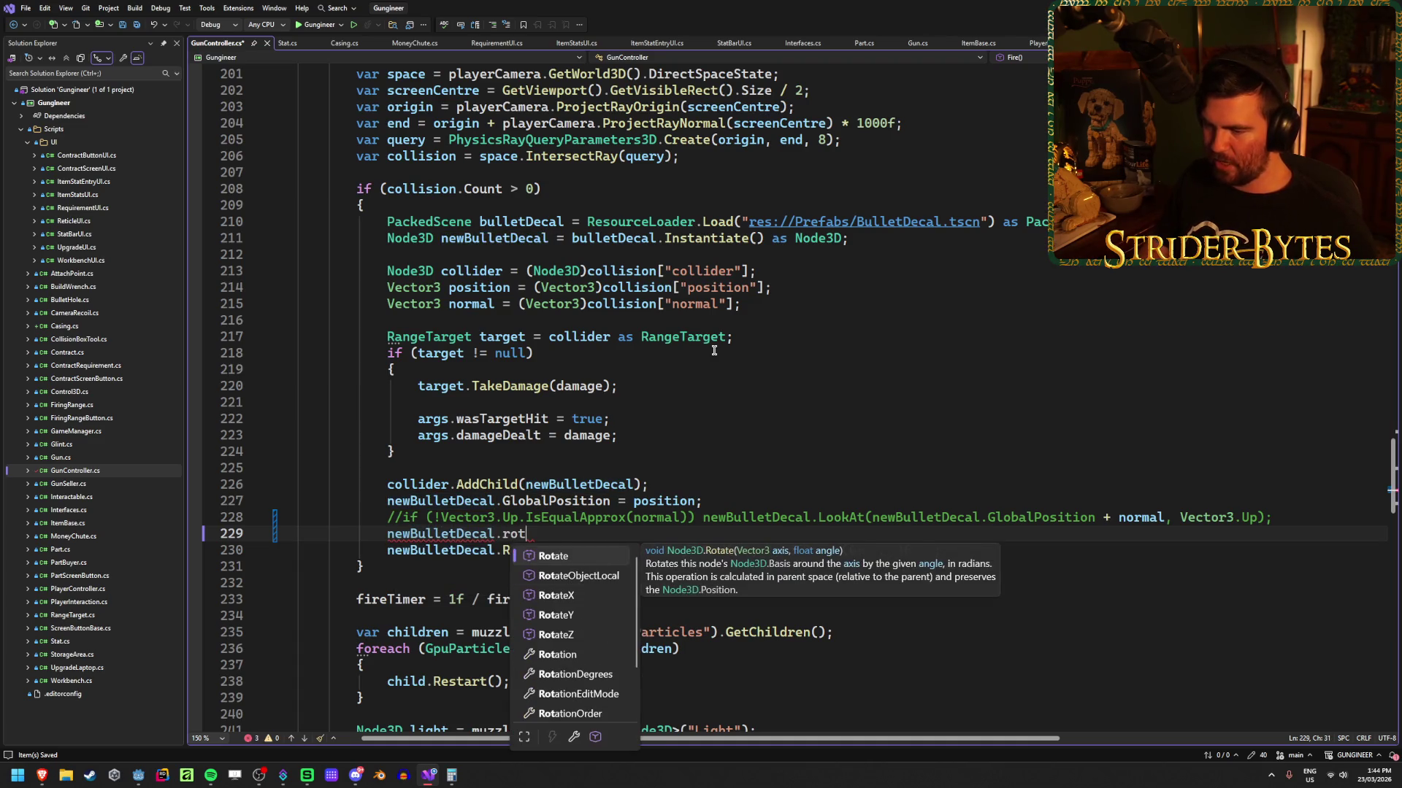
pyautogui.press('Down')
pyautogui.press('Down')
pyautogui.press('Down')
pyautogui.press('Tab')
pyautogui.write('=')
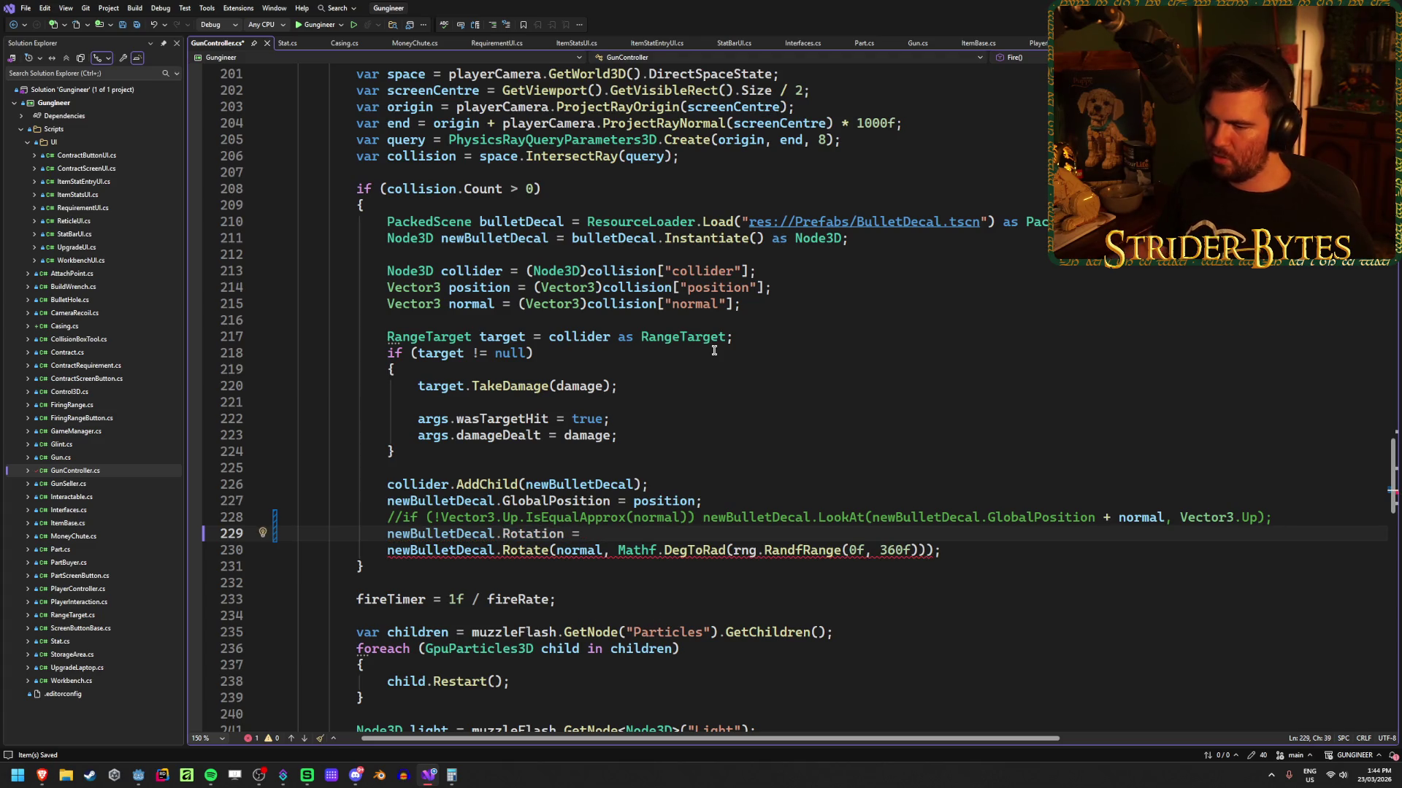
pyautogui.moveTo(532, 530)
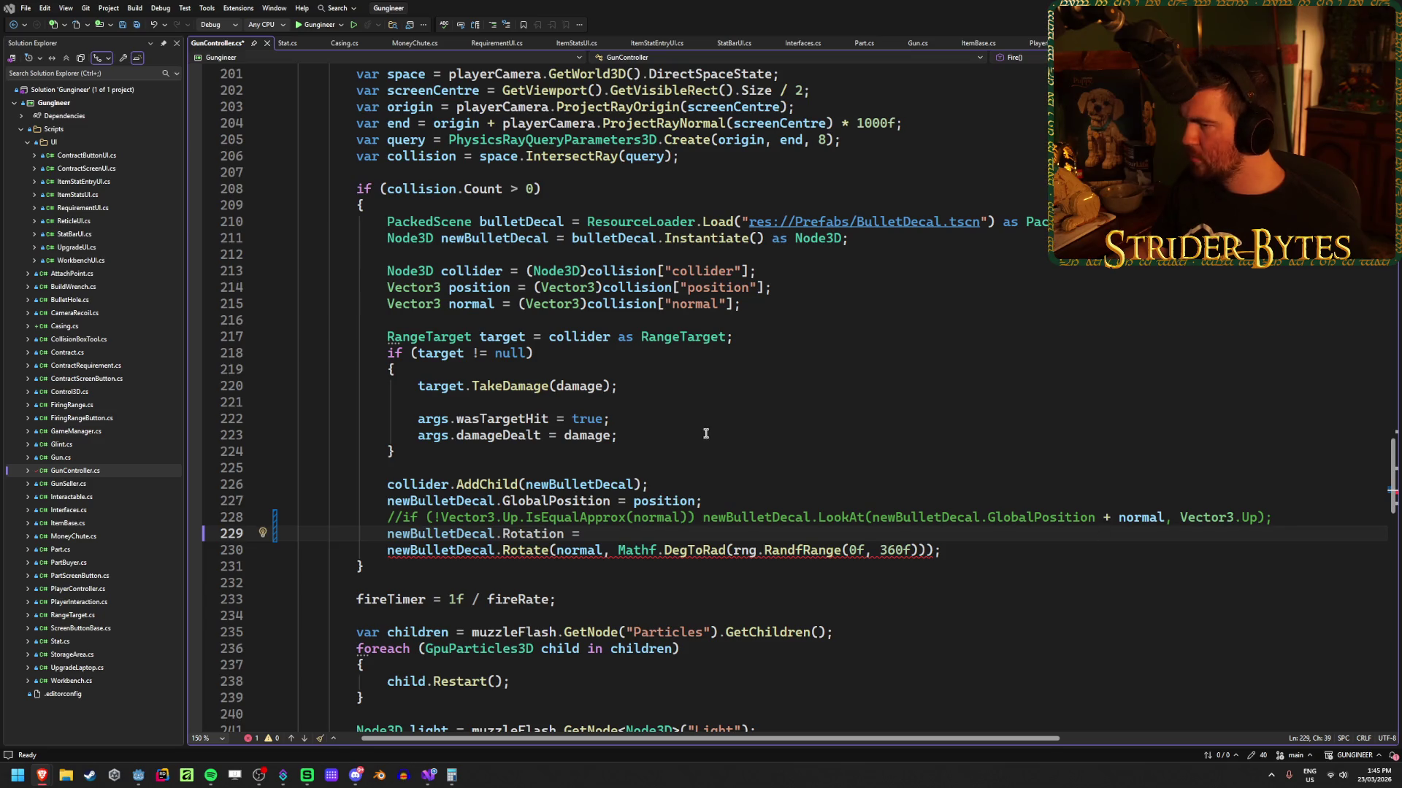
pyautogui.moveTo(610, 533); pyautogui.dragTo(381, 537)
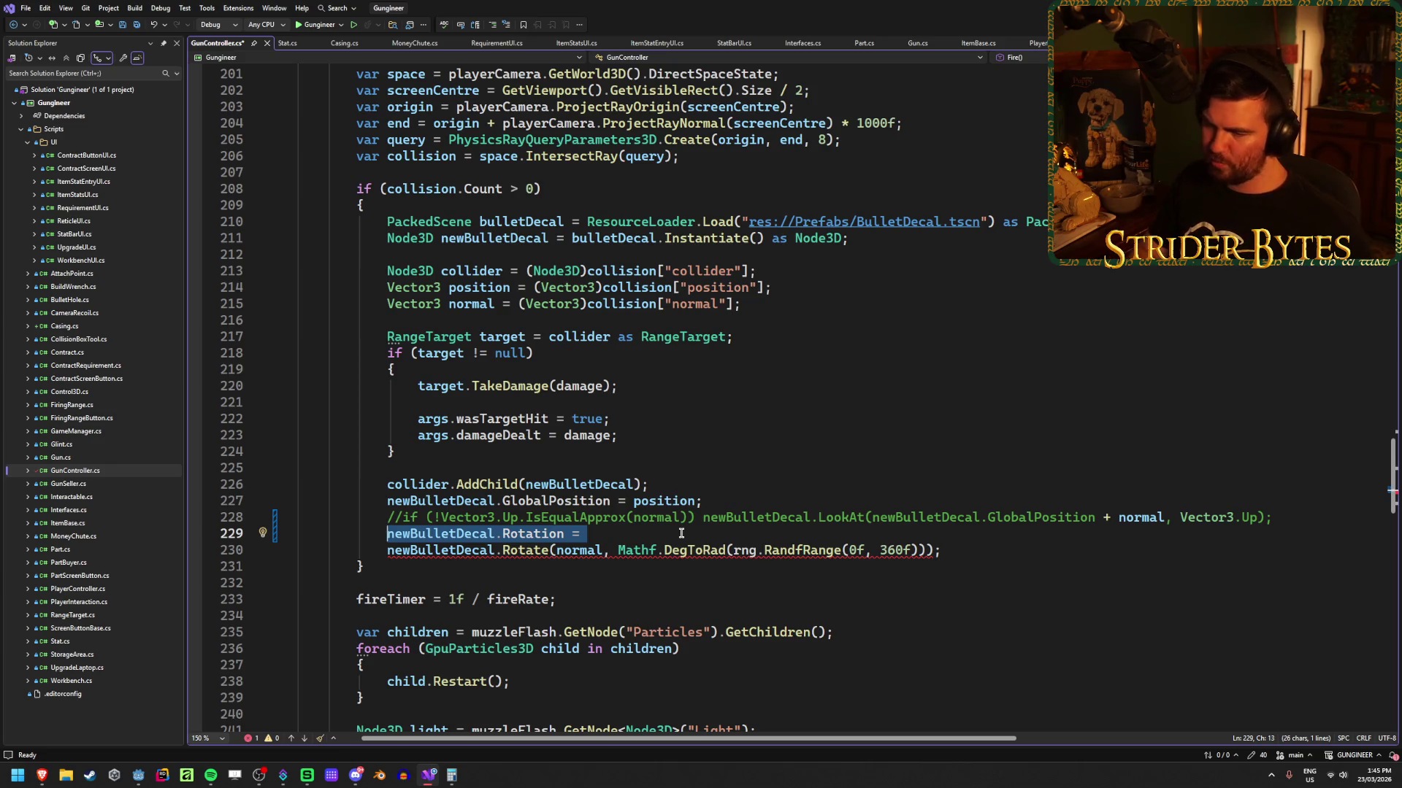
pyautogui.press('BackSpace')
pyautogui.hotkey('ctrl', 's')
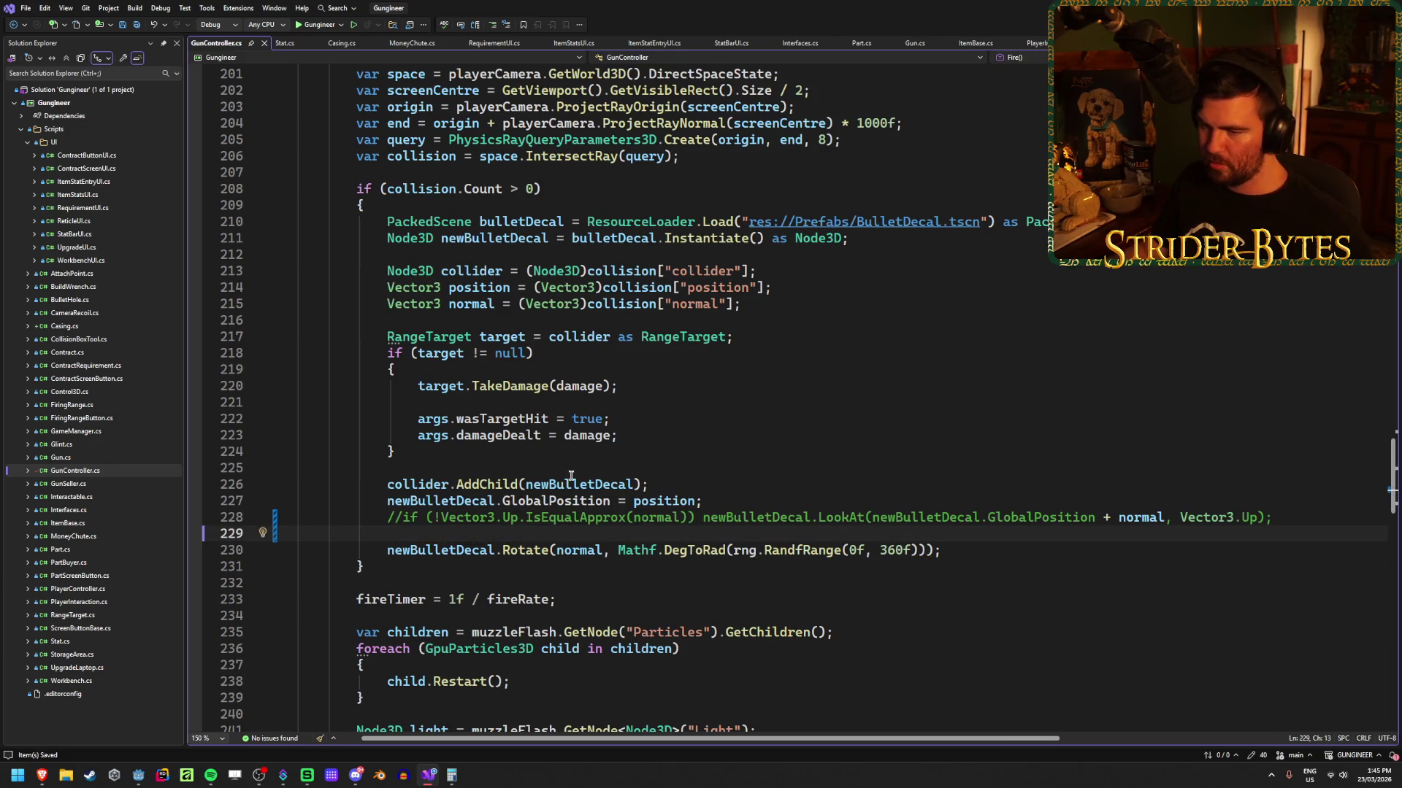
# Step: Add GD.Print(normal); below the normal declaration on line 217, then switch to Godot
pyautogui.click(455, 329)
pyautogui.press('Return')
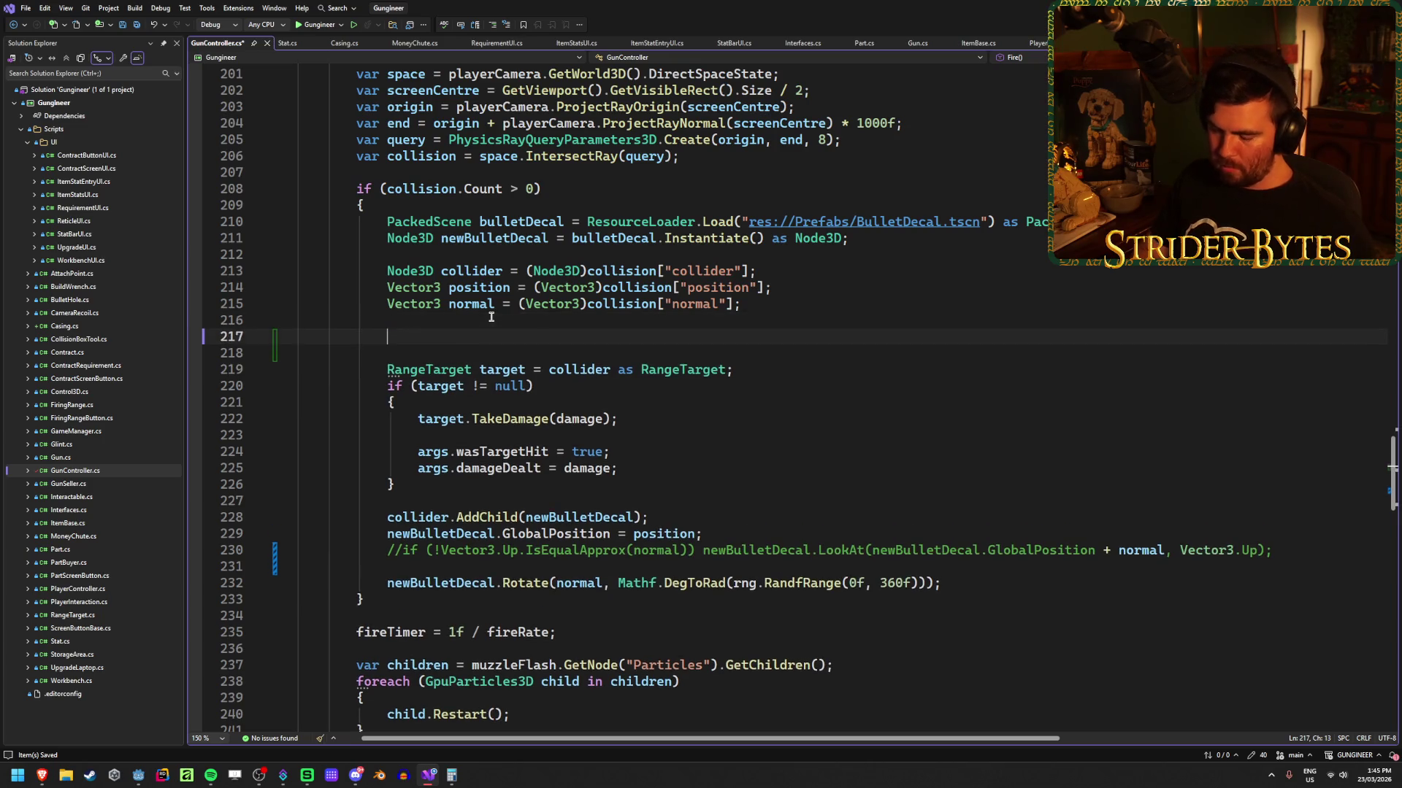
pyautogui.press('Return')
pyautogui.press('Up')
pyautogui.write('p')
pyautogui.press('BackSpace')
pyautogui.write('GD.pri')
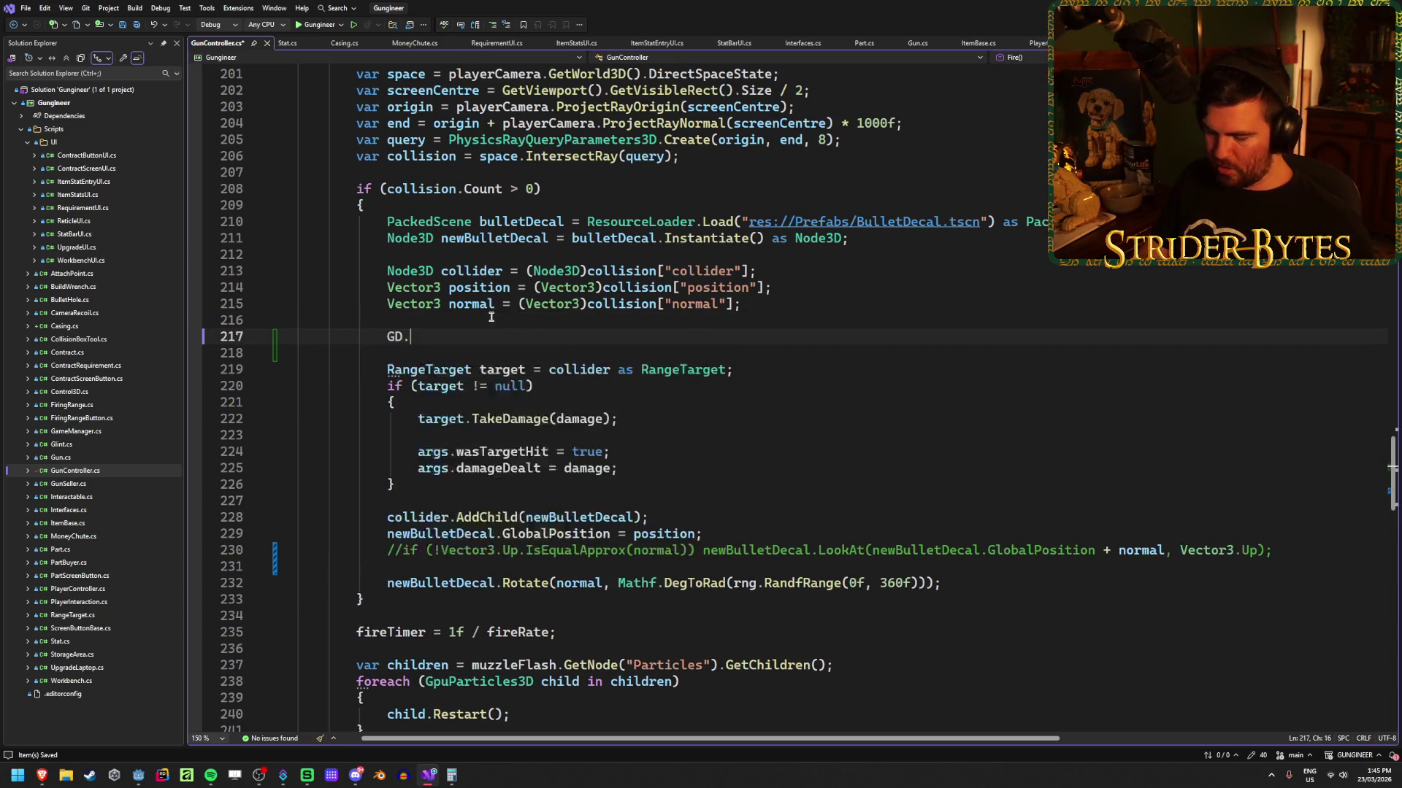
pyautogui.press('Tab')
pyautogui.write('(norma')
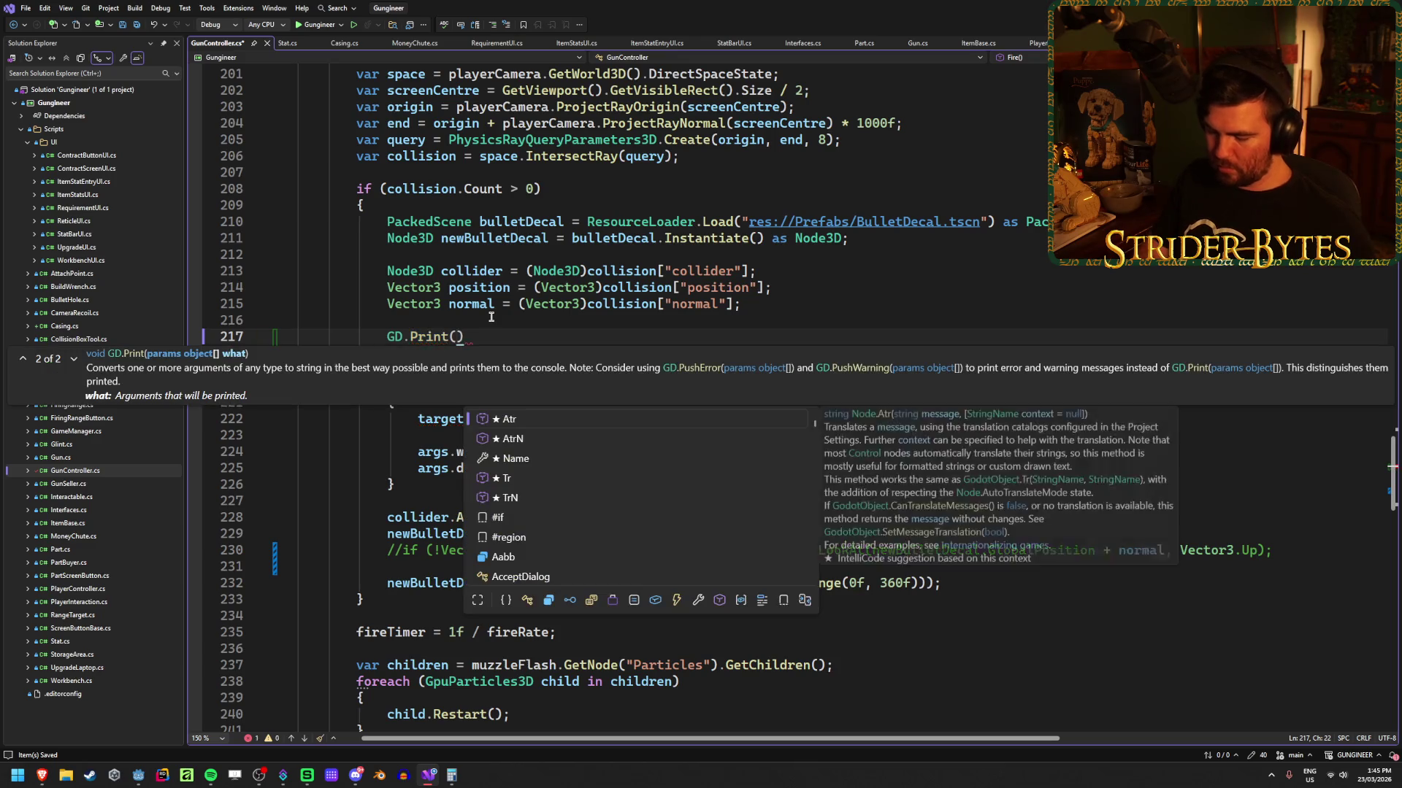
pyautogui.write('l);')
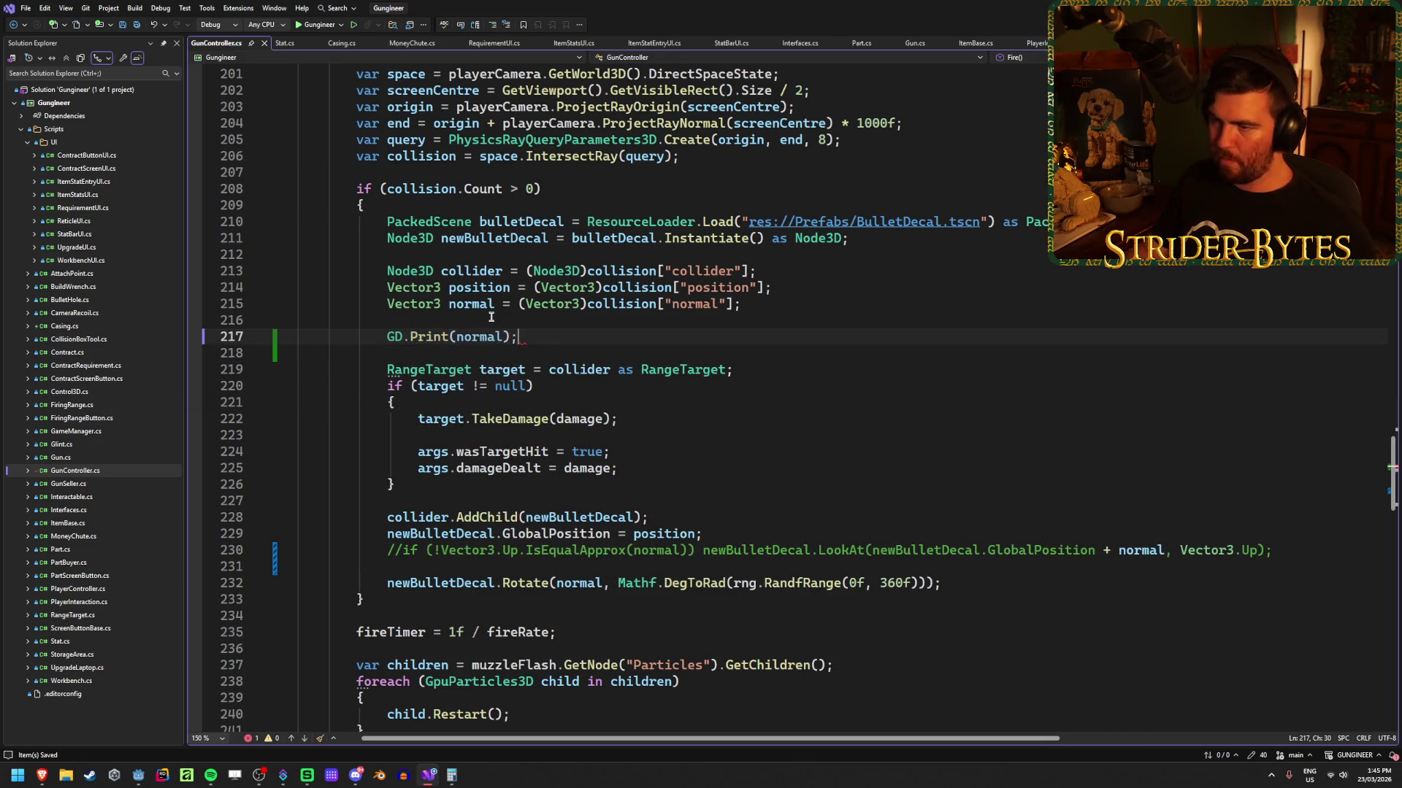
pyautogui.hotkey('alt', 'Tab')
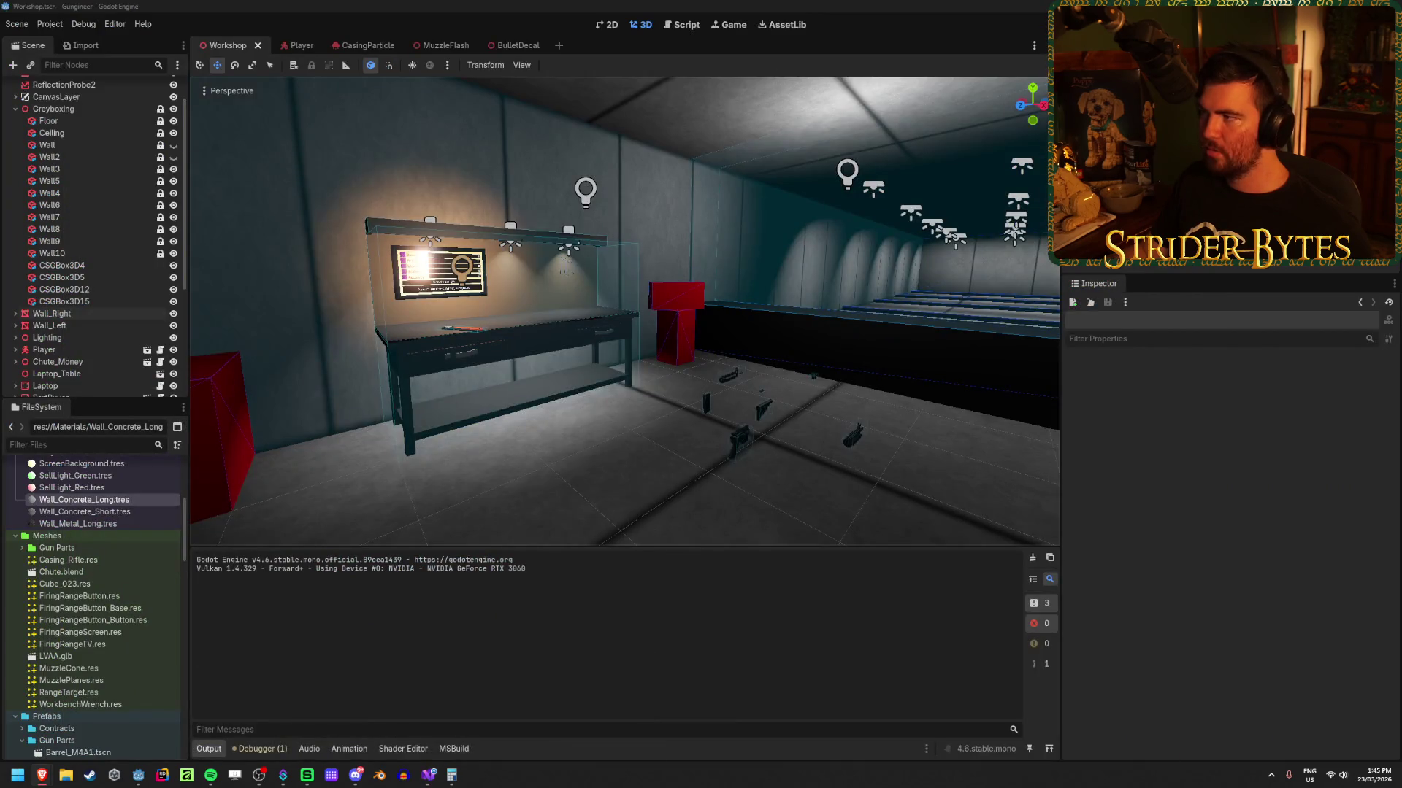
# Step: Run the game, pick up the rifle, shoot walls and ceiling, then stop and select Wall_Right
pyautogui.press('F5')
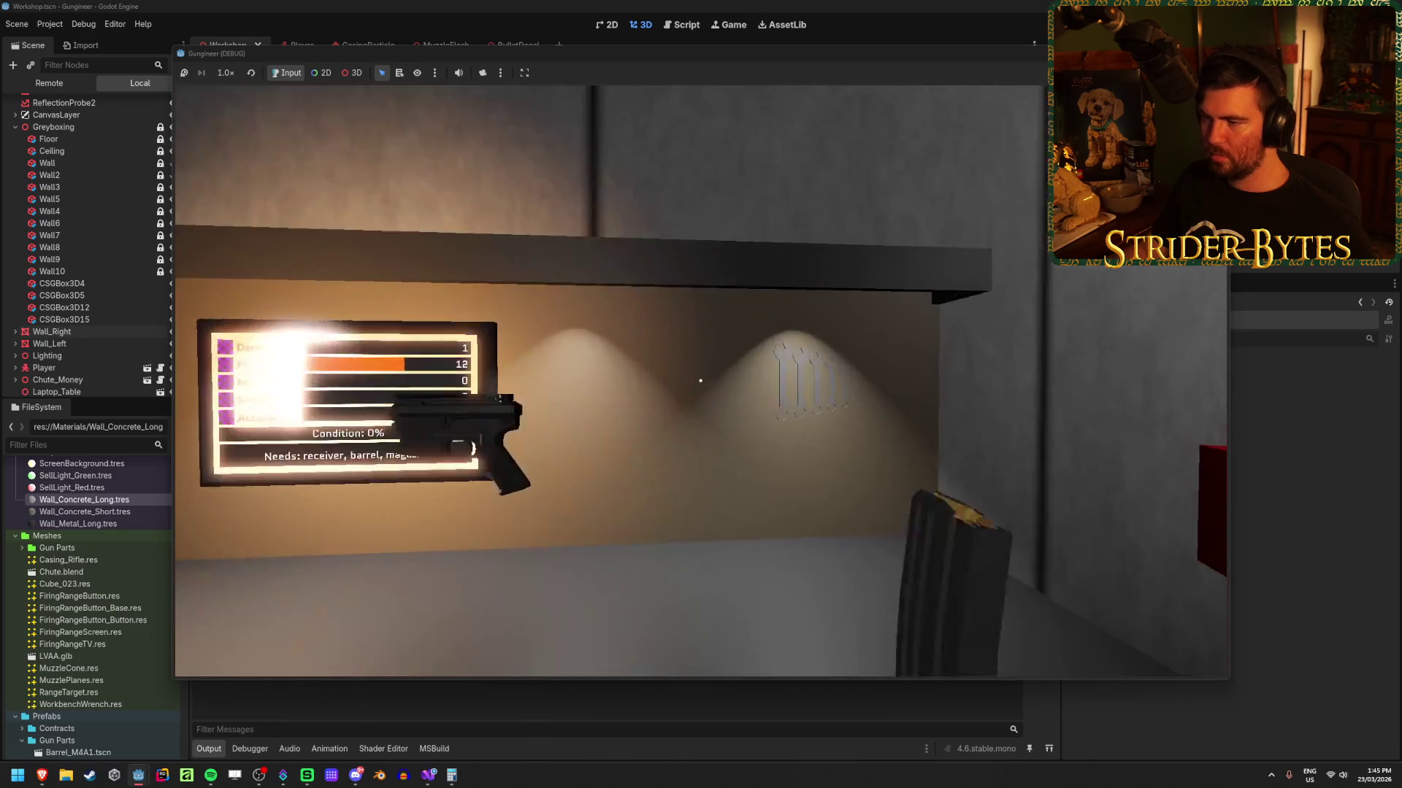
pyautogui.press('e')
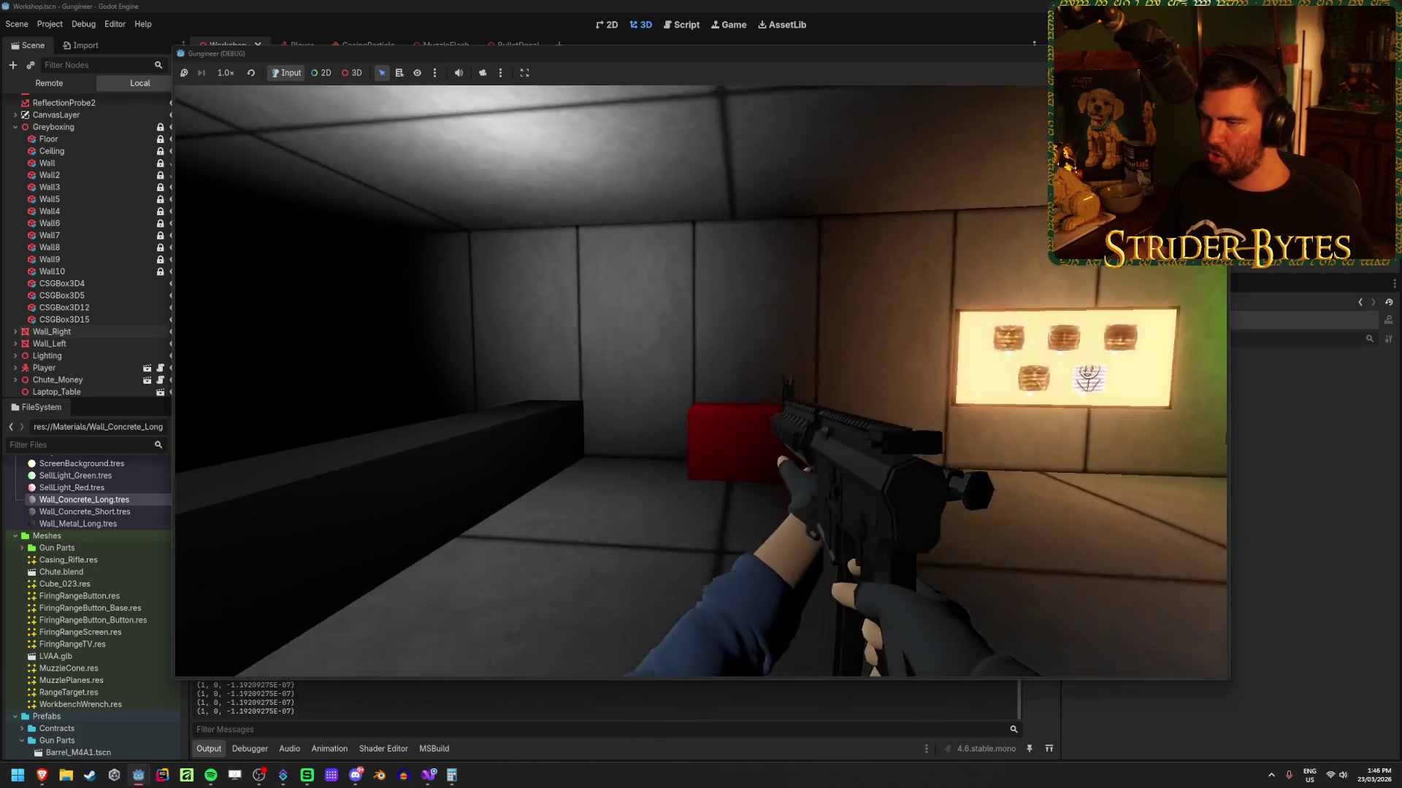
pyautogui.click(701, 381)
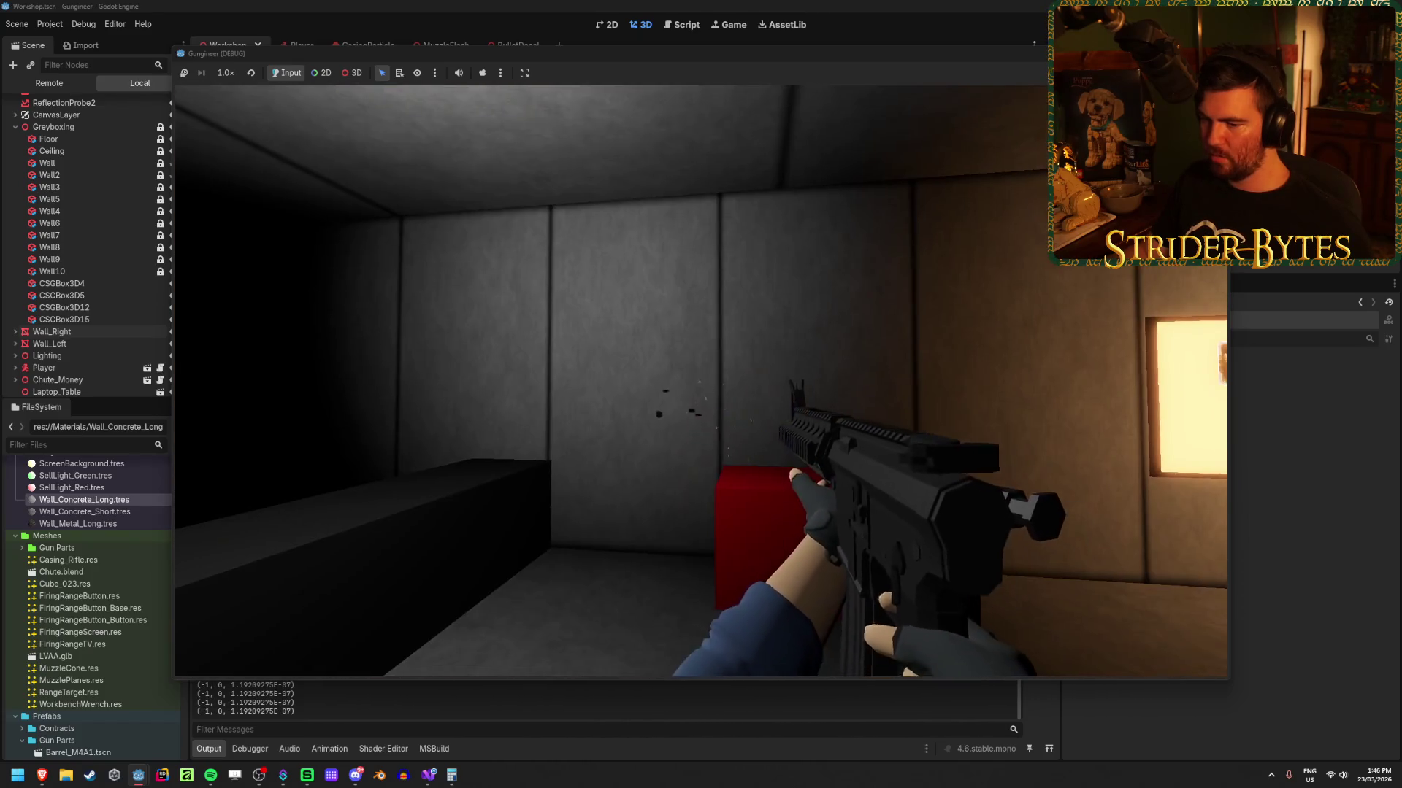
pyautogui.click(700, 381)
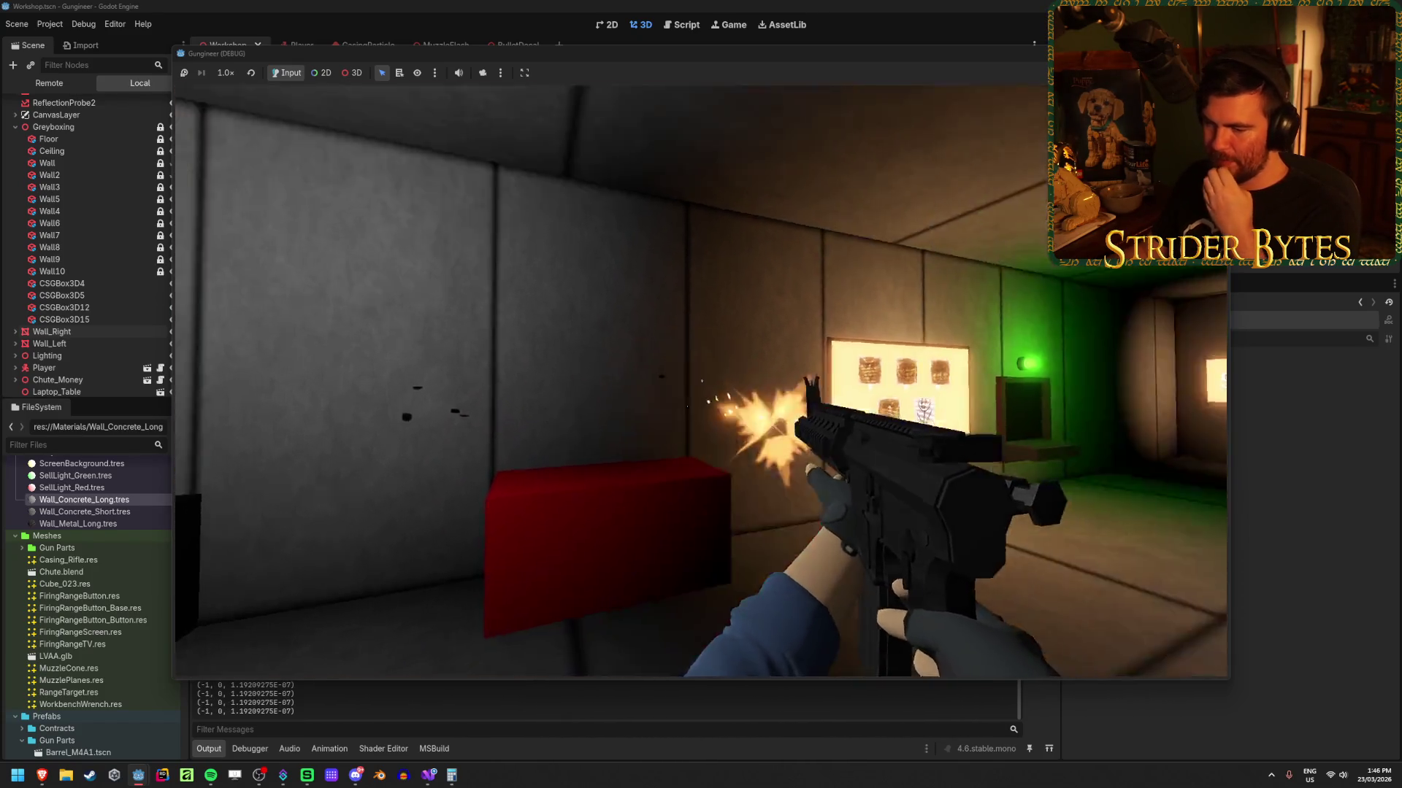
pyautogui.click(701, 381)
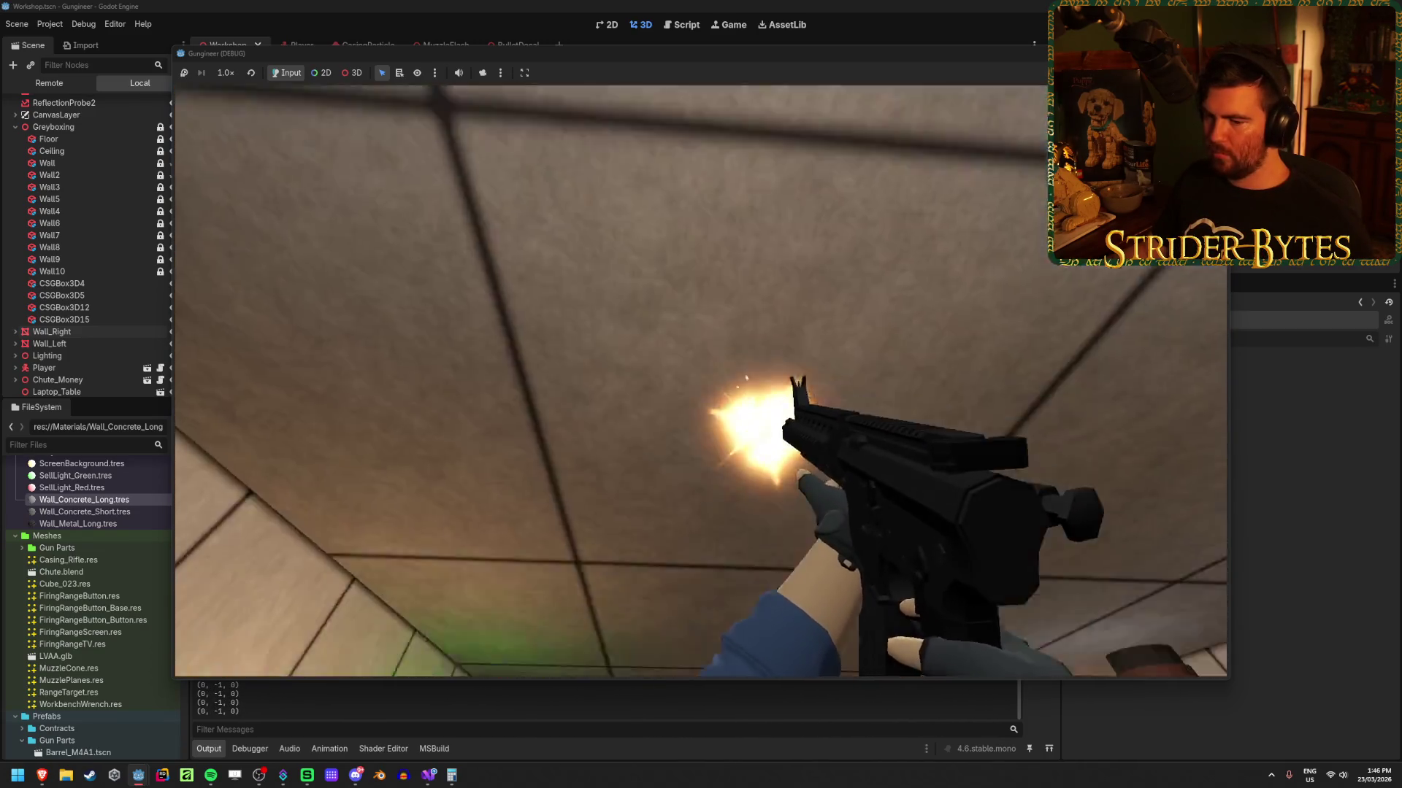
pyautogui.click(701, 381)
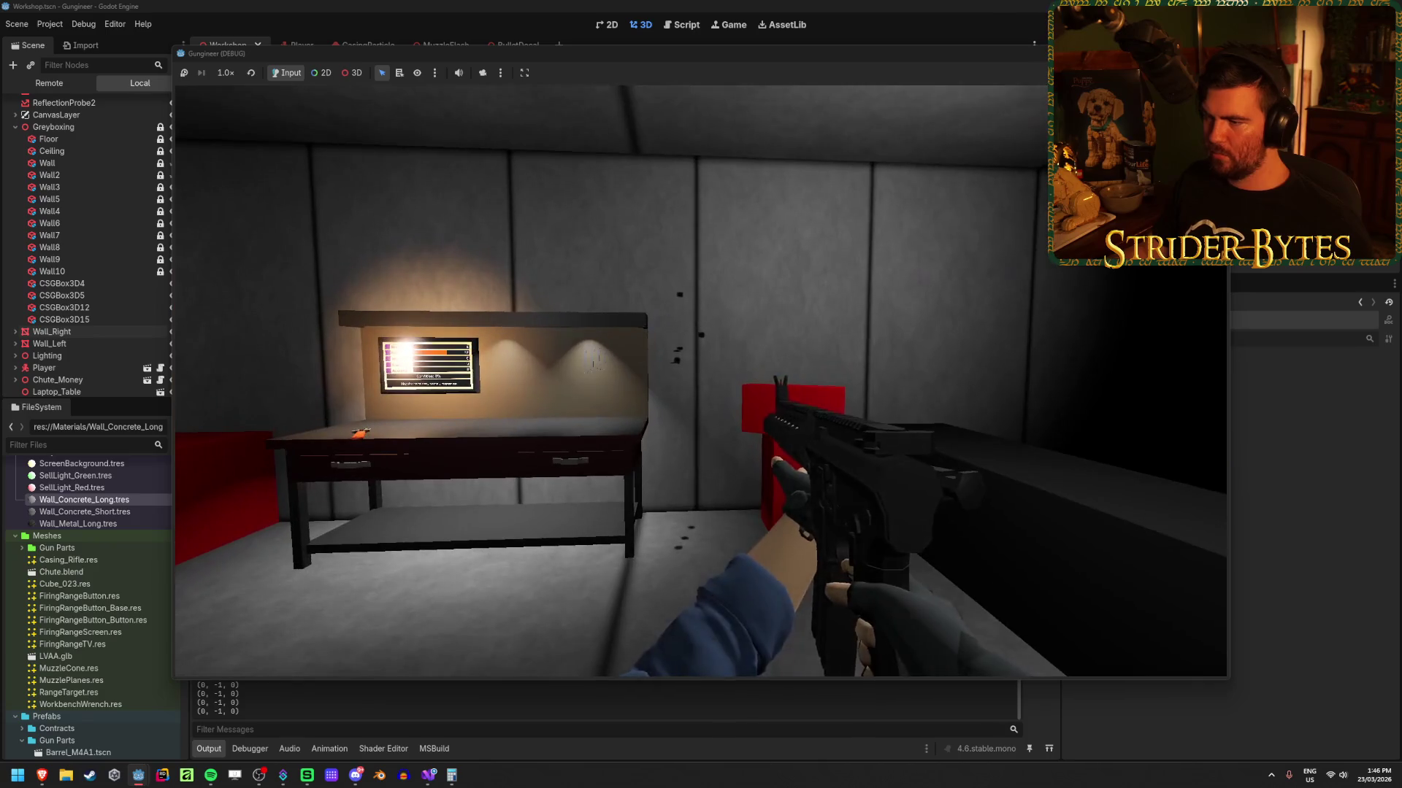
pyautogui.click(701, 381)
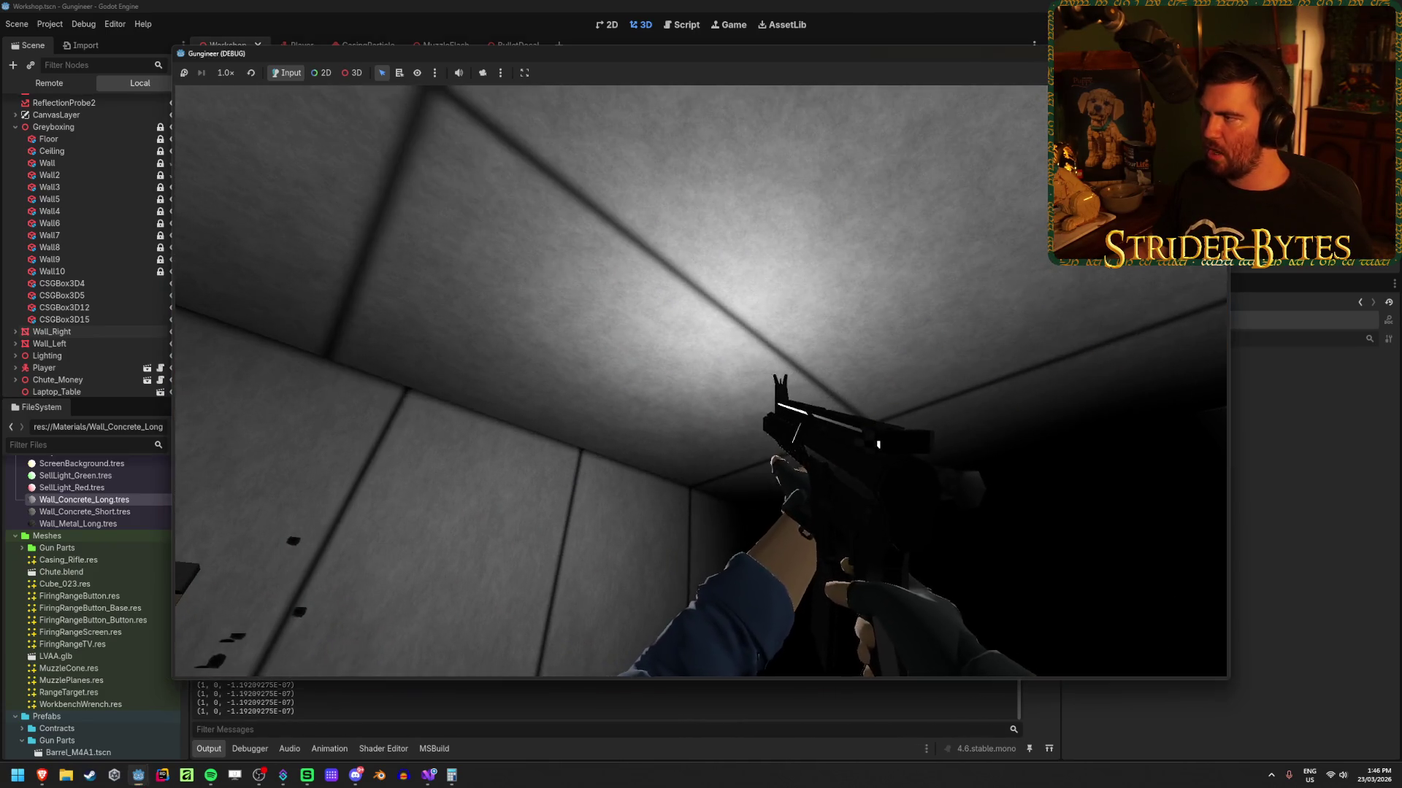
pyautogui.press('F8')
pyautogui.click(77, 315)
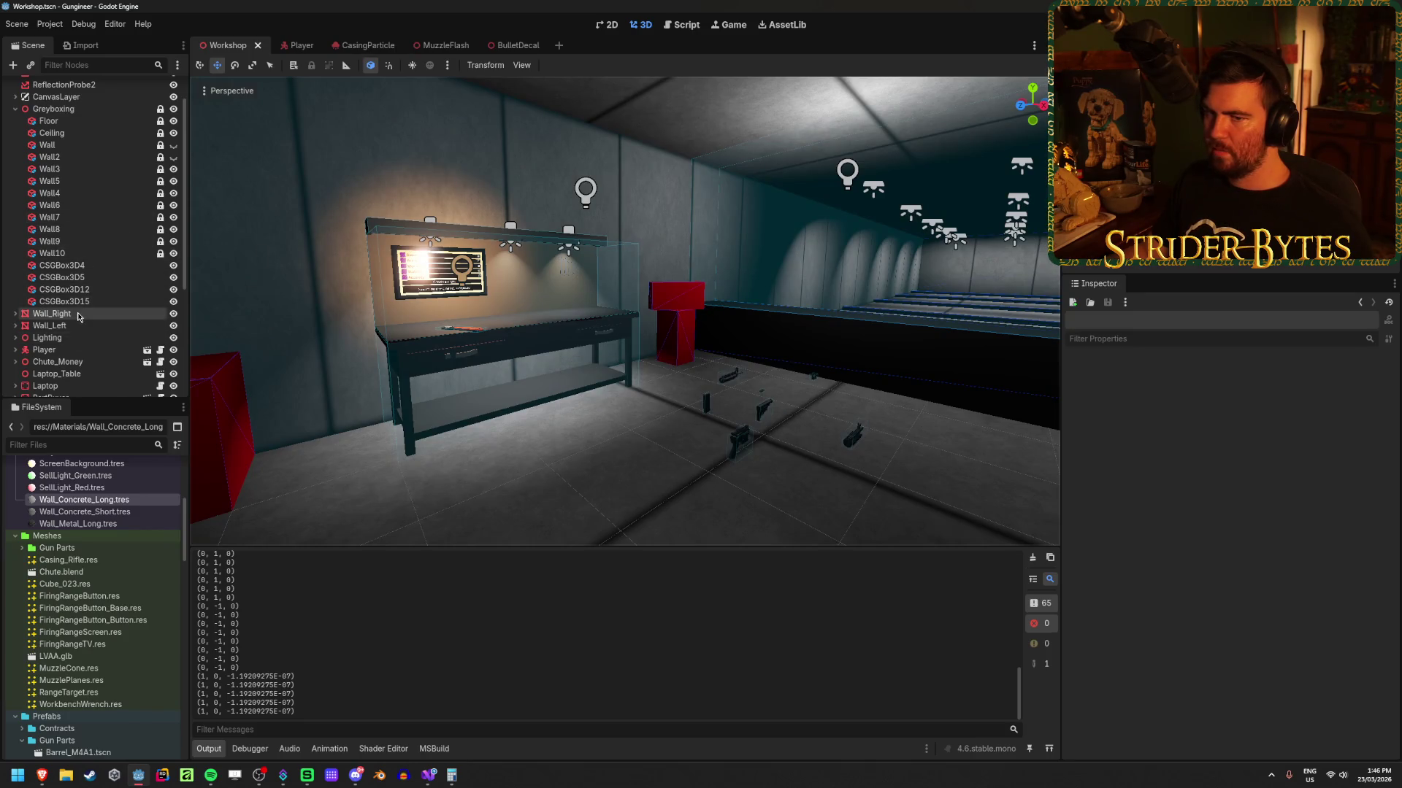
# Step: Inspect Wall_Right's StaticBody3D and collision shape, then try a 0 Y rotation and undo it
pyautogui.click(16, 315)
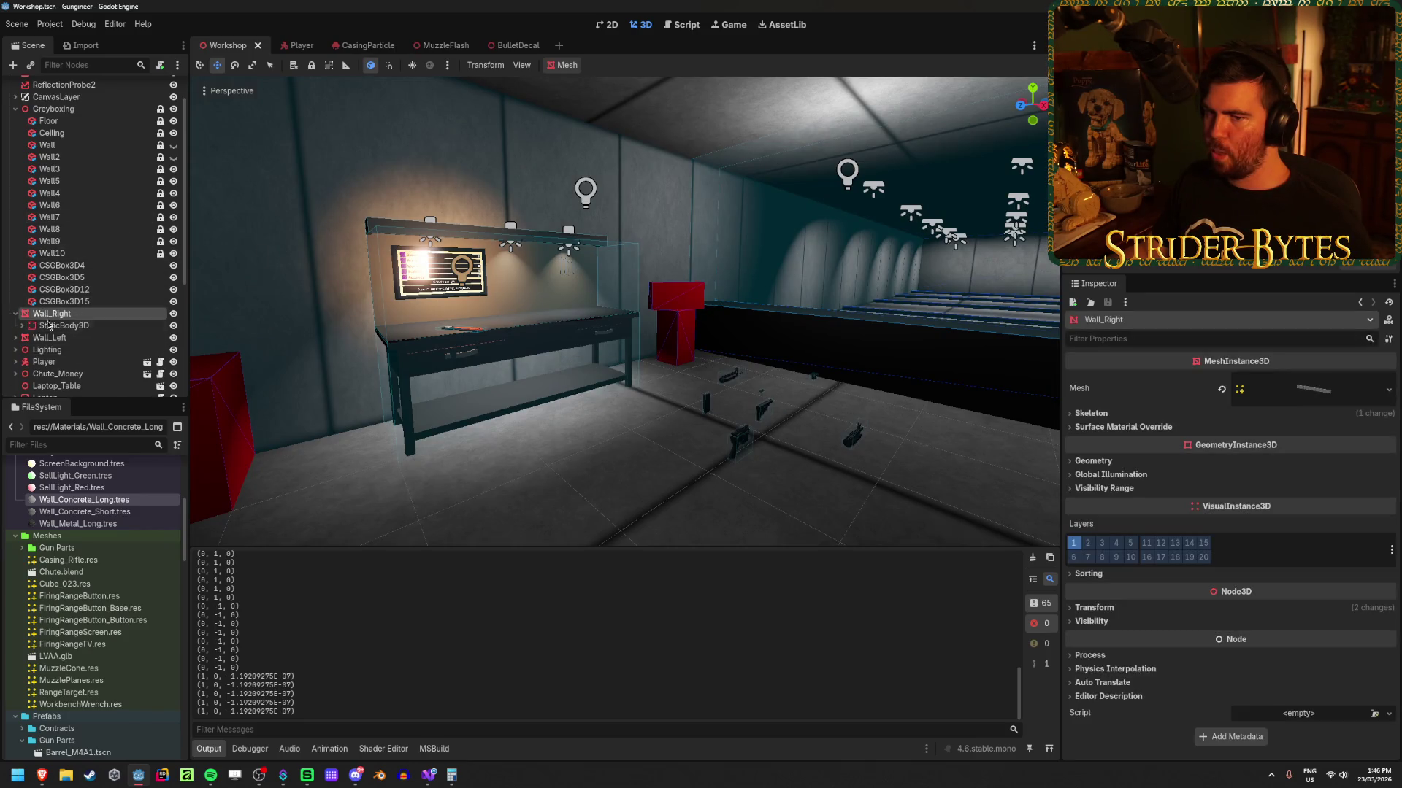
pyautogui.click(73, 327)
pyautogui.click(22, 325)
pyautogui.click(78, 338)
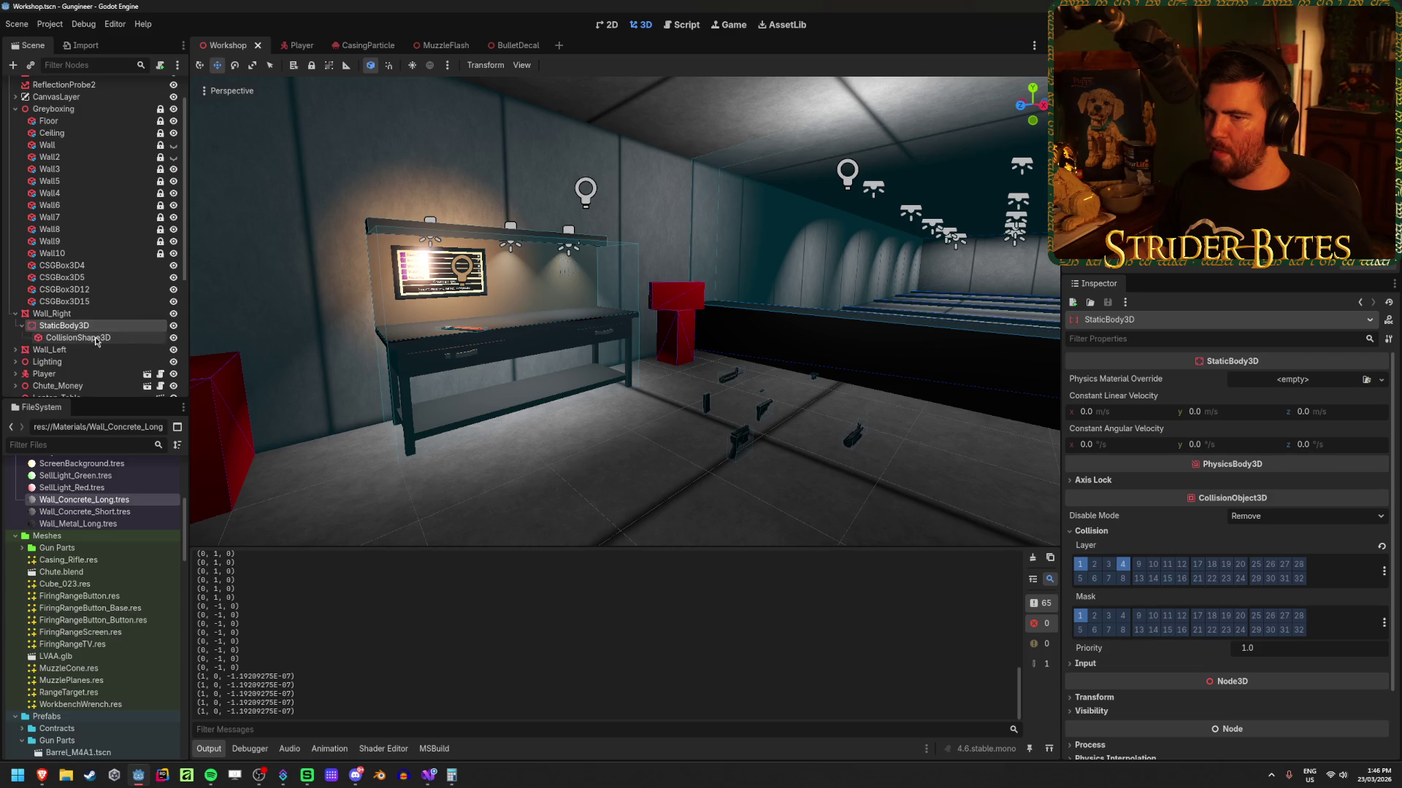
pyautogui.click(64, 325)
pyautogui.click(55, 313)
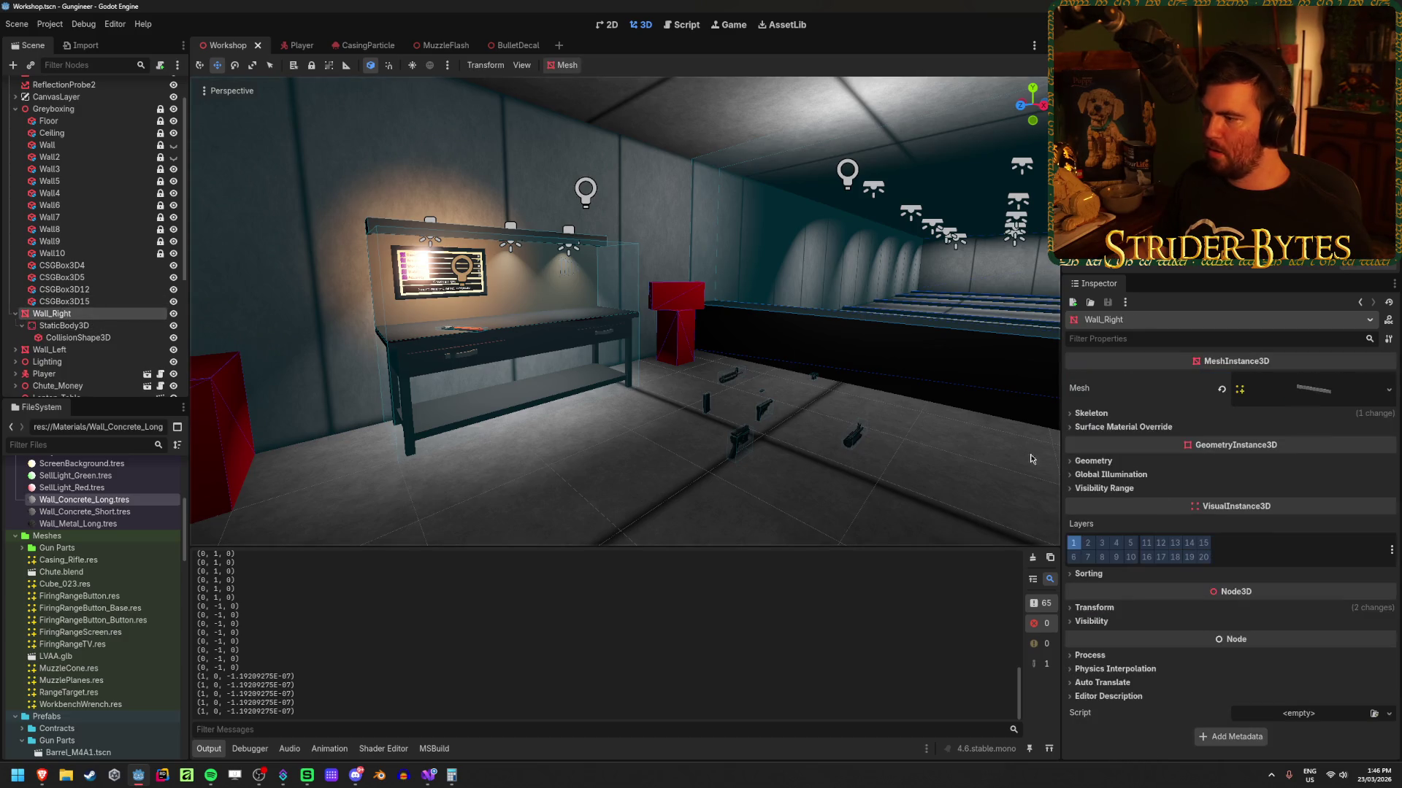
pyautogui.click(1093, 609)
pyautogui.scroll(-2, 1139, 577)
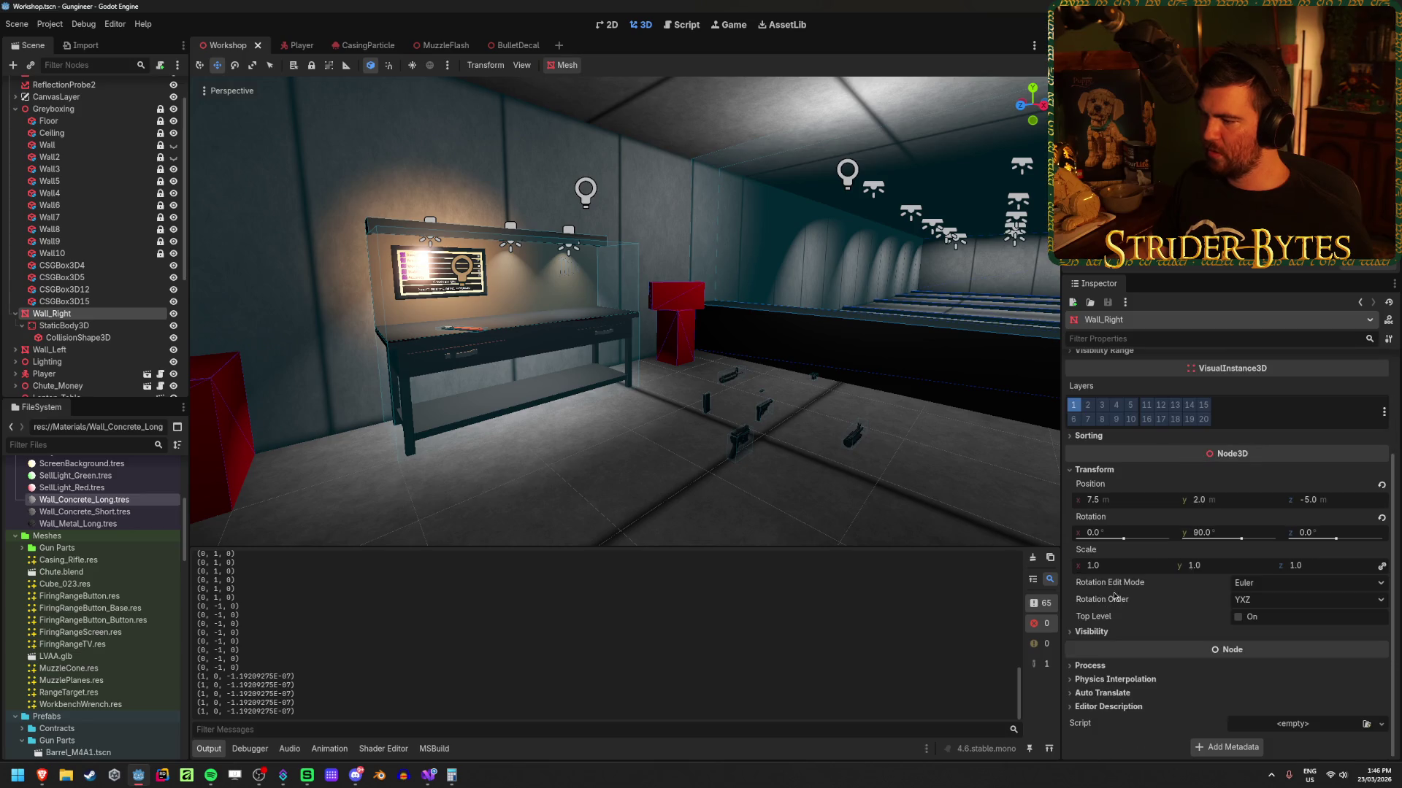
pyautogui.click(1208, 531)
pyautogui.write('0')
pyautogui.press('Return')
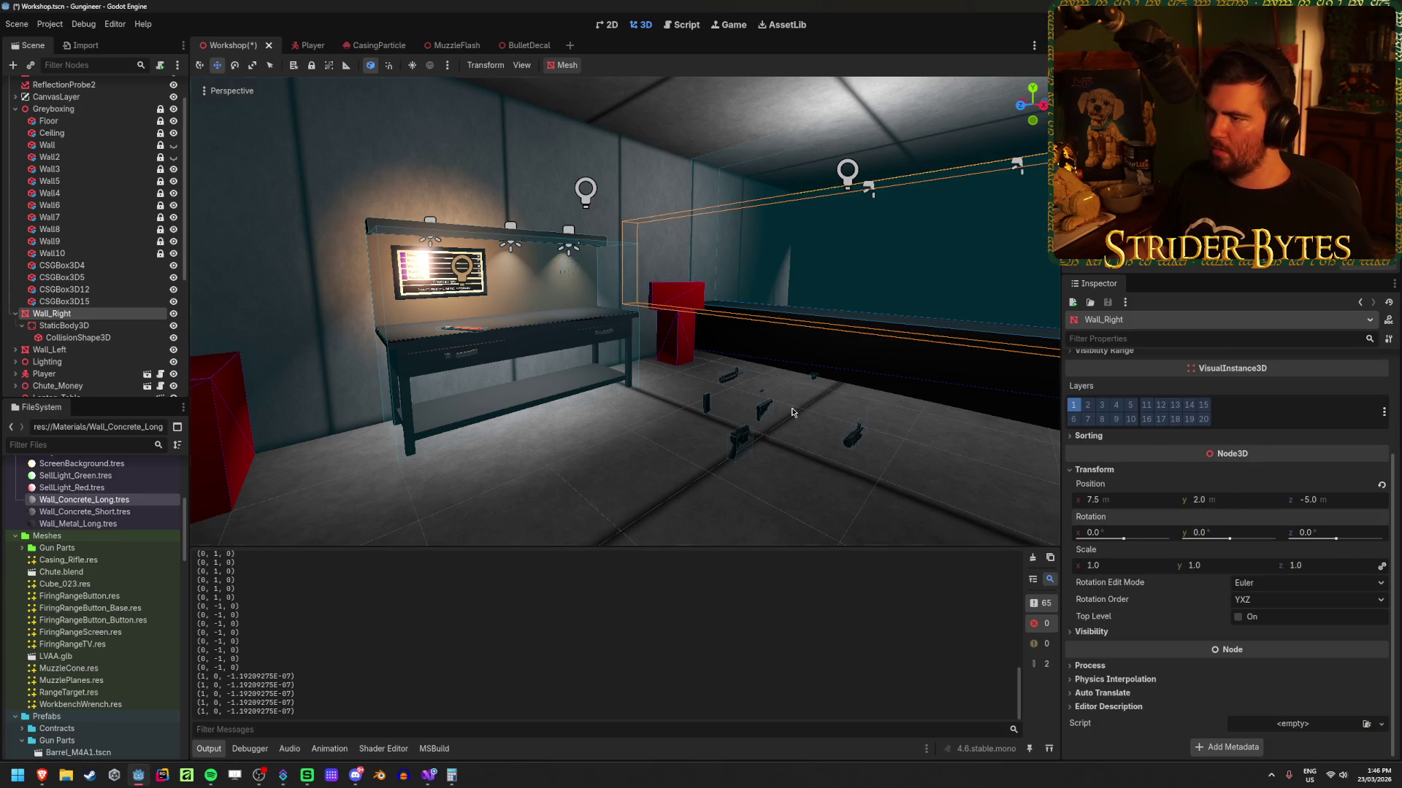
pyautogui.hotkey('ctrl', 'z')
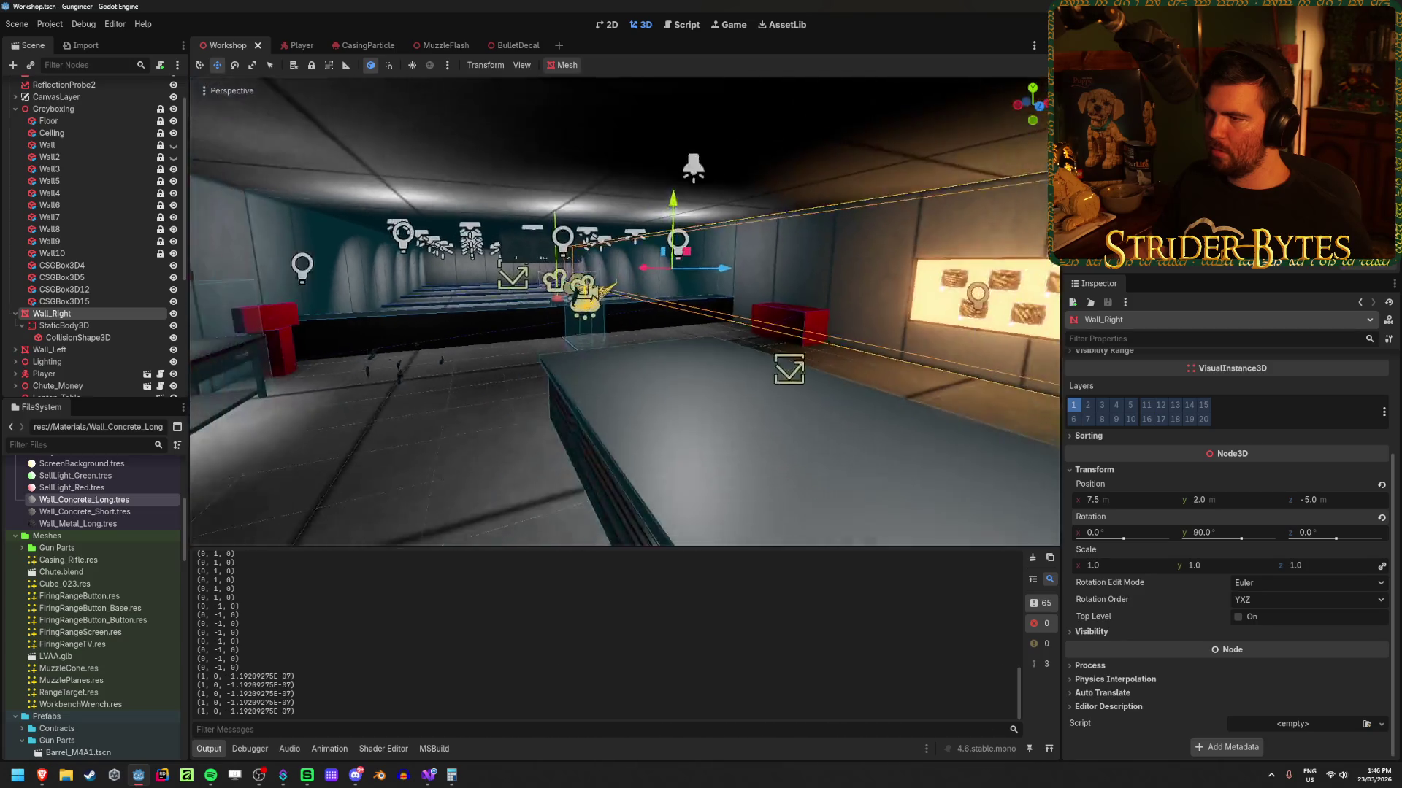
# Step: Set Wall's Y rotation to 0 and its size to 1 × 4 × 45 m
pyautogui.click(47, 145)
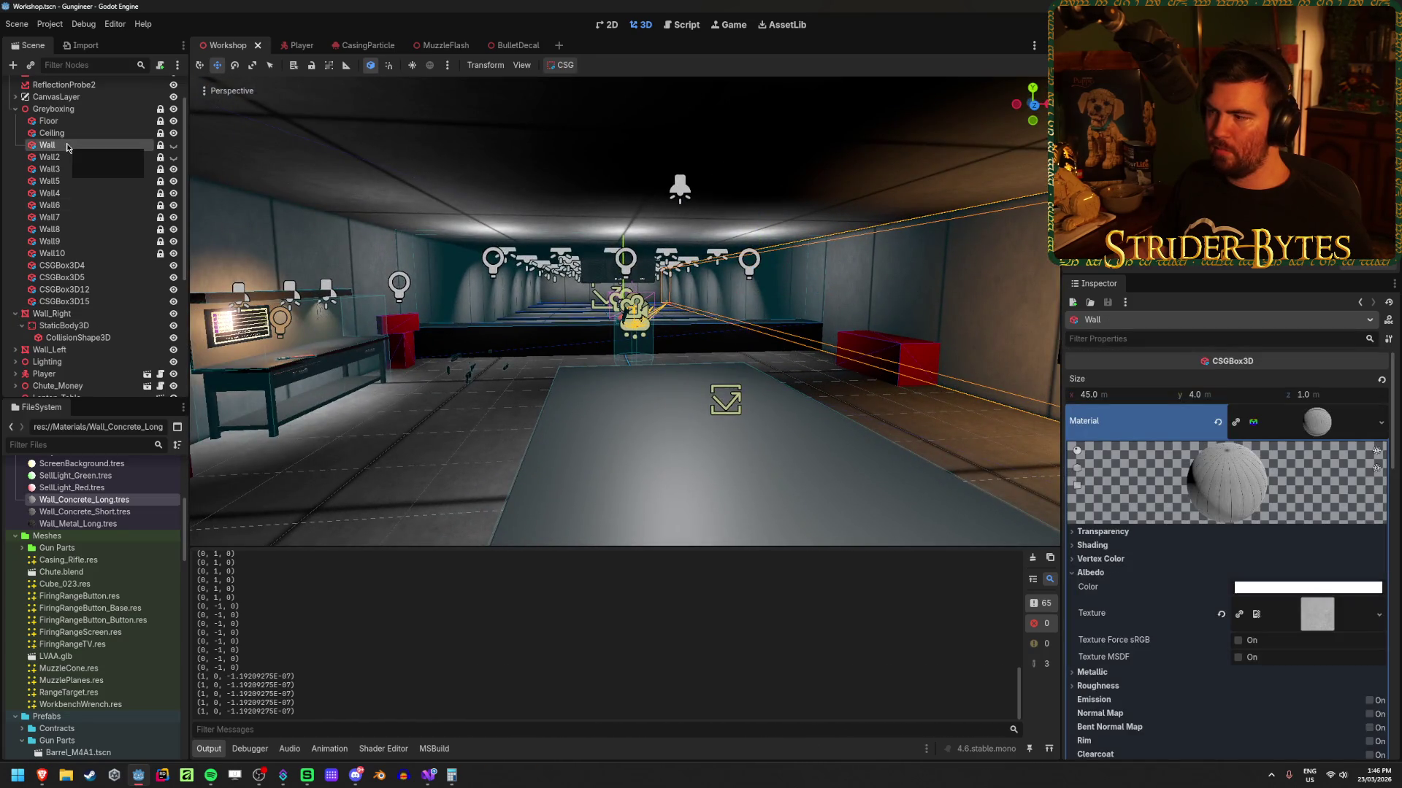
pyautogui.scroll(-10, 1116, 560)
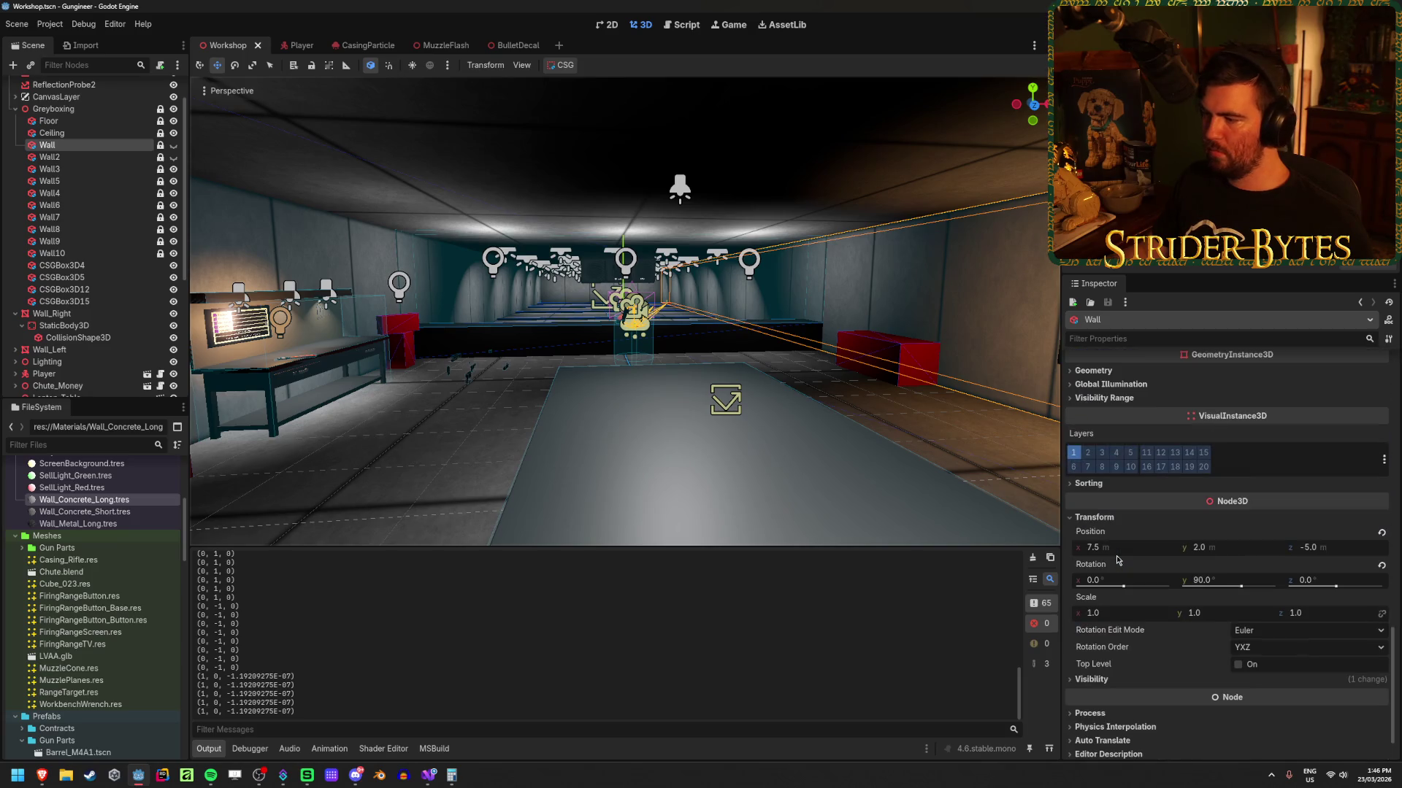
pyautogui.click(1217, 582)
pyautogui.write('0')
pyautogui.press('Return')
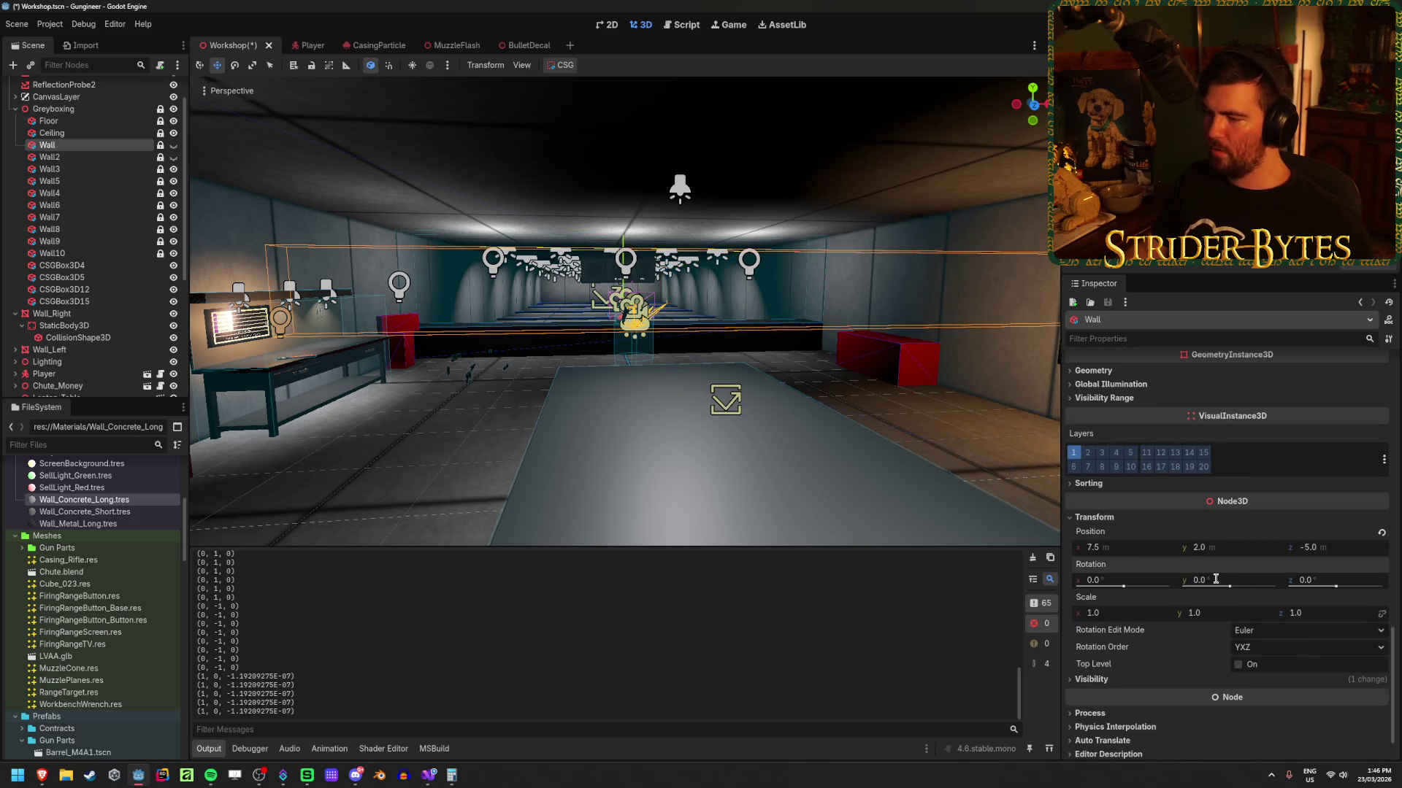
pyautogui.scroll(2, 1234, 546)
pyautogui.scroll(6, 1234, 546)
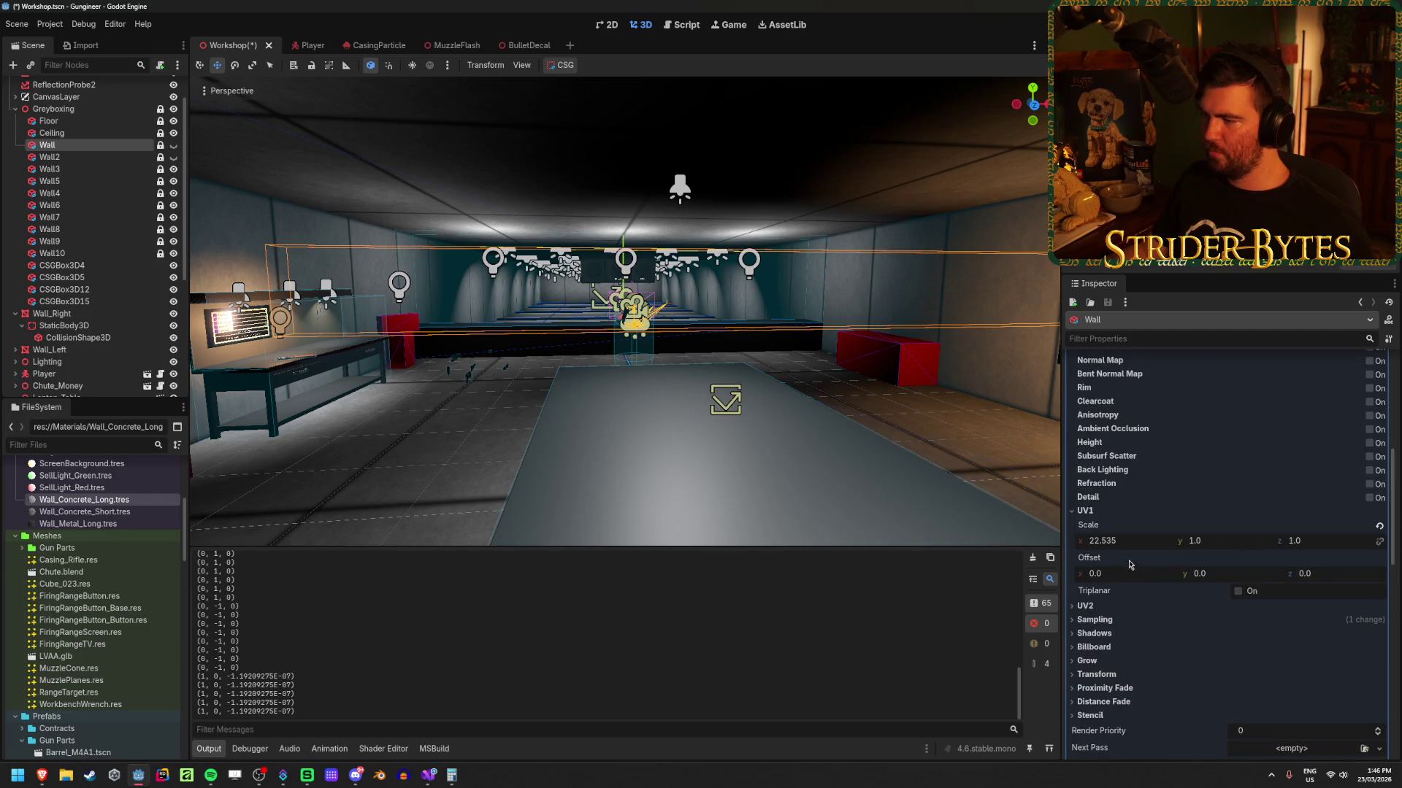
pyautogui.scroll(5, 1131, 577)
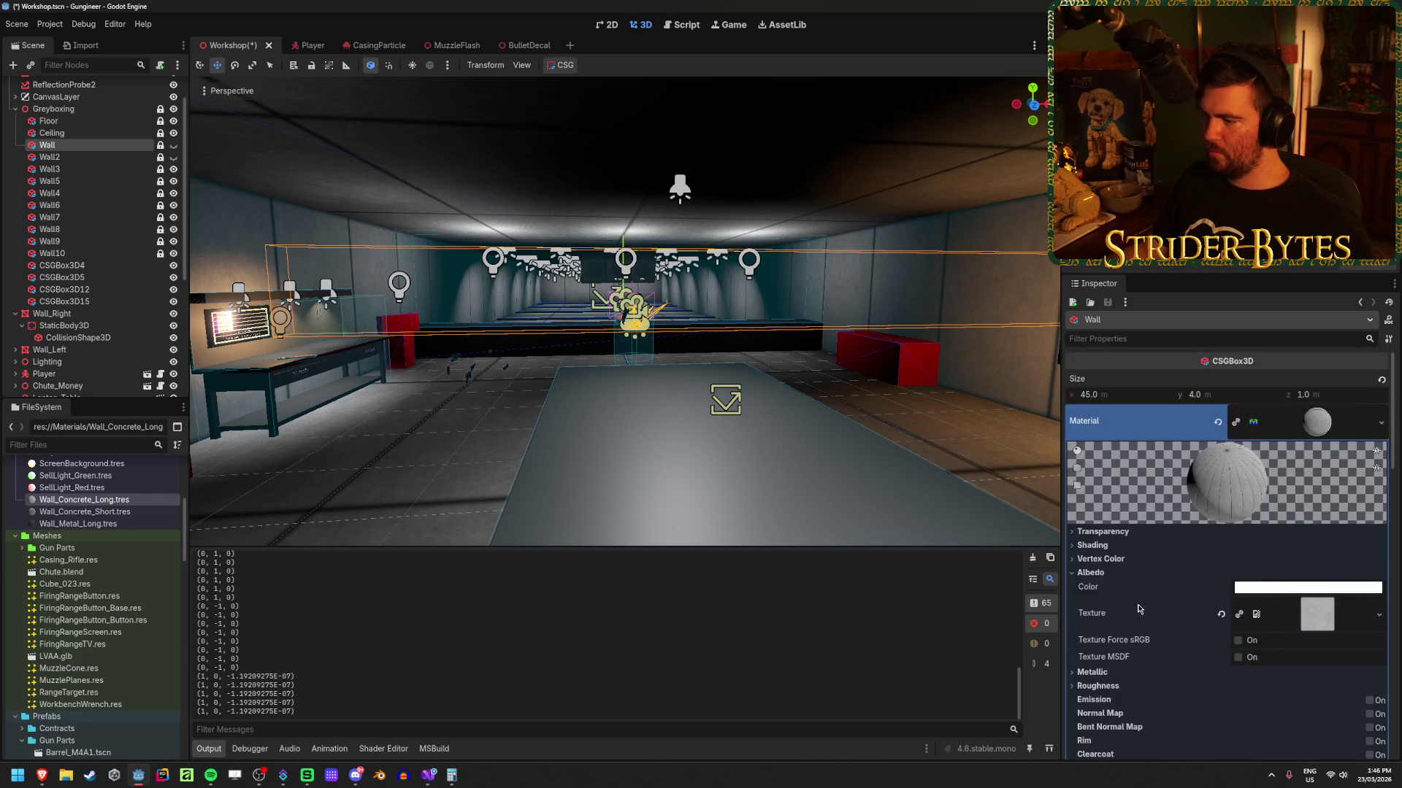
pyautogui.click(1104, 394)
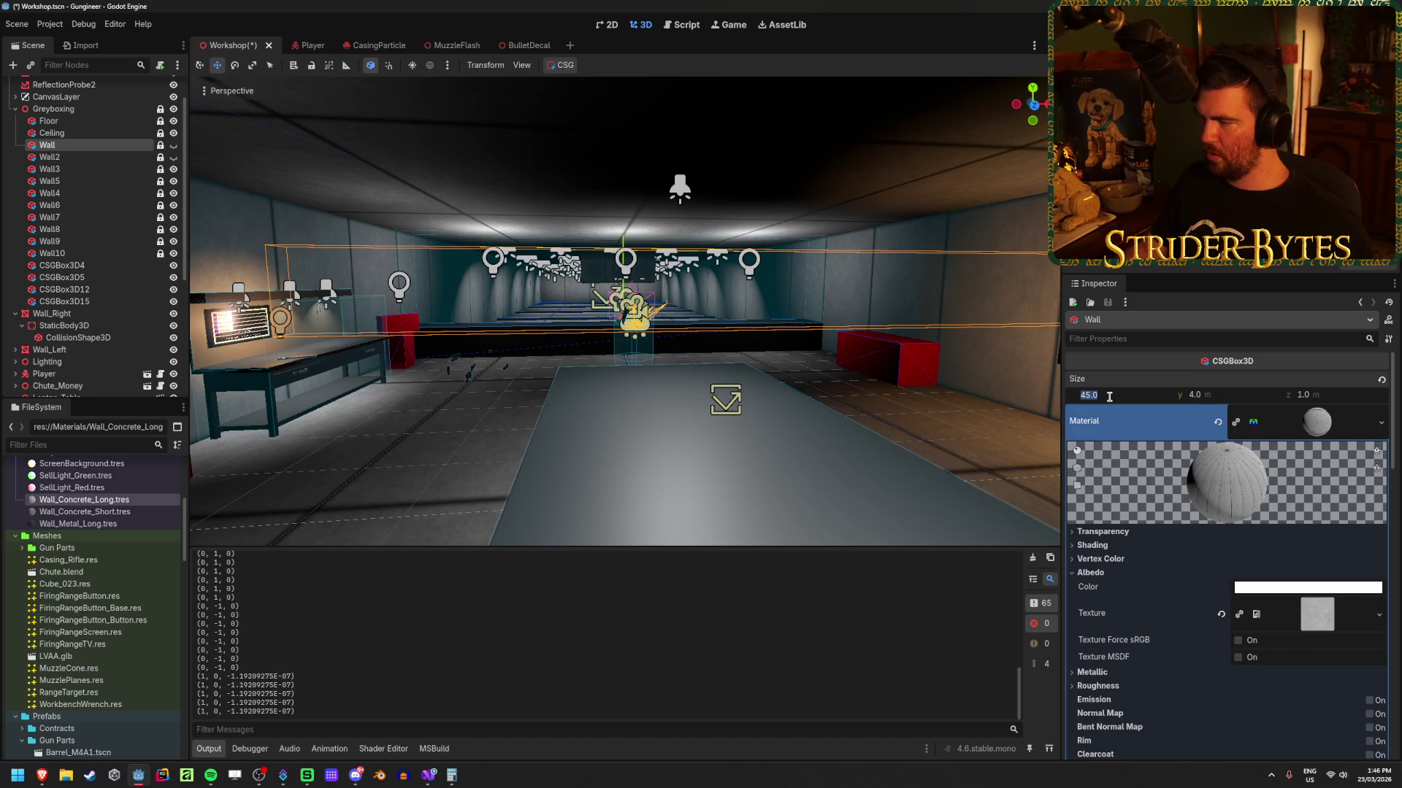
pyautogui.write('1')
pyautogui.press('Tab')
pyautogui.press('Tab')
pyautogui.write('5')
pyautogui.press('Return')
# Step: Save the Workshop scene, briefly hide the Wall to check behind it, and select Wall_Right
pyautogui.moveTo(603, 212); pyautogui.dragTo(818, 319)
pyautogui.hotkey('ctrl', 's')
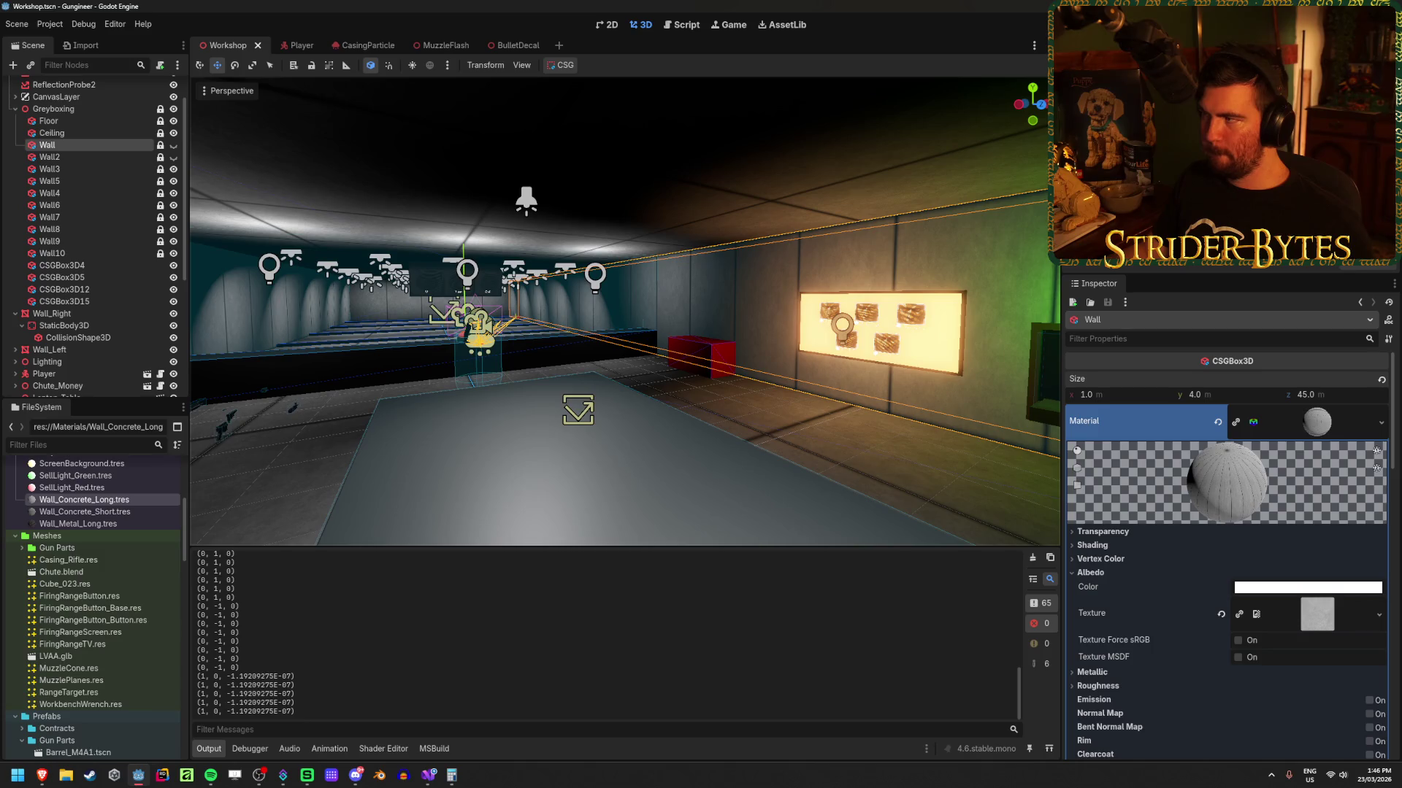
pyautogui.click(174, 145)
pyautogui.click(174, 145)
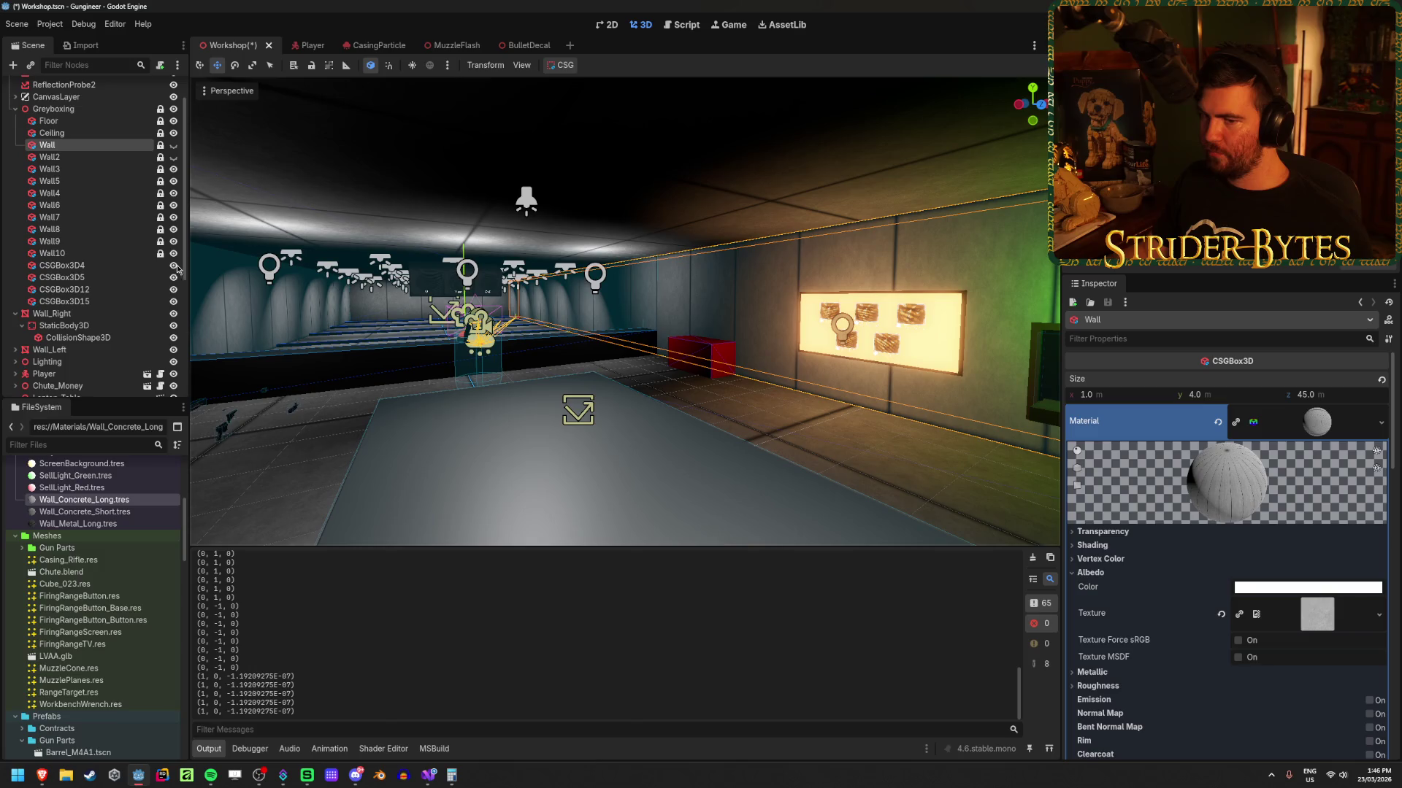
pyautogui.scroll(-3, 88, 263)
pyautogui.click(51, 236)
pyautogui.click(69, 272)
pyautogui.click(51, 236)
pyautogui.scroll(5, 109, 219)
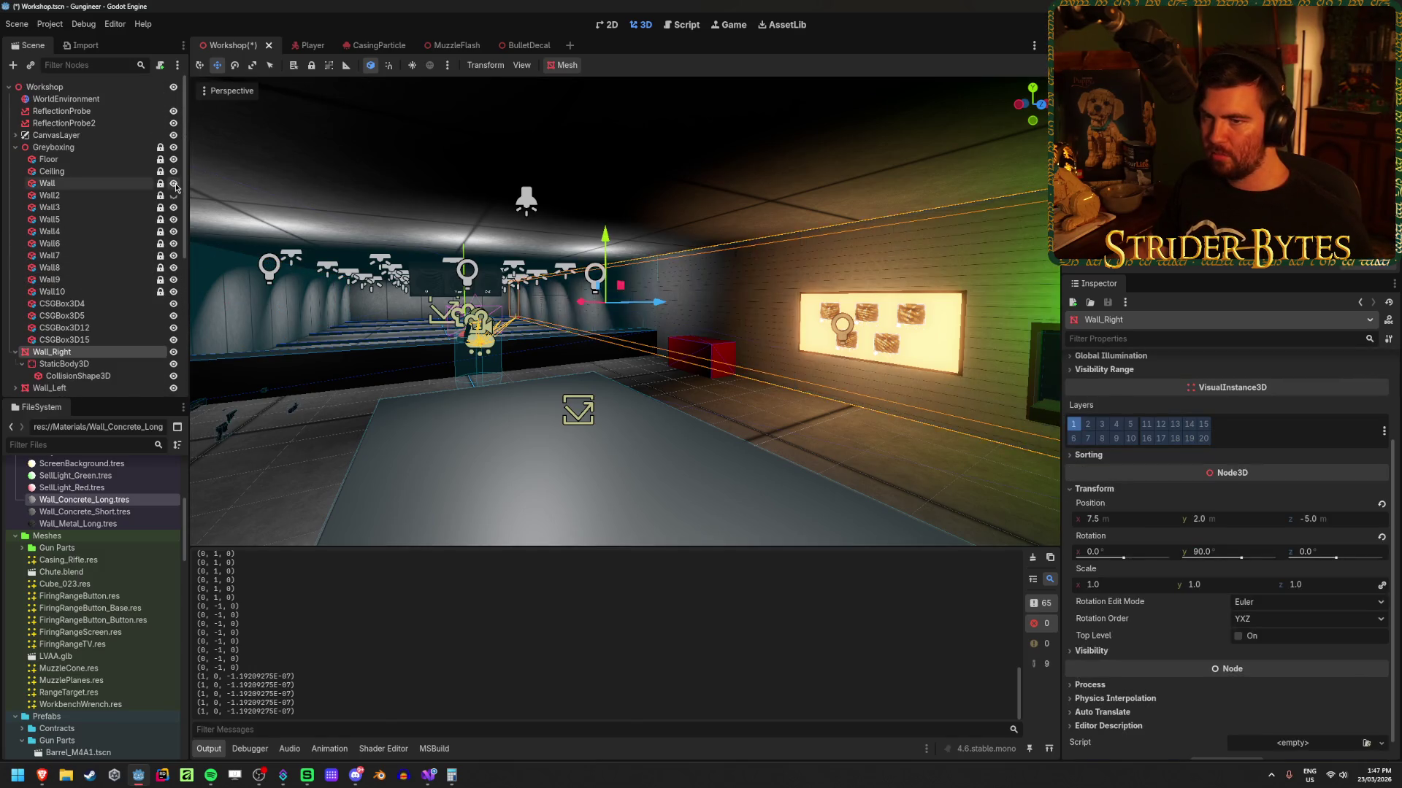
# Step: Set Wall_Right's Y rotation to 0 and inspect its mesh resource
pyautogui.moveTo(543, 311)
pyautogui.mouseDown()
pyautogui.moveTo(511, 306)
pyautogui.moveTo(543, 312)
pyautogui.mouseUp()
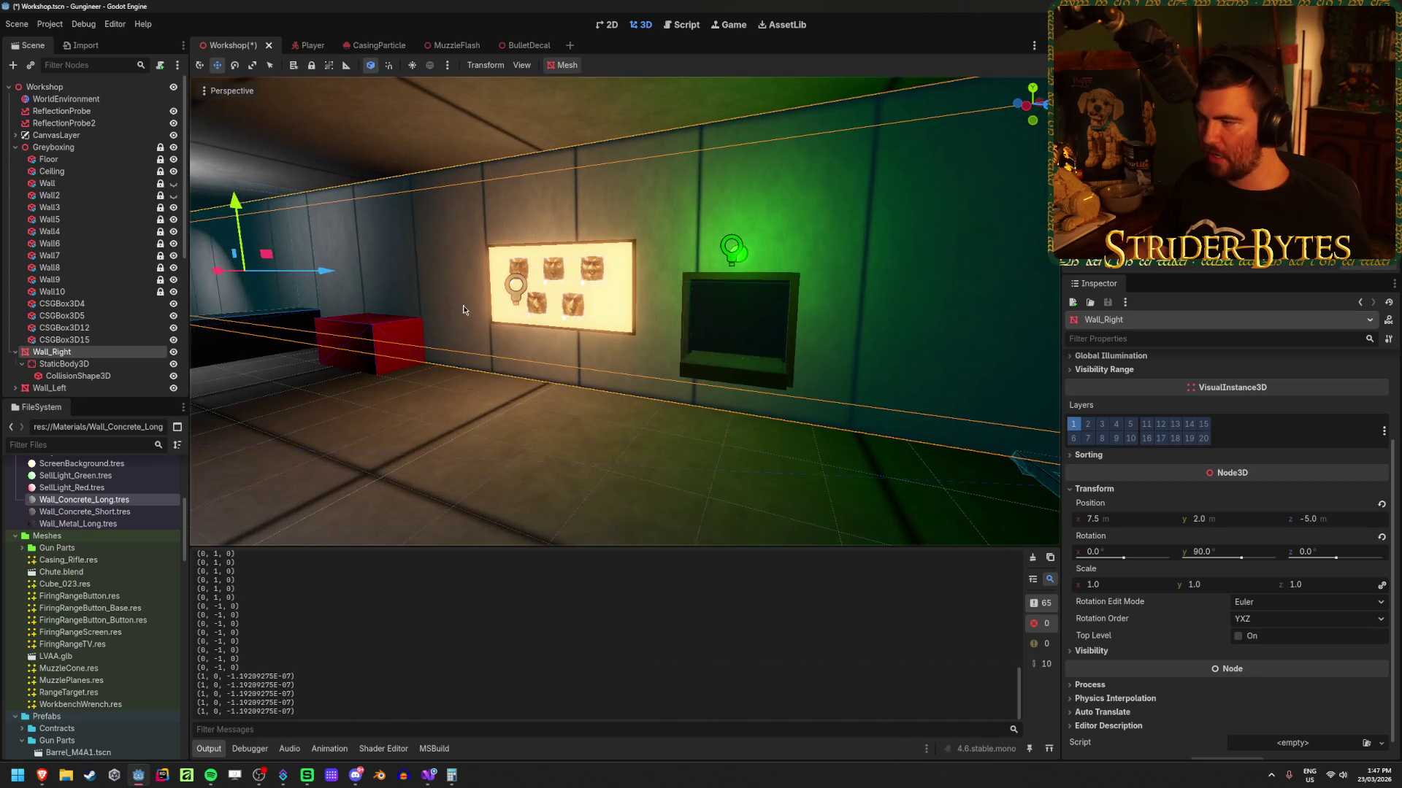
pyautogui.scroll(-1, 1248, 550)
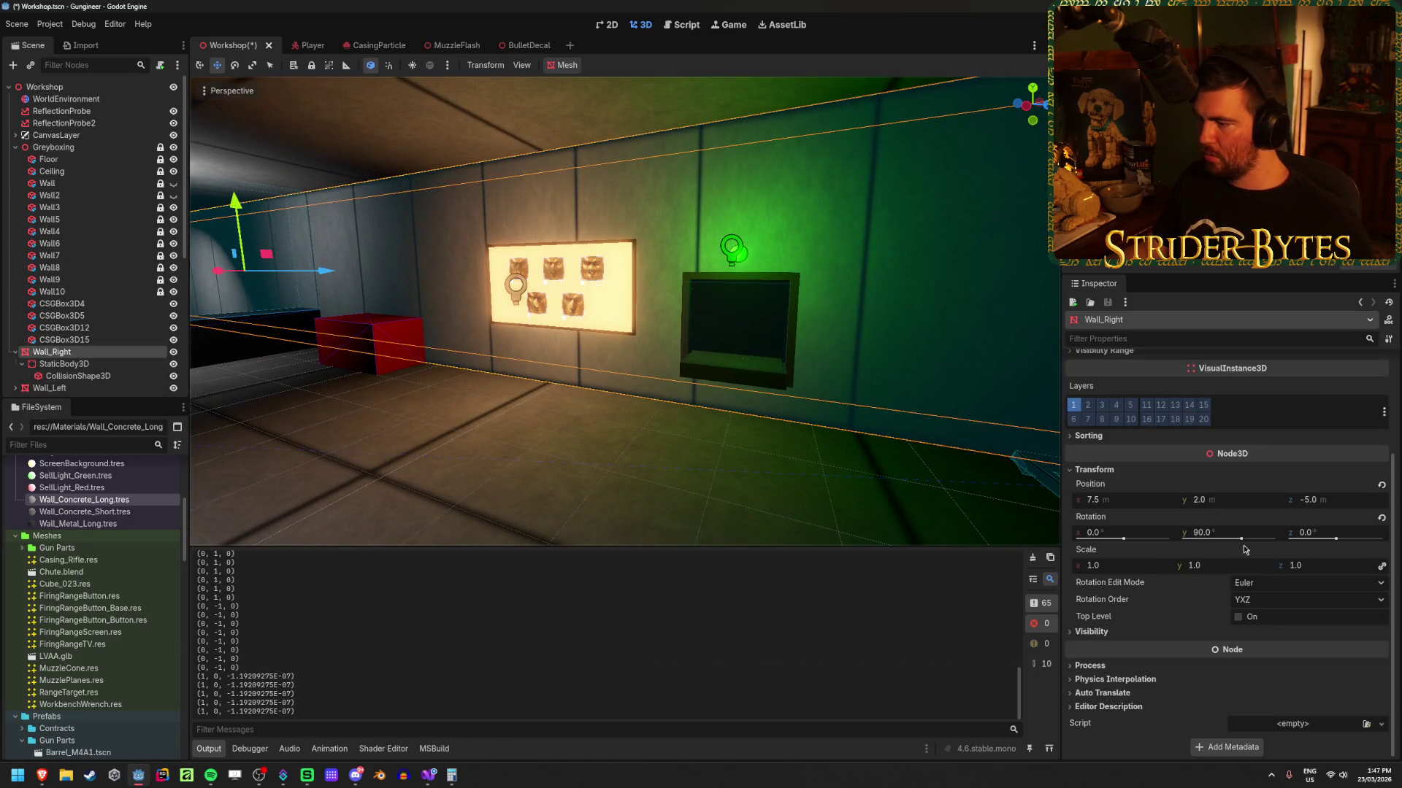
pyautogui.click(1201, 534)
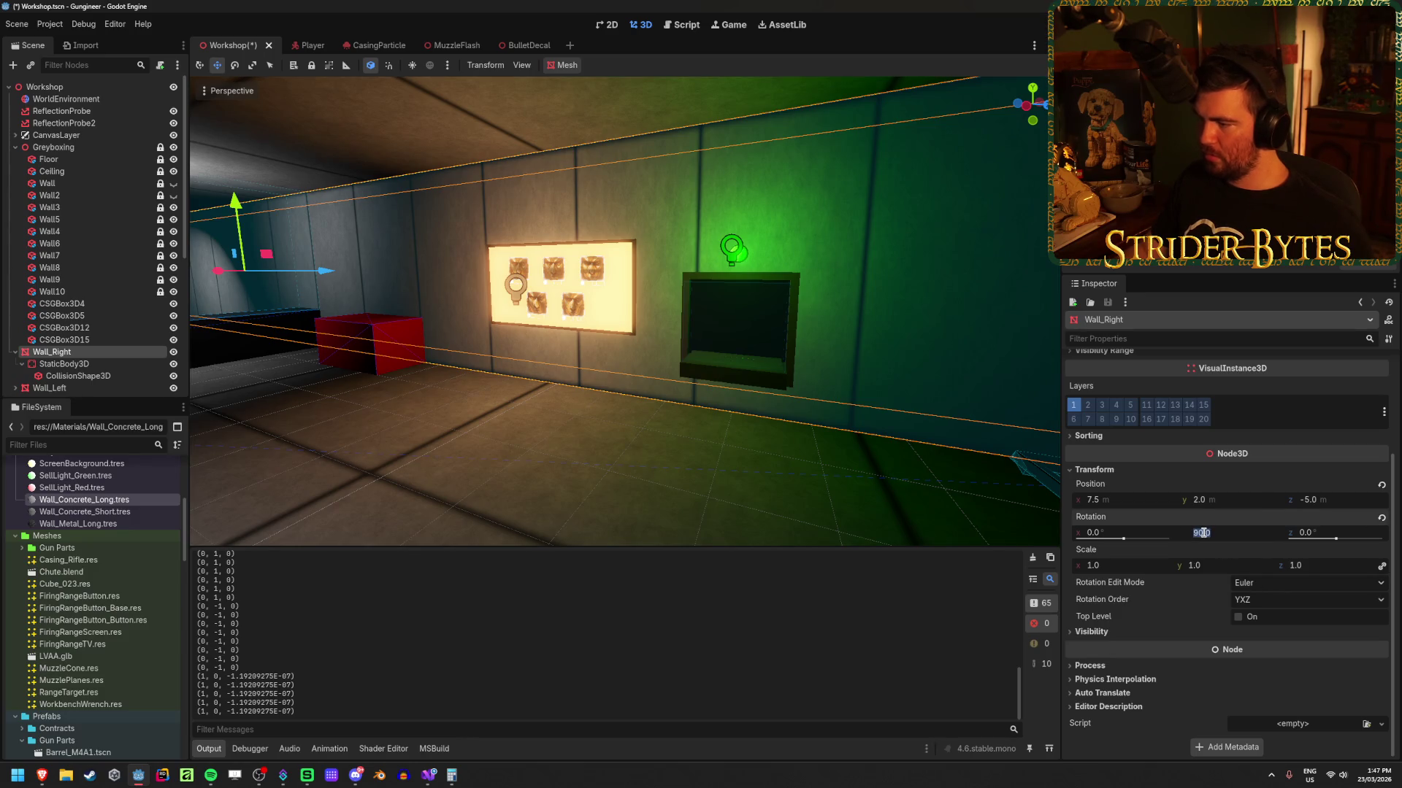
pyautogui.write('0')
pyautogui.press('Return')
pyautogui.scroll(4, 1245, 517)
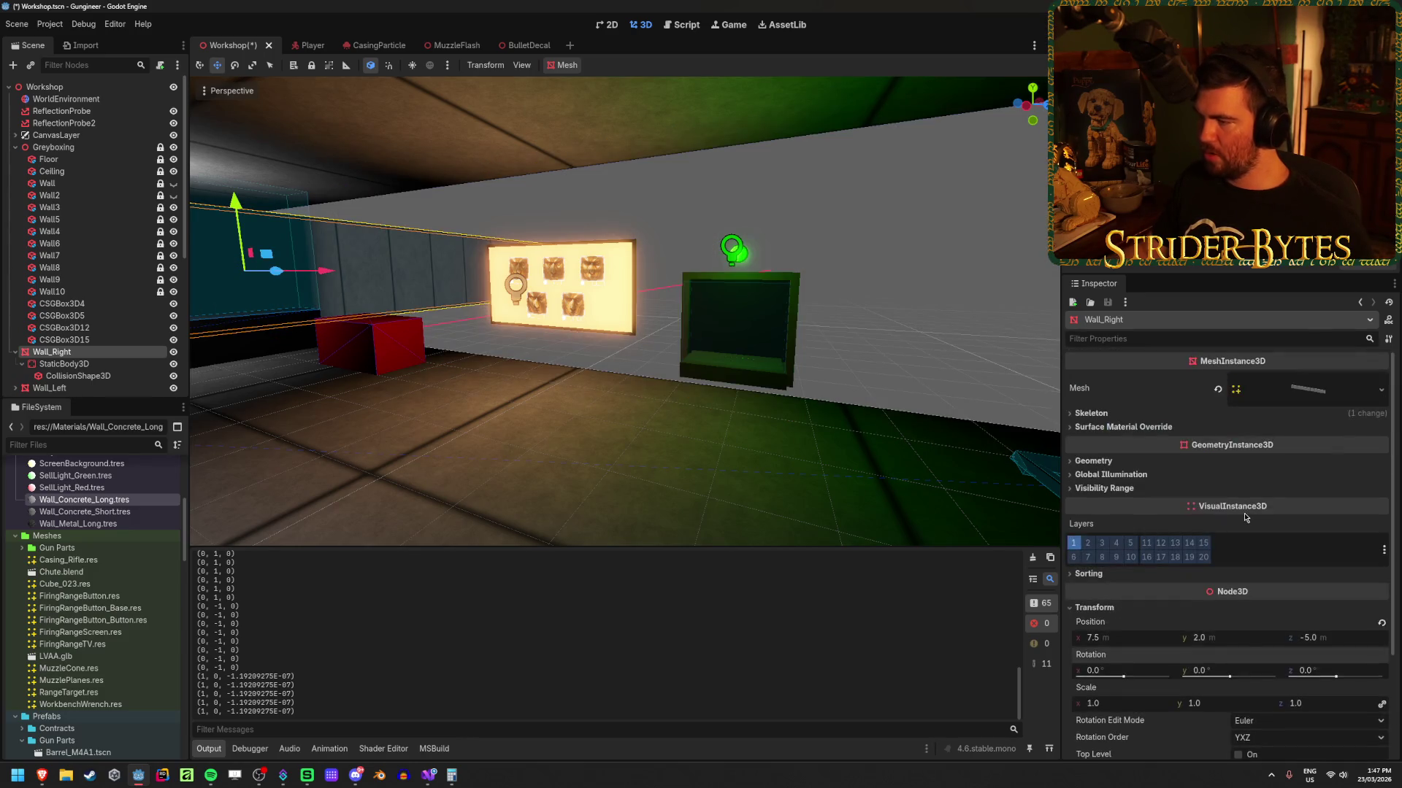
pyautogui.click(1314, 390)
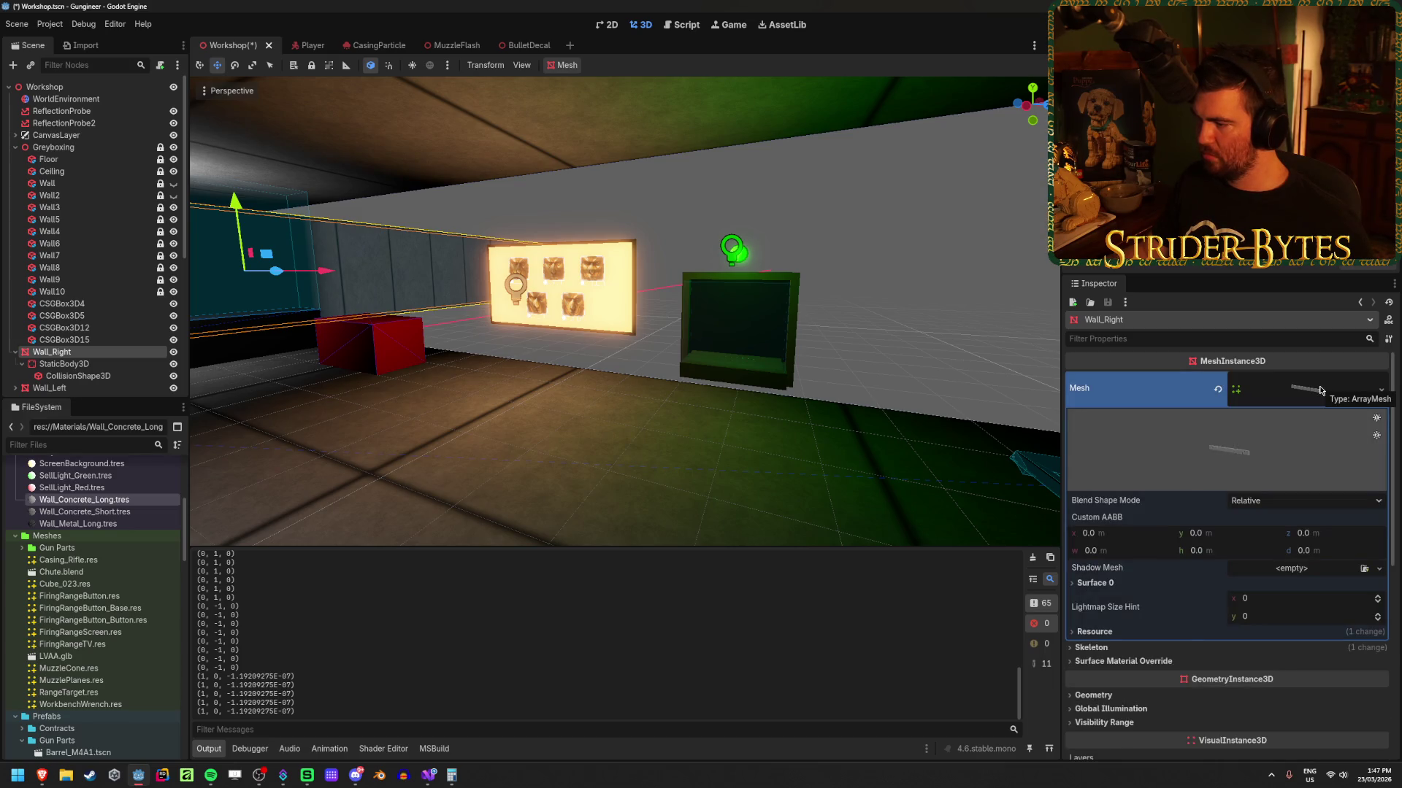
pyautogui.click(1320, 390)
pyautogui.click(64, 353)
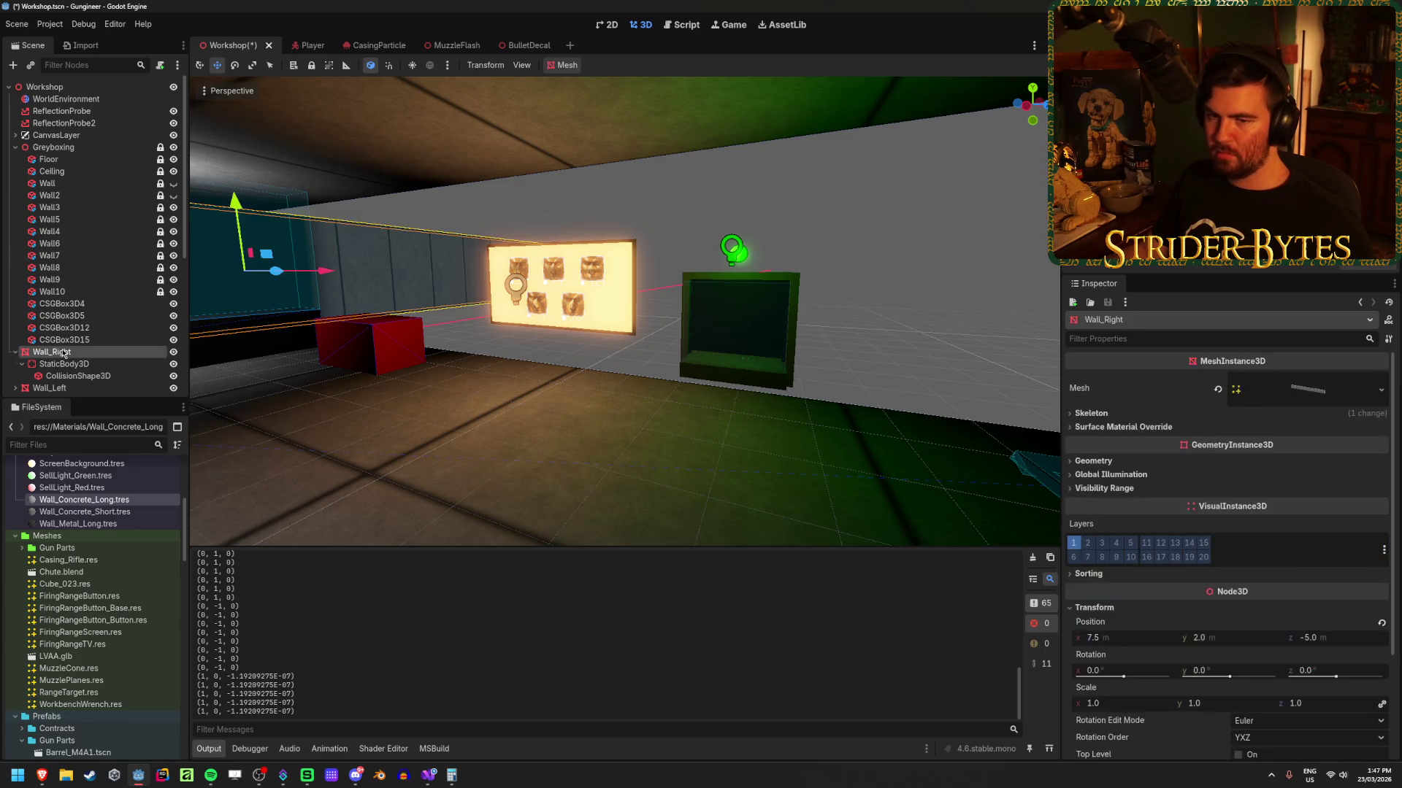
pyautogui.click(73, 184)
# Step: Make the Wall visible, set its material UV1 Scale to 1 × 20 × 20, and save
pyautogui.click(174, 186)
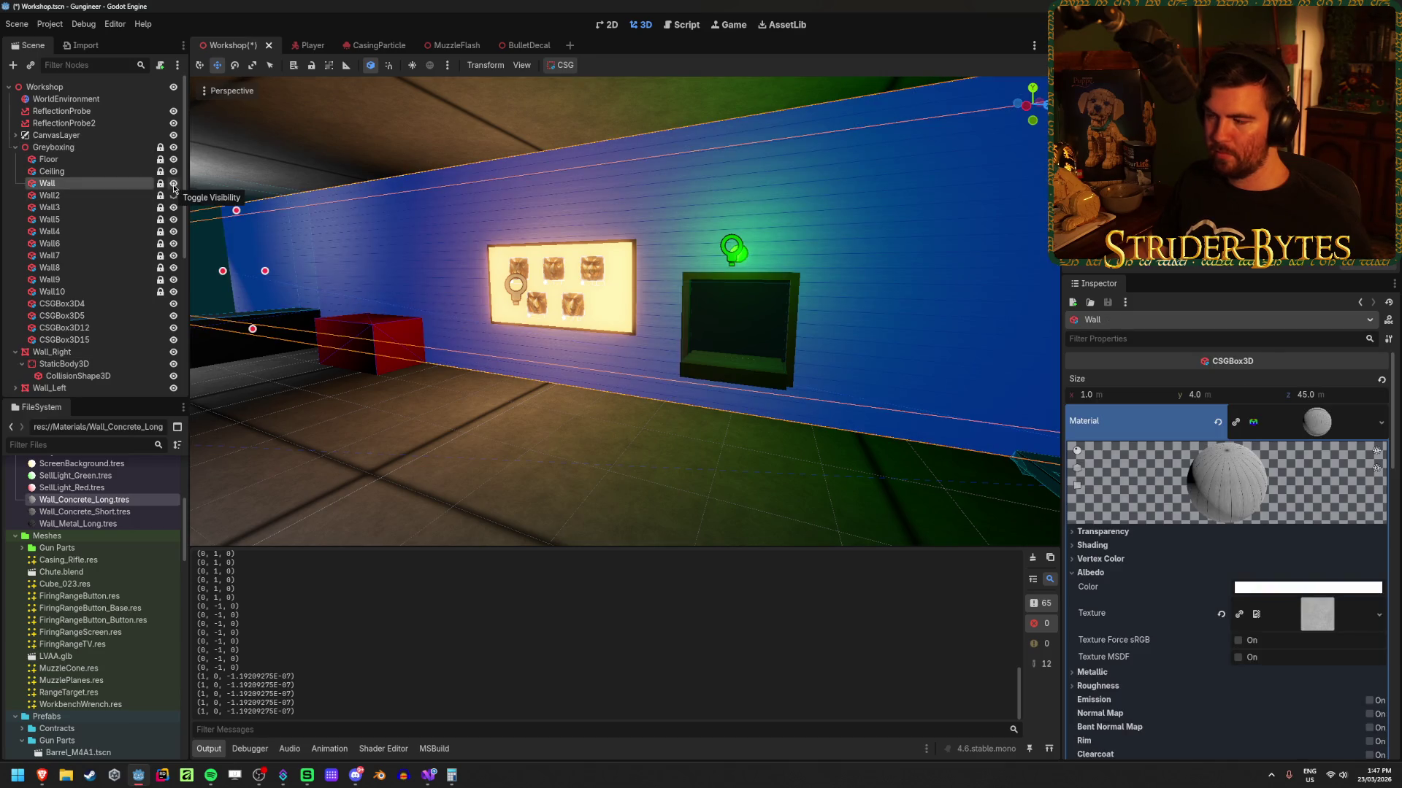
pyautogui.scroll(-6, 1130, 549)
pyautogui.click(1130, 541)
pyautogui.write('1')
pyautogui.press('Return')
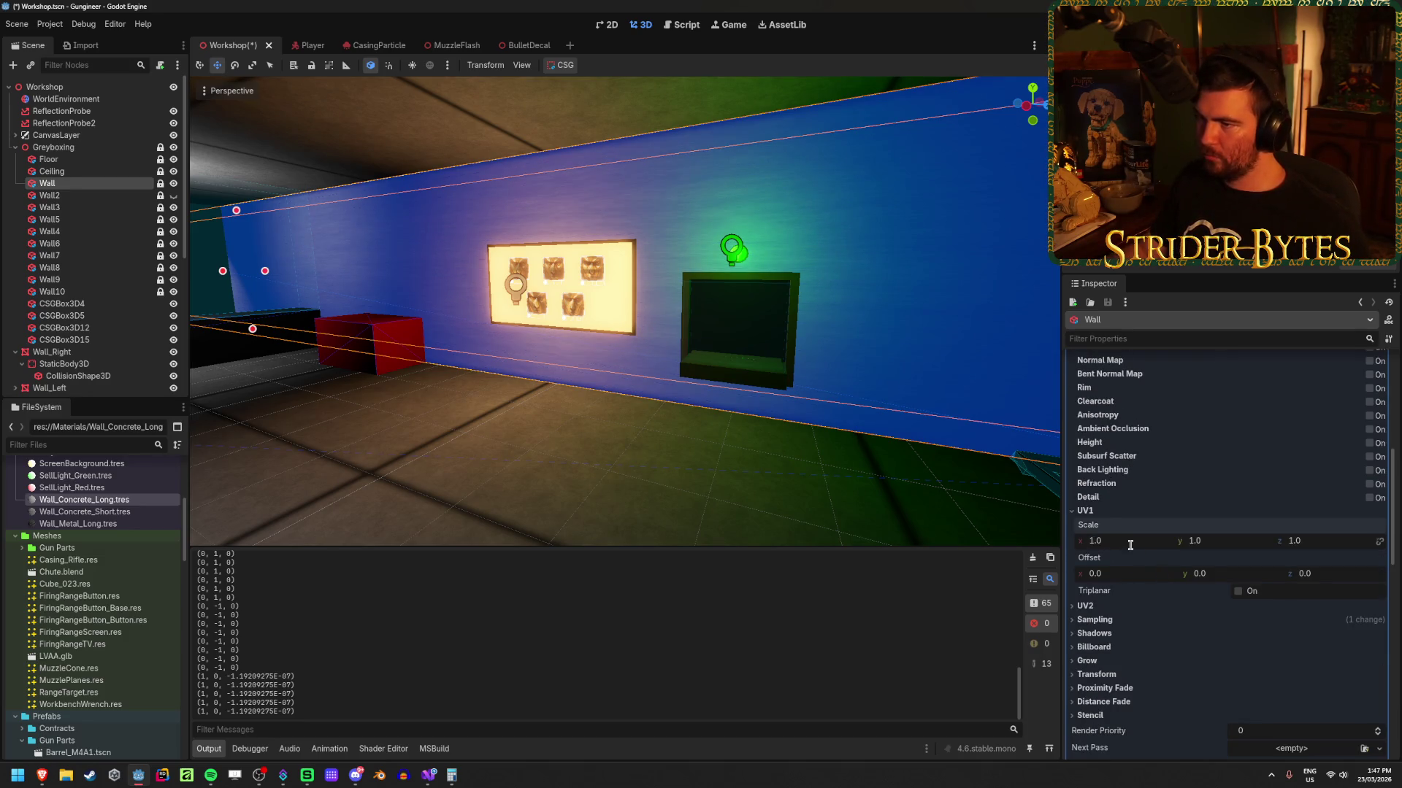
pyautogui.click(1311, 541)
pyautogui.write('20')
pyautogui.press('Return')
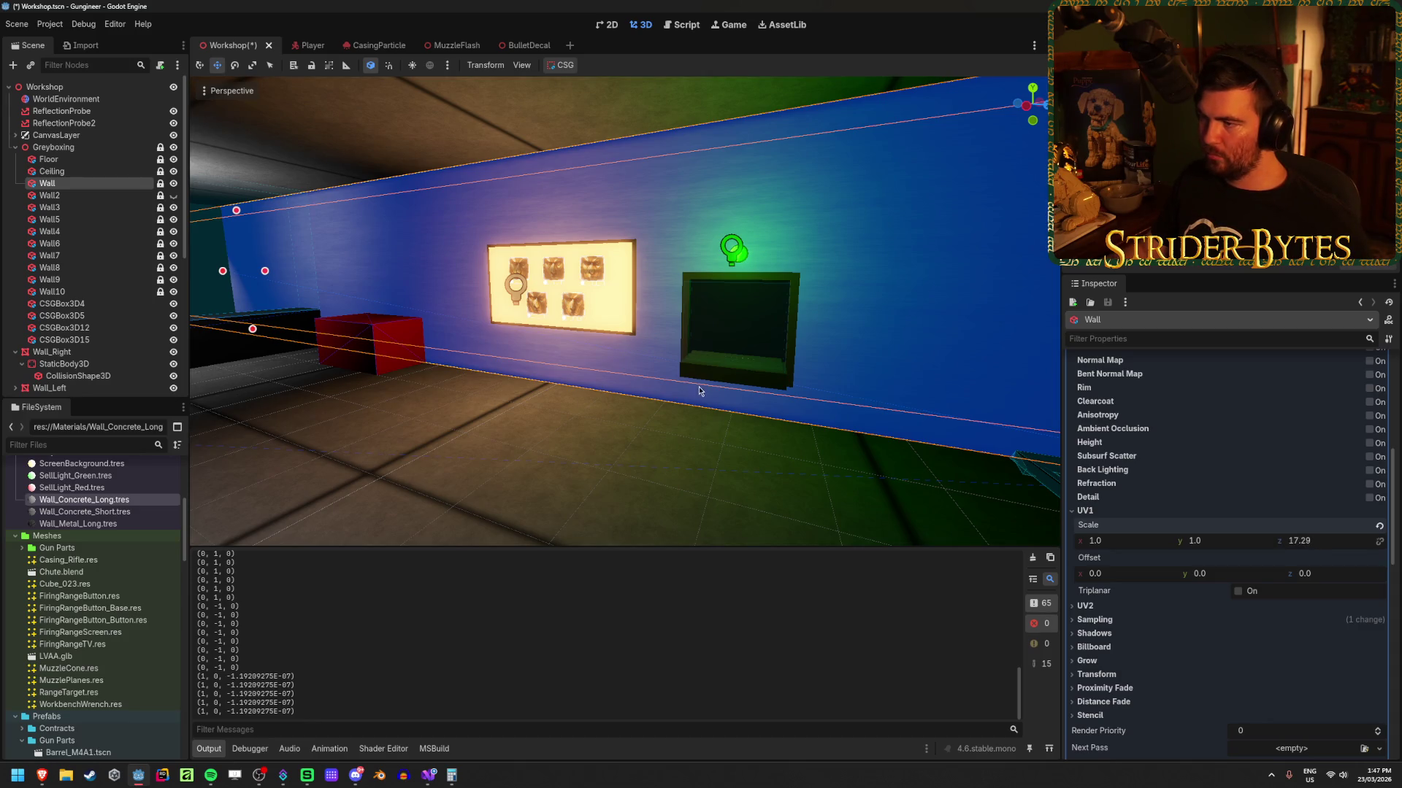
pyautogui.click(1192, 541)
pyautogui.write('3.1')
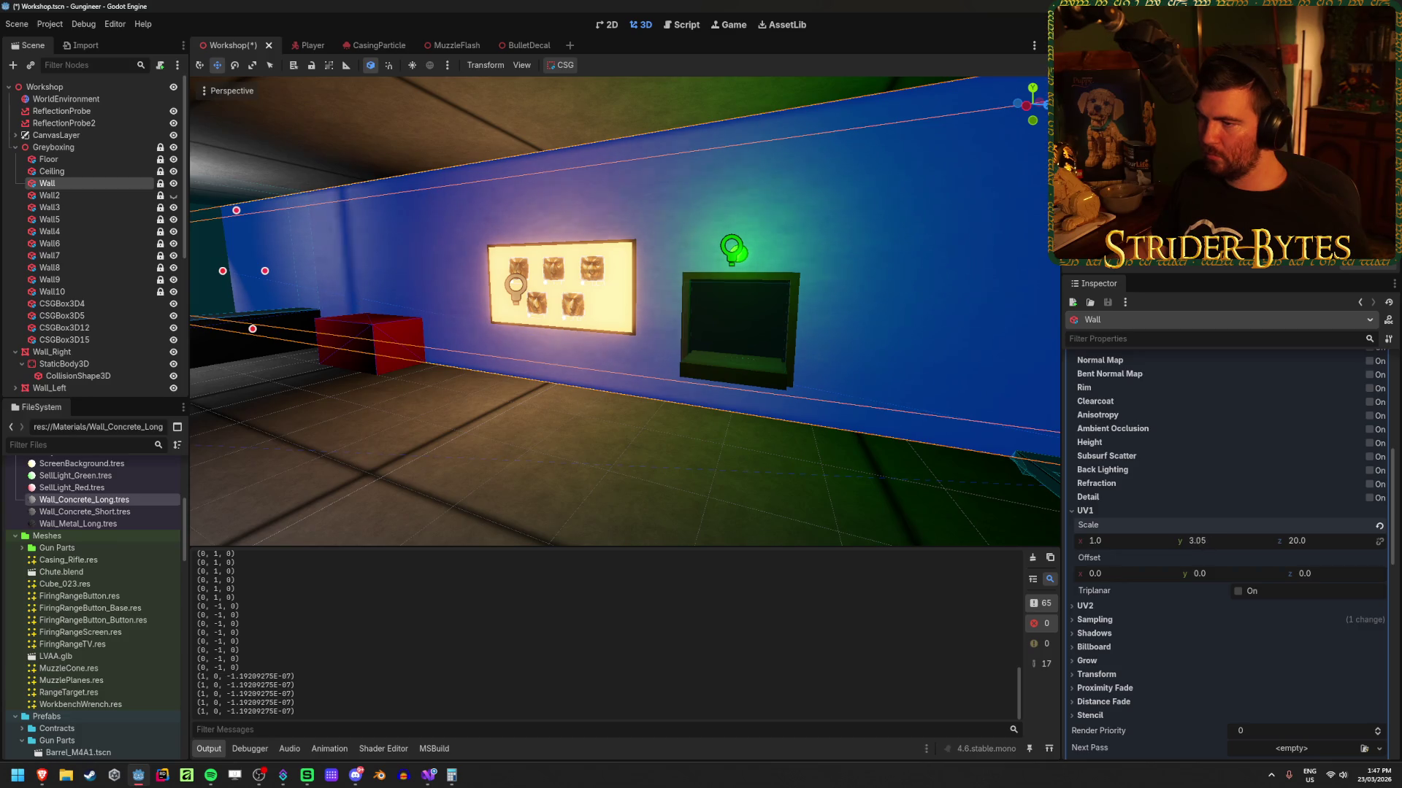
pyautogui.write('20')
pyautogui.press('Return')
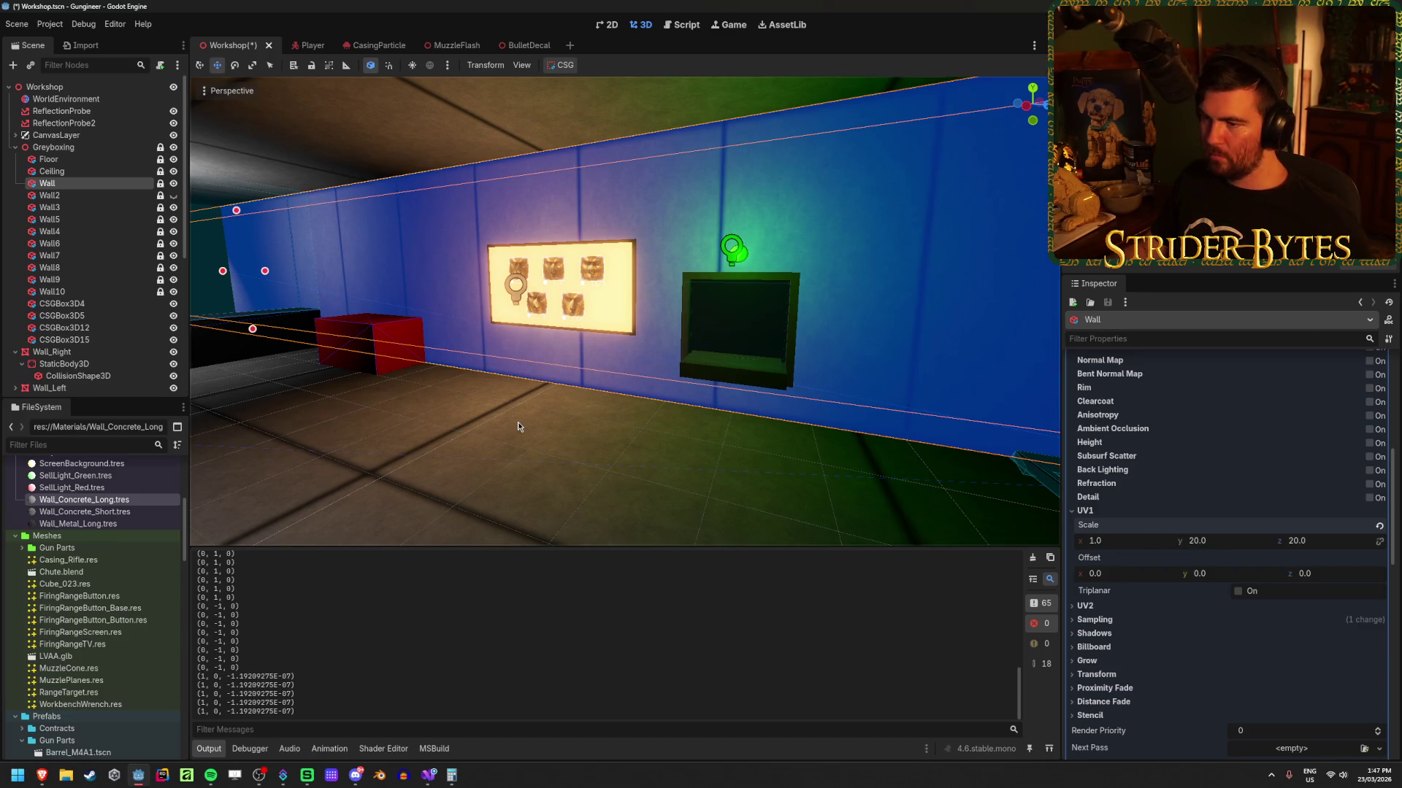
pyautogui.click(523, 435)
pyautogui.hotkey('ctrl', 's')
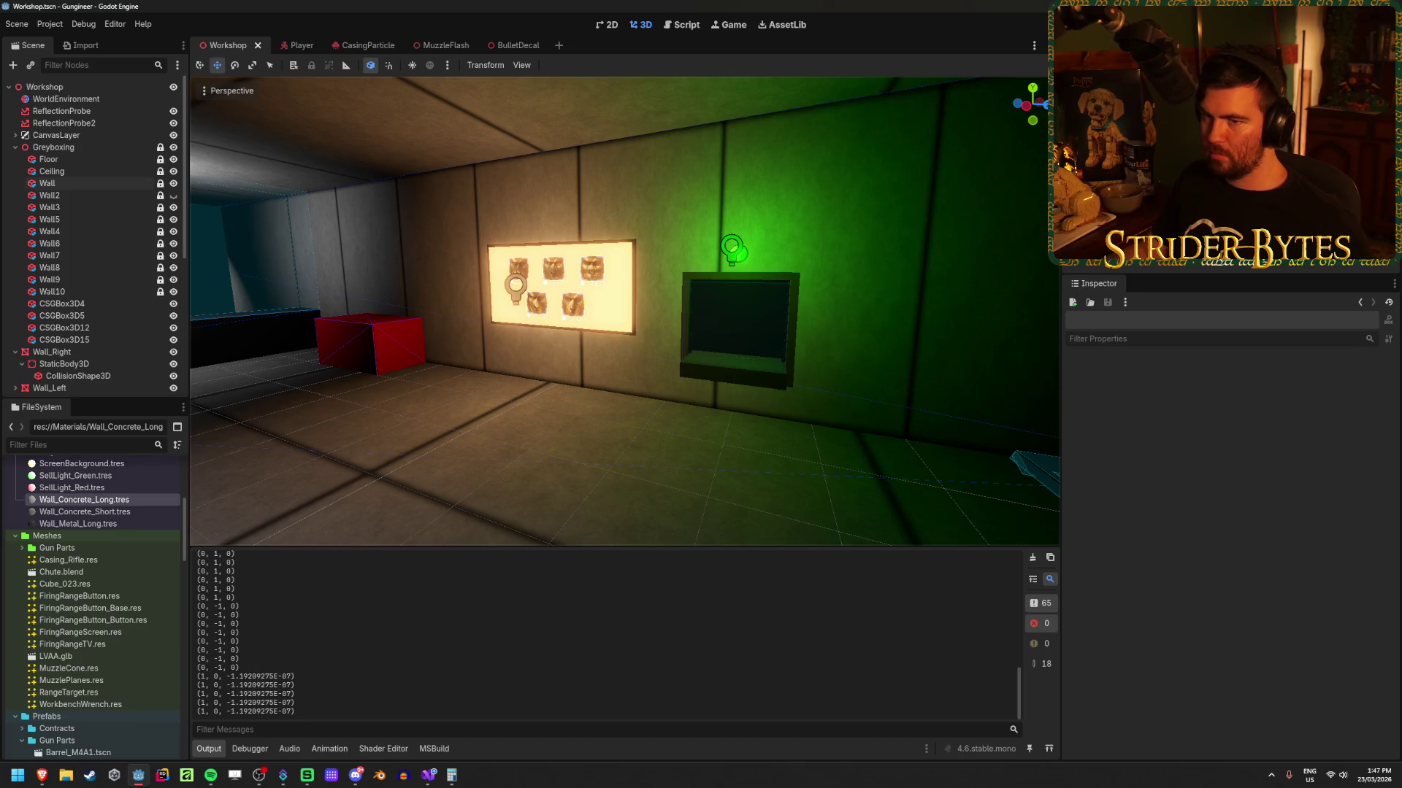
pyautogui.press('F5')
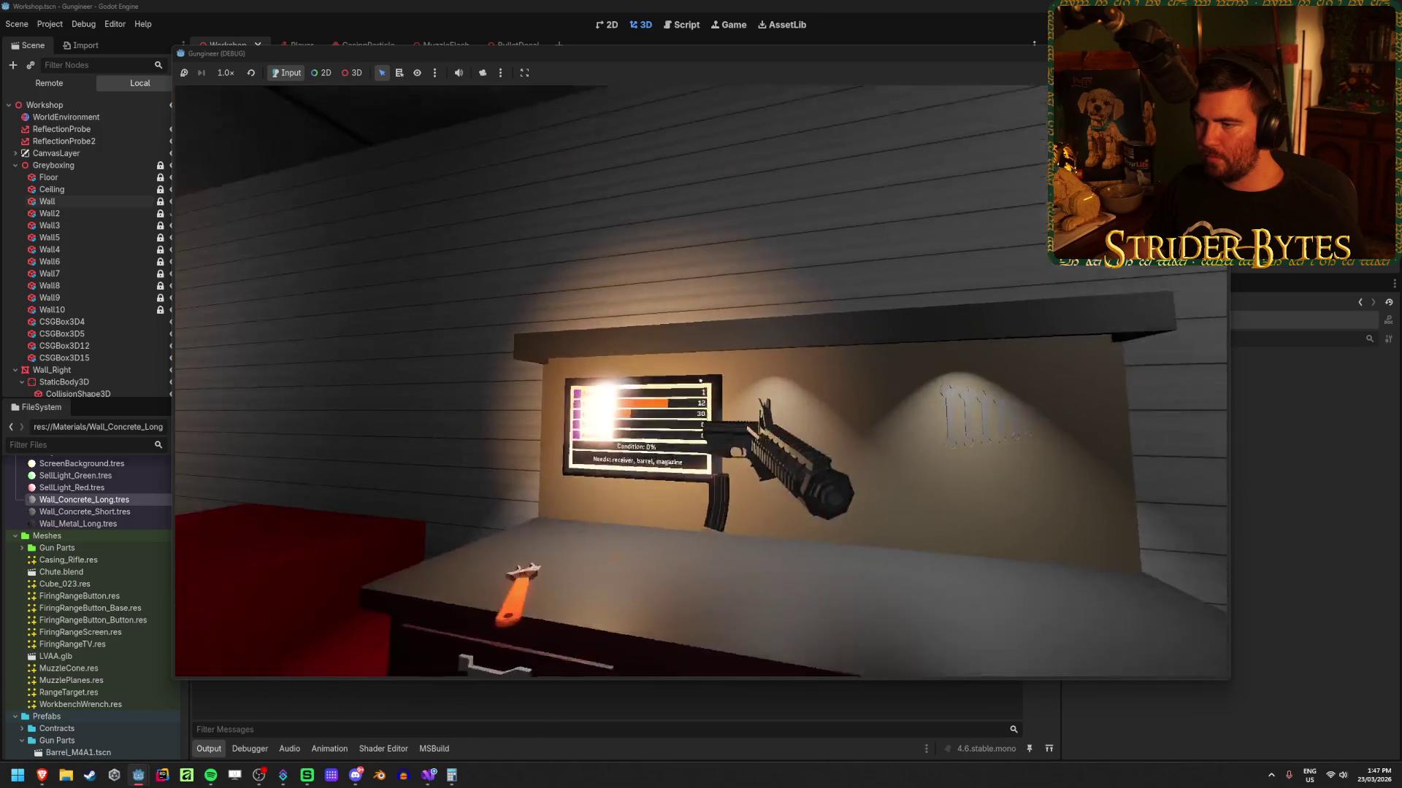
pyautogui.press('e')
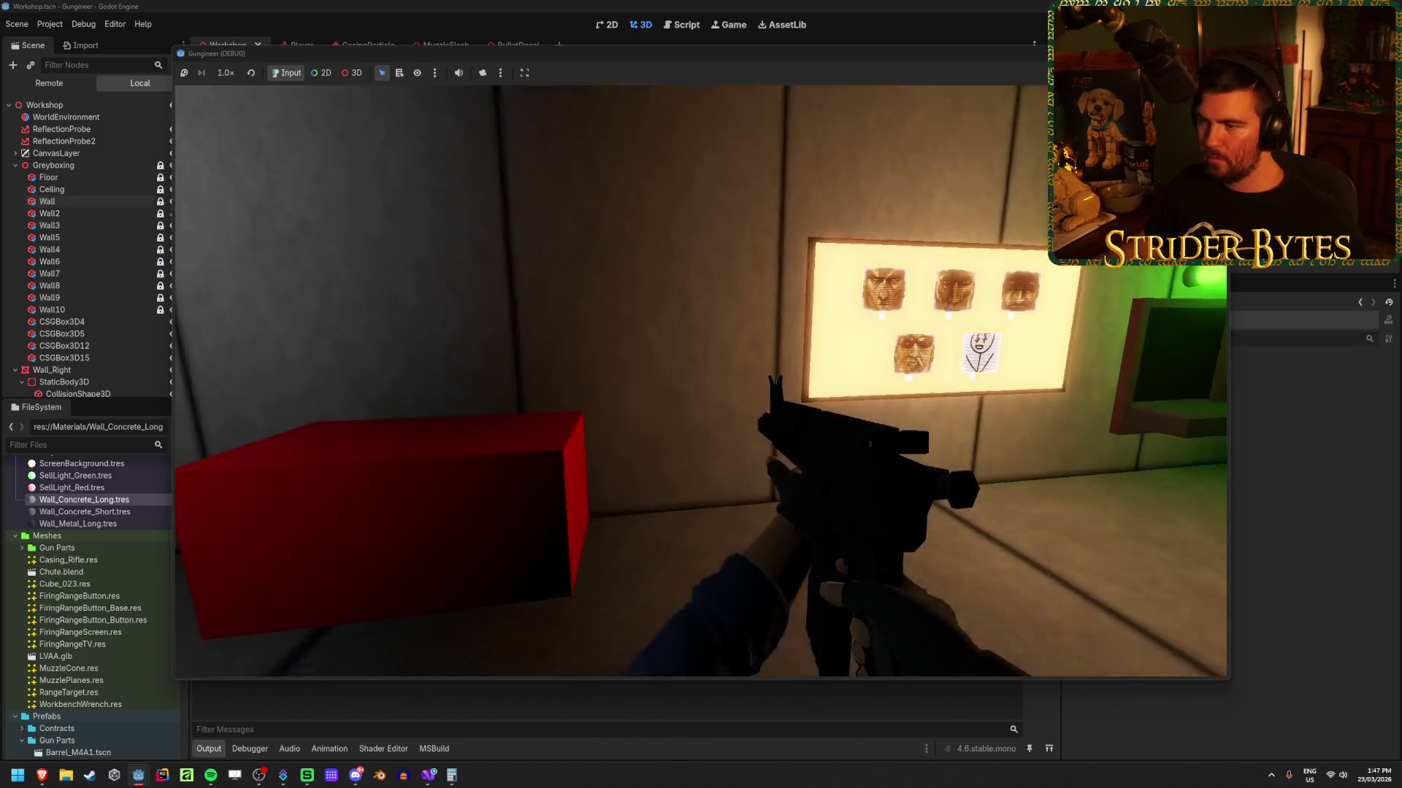
pyautogui.click(701, 381)
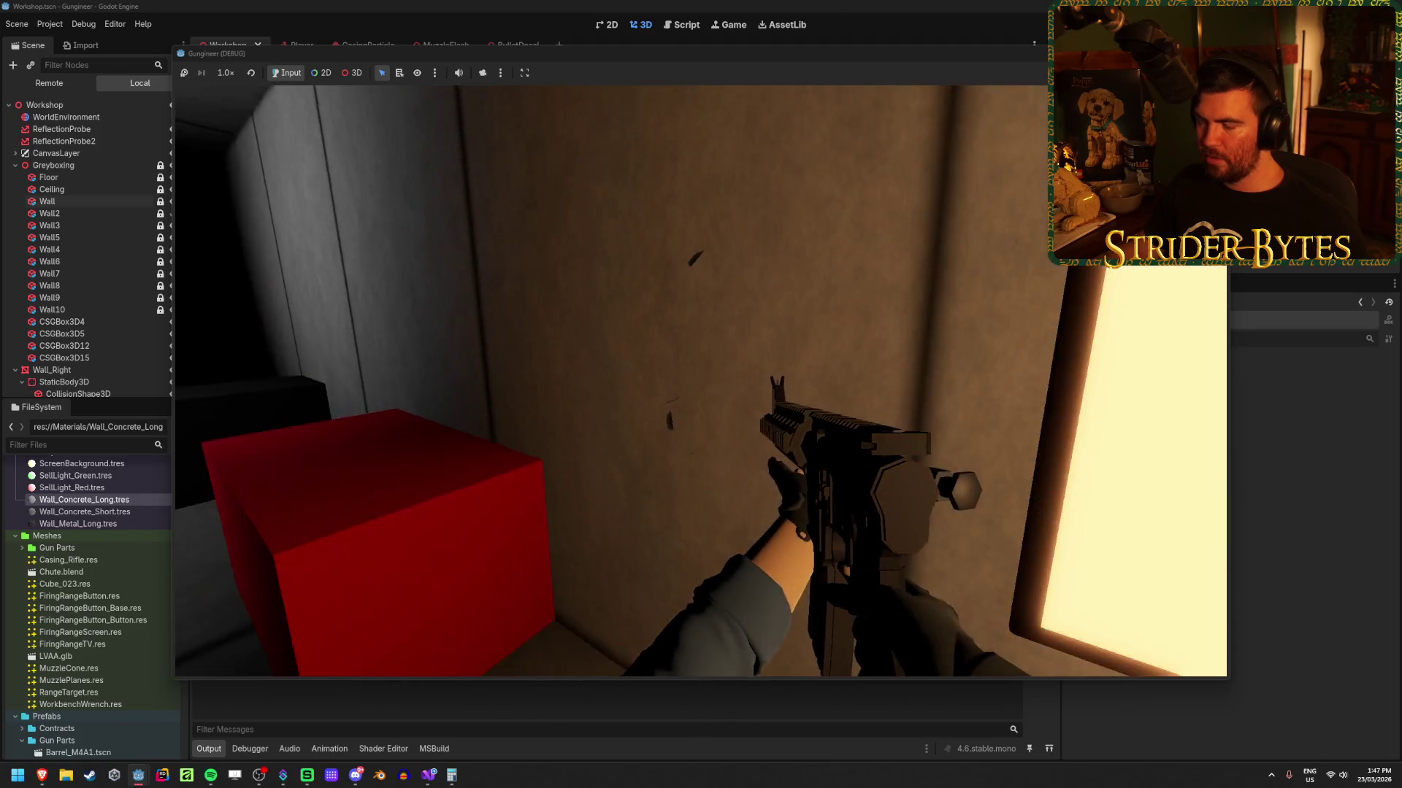
pyautogui.click(701, 381)
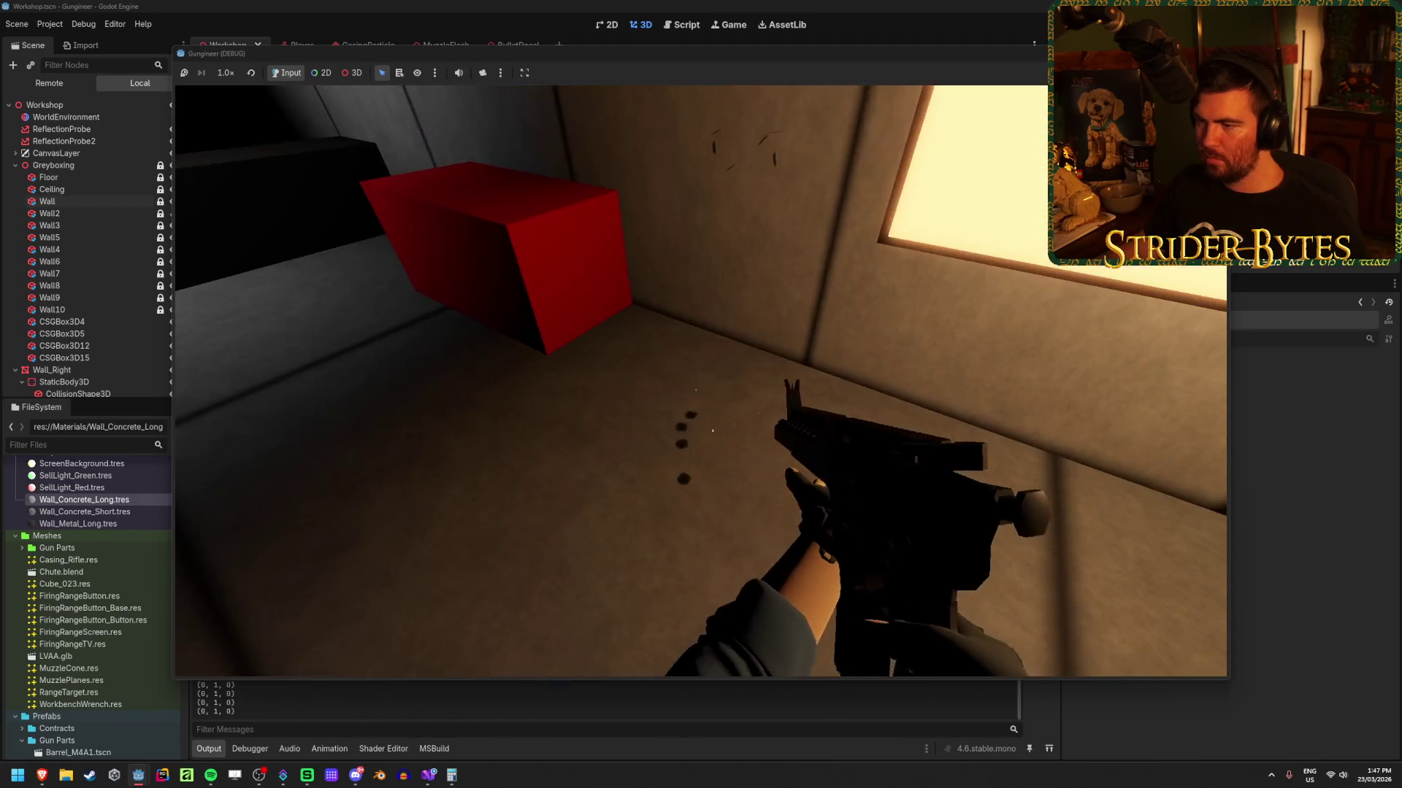
pyautogui.click(701, 381)
pyautogui.click(701, 381)
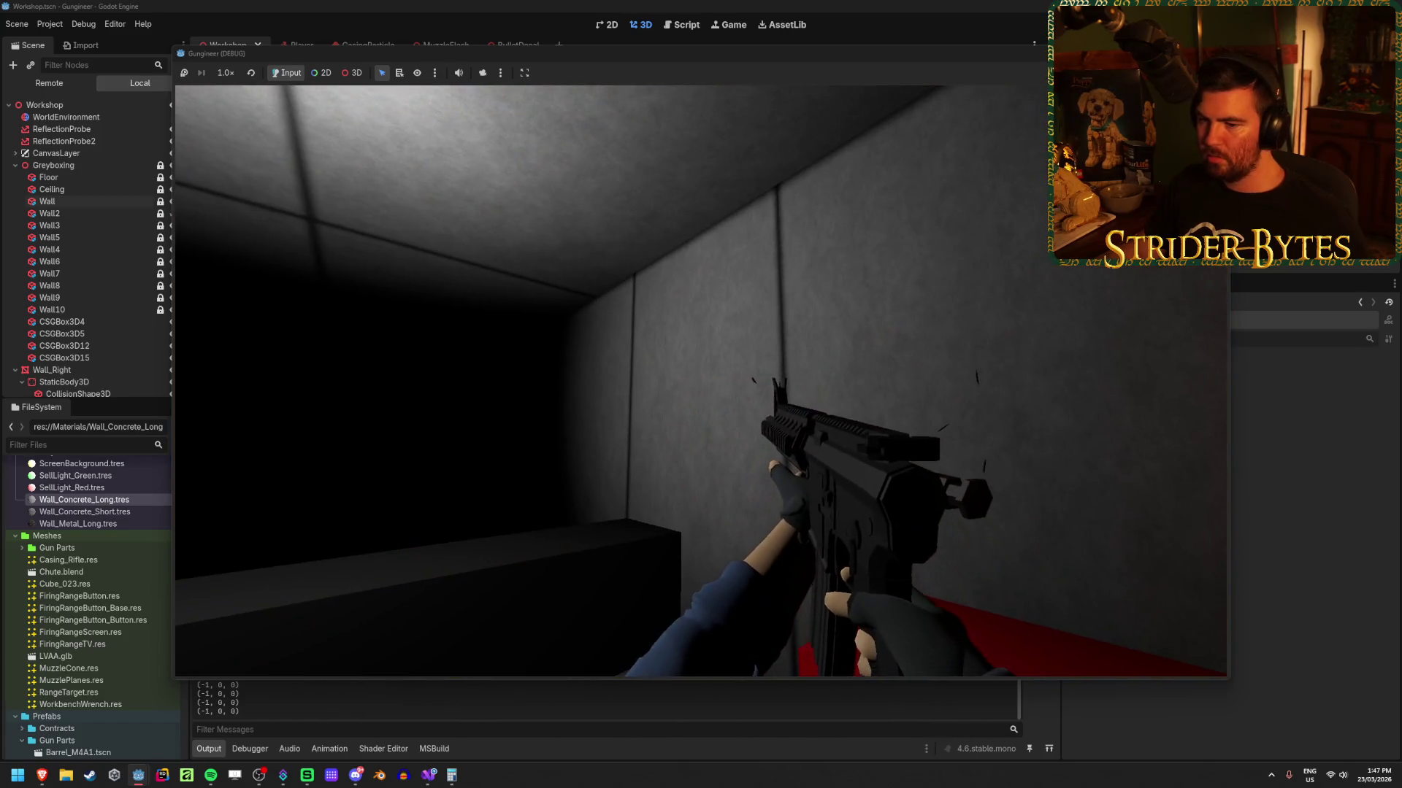
pyautogui.click(701, 381)
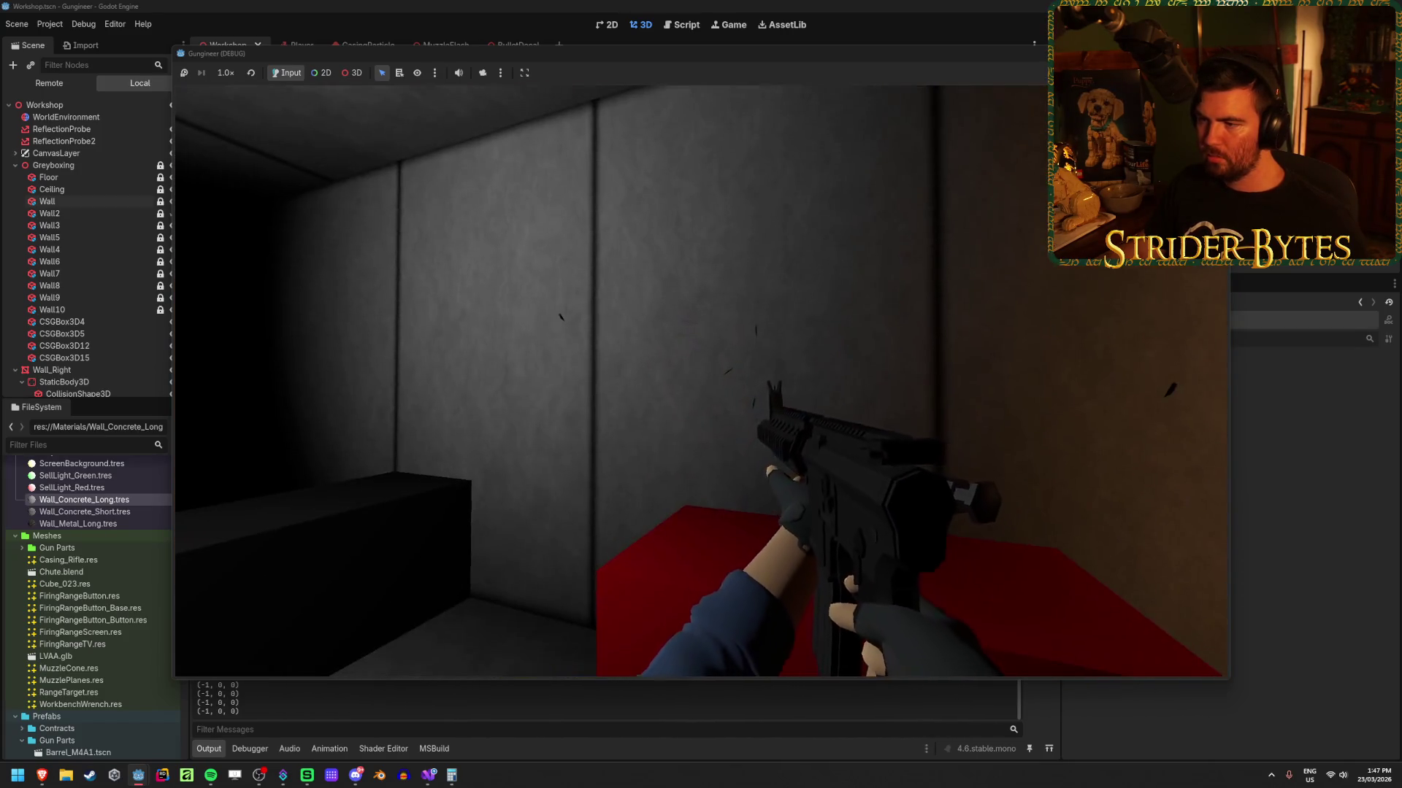
pyautogui.press('w')
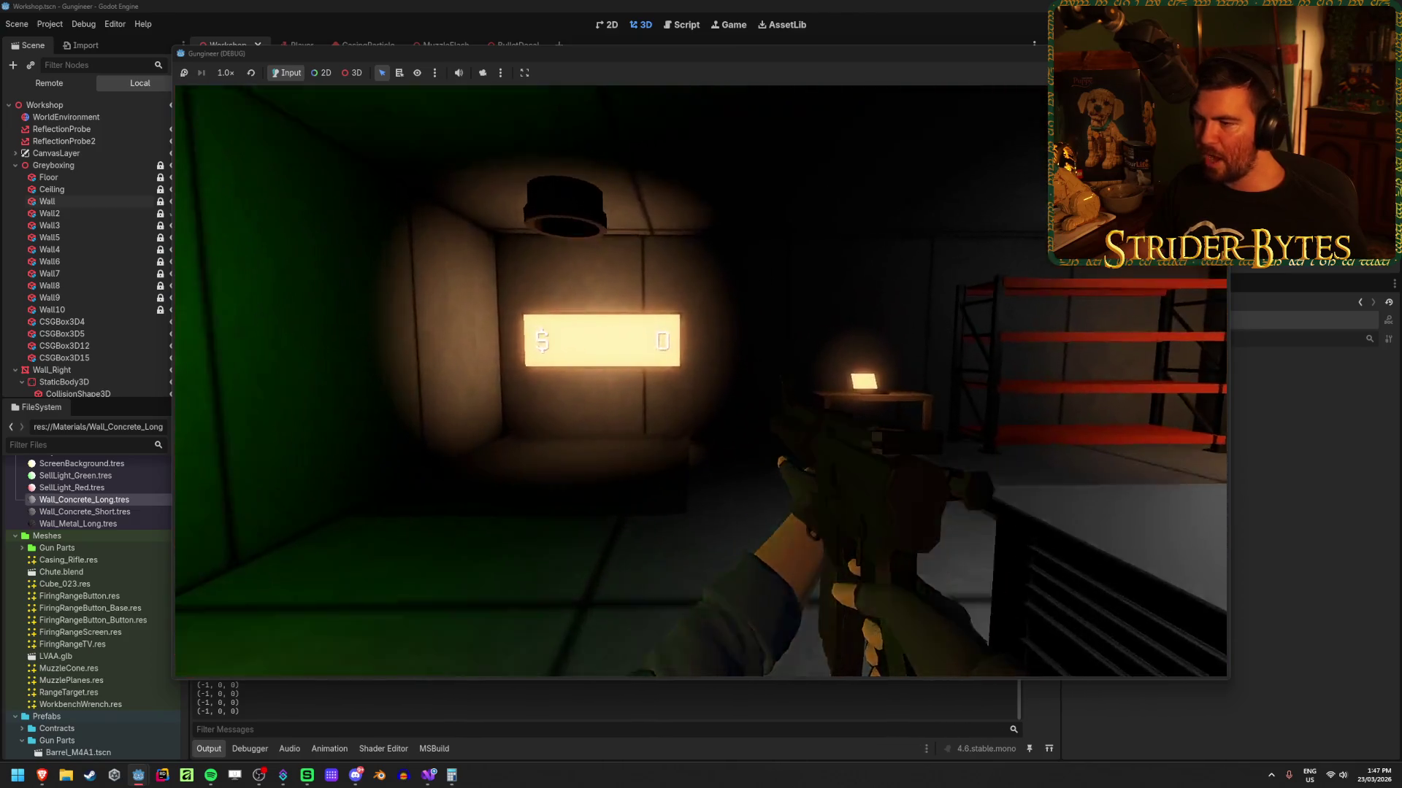
pyautogui.click(701, 381)
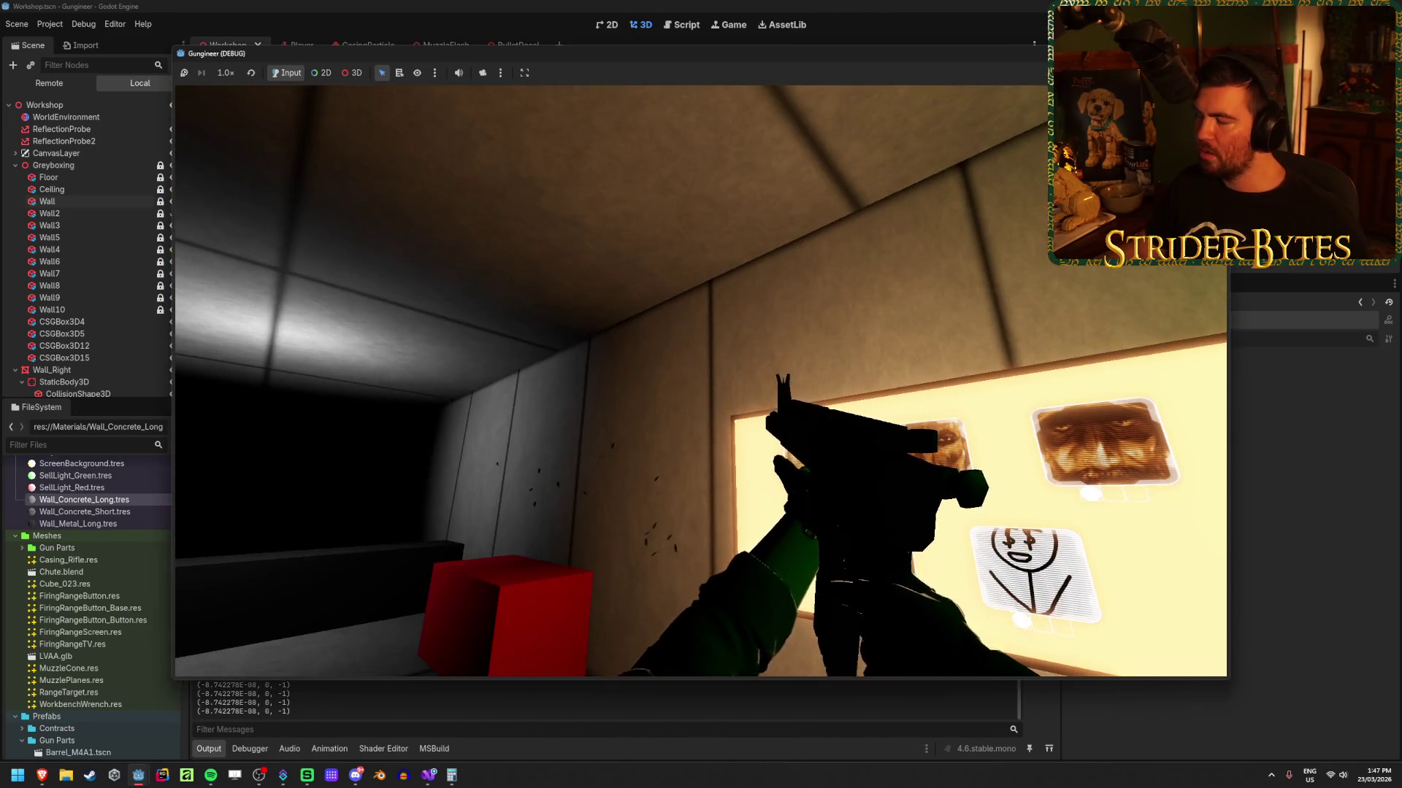
pyautogui.press('F8')
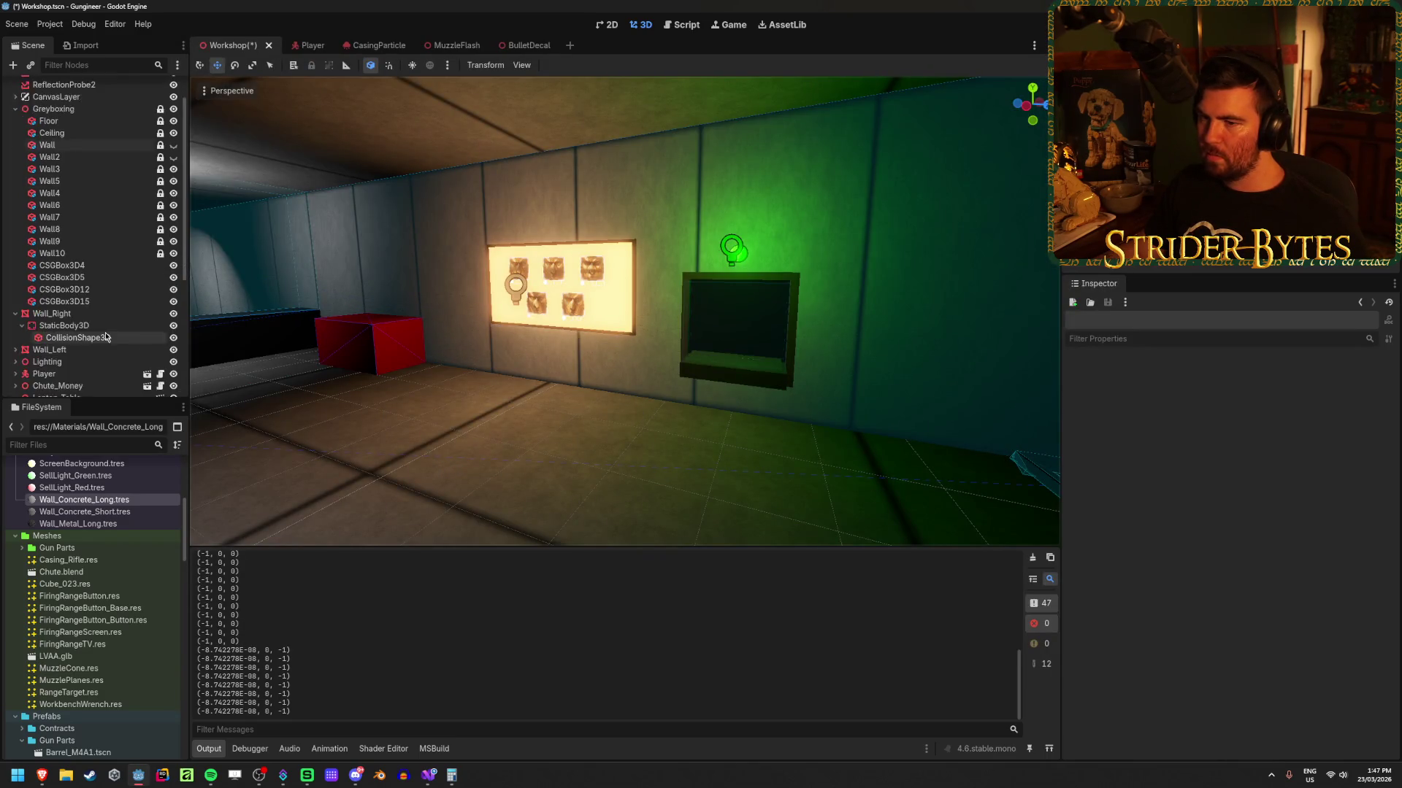
# Step: Select Wall_Right, save the Workshop scene, and fly the camera down the hall
pyautogui.scroll(-2, 87, 351)
pyautogui.click(51, 275)
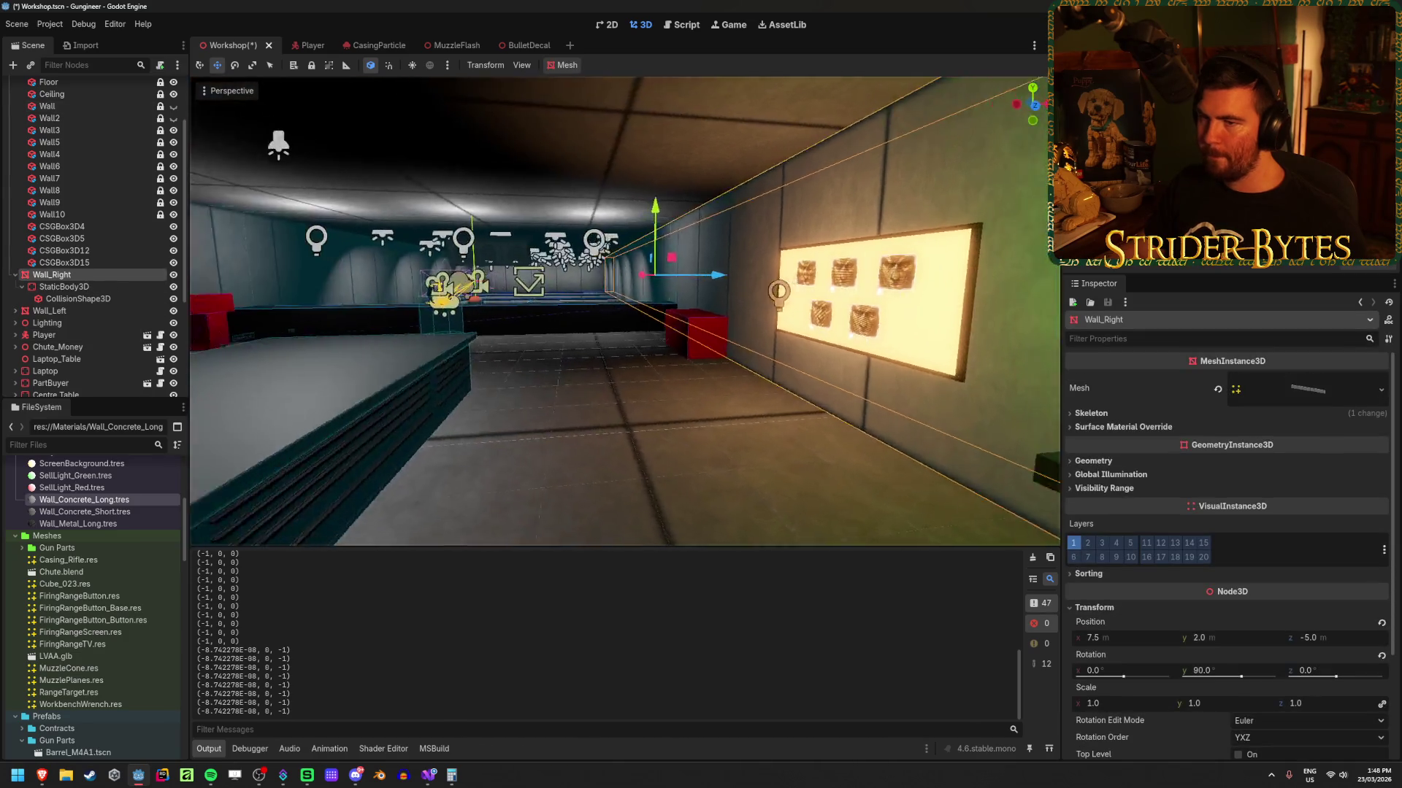
pyautogui.hotkey('ctrl', 's')
pyautogui.press('w')
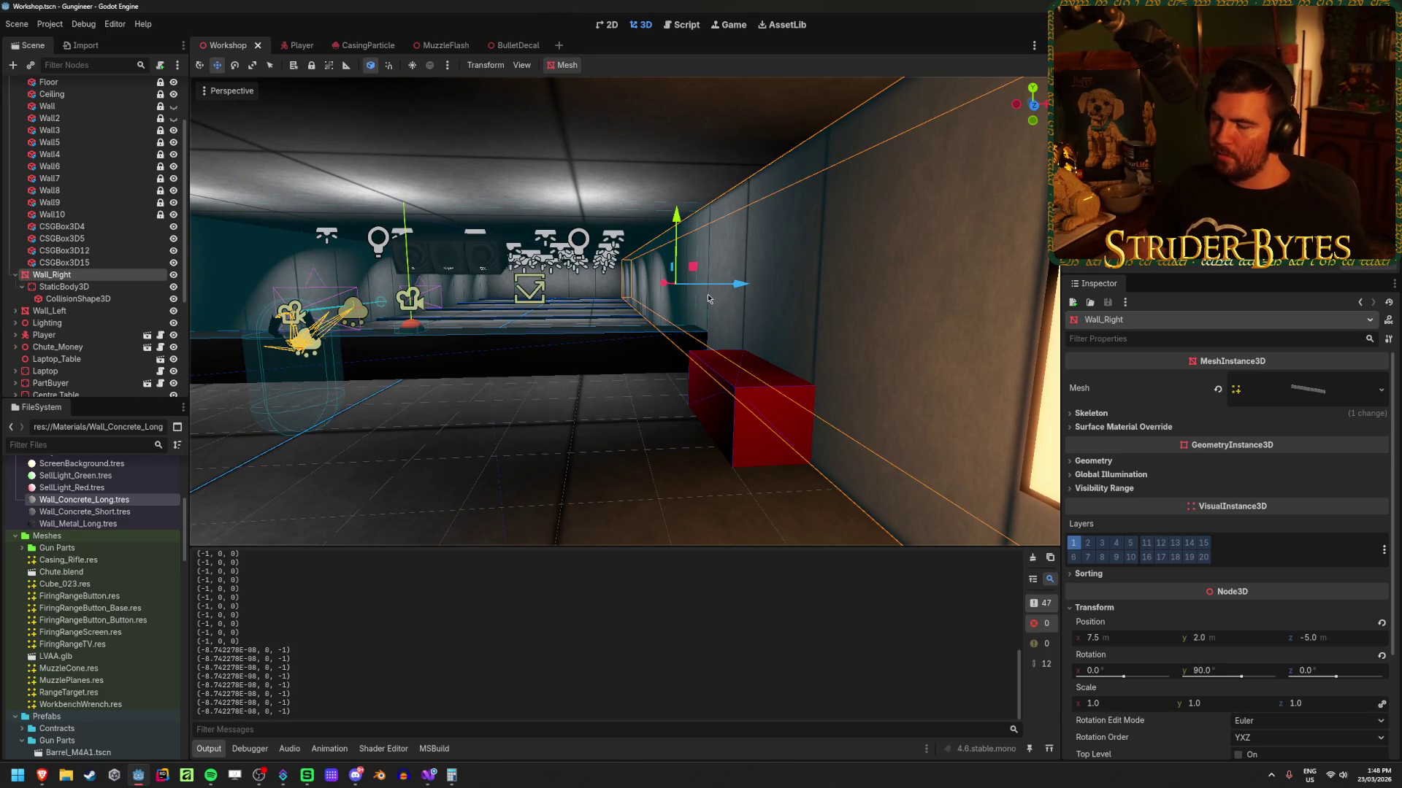
# Step: Switch to the BulletDecal scene and select its MeshInstance3D and BulletDecal root nodes
pyautogui.click(523, 46)
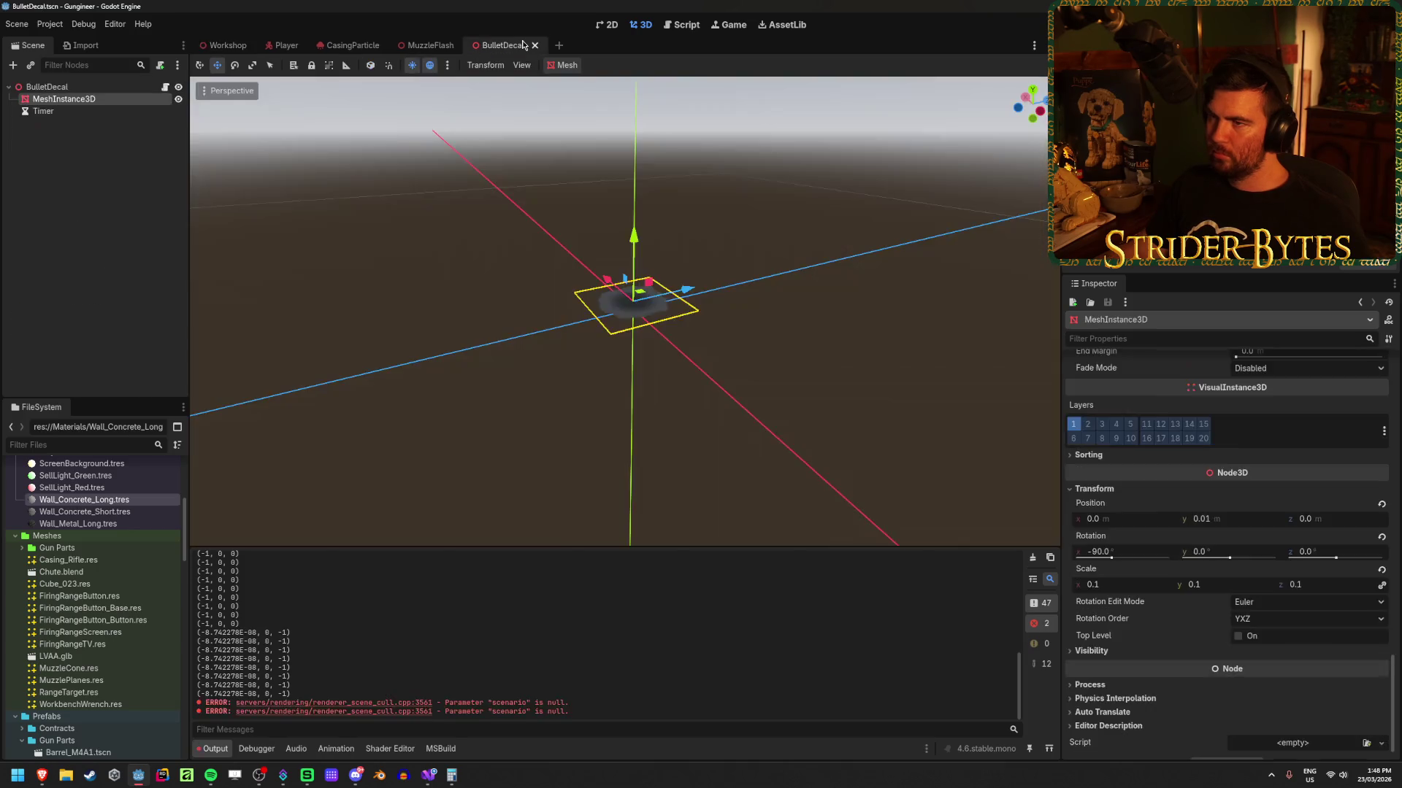
pyautogui.click(79, 214)
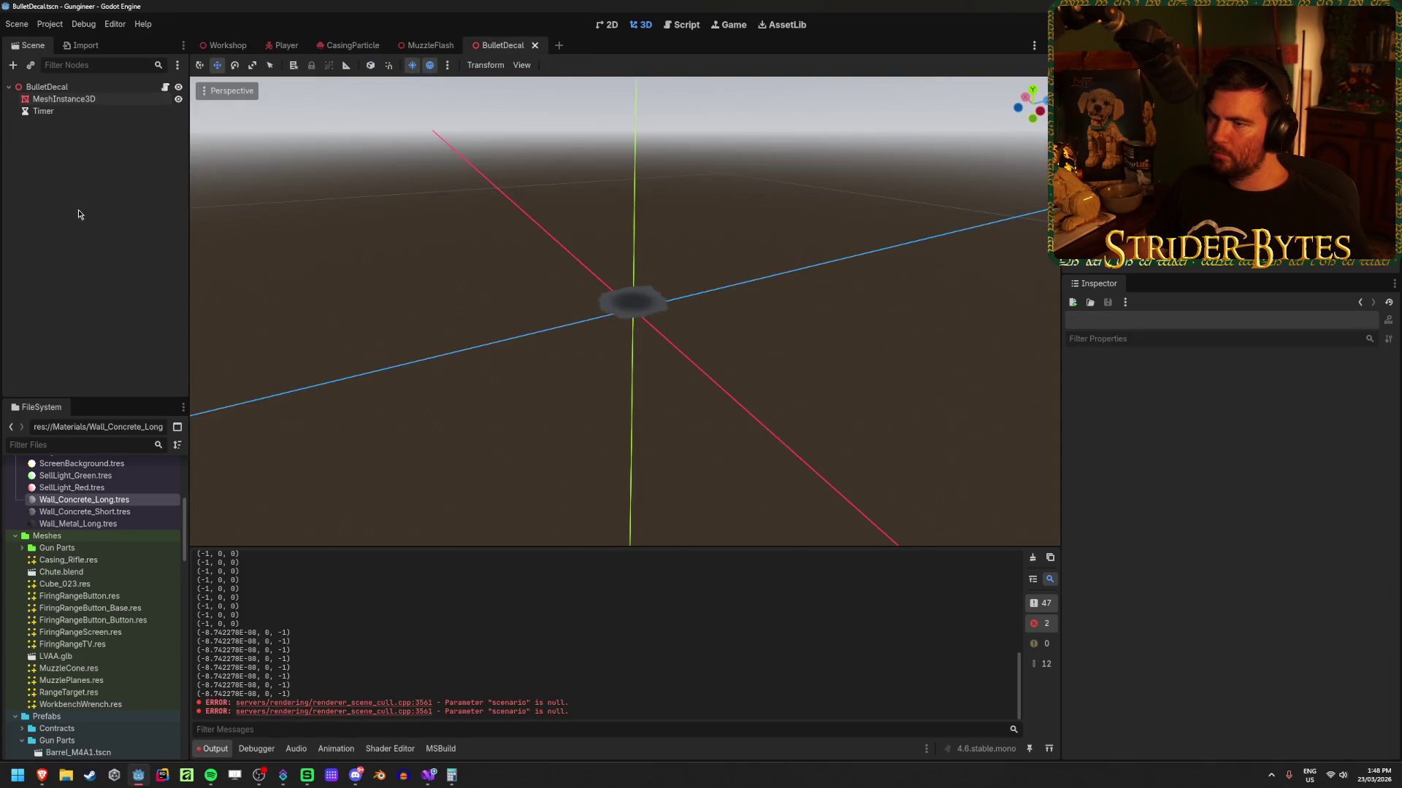
pyautogui.click(78, 99)
pyautogui.click(82, 88)
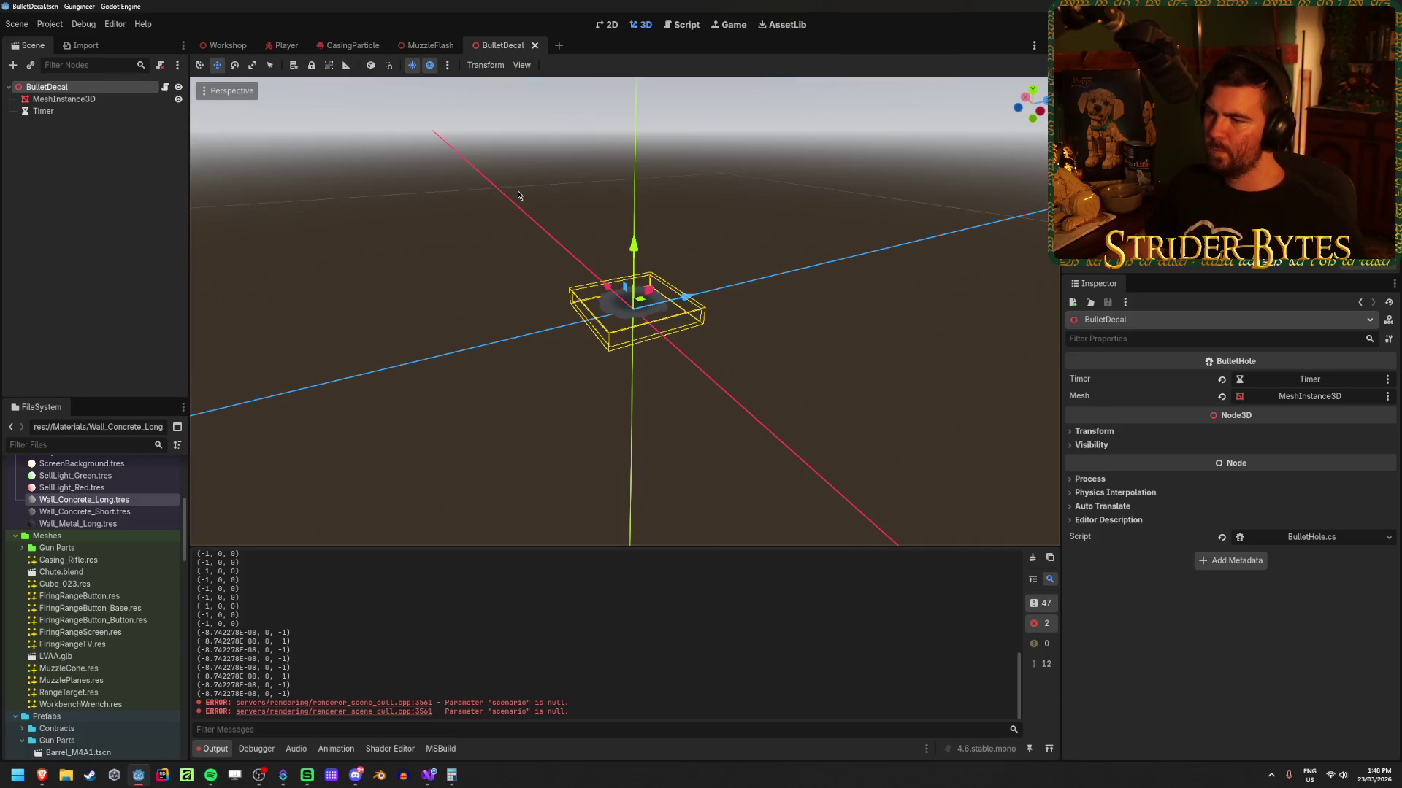
pyautogui.moveTo(503, 184)
pyautogui.mouseDown()
pyautogui.moveTo(438, 186)
pyautogui.moveTo(555, 182)
pyautogui.moveTo(496, 168)
pyautogui.moveTo(497, 146)
pyautogui.moveTo(597, 206)
pyautogui.mouseUp()
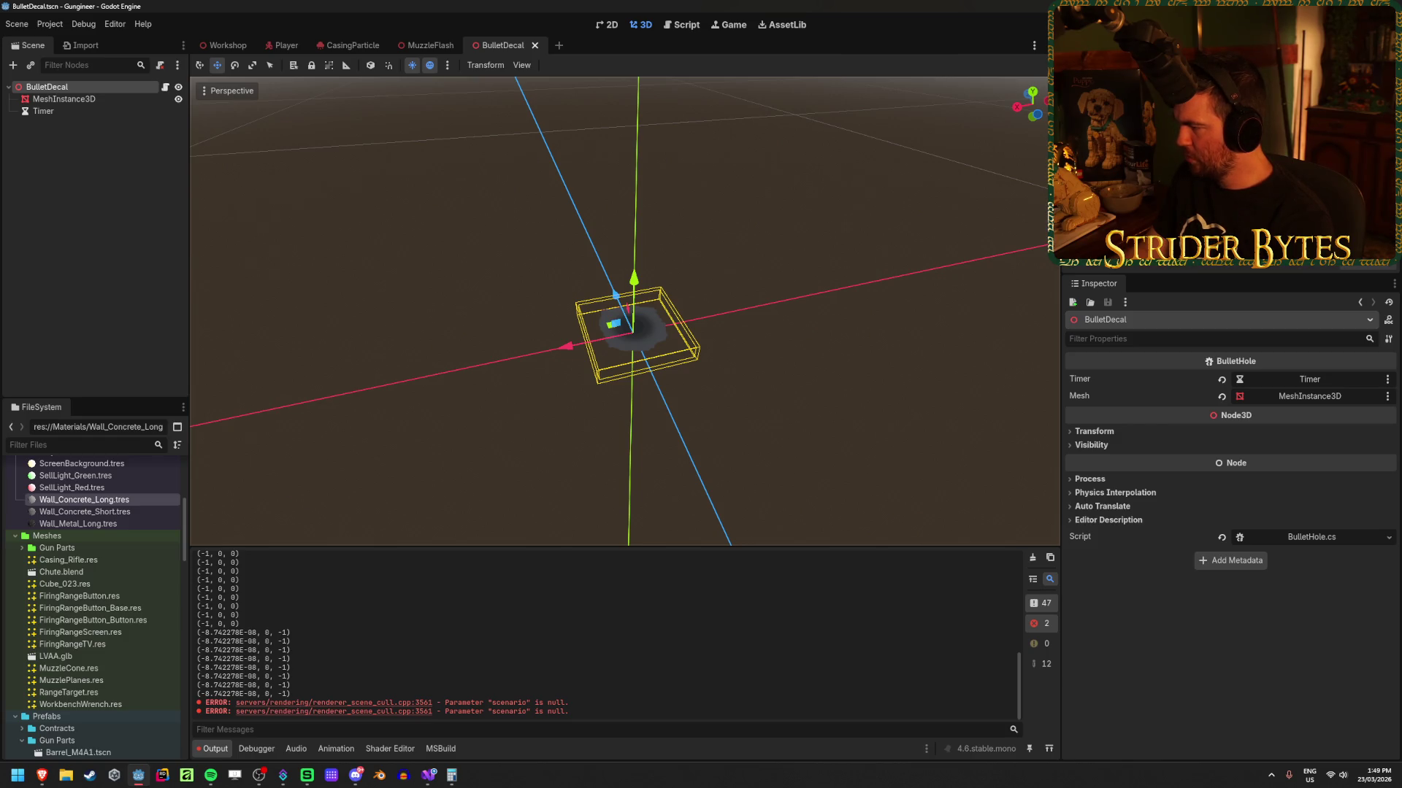
pyautogui.hotkey('alt', 'Tab')
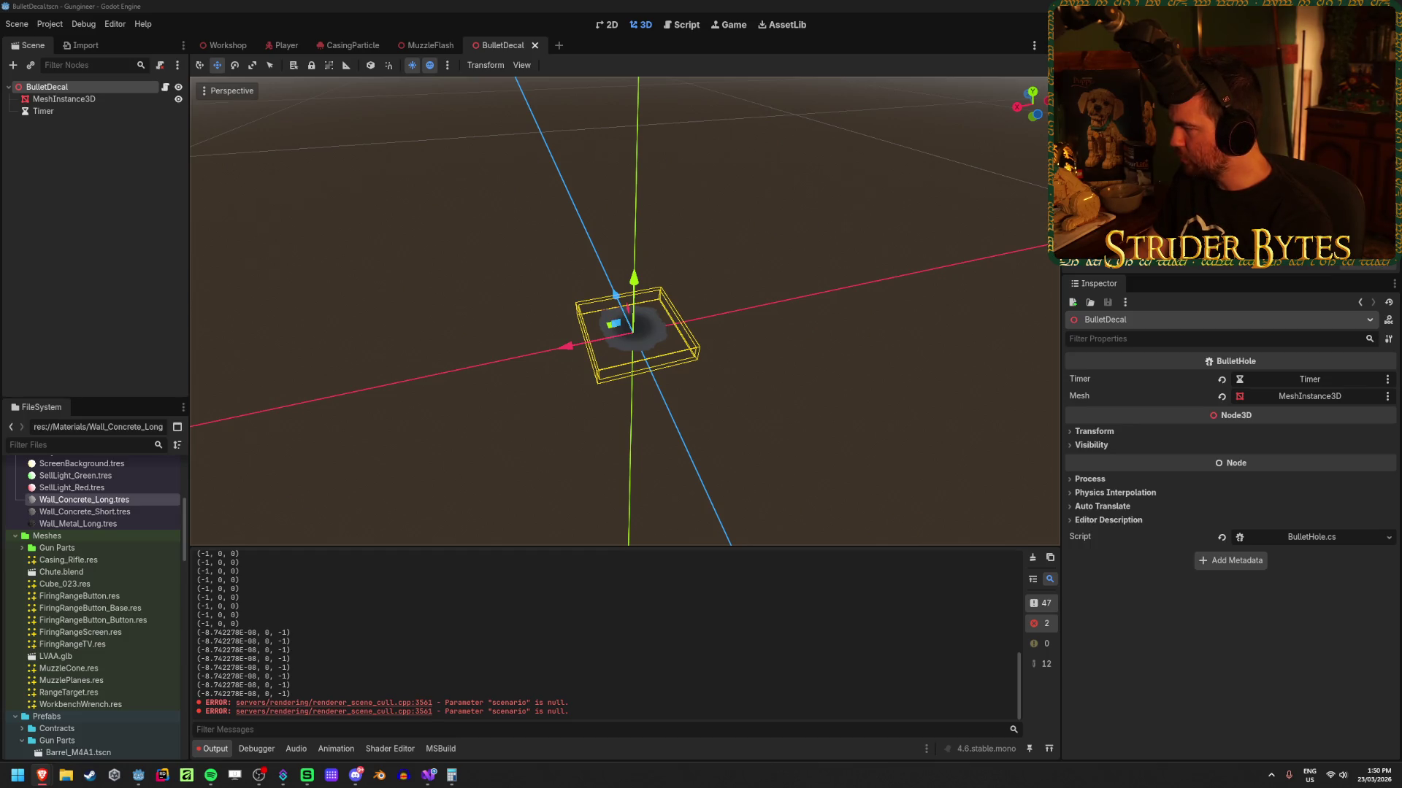
pyautogui.click(110, 99)
pyautogui.click(88, 87)
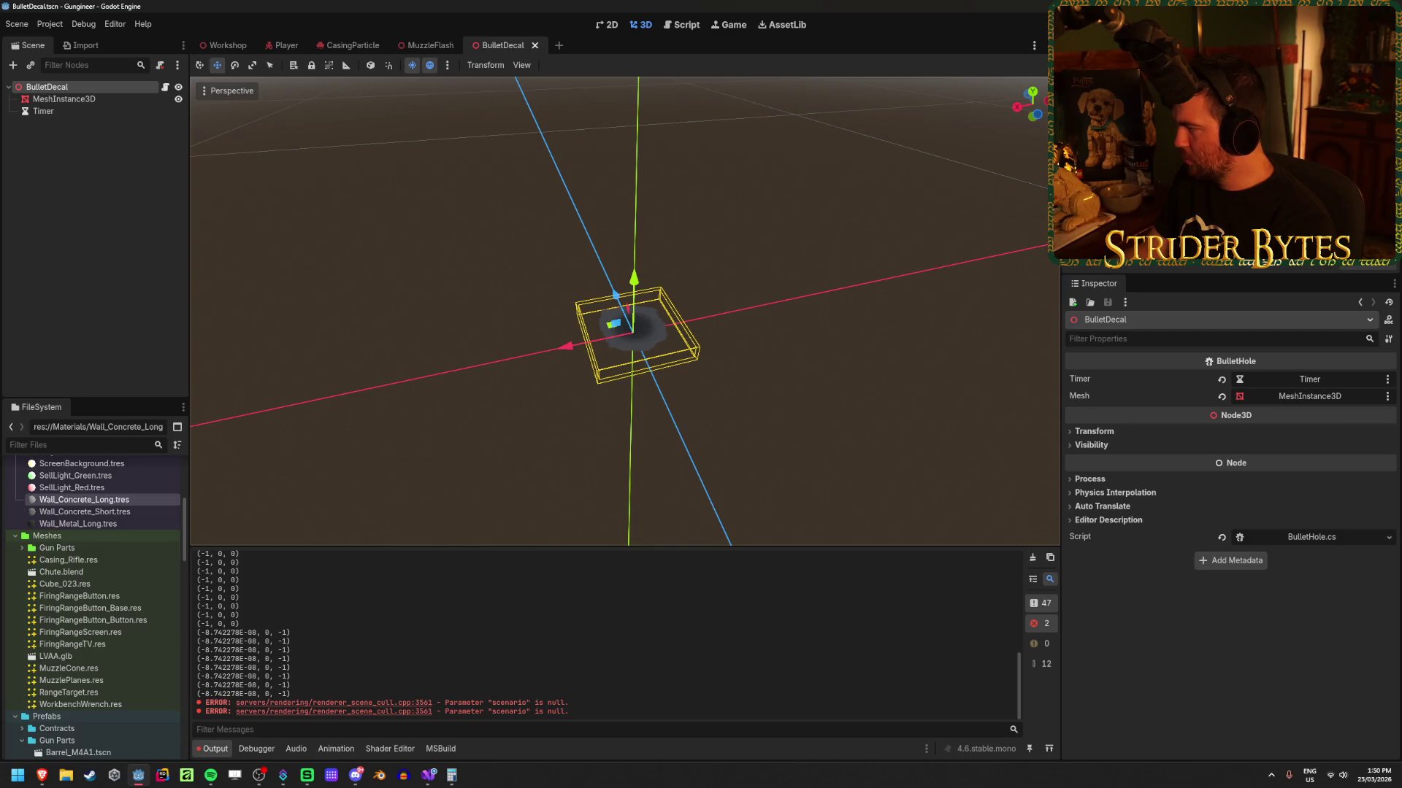
pyautogui.hotkey('alt', 'Tab')
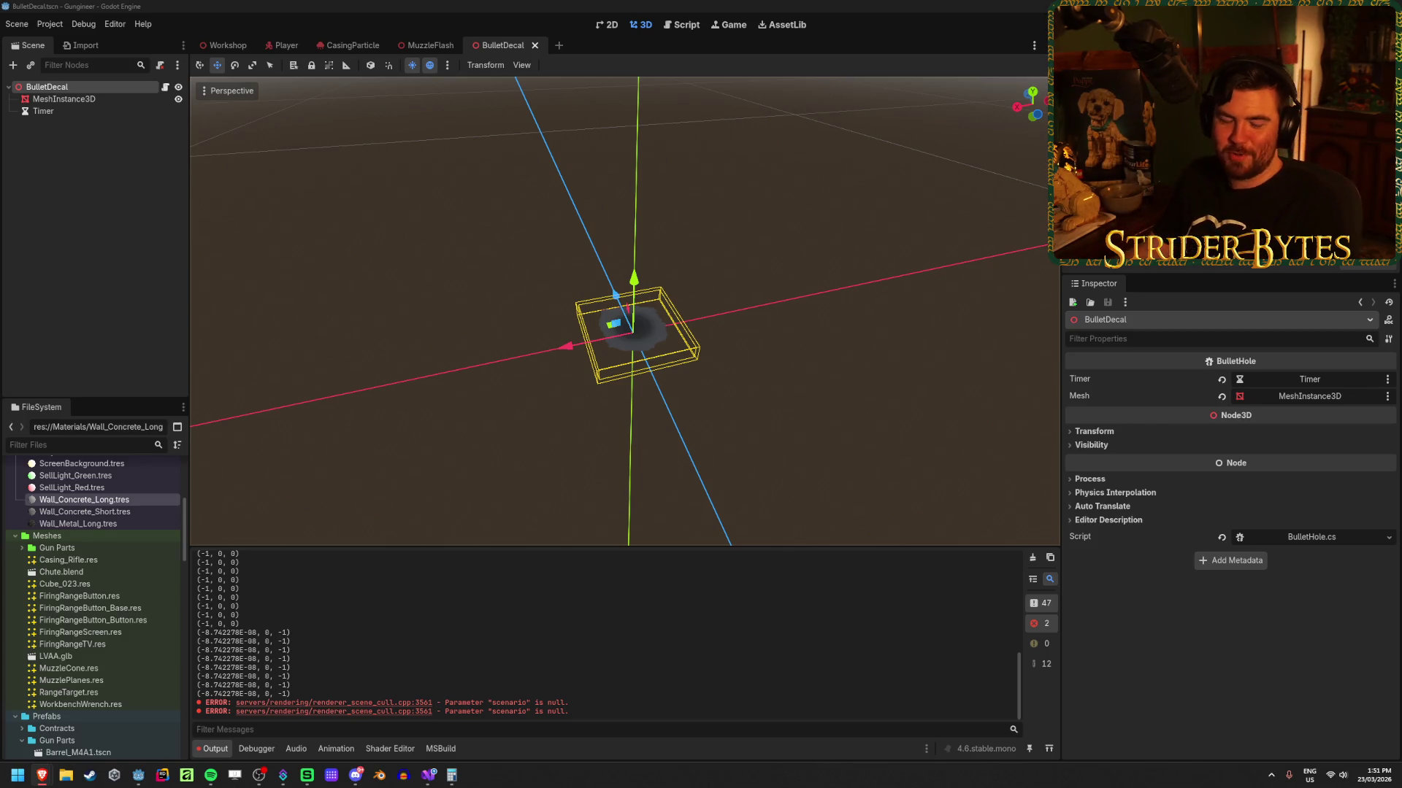
pyautogui.click(143, 181)
pyautogui.hotkey('ctrl', 's')
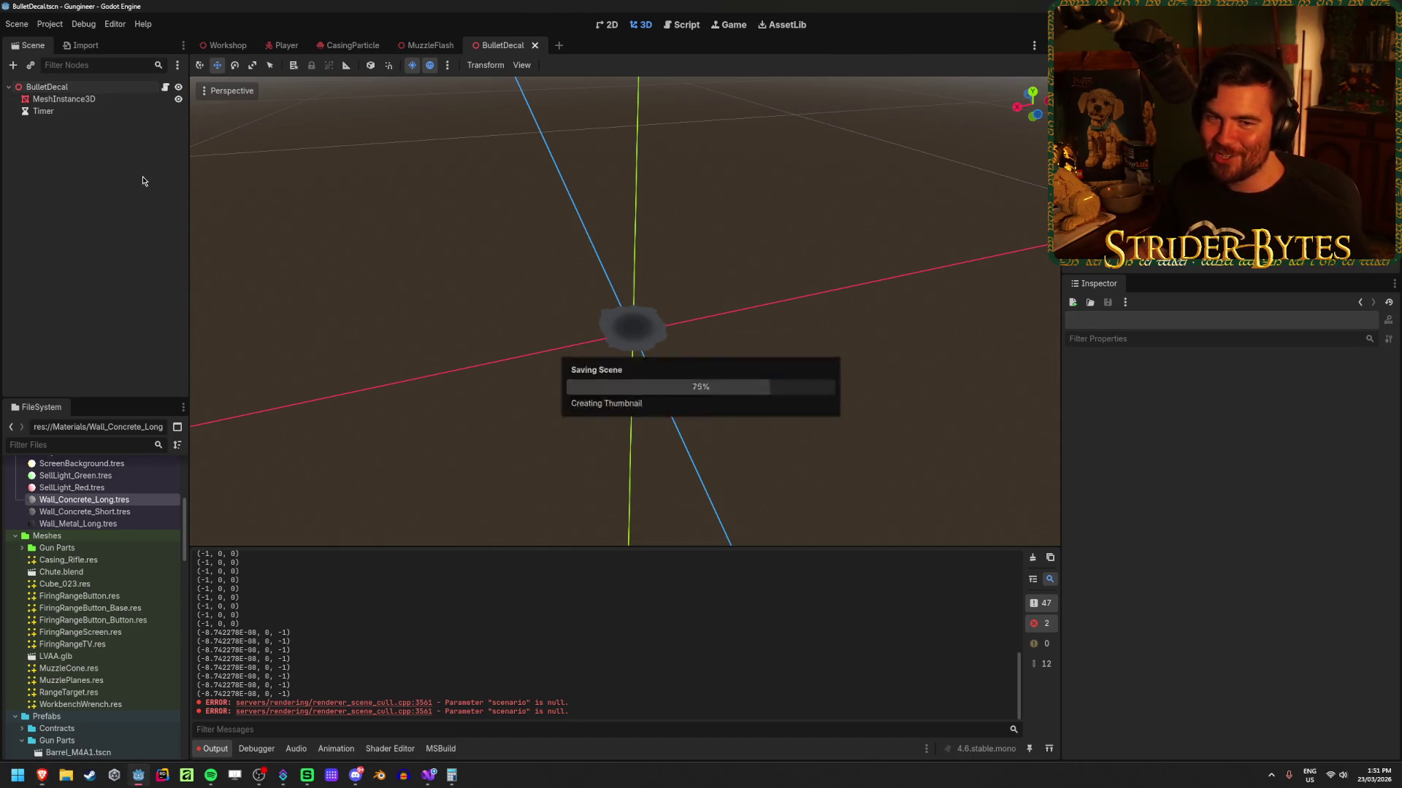
pyautogui.click(72, 87)
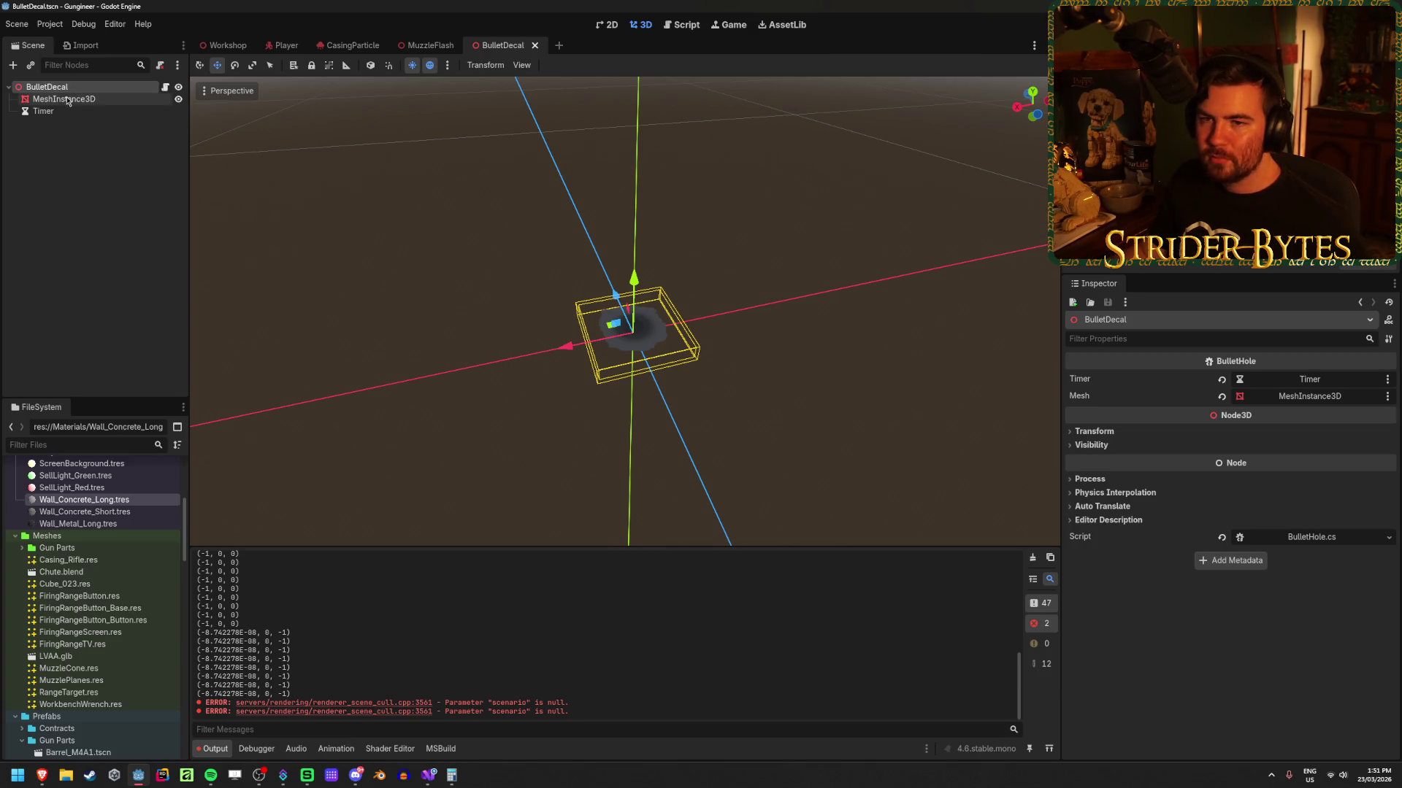
pyautogui.click(13, 65)
# Step: Search 'decal' in Create New Node, read the Decal description, and create a Decal node
pyautogui.write('decal')
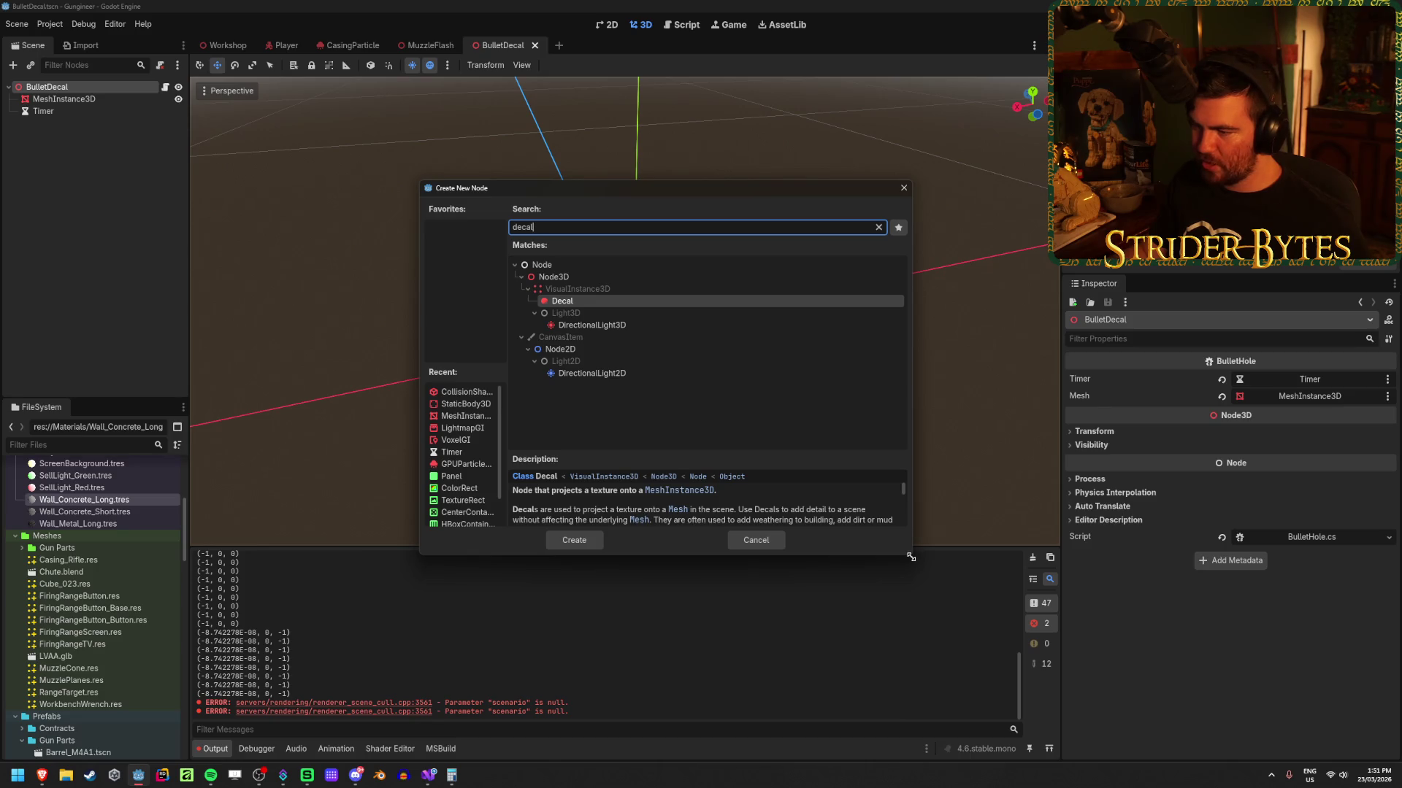
pyautogui.click(938, 612)
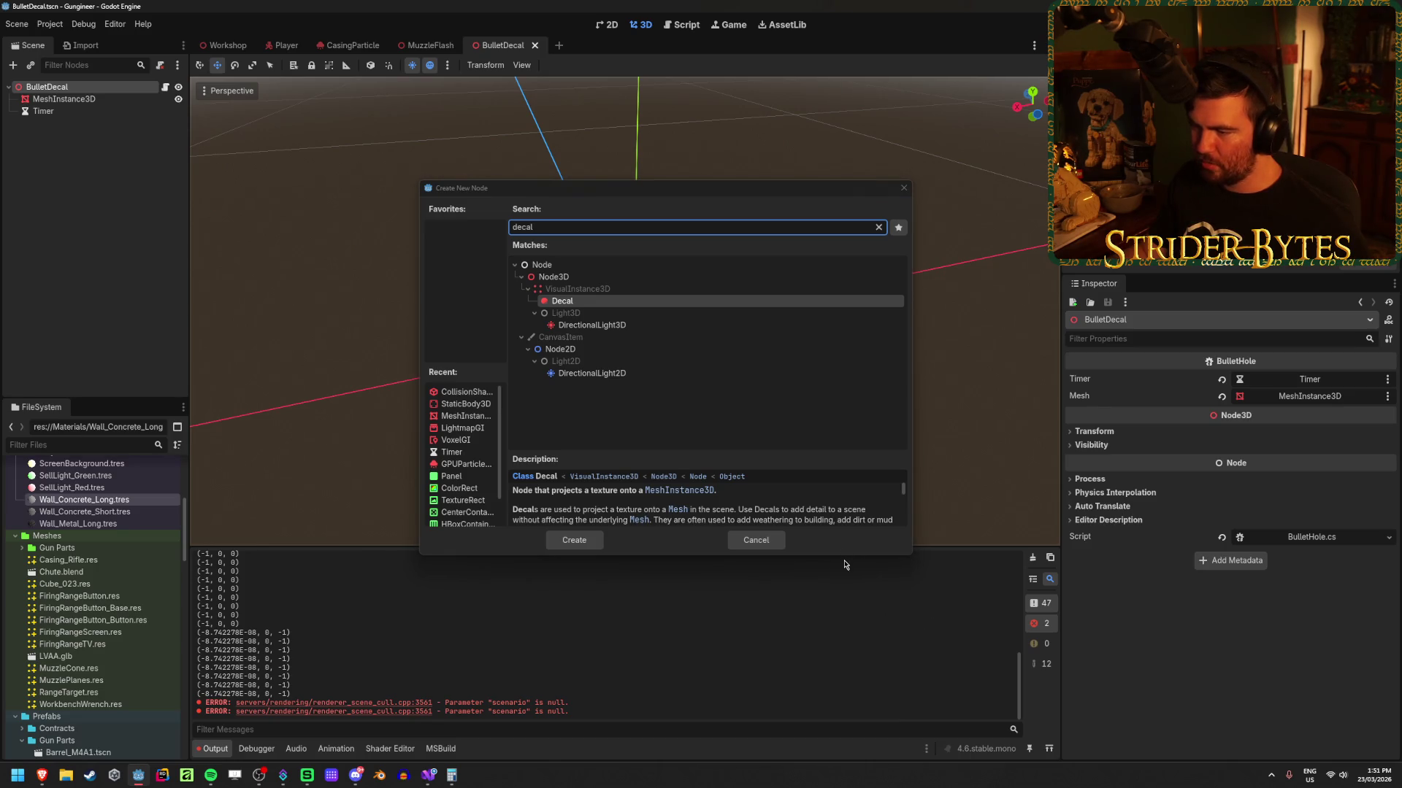
pyautogui.moveTo(845, 559)
pyautogui.mouseDown()
pyautogui.moveTo(839, 617)
pyautogui.moveTo(839, 577)
pyautogui.mouseUp()
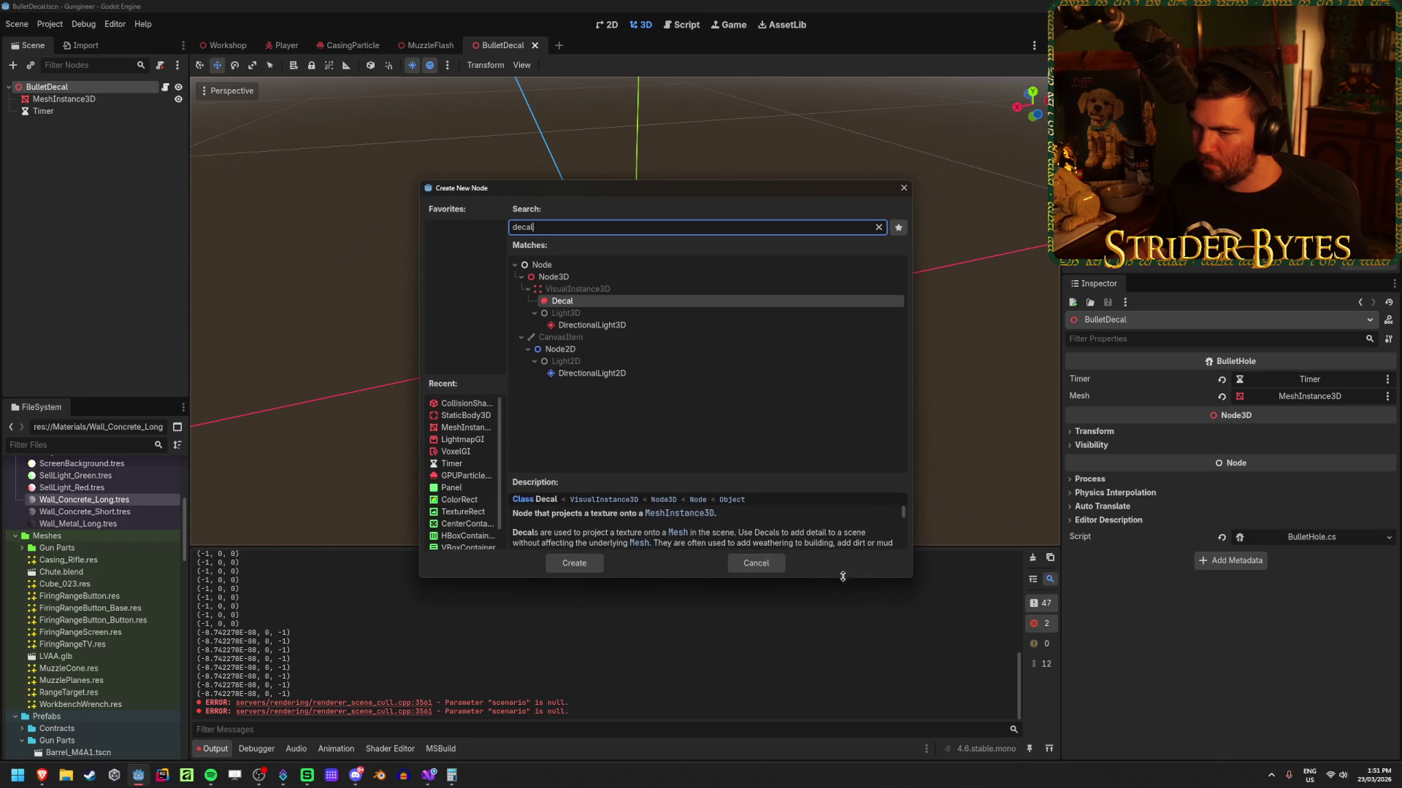
pyautogui.scroll(1, 719, 537)
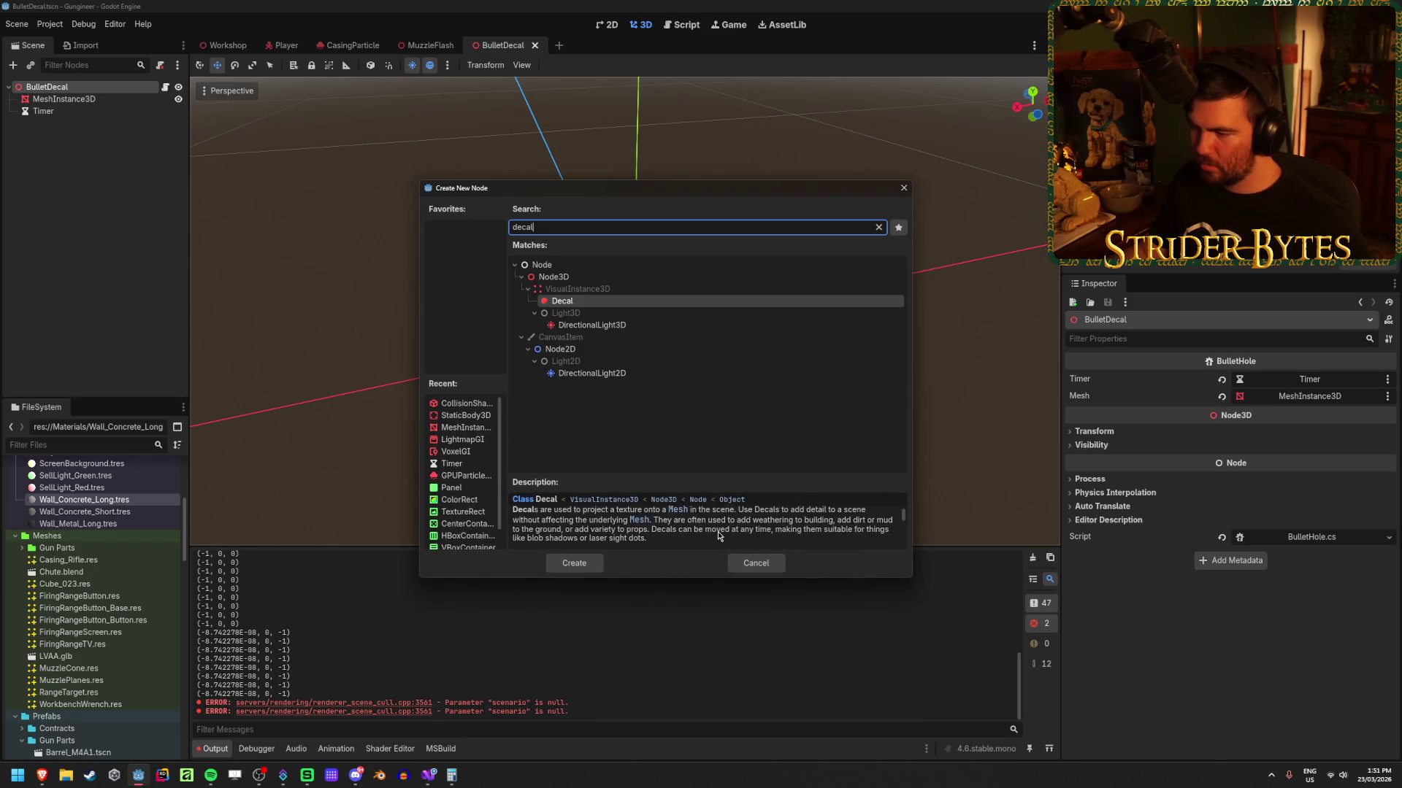
pyautogui.scroll(-1, 560, 524)
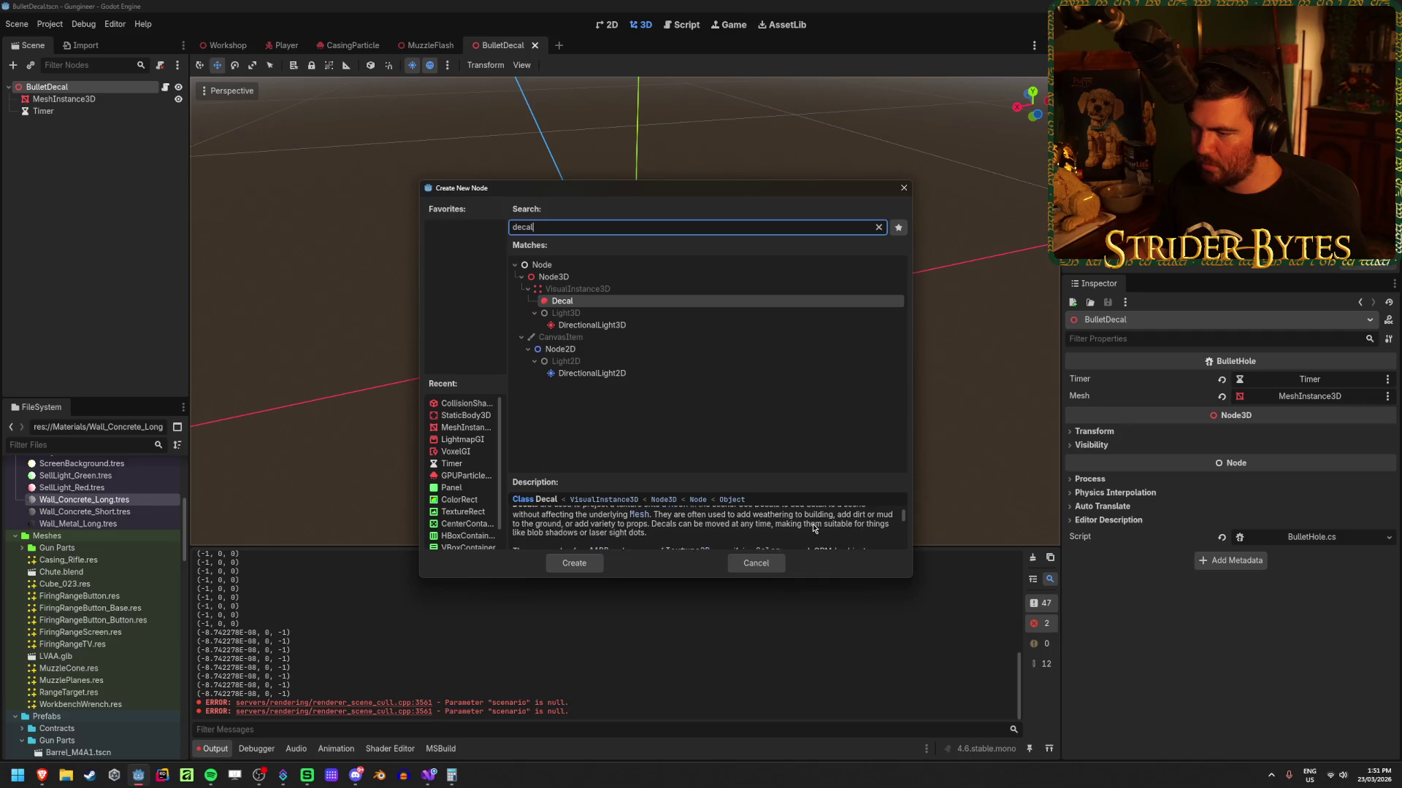
pyautogui.scroll(-1, 855, 528)
pyautogui.scroll(1, 855, 528)
pyautogui.scroll(-1, 856, 529)
pyautogui.scroll(2, 856, 529)
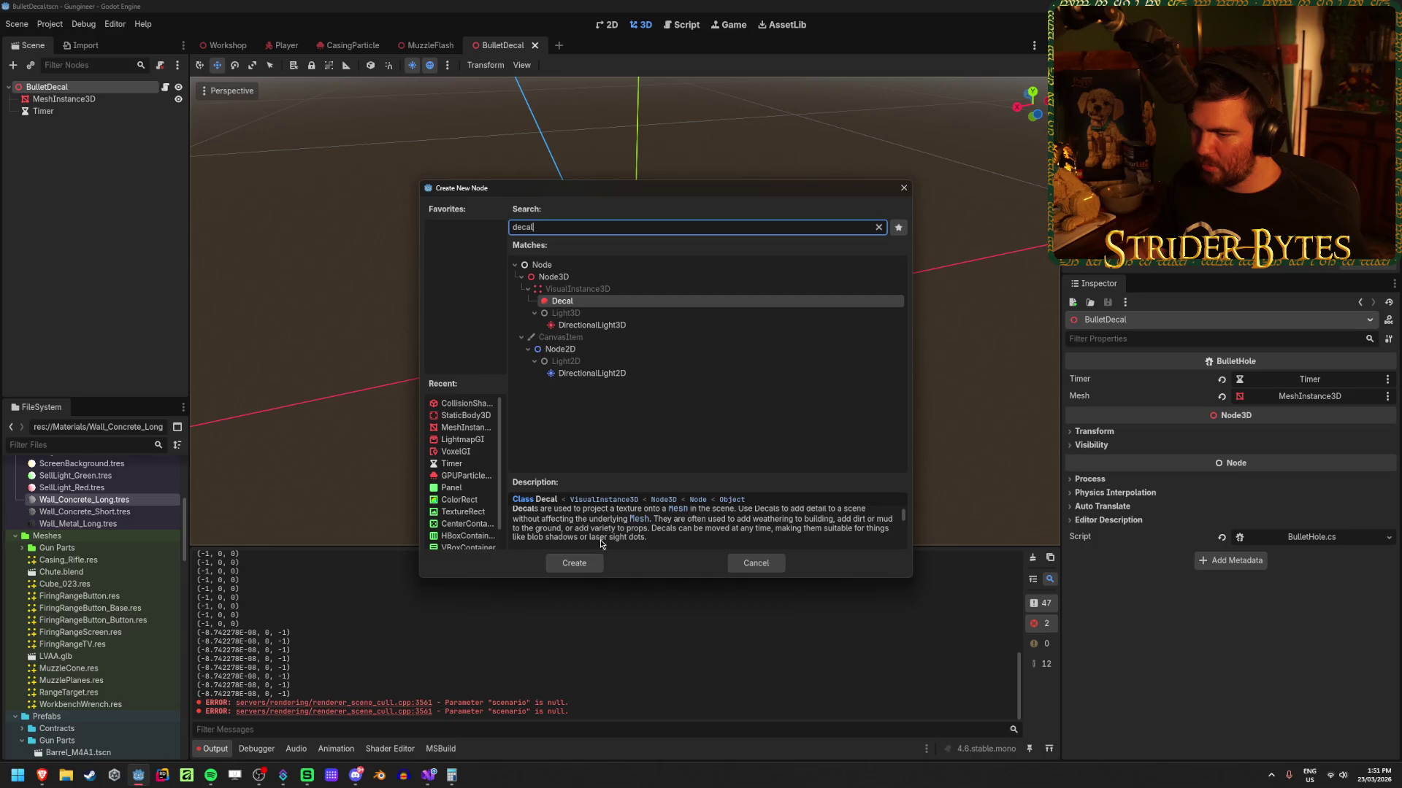
pyautogui.scroll(-2, 857, 538)
pyautogui.scroll(-5, 846, 518)
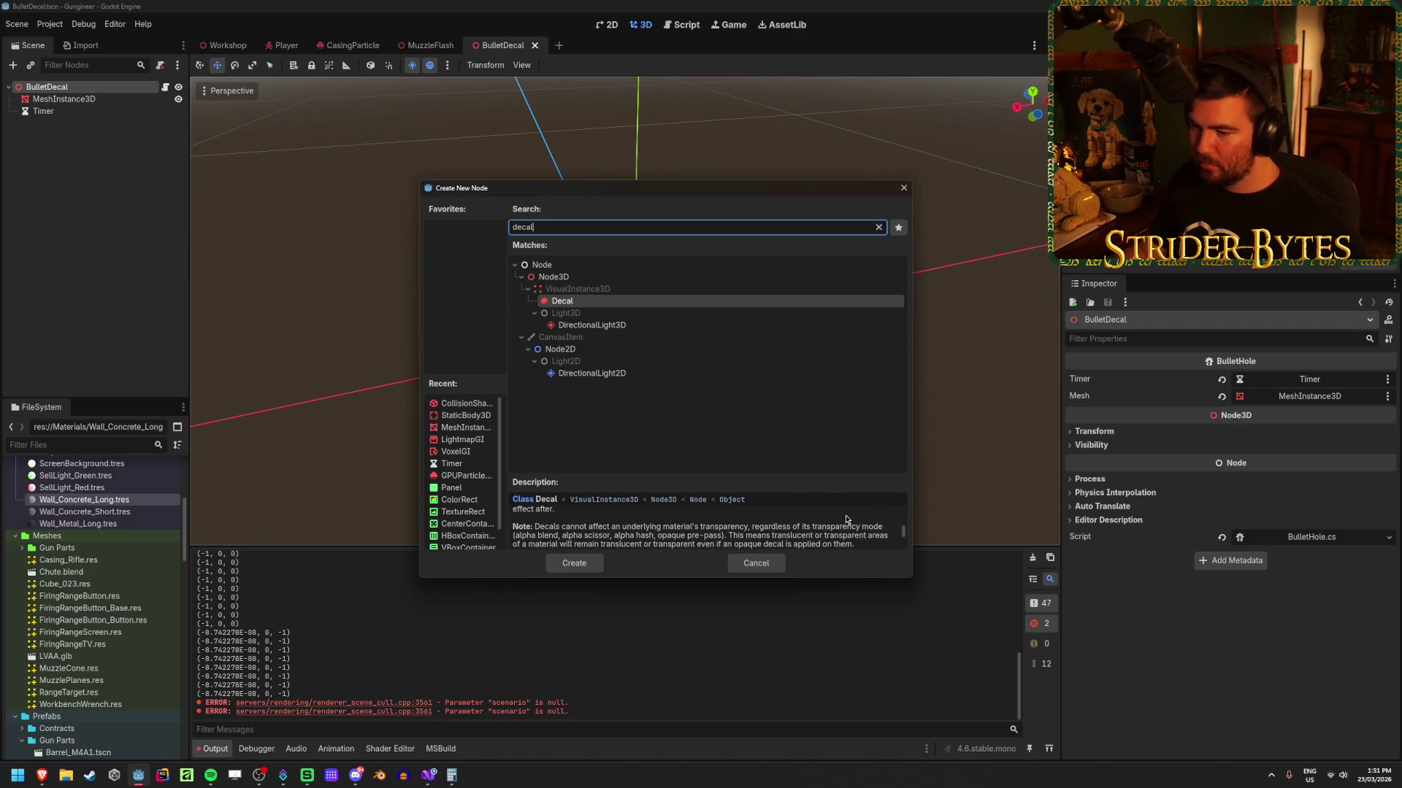
pyautogui.scroll(-1, 847, 519)
pyautogui.click(575, 563)
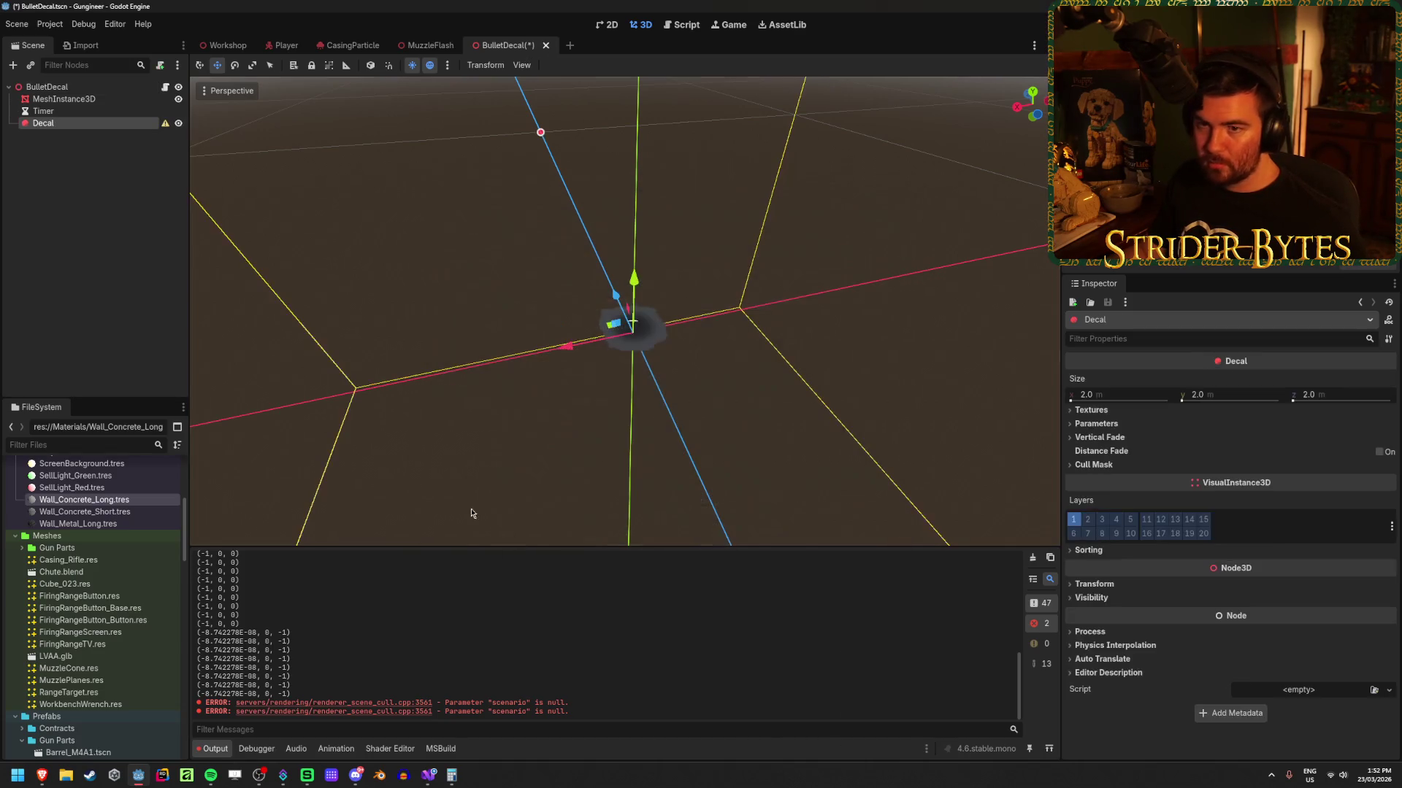
# Step: Select the Decal node, save the BulletDecal scene, and check its Parameters section
pyautogui.moveTo(165, 129)
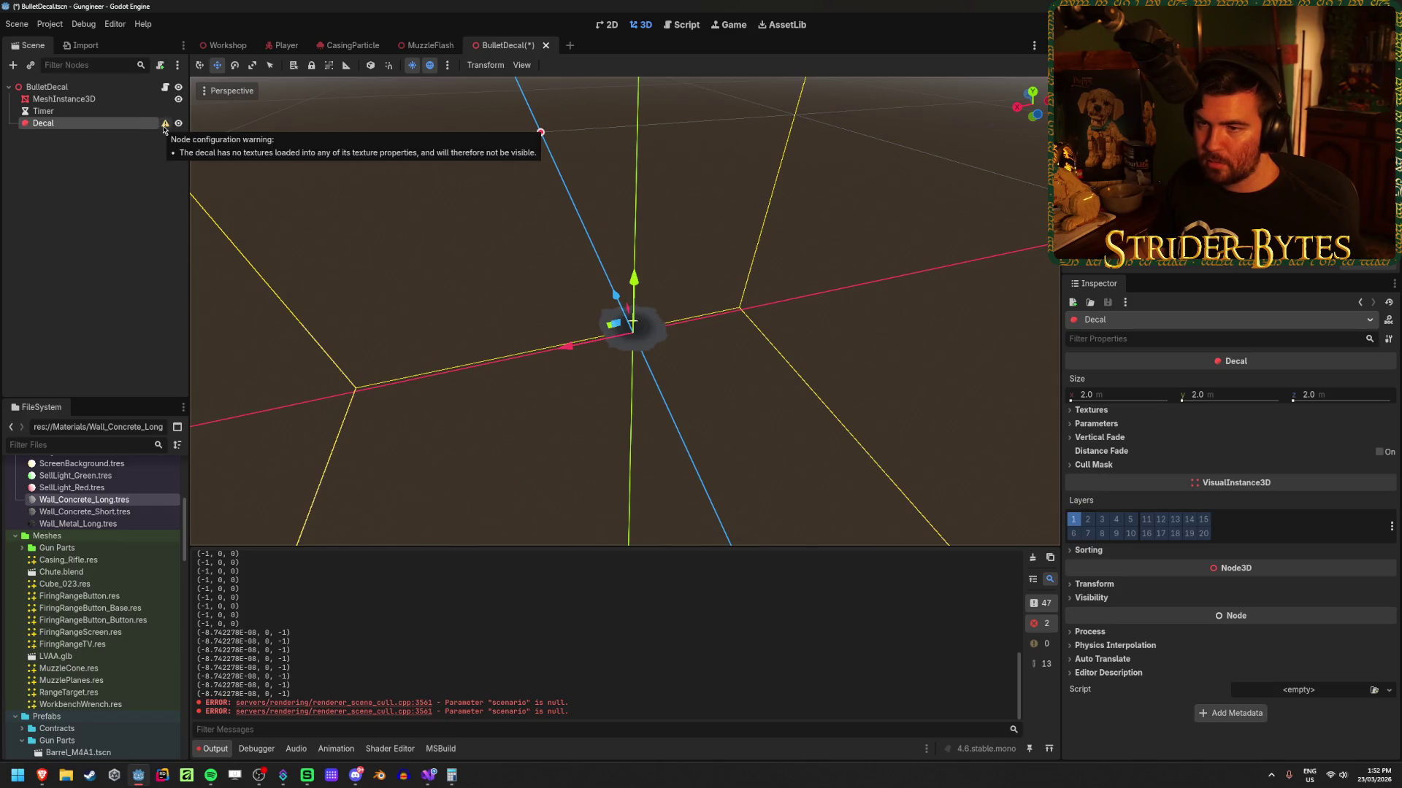
pyautogui.click(87, 111)
pyautogui.click(92, 126)
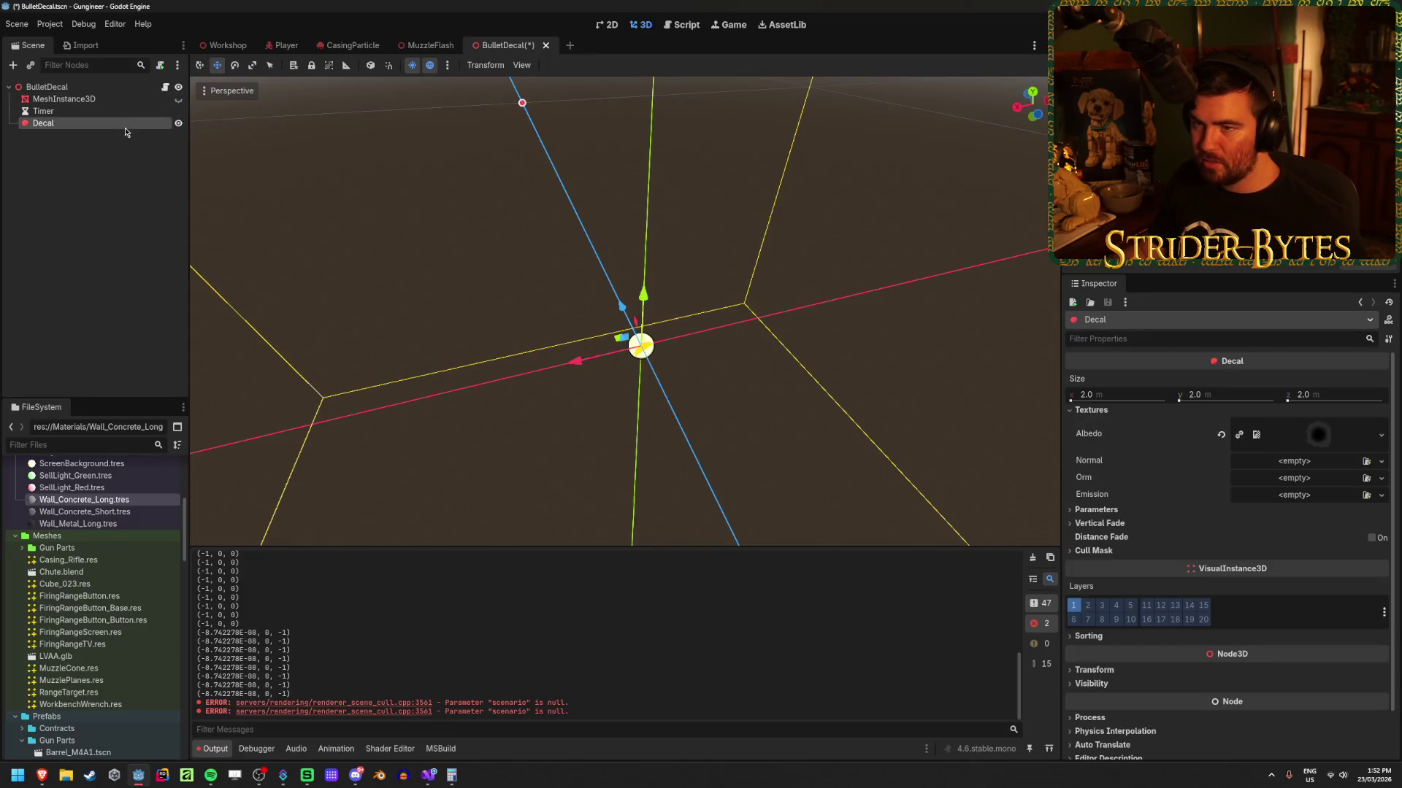
pyautogui.hotkey('ctrl', 's')
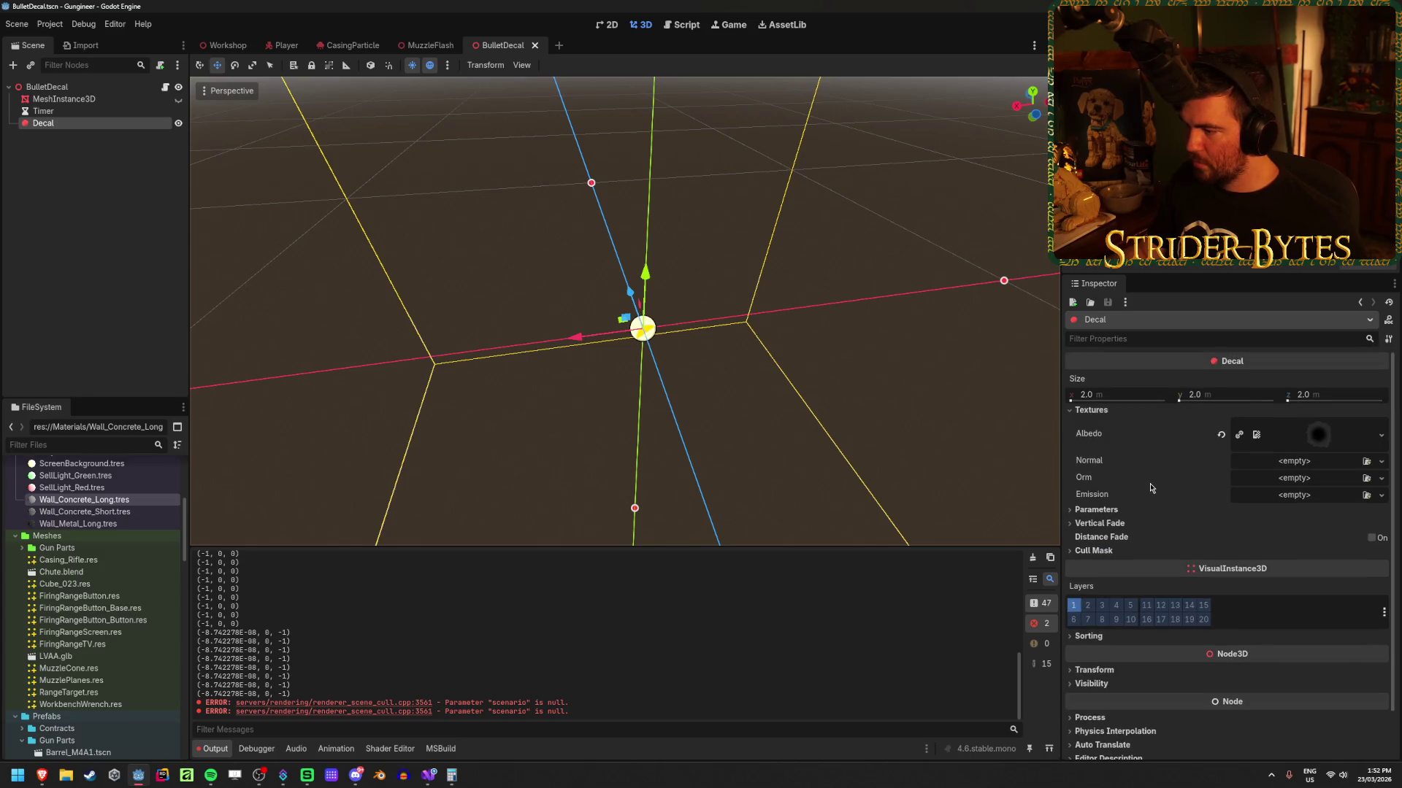
pyautogui.click(1114, 511)
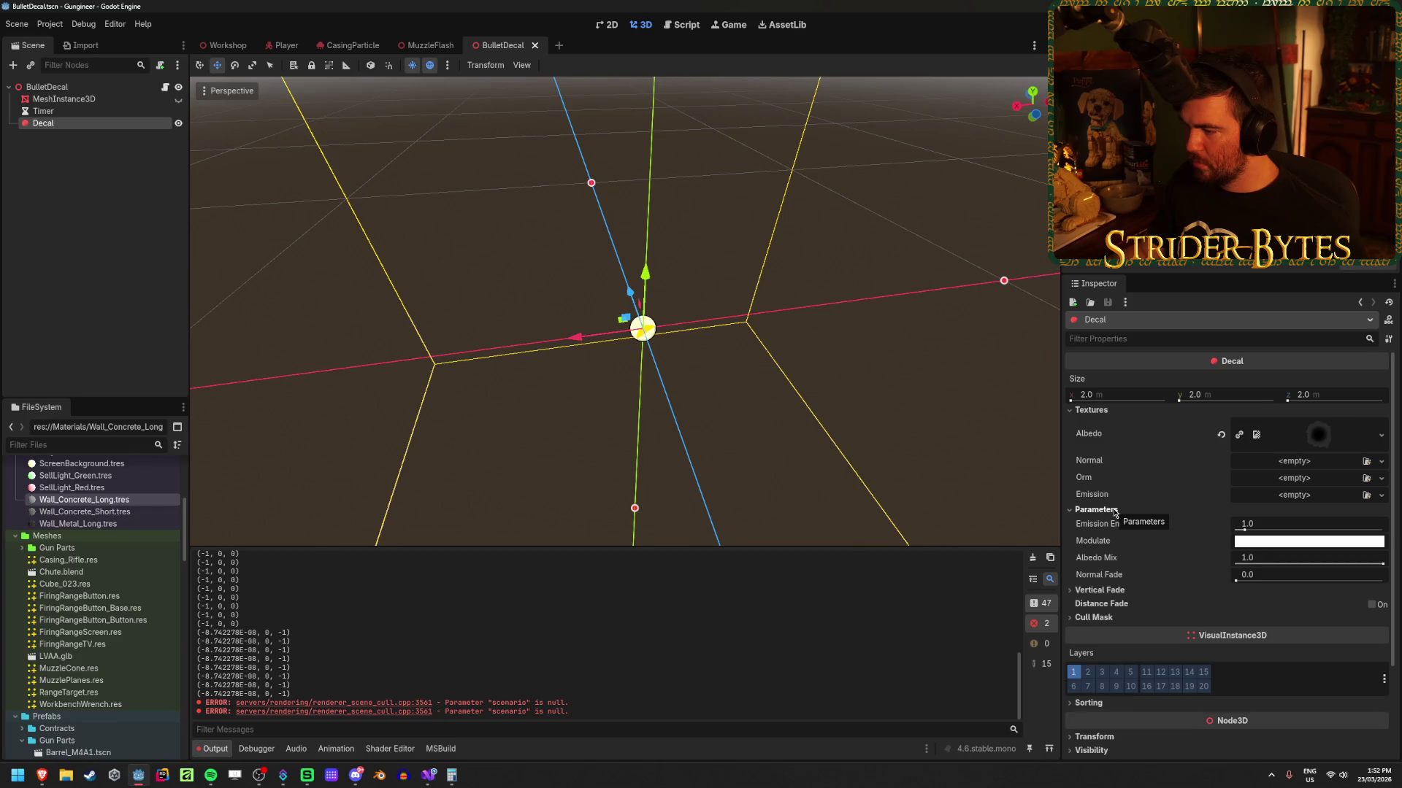
pyautogui.click(1114, 511)
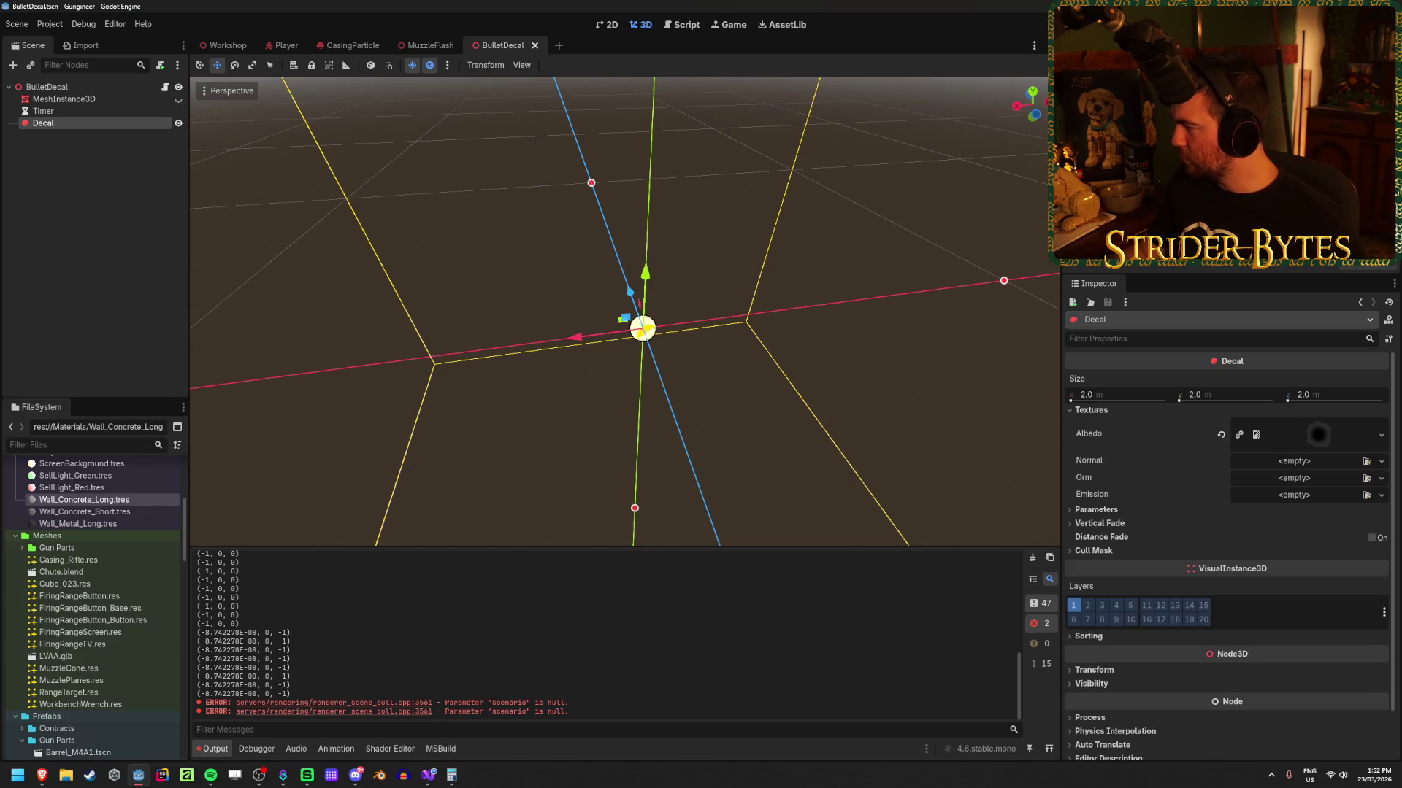
pyautogui.click(208, 44)
# Step: Instance BulletDecal.tscn from FileSystem into the Workshop viewport and frame it
pyautogui.scroll(-3, 86, 606)
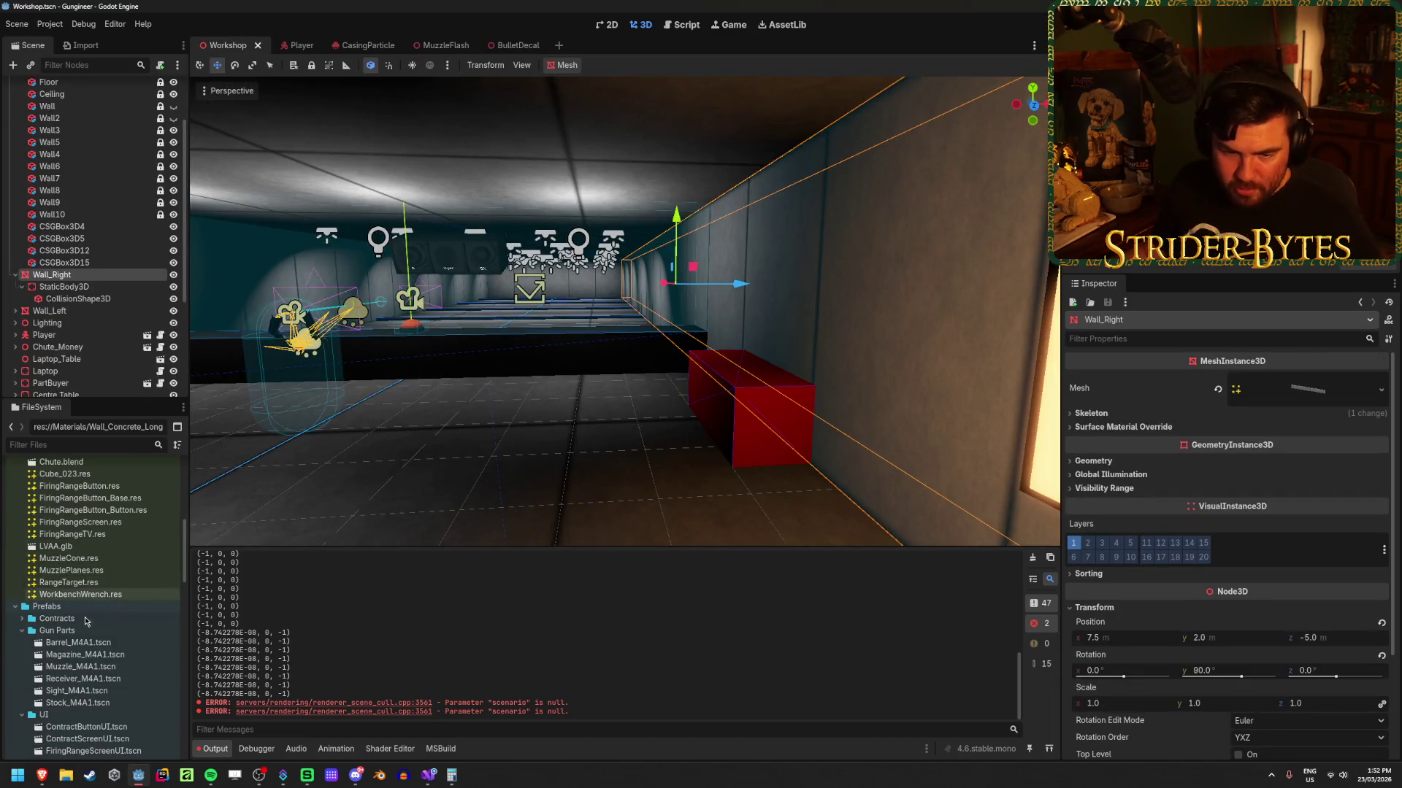
pyautogui.scroll(-4, 94, 613)
pyautogui.scroll(-4, 114, 598)
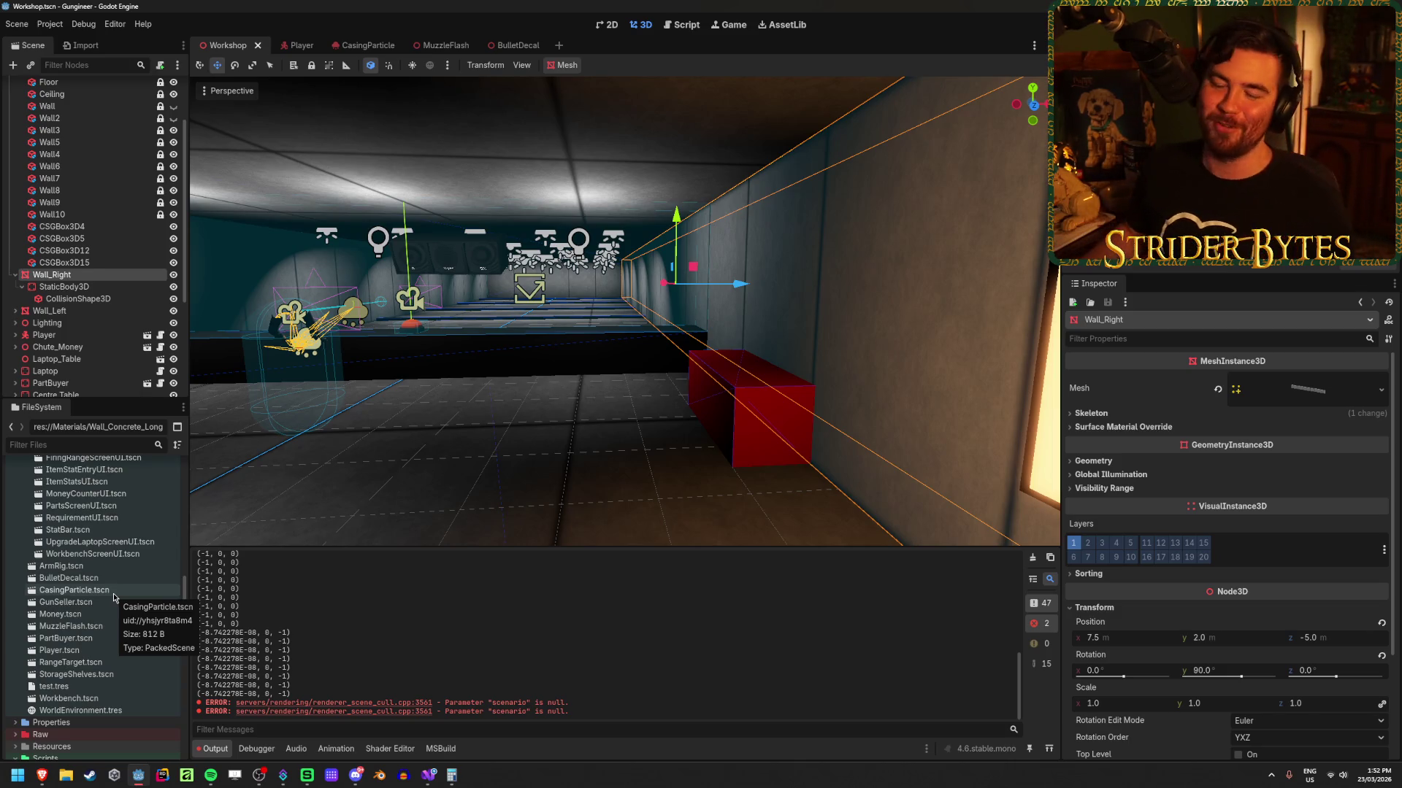
pyautogui.moveTo(69, 577)
pyautogui.mouseDown()
pyautogui.moveTo(259, 563)
pyautogui.moveTo(635, 442)
pyautogui.moveTo(632, 349)
pyautogui.moveTo(737, 354)
pyautogui.moveTo(775, 335)
pyautogui.moveTo(772, 175)
pyautogui.mouseUp()
pyautogui.press('f')
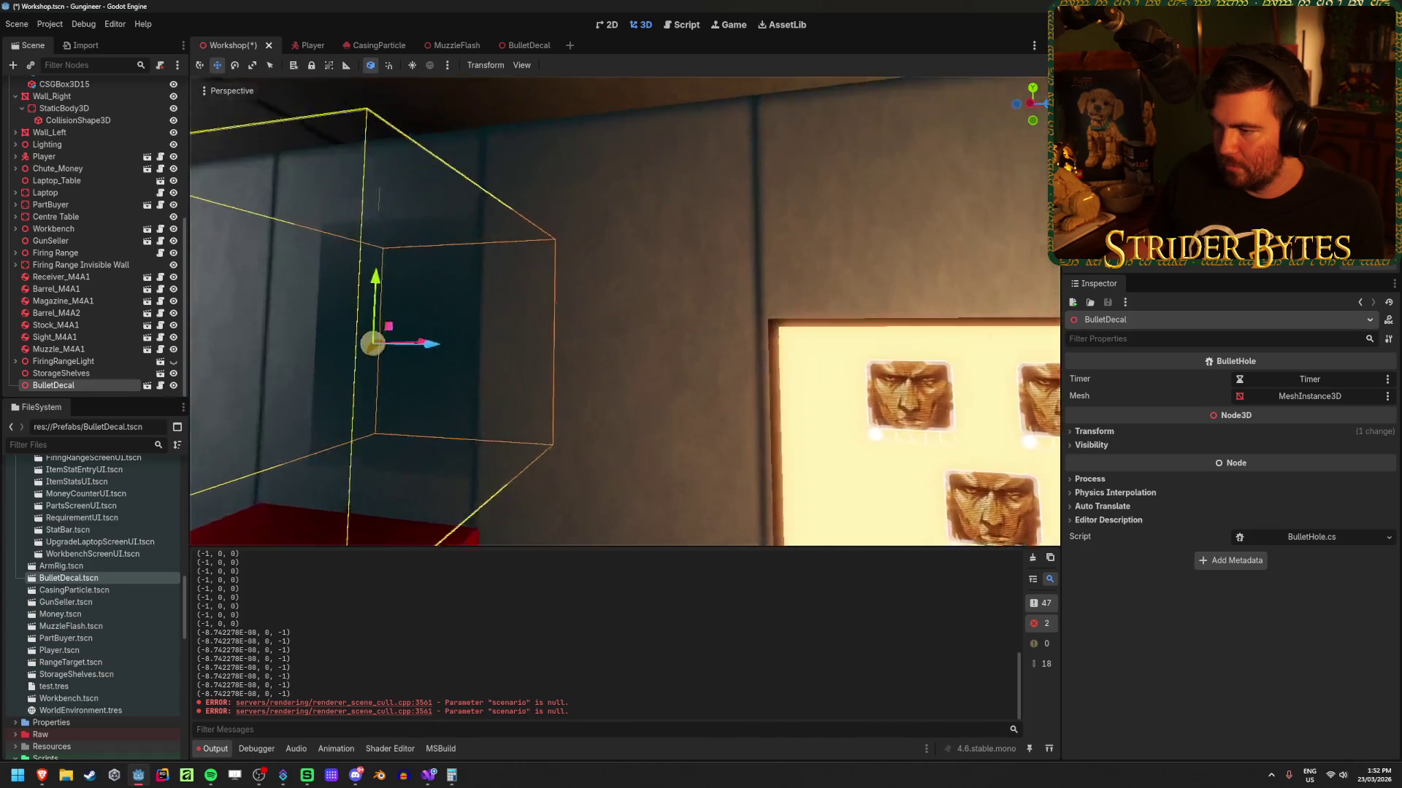
# Step: Rotate the BulletDecal instance to face Wall_Right, then go back to the BulletDecal scene
pyautogui.moveTo(646, 323)
pyautogui.mouseDown()
pyautogui.moveTo(366, 322)
pyautogui.moveTo(428, 353)
pyautogui.moveTo(511, 335)
pyautogui.mouseUp()
pyautogui.press('e')
pyautogui.moveTo(719, 314)
pyautogui.mouseDown()
pyautogui.moveTo(679, 383)
pyautogui.moveTo(471, 424)
pyautogui.moveTo(531, 451)
pyautogui.mouseUp()
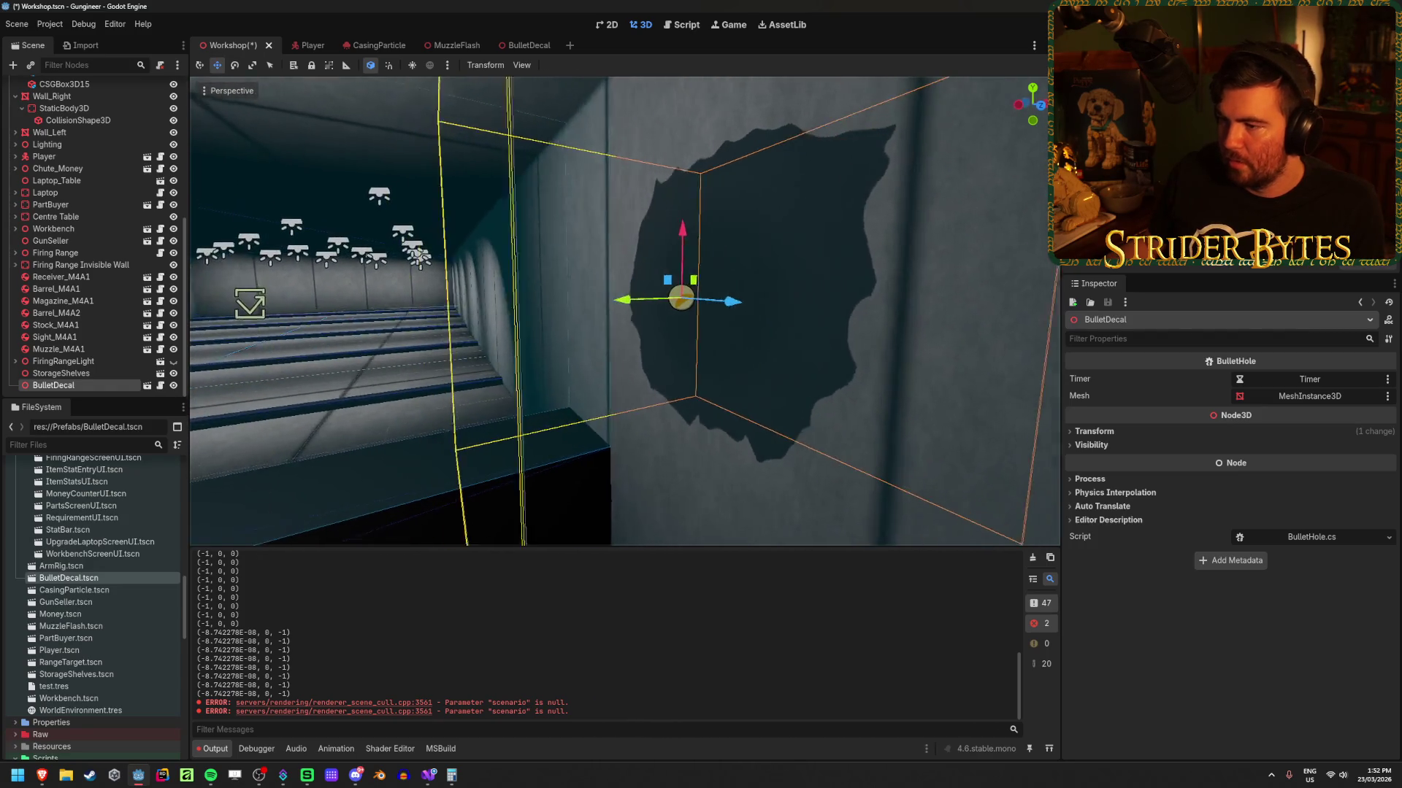
pyautogui.moveTo(673, 305)
pyautogui.mouseDown()
pyautogui.moveTo(792, 310)
pyautogui.moveTo(582, 411)
pyautogui.mouseUp()
pyautogui.press('w')
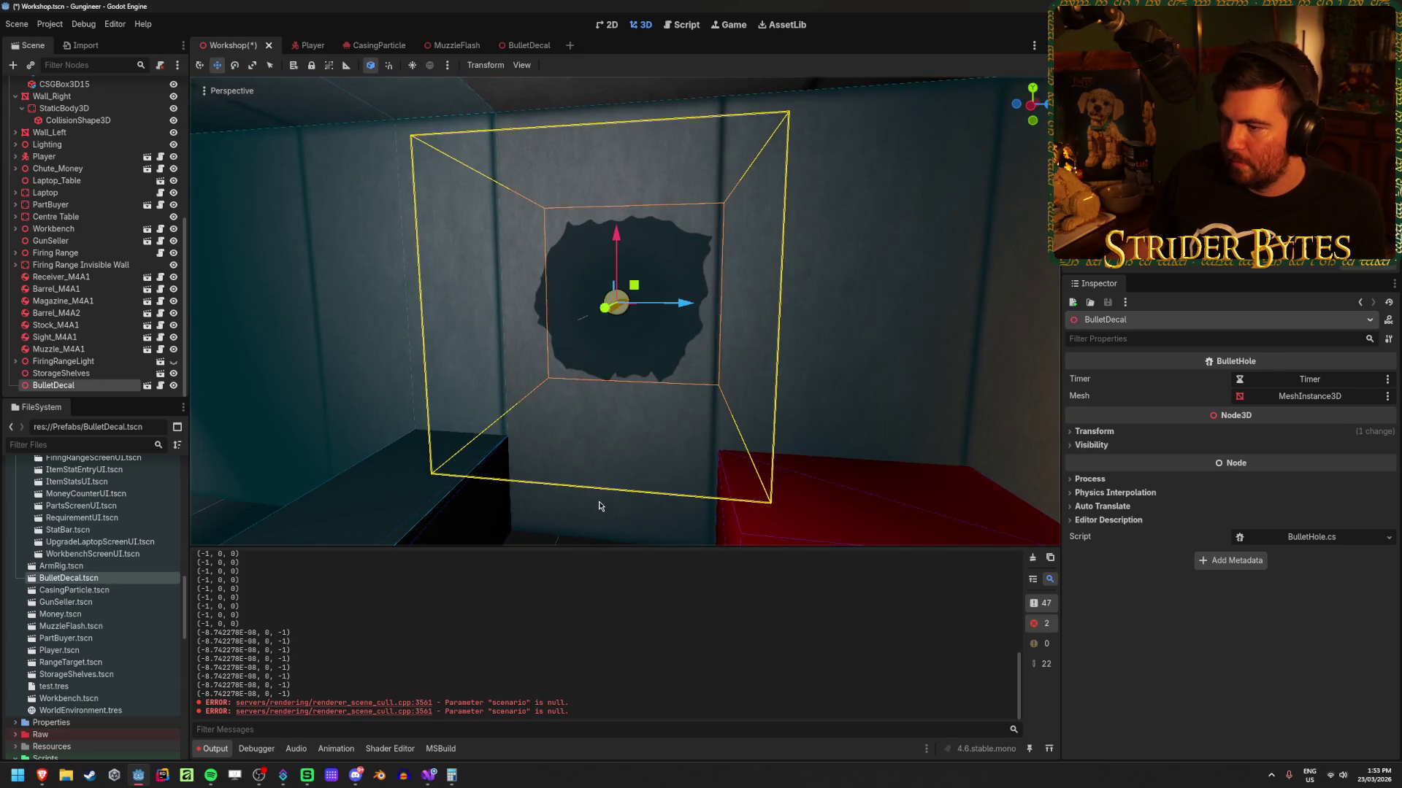
pyautogui.click(503, 412)
pyautogui.moveTo(642, 316); pyautogui.dragTo(637, 313)
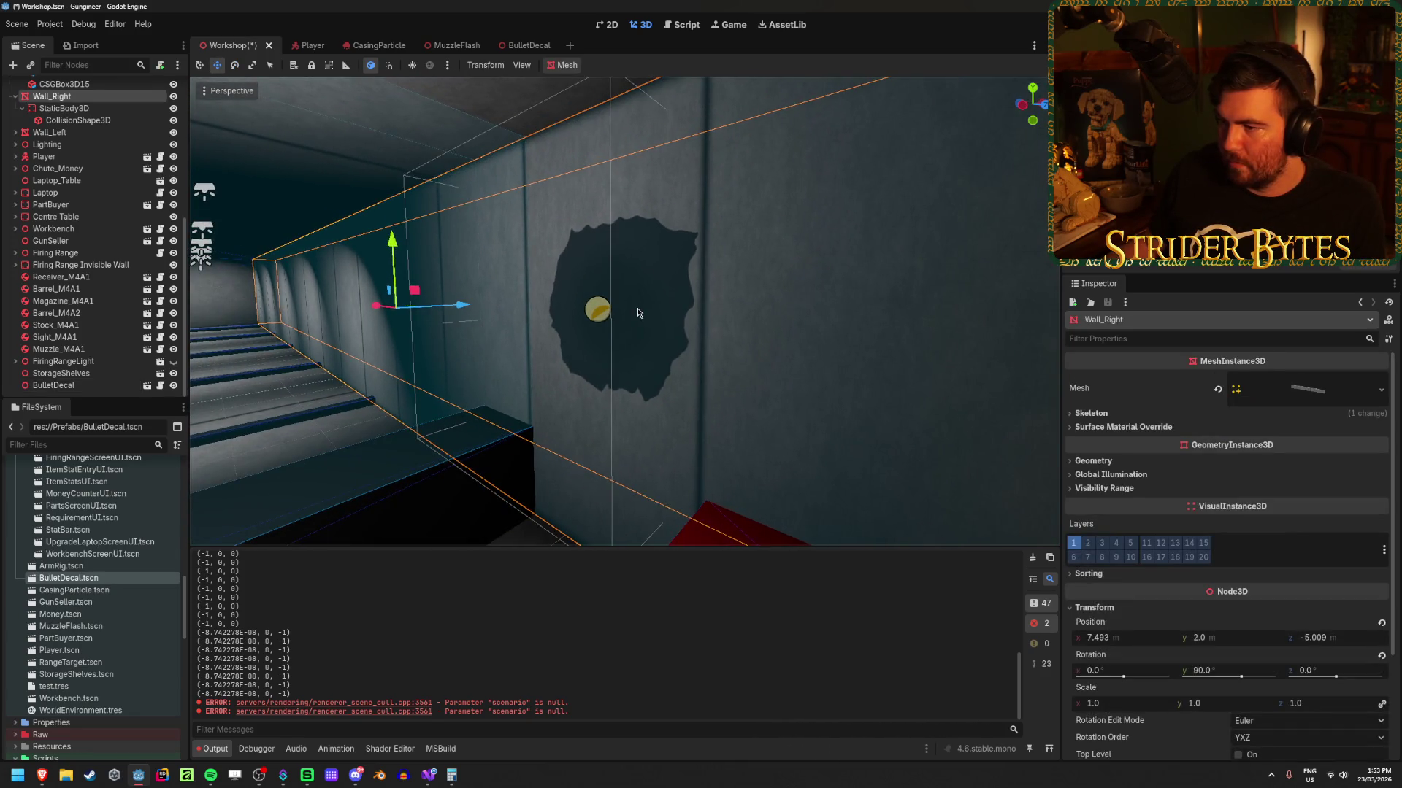
pyautogui.click(522, 46)
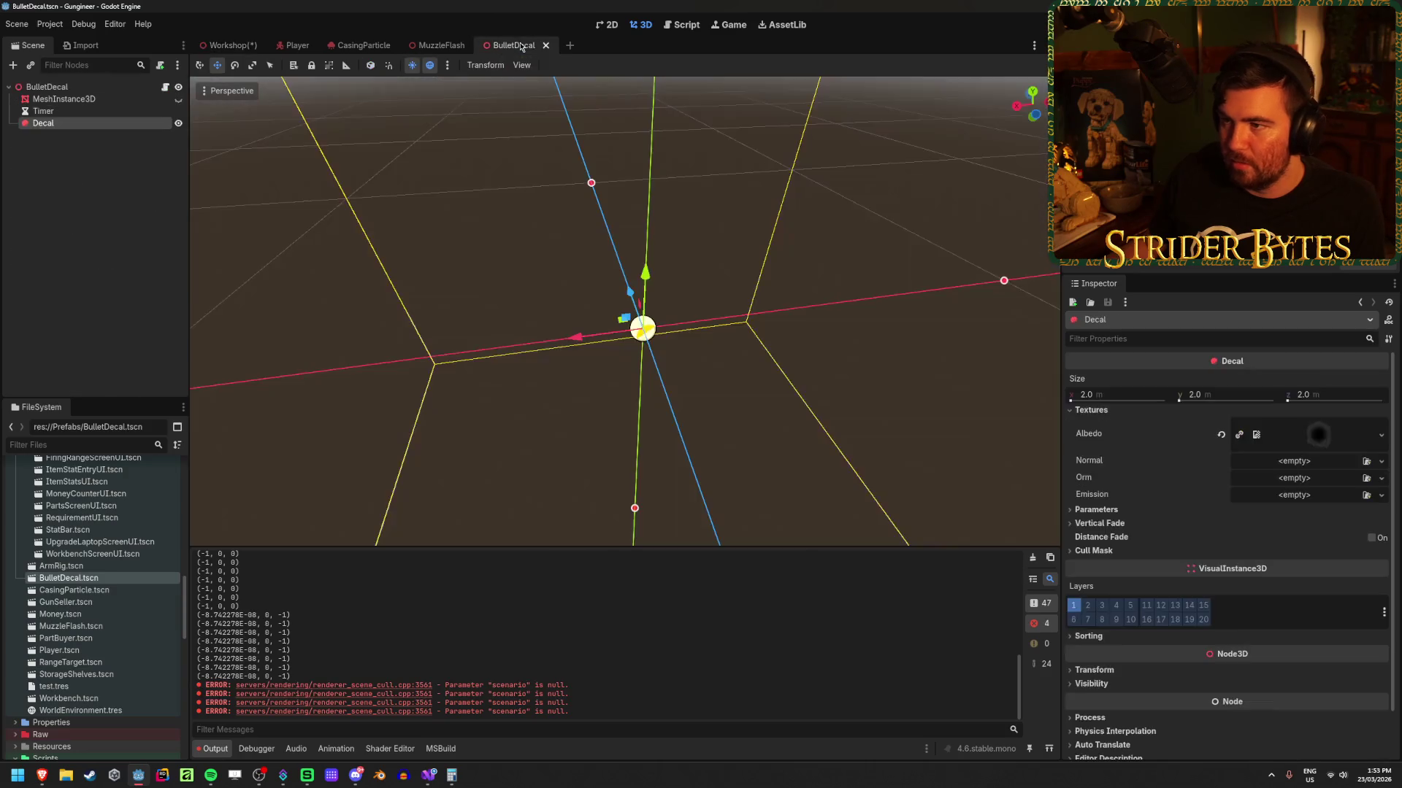
# Step: In the Workshop, slide the BulletDecal instance along X onto the wall and save
pyautogui.moveTo(643, 329); pyautogui.dragTo(470, 290)
pyautogui.click(124, 132)
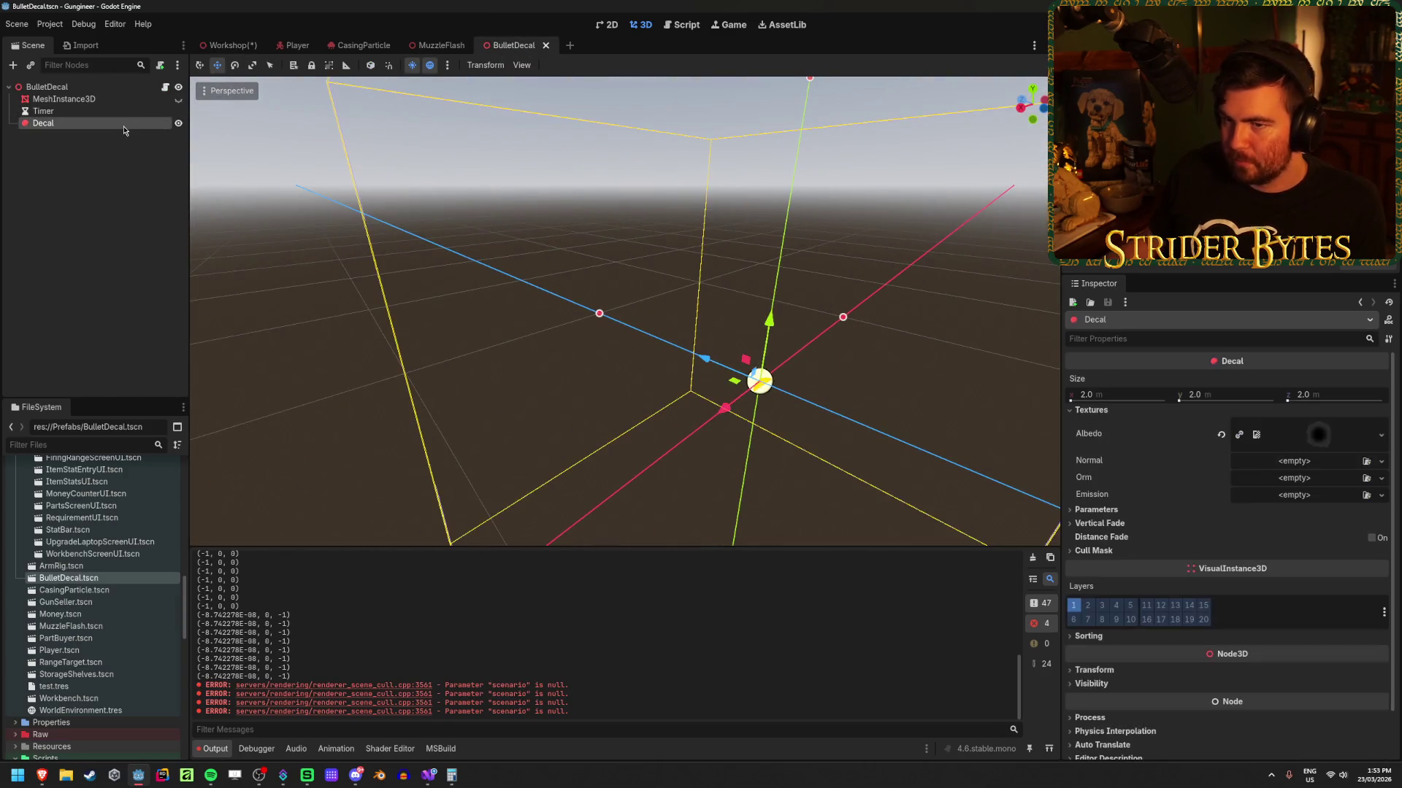
pyautogui.click(229, 45)
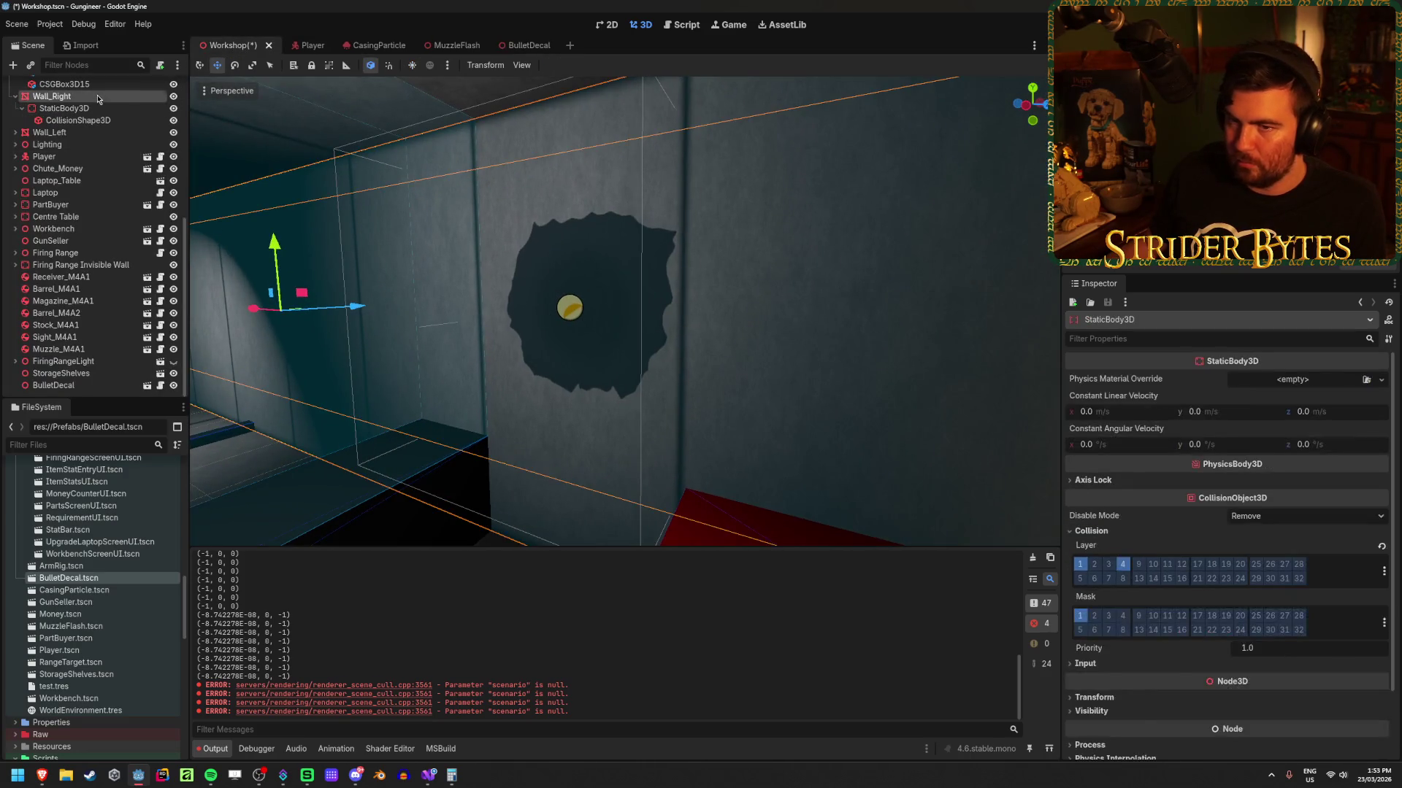
pyautogui.click(76, 387)
pyautogui.doubleClick(77, 385)
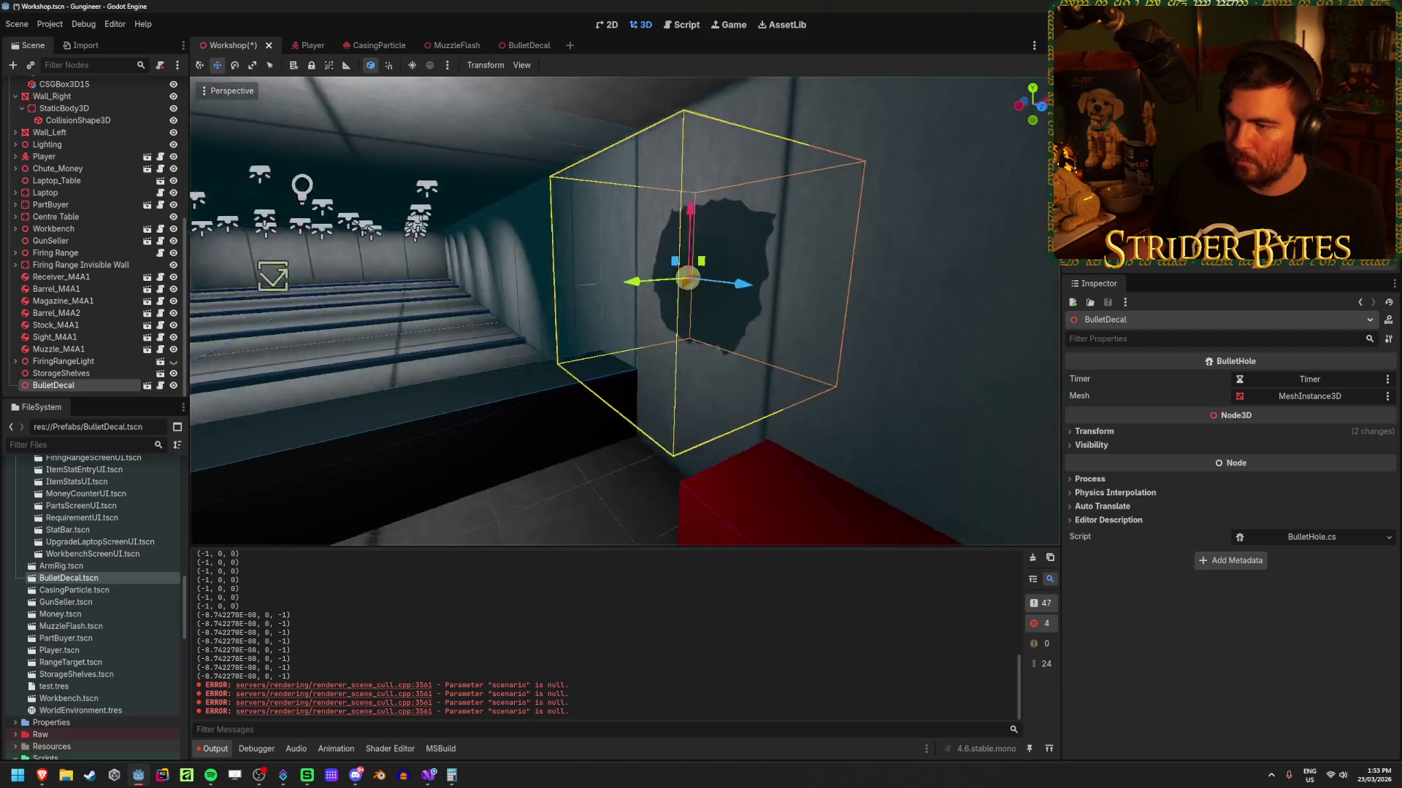
pyautogui.moveTo(577, 301)
pyautogui.mouseDown()
pyautogui.moveTo(450, 326)
pyautogui.moveTo(649, 315)
pyautogui.moveTo(603, 314)
pyautogui.moveTo(563, 346)
pyautogui.moveTo(581, 344)
pyautogui.mouseUp()
pyautogui.hotkey('ctrl', 's')
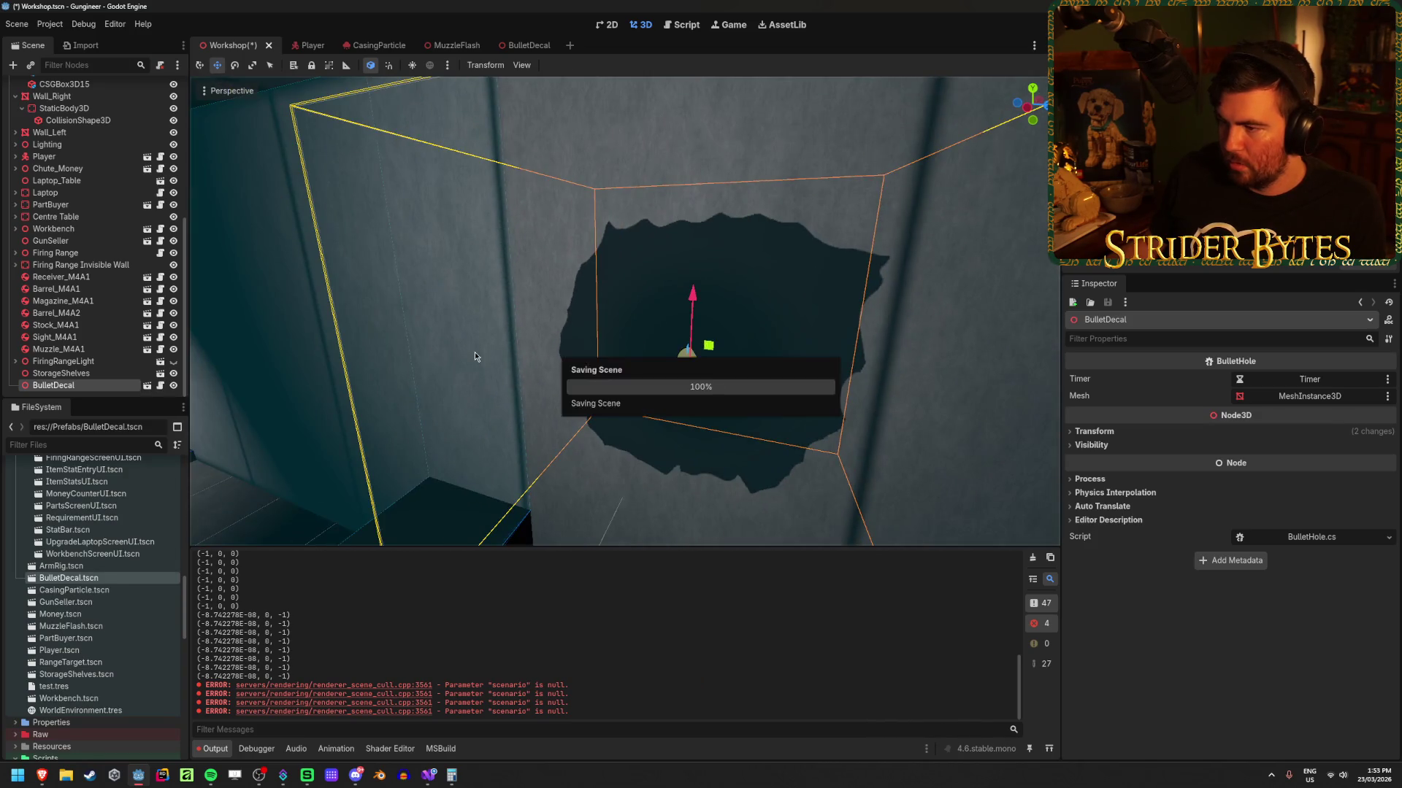
# Step: Check the decal on the right wall, save the Workshop again, and reselect the BulletDecal instance
pyautogui.click(256, 335)
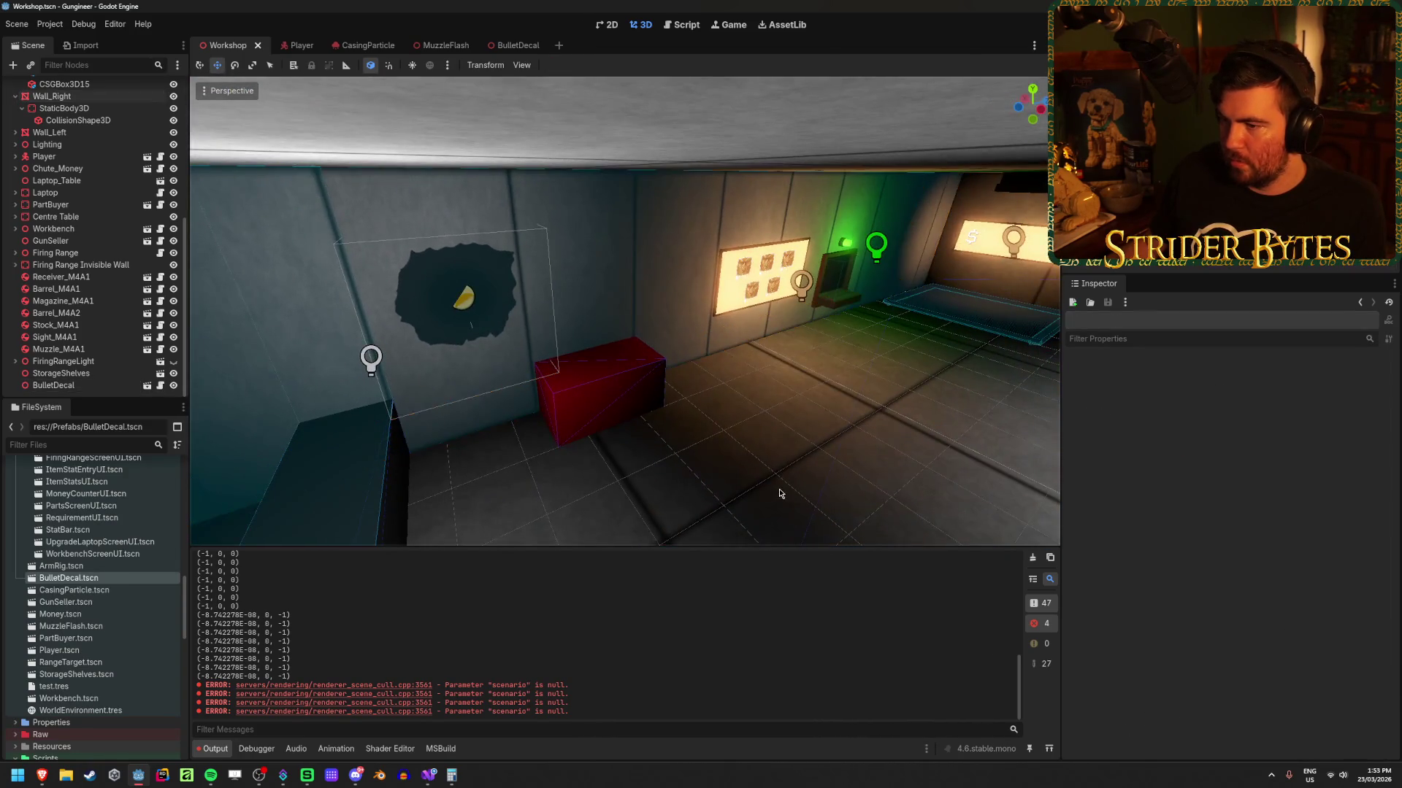
pyautogui.press('Escape')
pyautogui.hotkey('ctrl', 's')
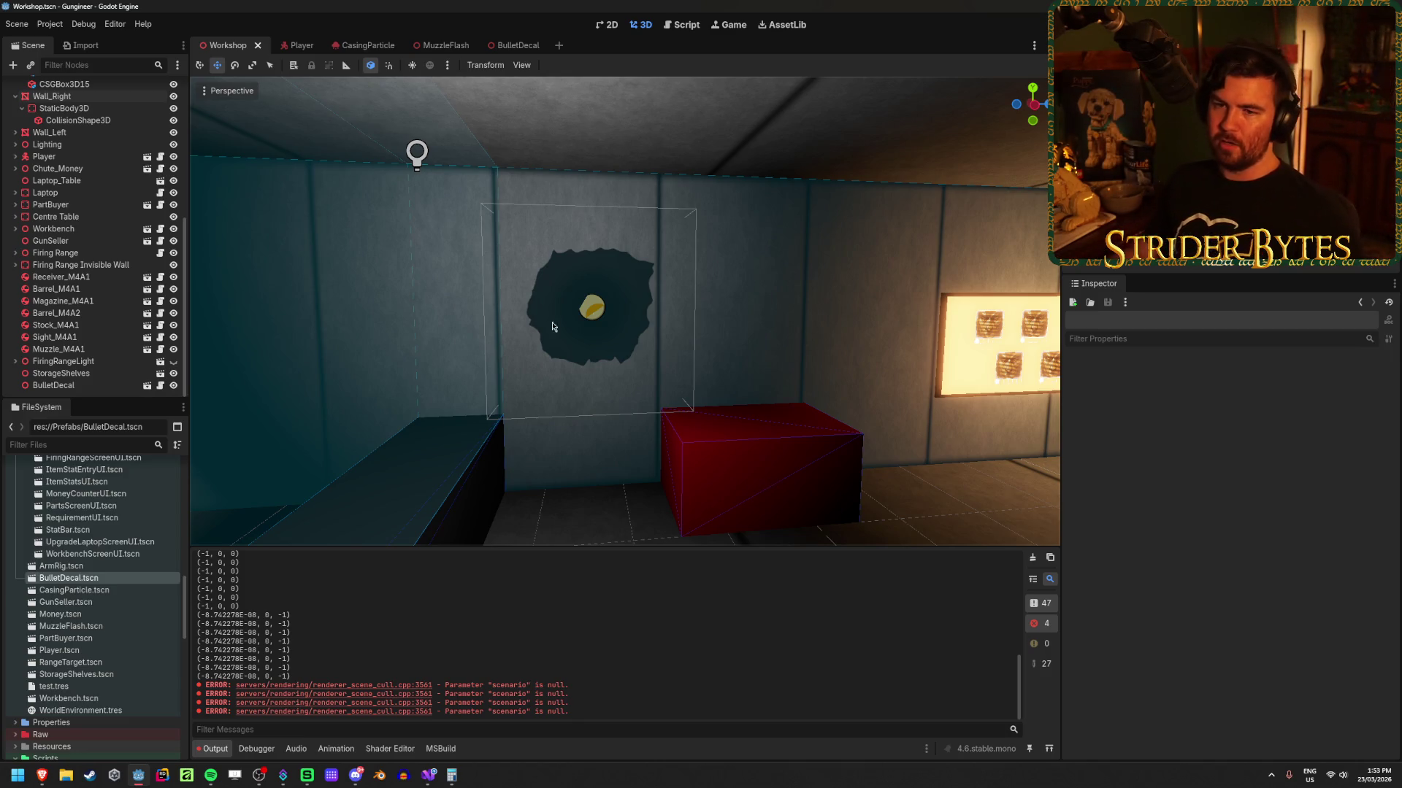
pyautogui.click(53, 389)
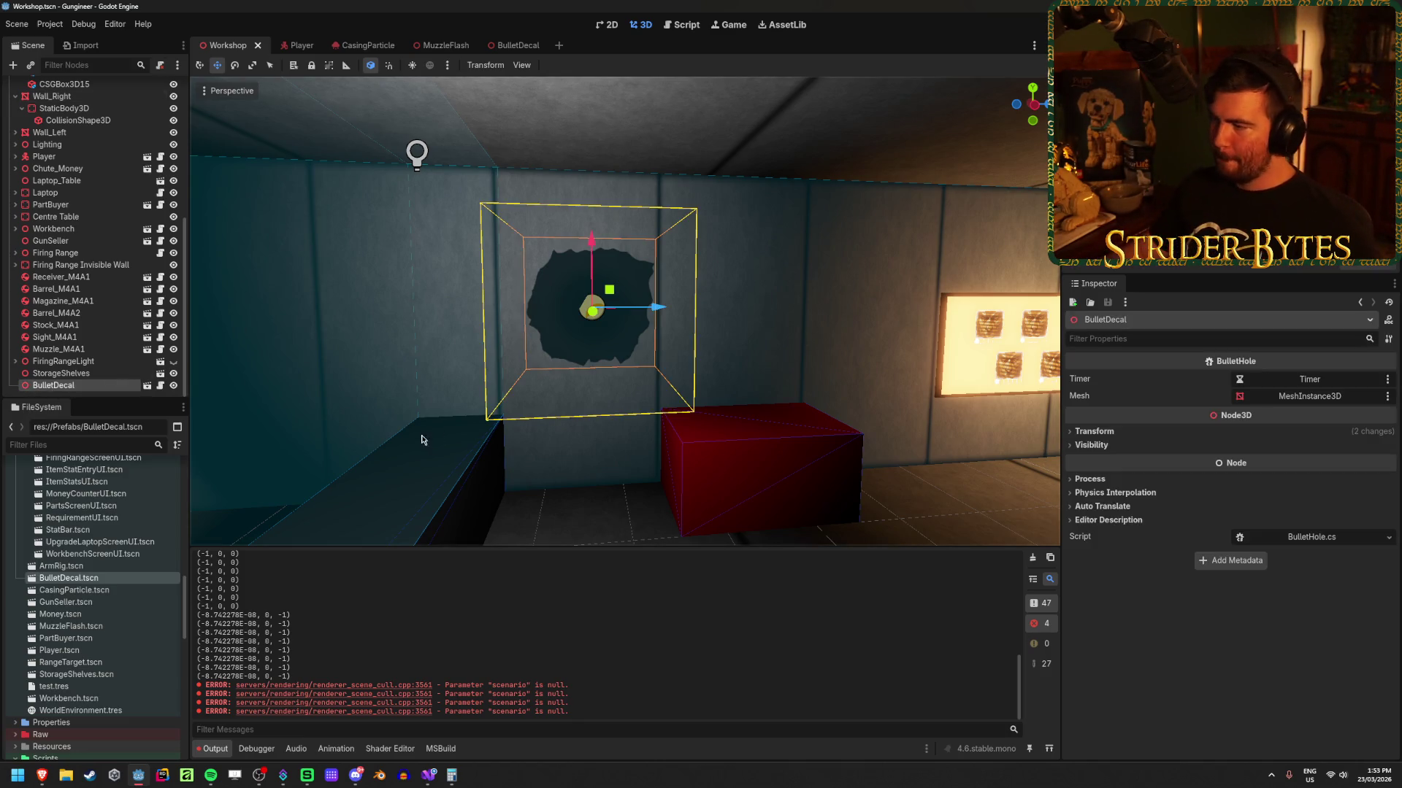
pyautogui.click(511, 46)
# Step: Reset the MeshInstance3D plane's scale to 1 on all axes and save the BulletDecal scene
pyautogui.click(1113, 395)
pyautogui.click(941, 368)
pyautogui.click(759, 379)
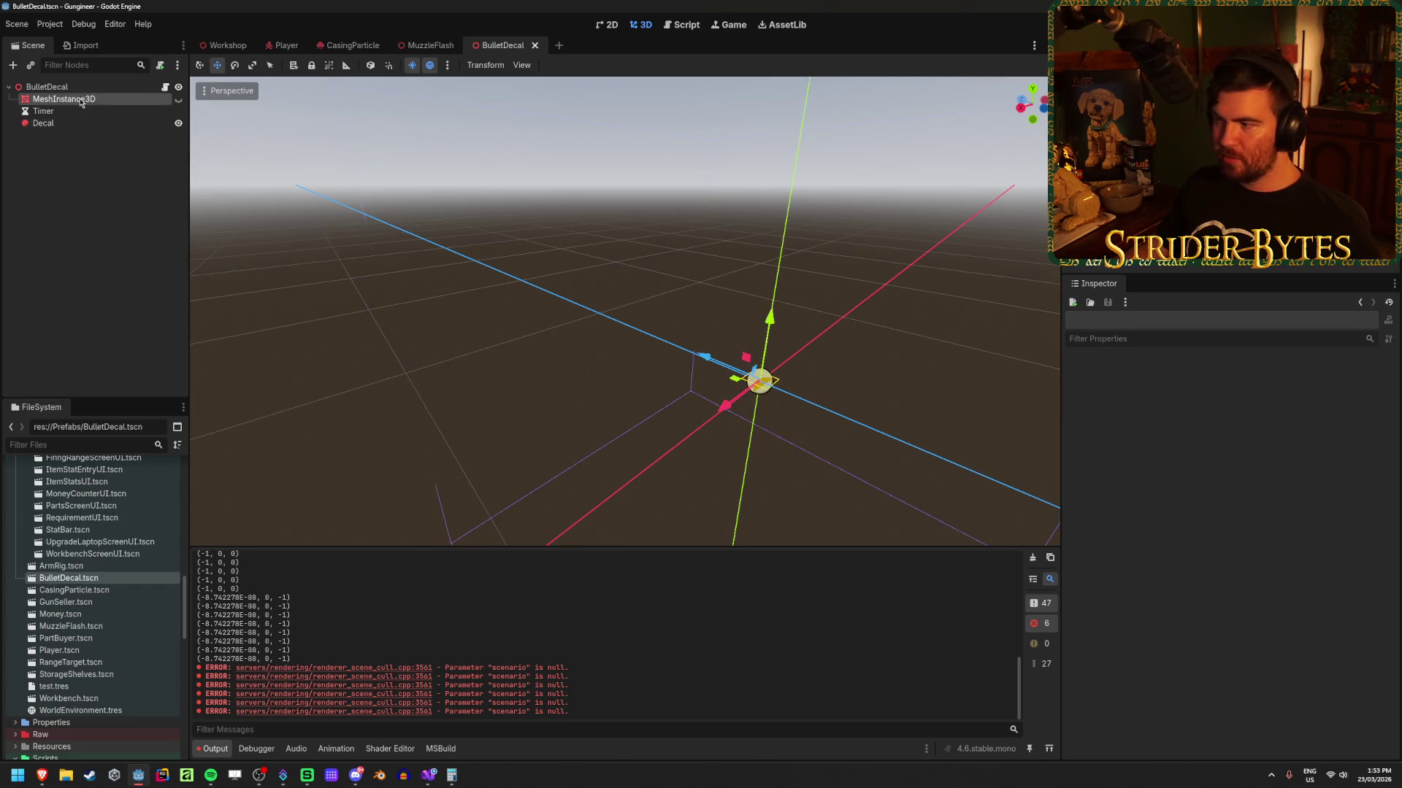
pyautogui.scroll(-5, 1200, 468)
pyautogui.scroll(10, 1199, 467)
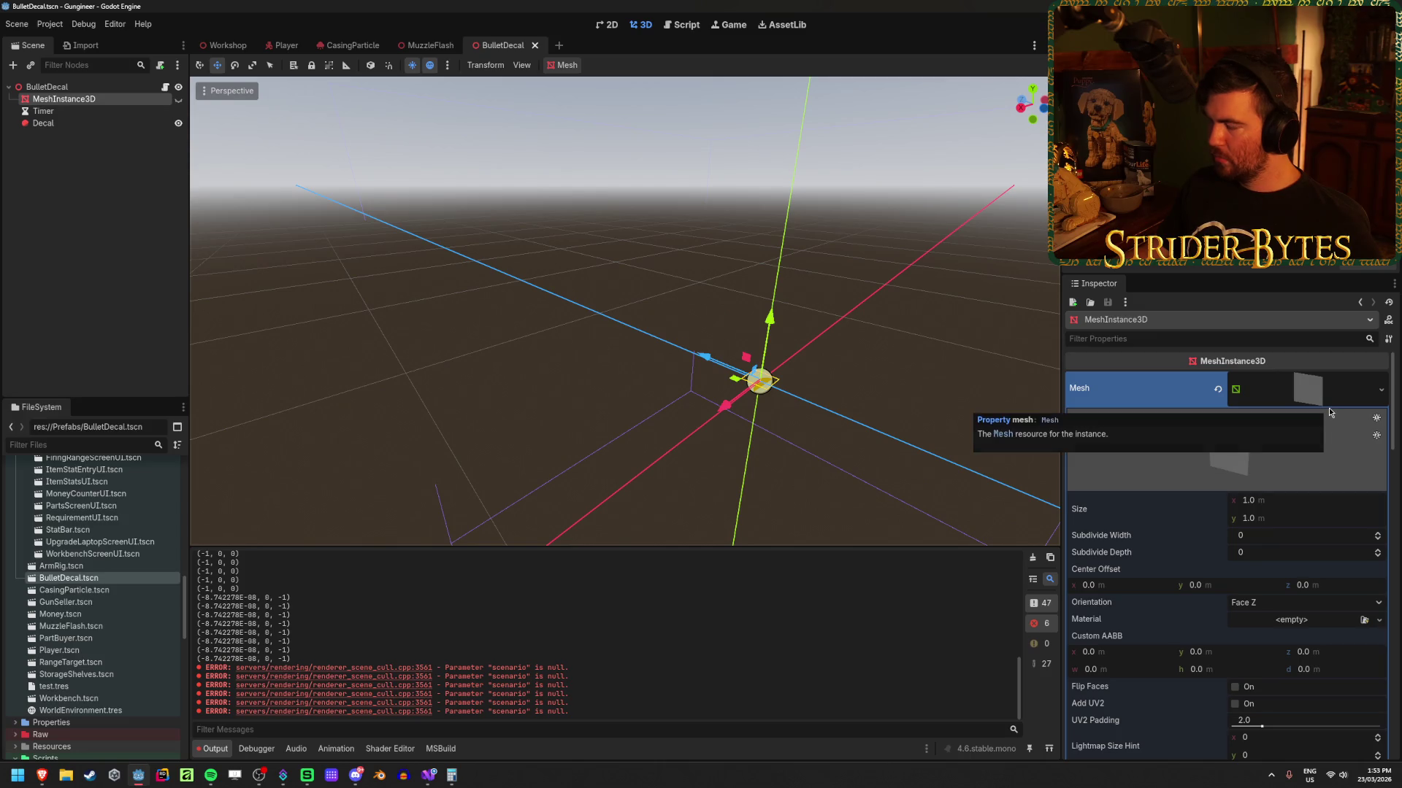
pyautogui.moveTo(1031, 102)
pyautogui.mouseDown()
pyautogui.moveTo(1045, 118)
pyautogui.moveTo(687, 332)
pyautogui.mouseUp()
pyautogui.scroll(-5, 1202, 454)
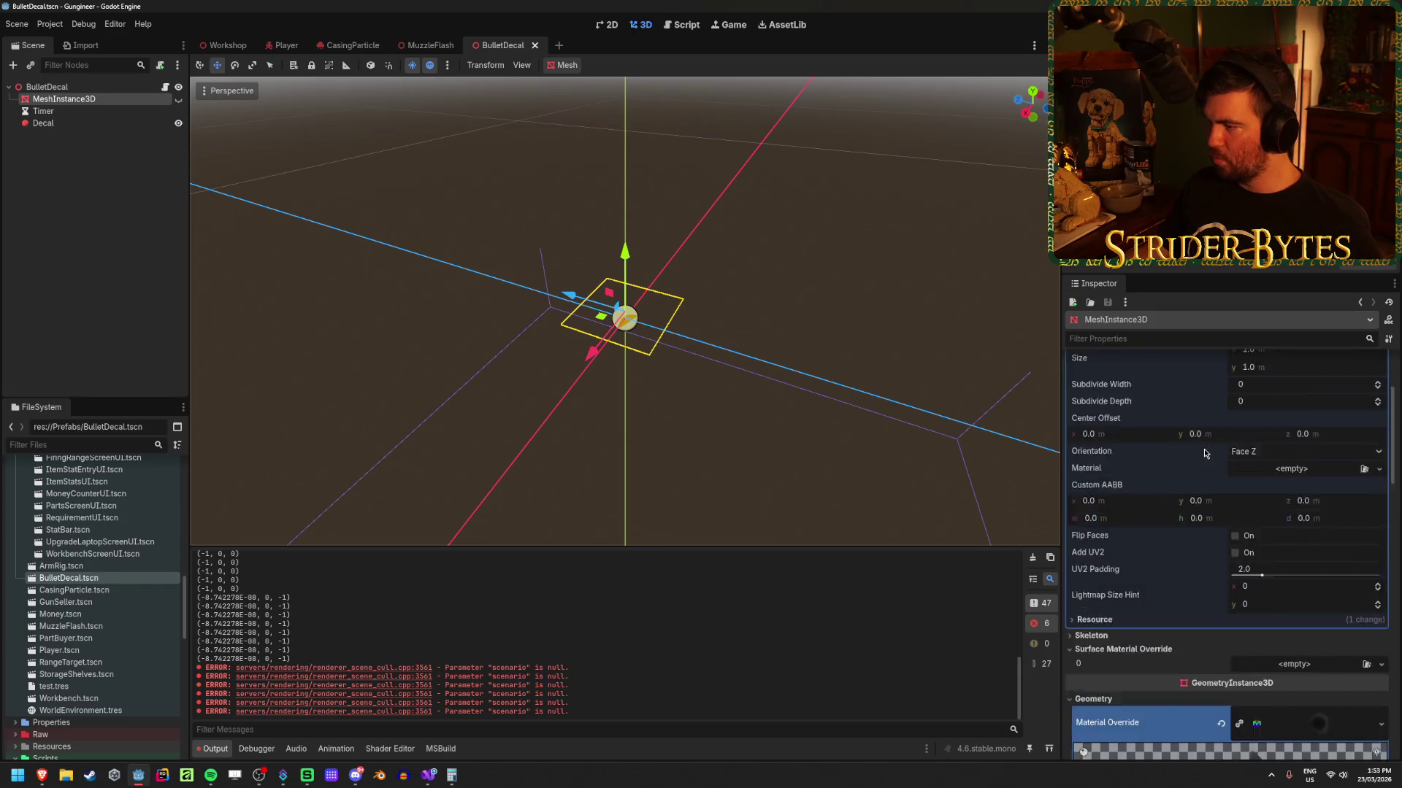
pyautogui.scroll(5, 1169, 446)
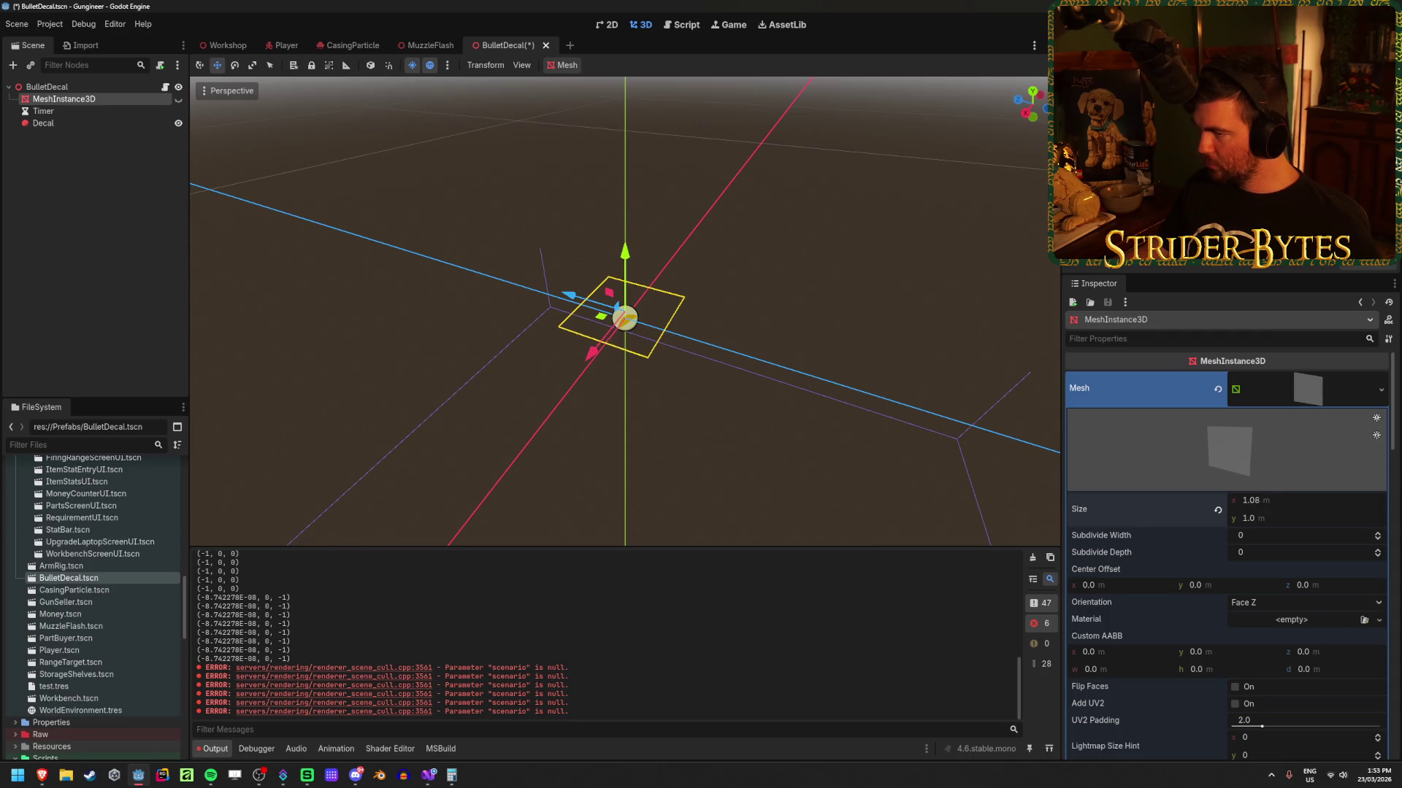
pyautogui.scroll(-2, 1271, 504)
pyautogui.scroll(-8, 1265, 504)
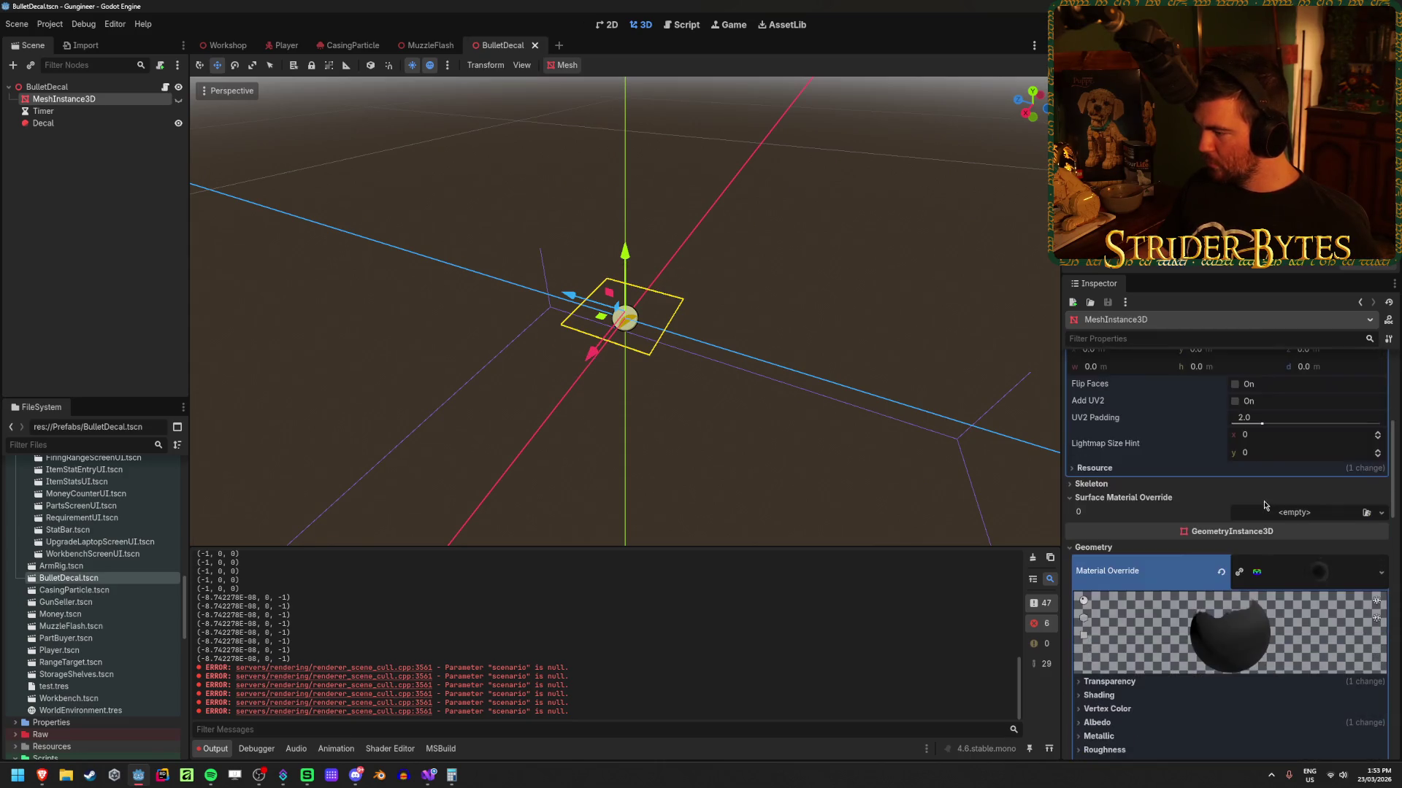
pyautogui.scroll(-7, 1218, 481)
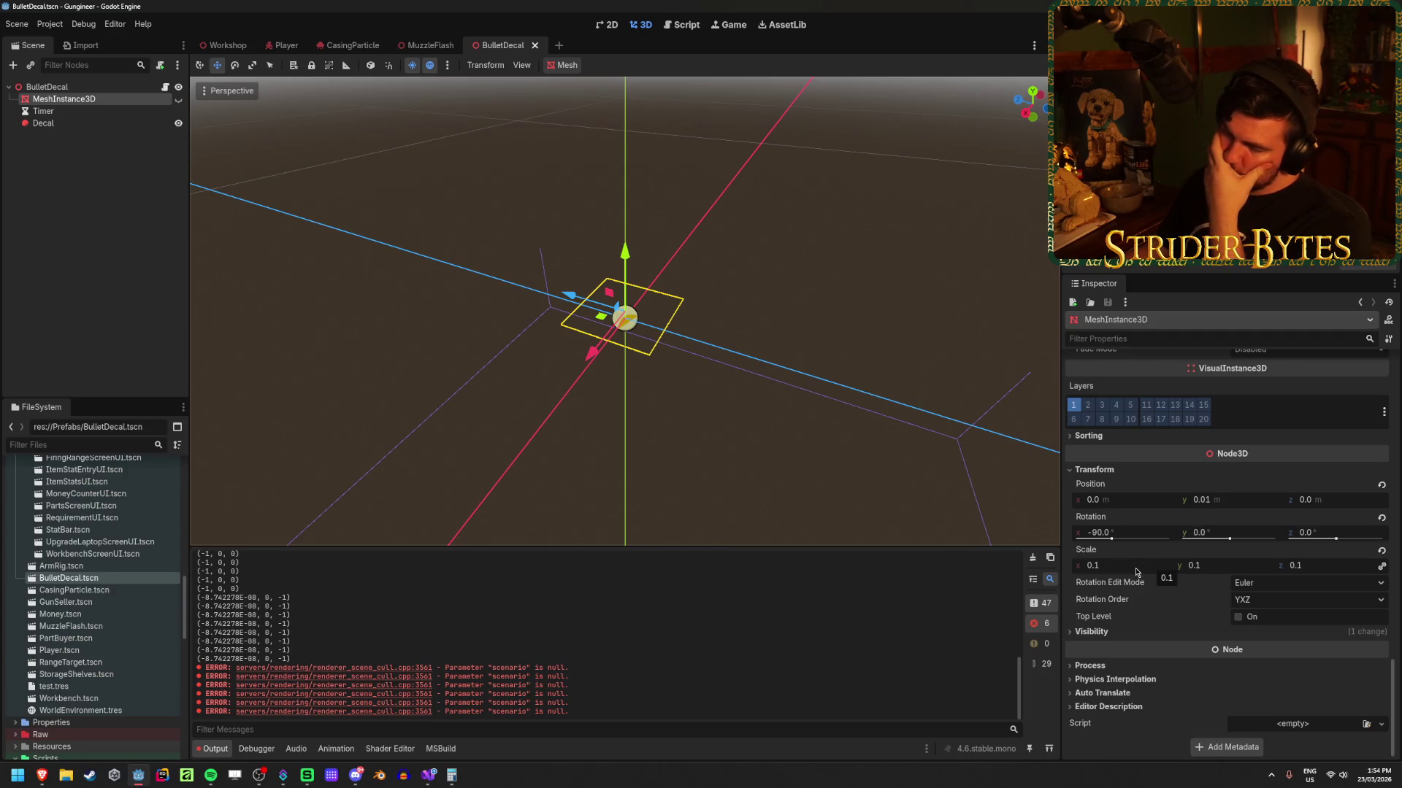
pyautogui.click(1133, 568)
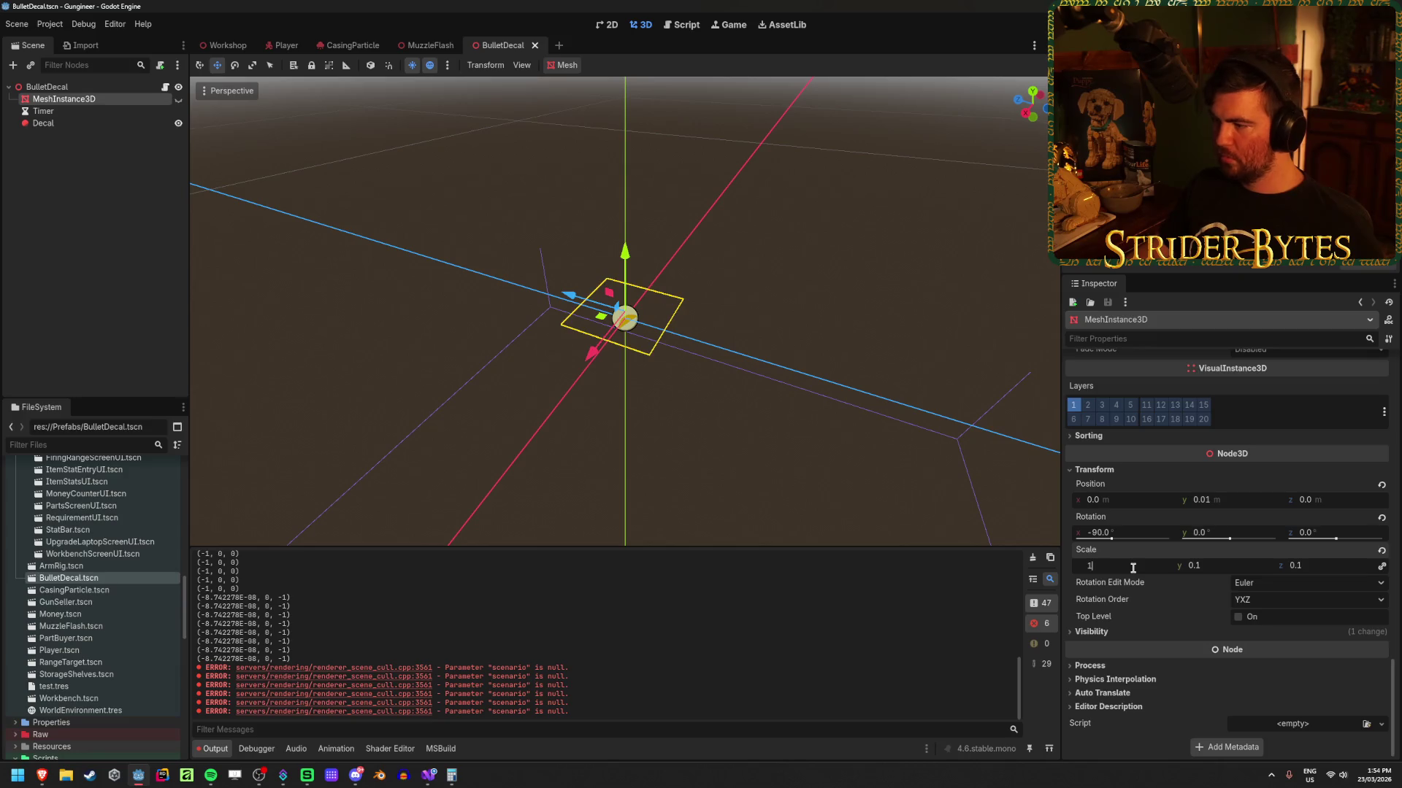
pyautogui.press('Tab')
pyautogui.press('Tab')
pyautogui.scroll(-5, 665, 225)
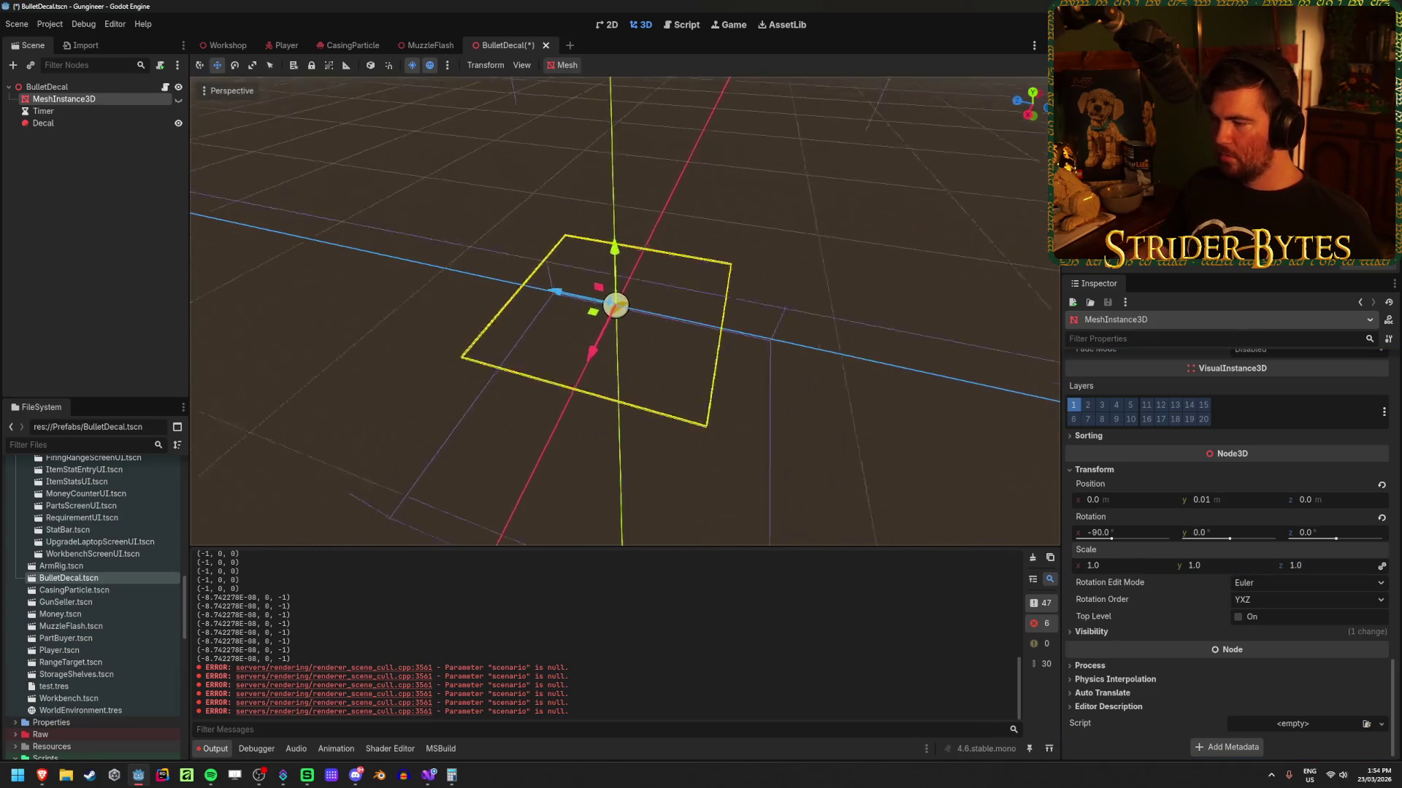
pyautogui.hotkey('ctrl', 's')
# Step: Select the Decal and set its Size to 0.1 × 0.1 × 0.1 m
pyautogui.click(97, 111)
pyautogui.click(98, 123)
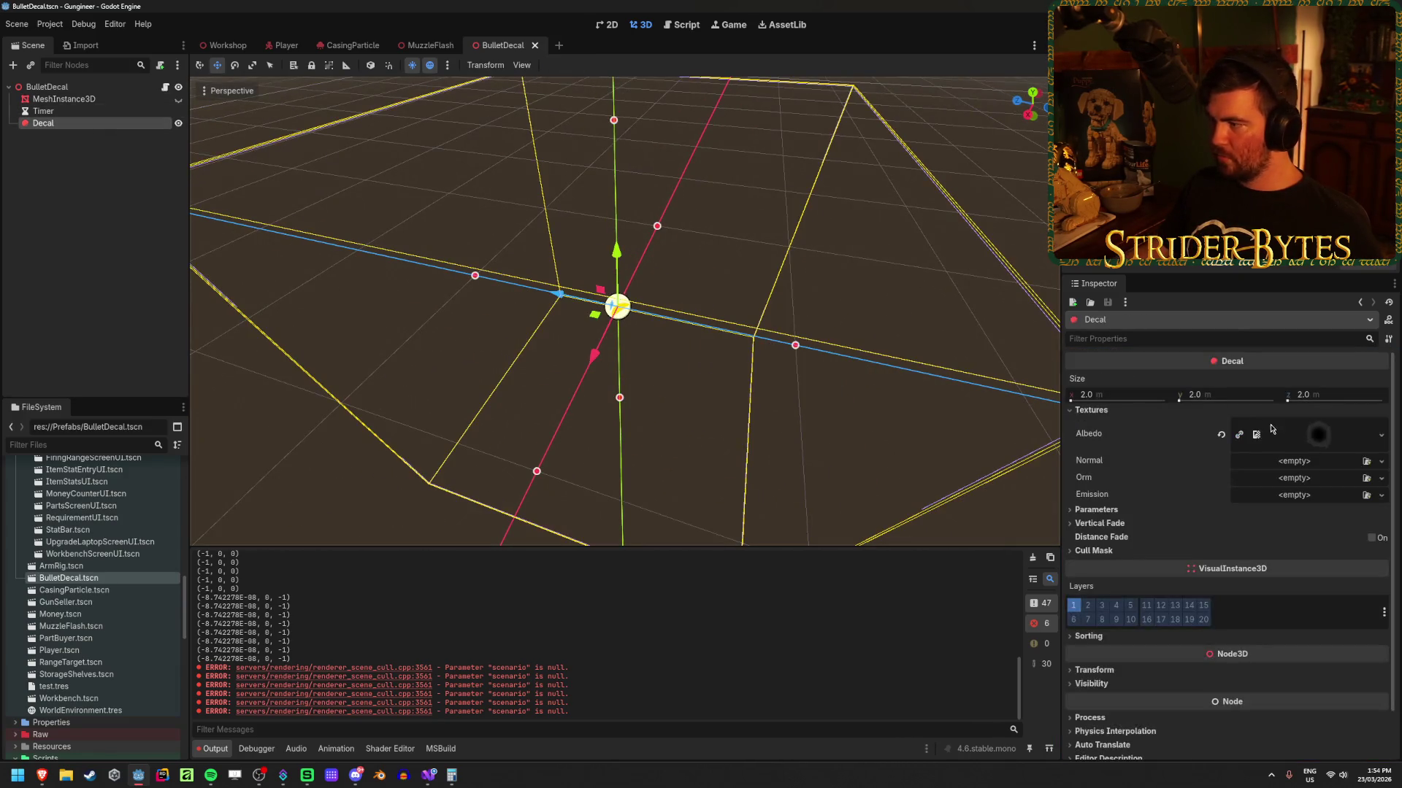
pyautogui.press('Tab')
pyautogui.write('.1')
pyautogui.press('Tab')
pyautogui.write('.1')
pyautogui.press('Return')
pyautogui.scroll(-1, 1226, 511)
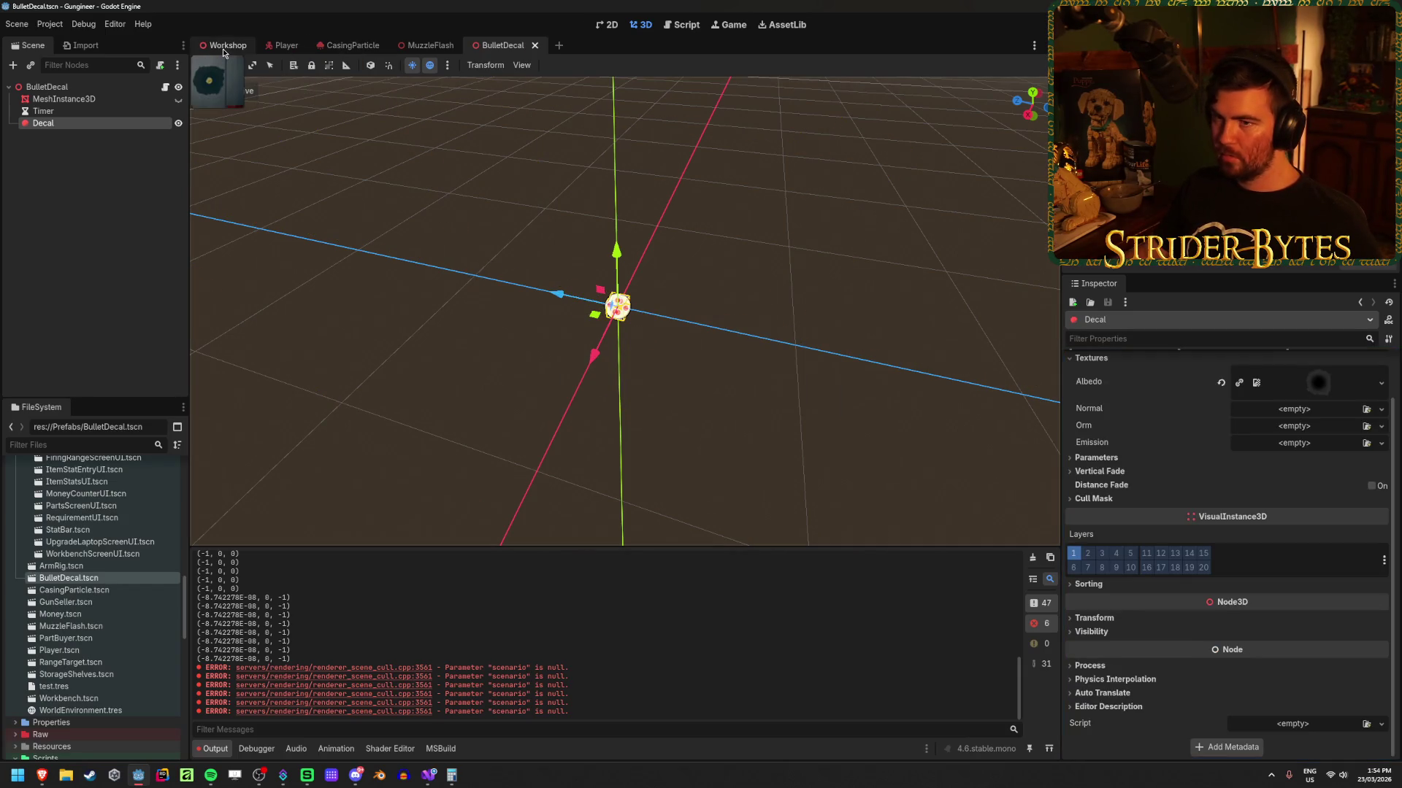
# Step: Move the Workshop's bullet decal onto the wall, to X 7.0 m and Z 1.645 m
pyautogui.click(222, 46)
pyautogui.scroll(5, 624, 311)
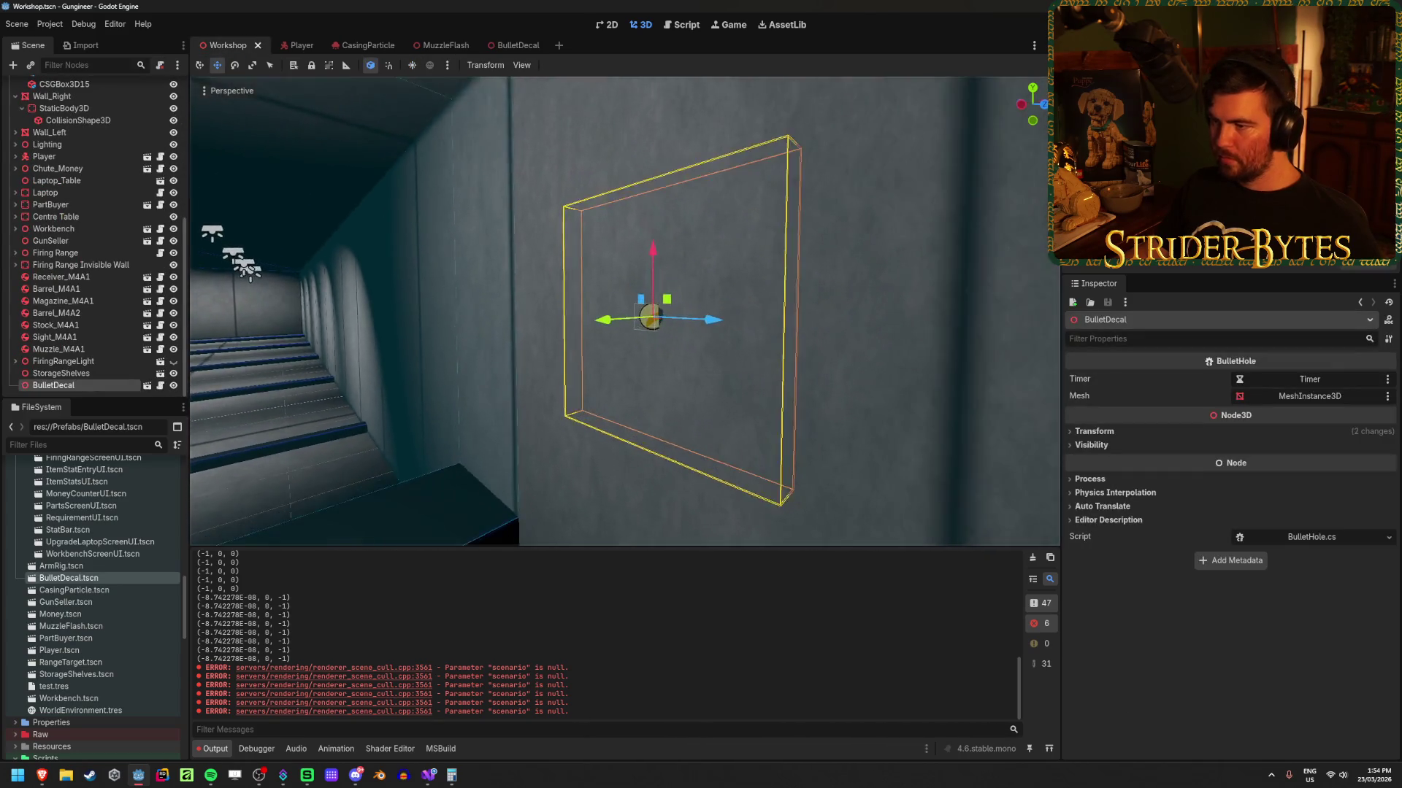
pyautogui.moveTo(762, 341); pyautogui.dragTo(789, 349)
pyautogui.scroll(-5, 788, 365)
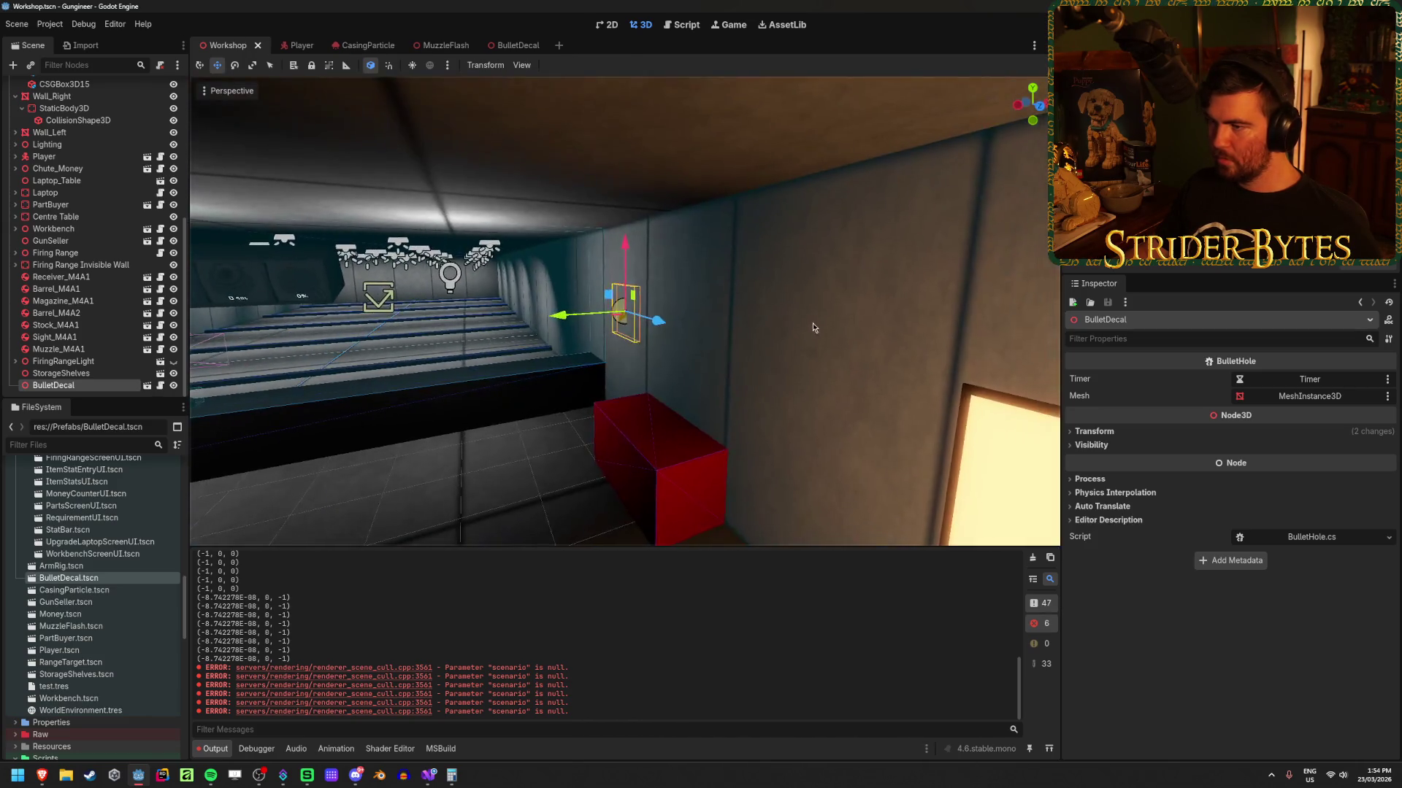
pyautogui.click(1095, 431)
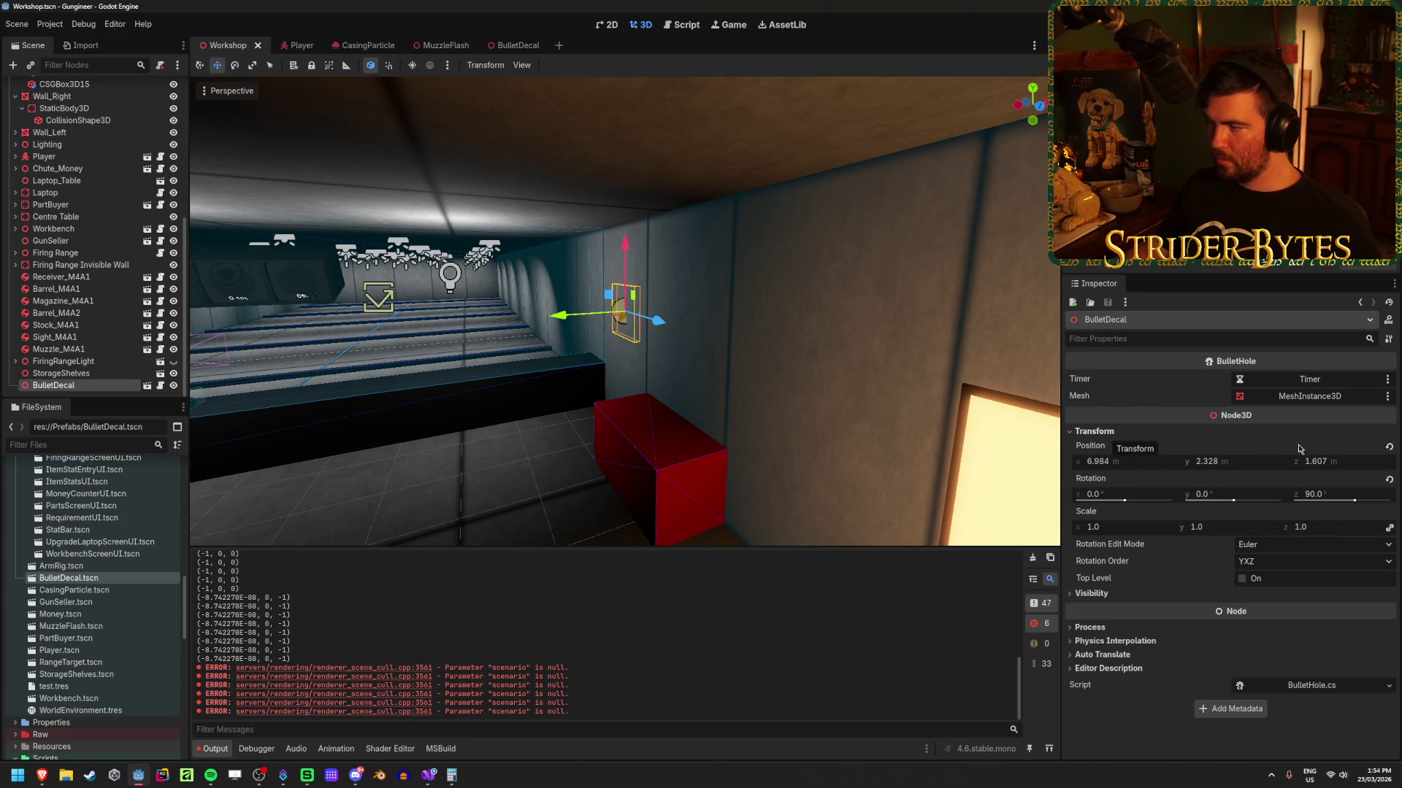
pyautogui.moveTo(1340, 461); pyautogui.dragTo(1340, 465)
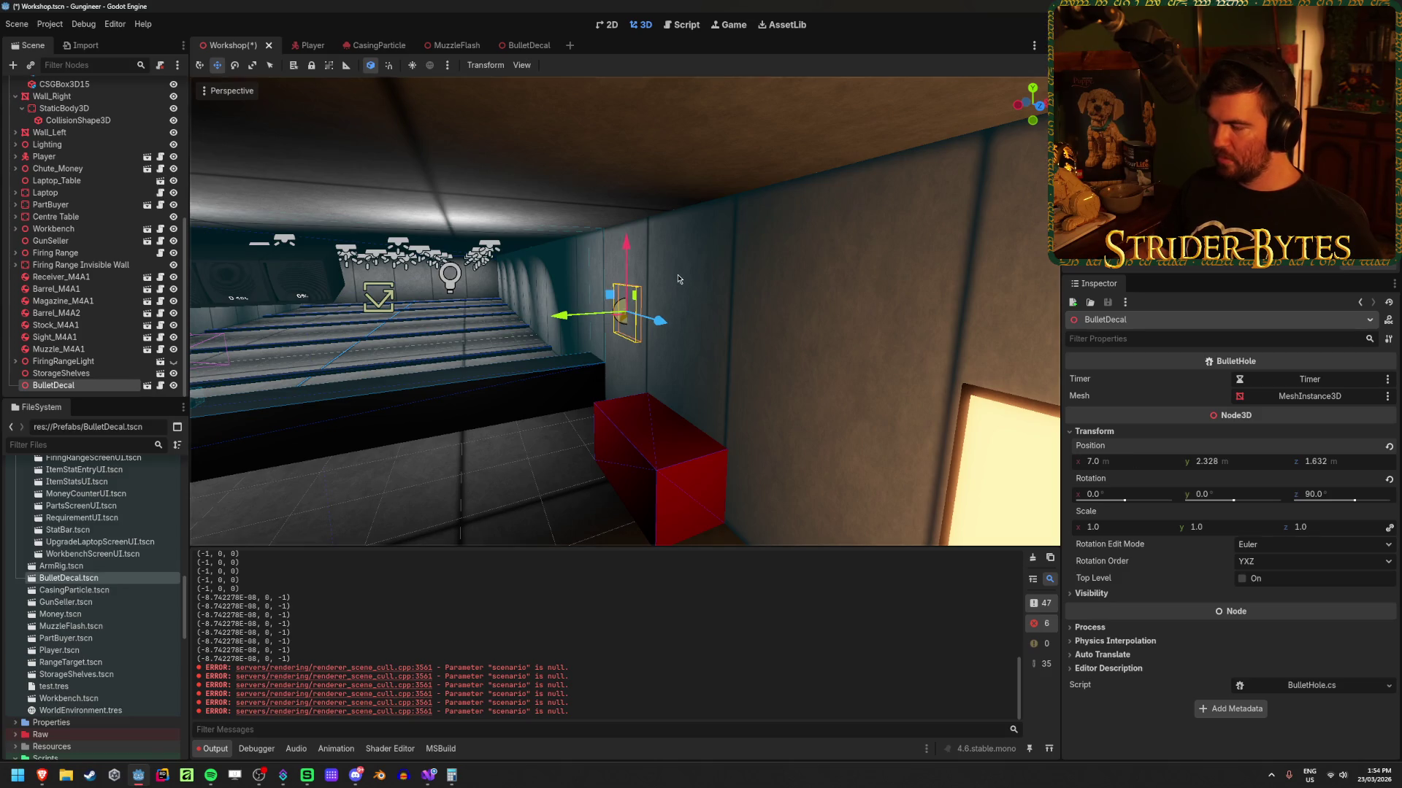
pyautogui.scroll(5, 735, 300)
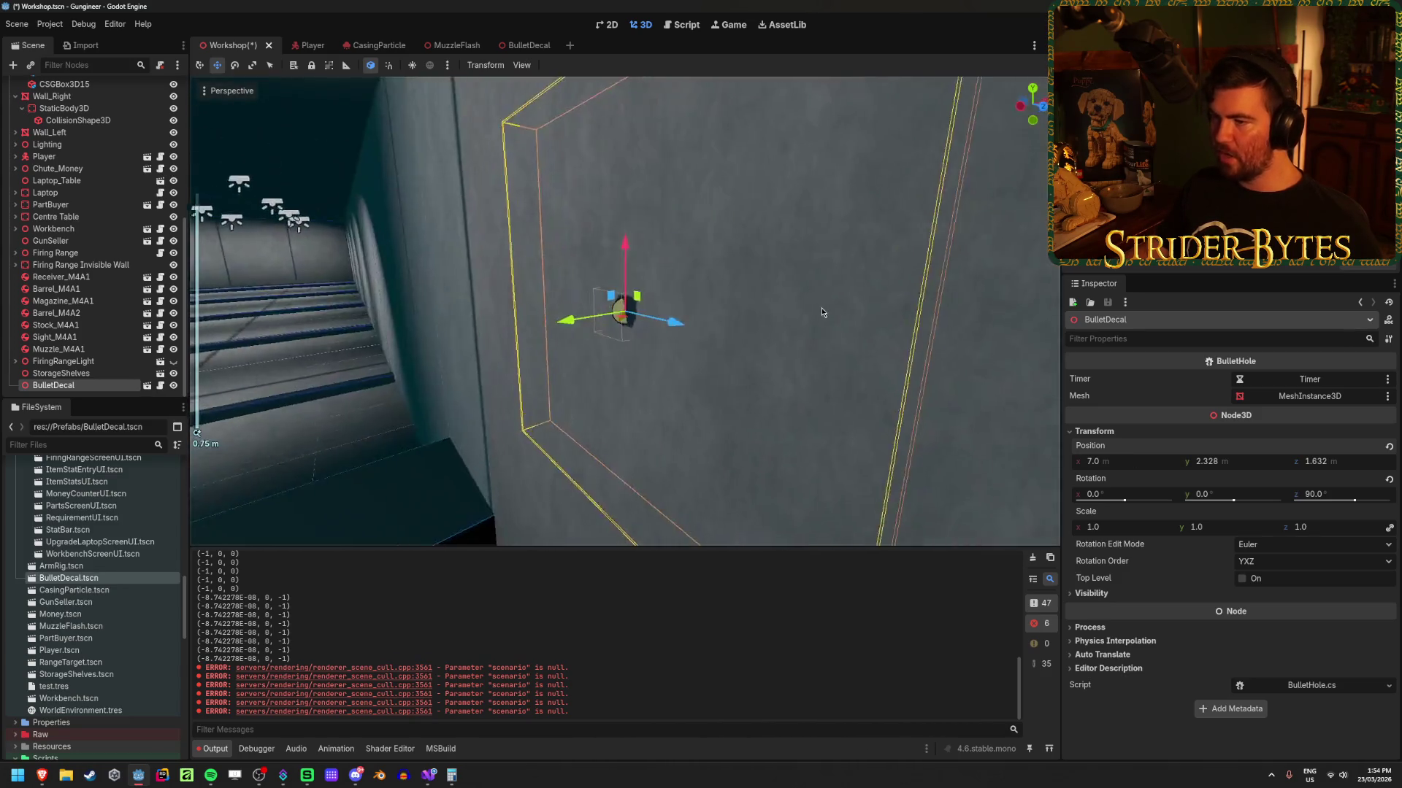
pyautogui.scroll(10, 822, 312)
pyautogui.moveTo(683, 314)
pyautogui.mouseDown()
pyautogui.moveTo(910, 332)
pyautogui.moveTo(682, 314)
pyautogui.mouseUp()
pyautogui.click(818, 381)
pyautogui.scroll(-10, 834, 366)
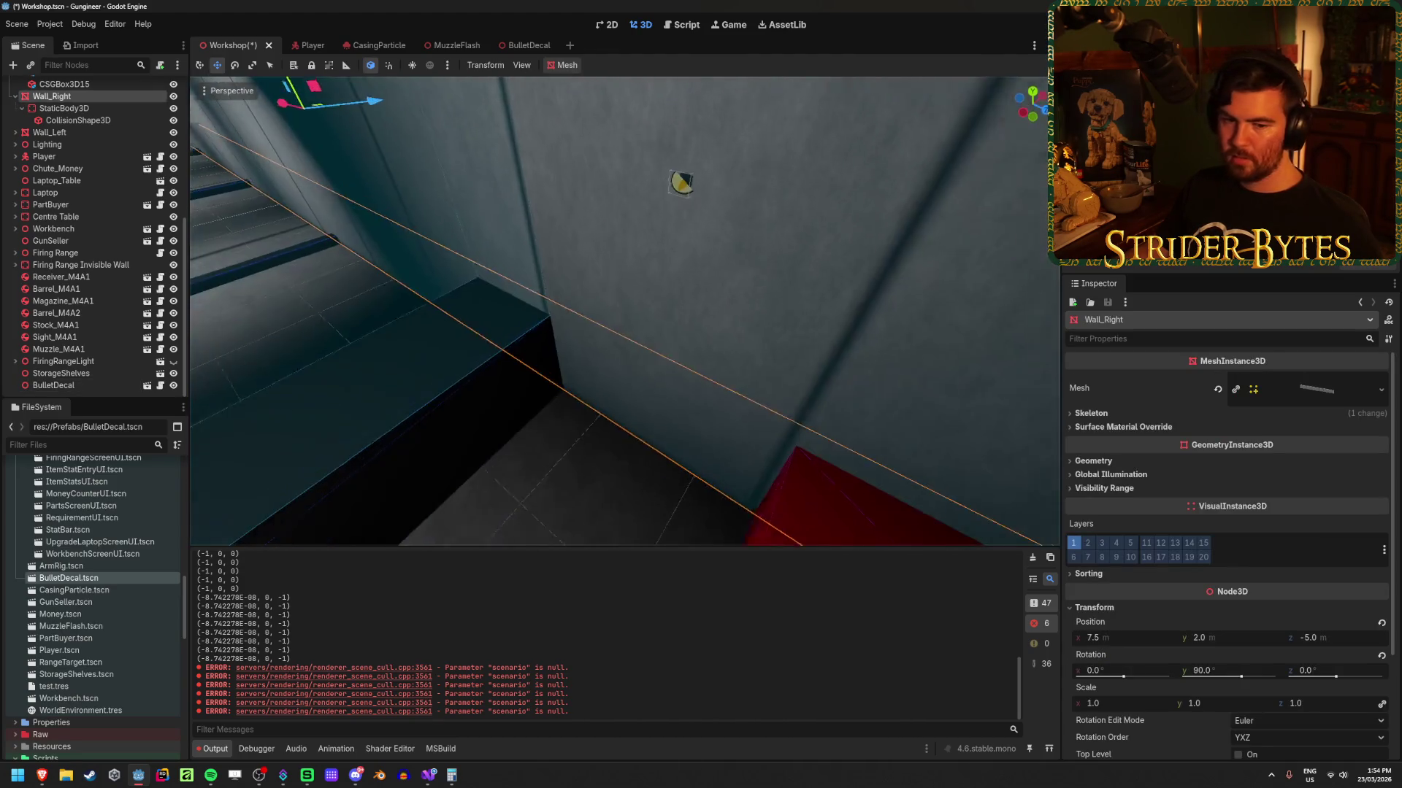
# Step: Save the Workshop scene and return to the BulletDecal scene
pyautogui.hotkey('ctrl', 's')
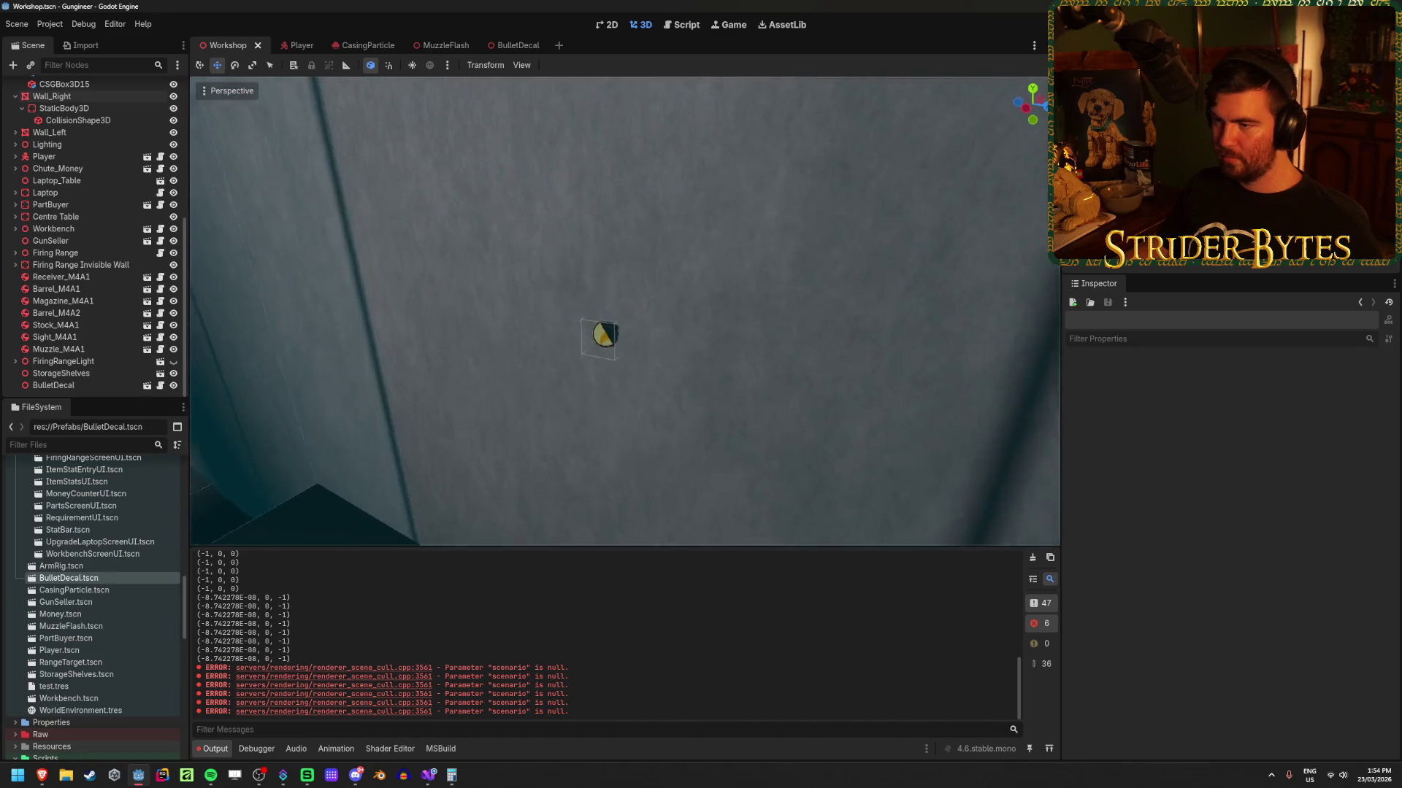
pyautogui.scroll(5, 624, 313)
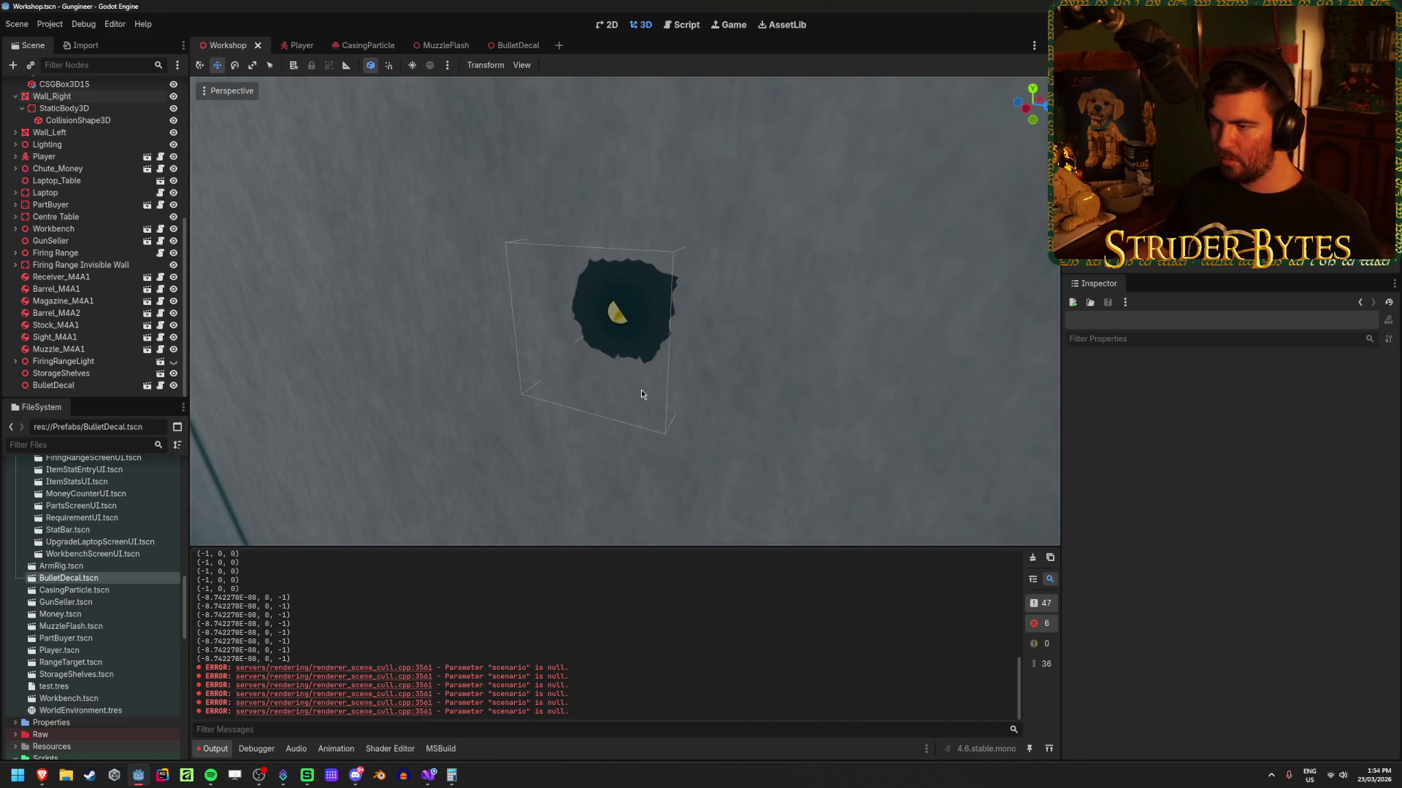
pyautogui.click(511, 45)
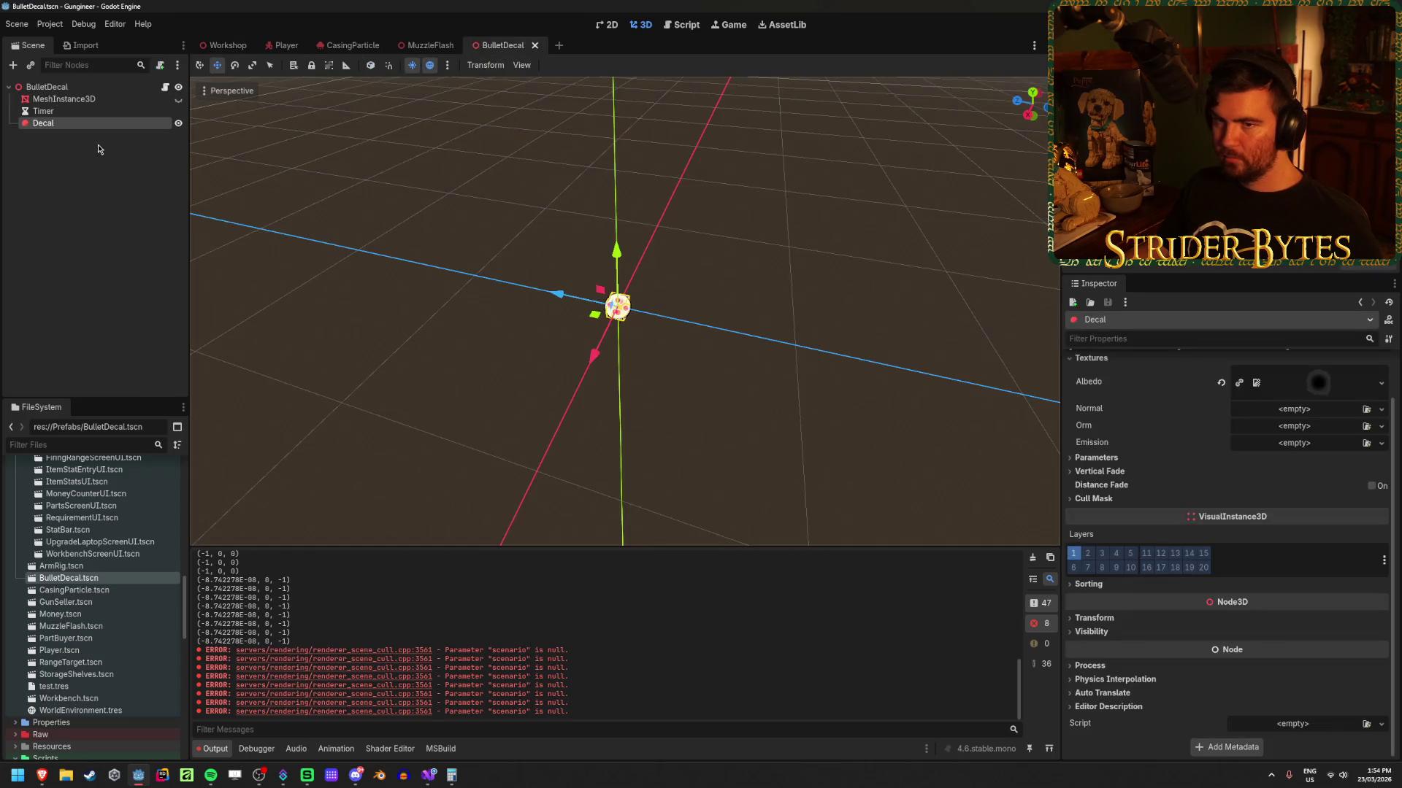
# Step: Inspect the Timer, root and Decal nodes, reviewing the Decal's Vertical Fade settings, and save
pyautogui.click(102, 115)
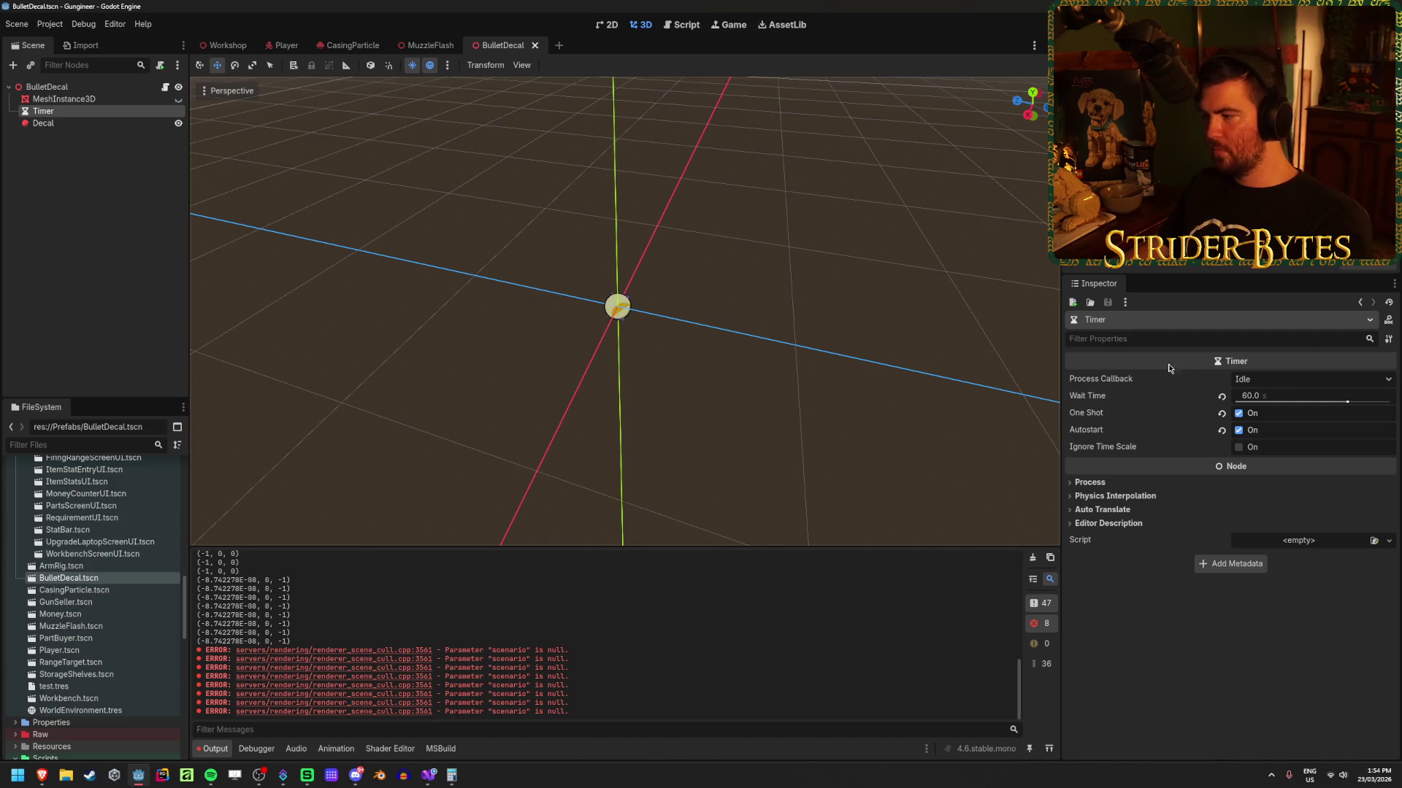
pyautogui.click(91, 93)
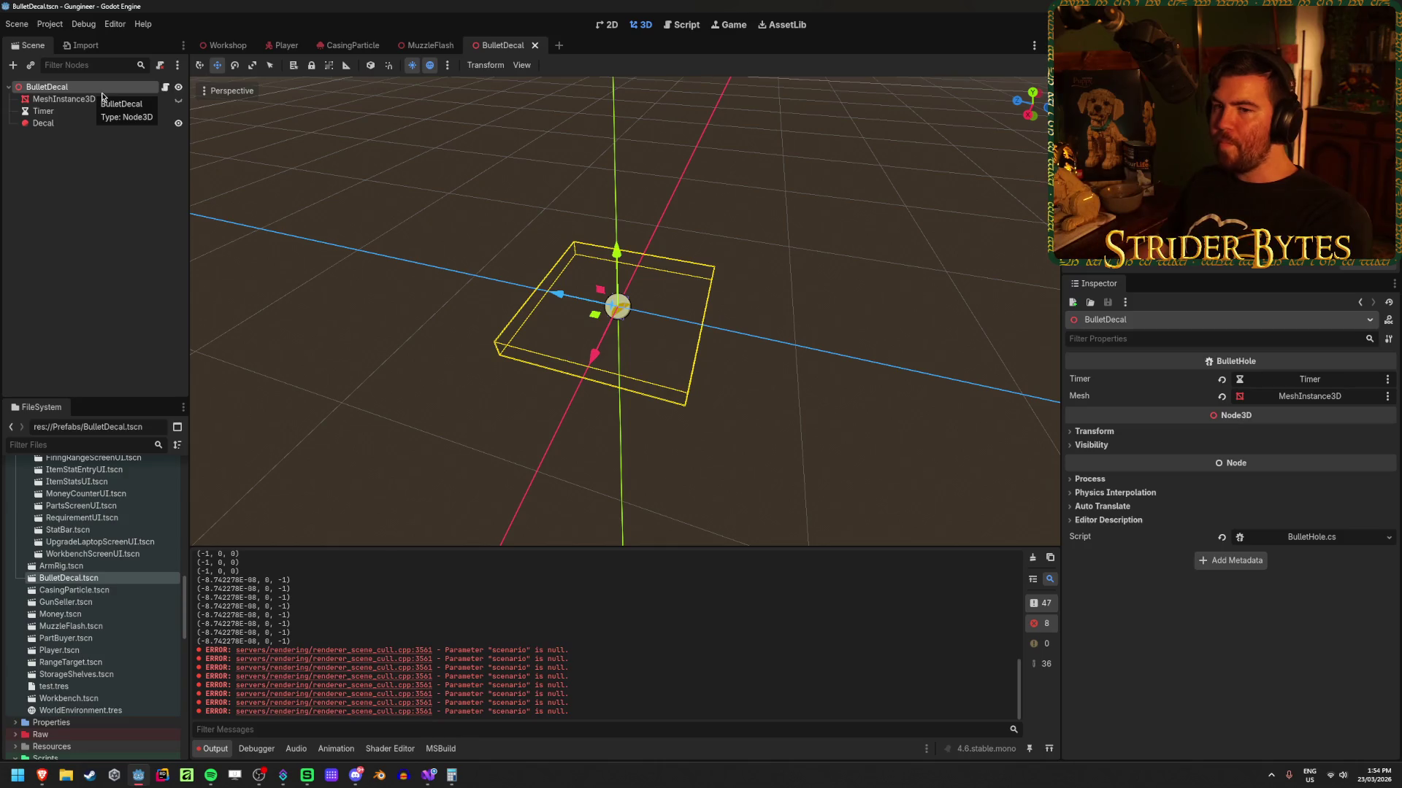
pyautogui.click(73, 123)
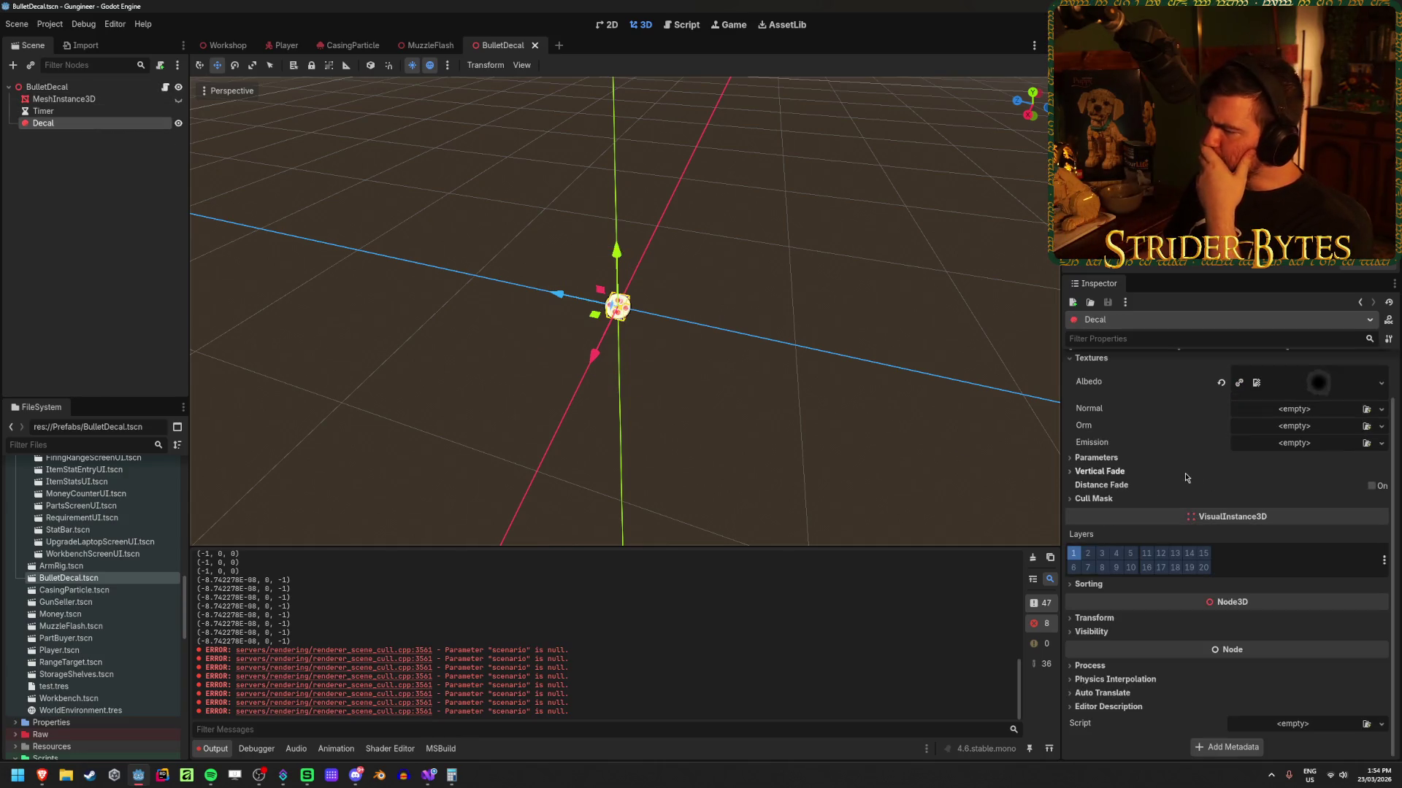
pyautogui.click(1162, 478)
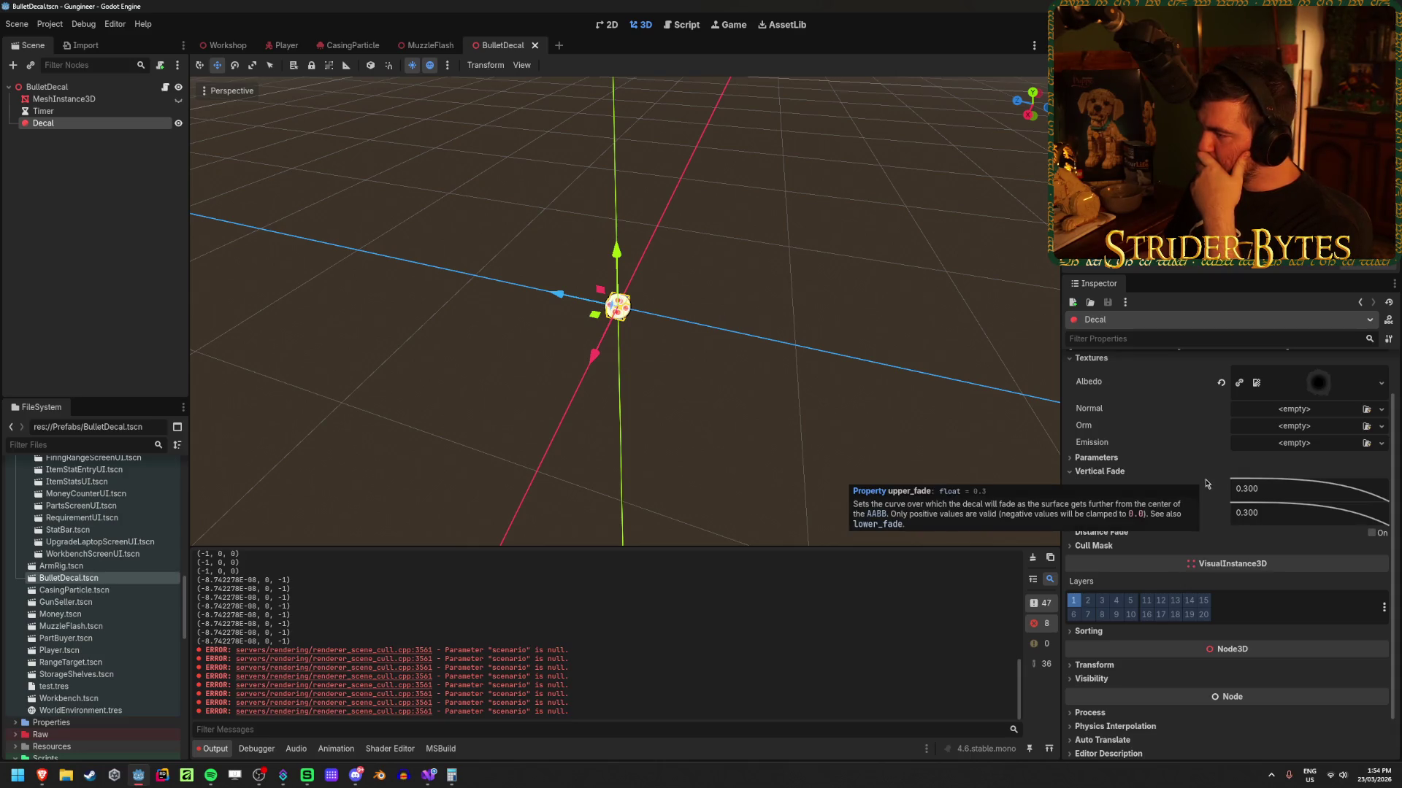
pyautogui.click(1379, 535)
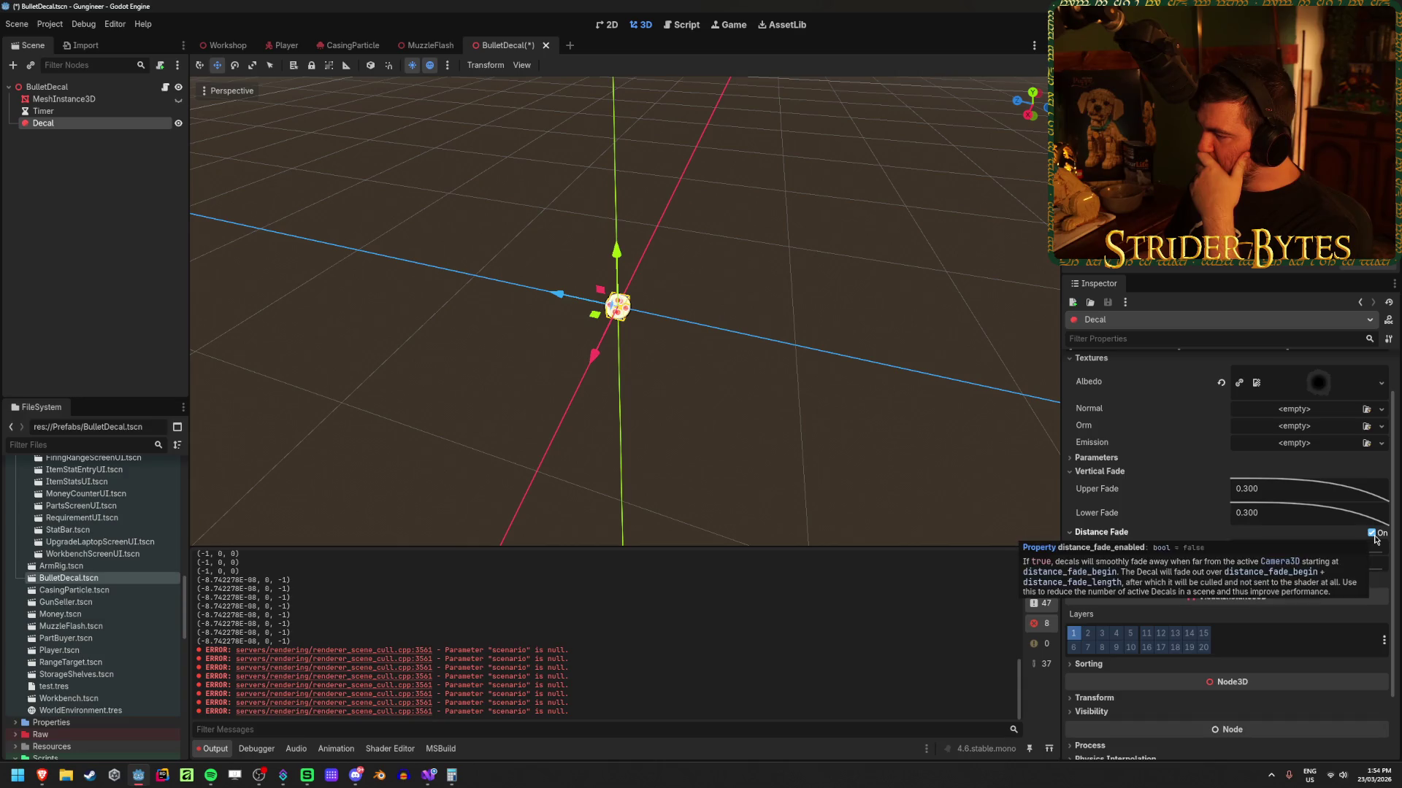
pyautogui.click(1375, 535)
pyautogui.scroll(2, 1155, 526)
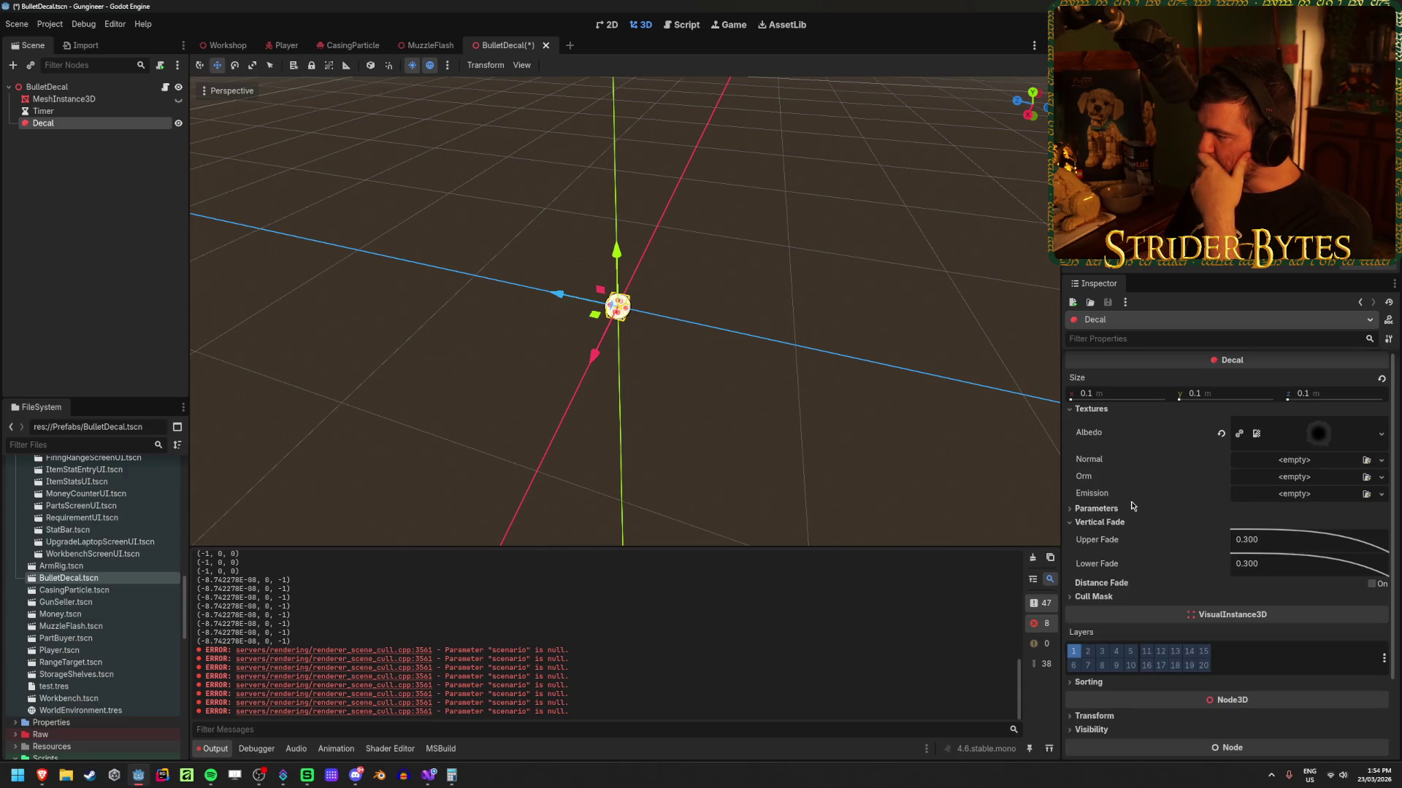
pyautogui.click(1096, 509)
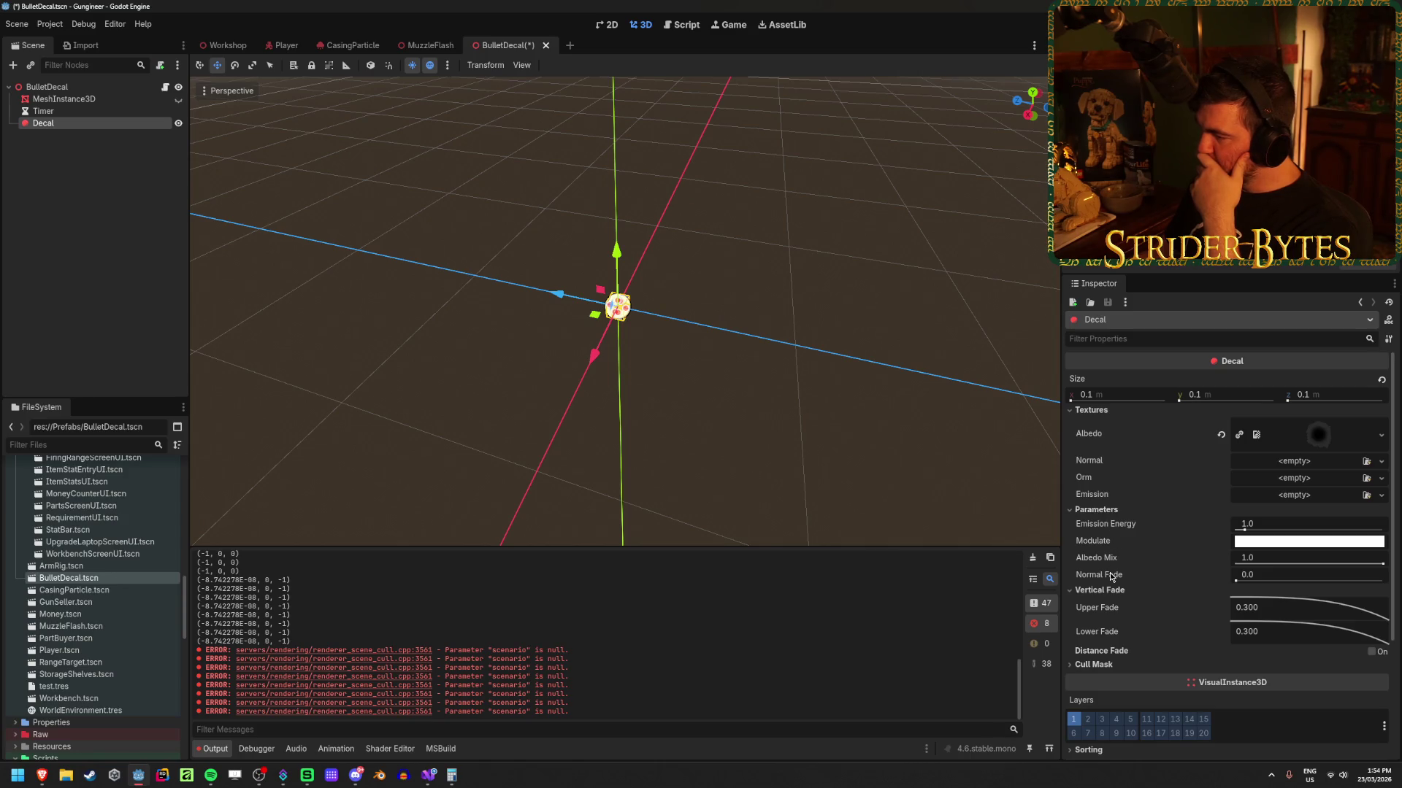
pyautogui.click(1097, 510)
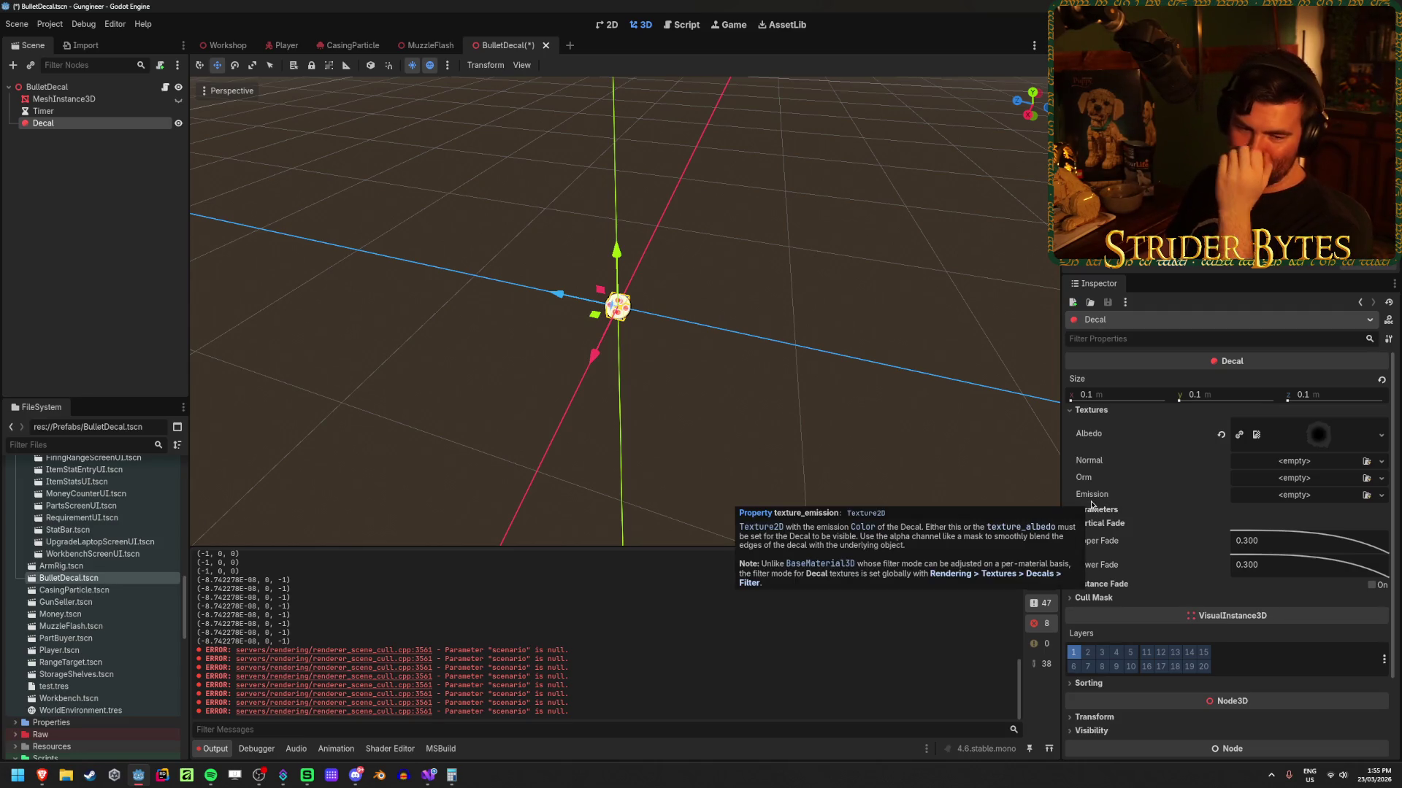
pyautogui.scroll(-2, 1183, 467)
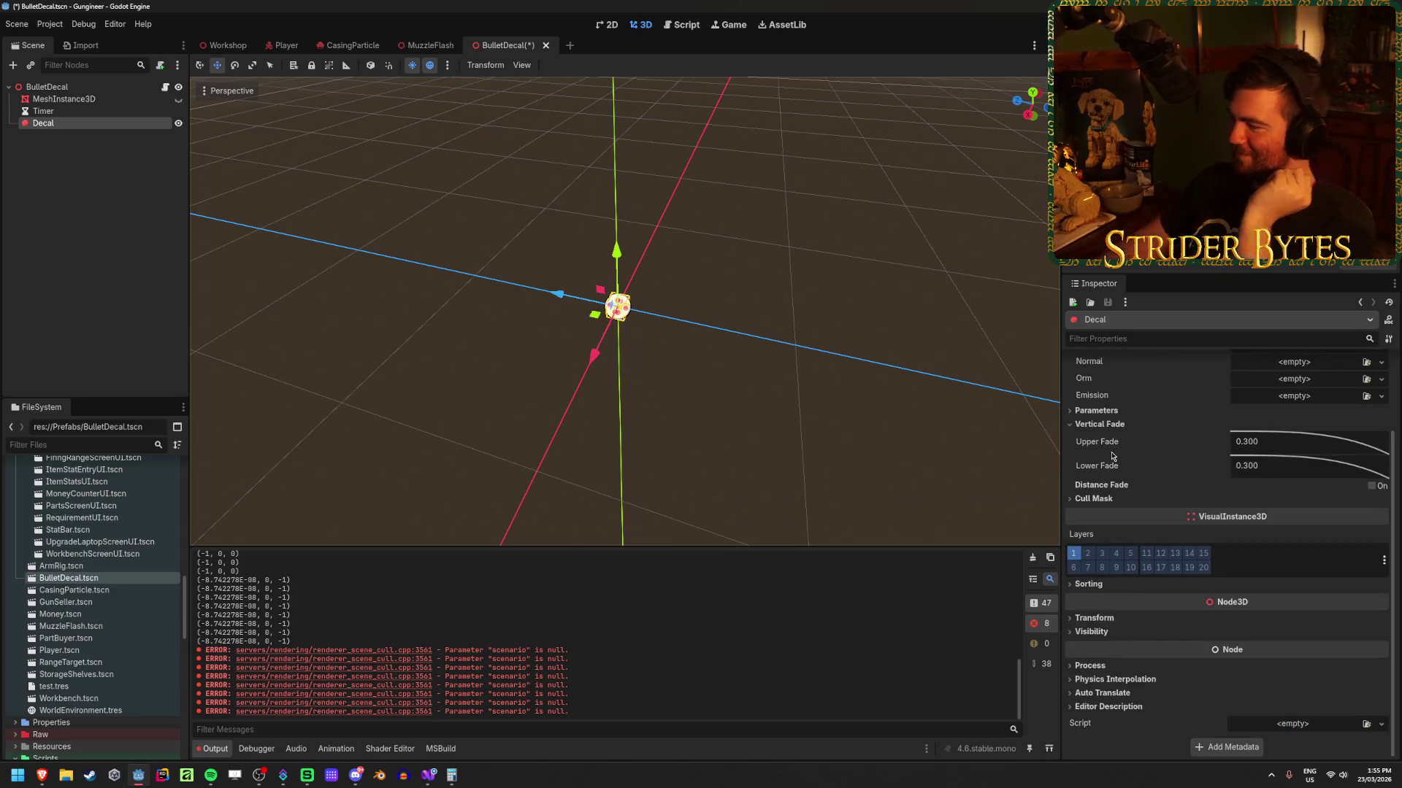
pyautogui.scroll(2, 1300, 511)
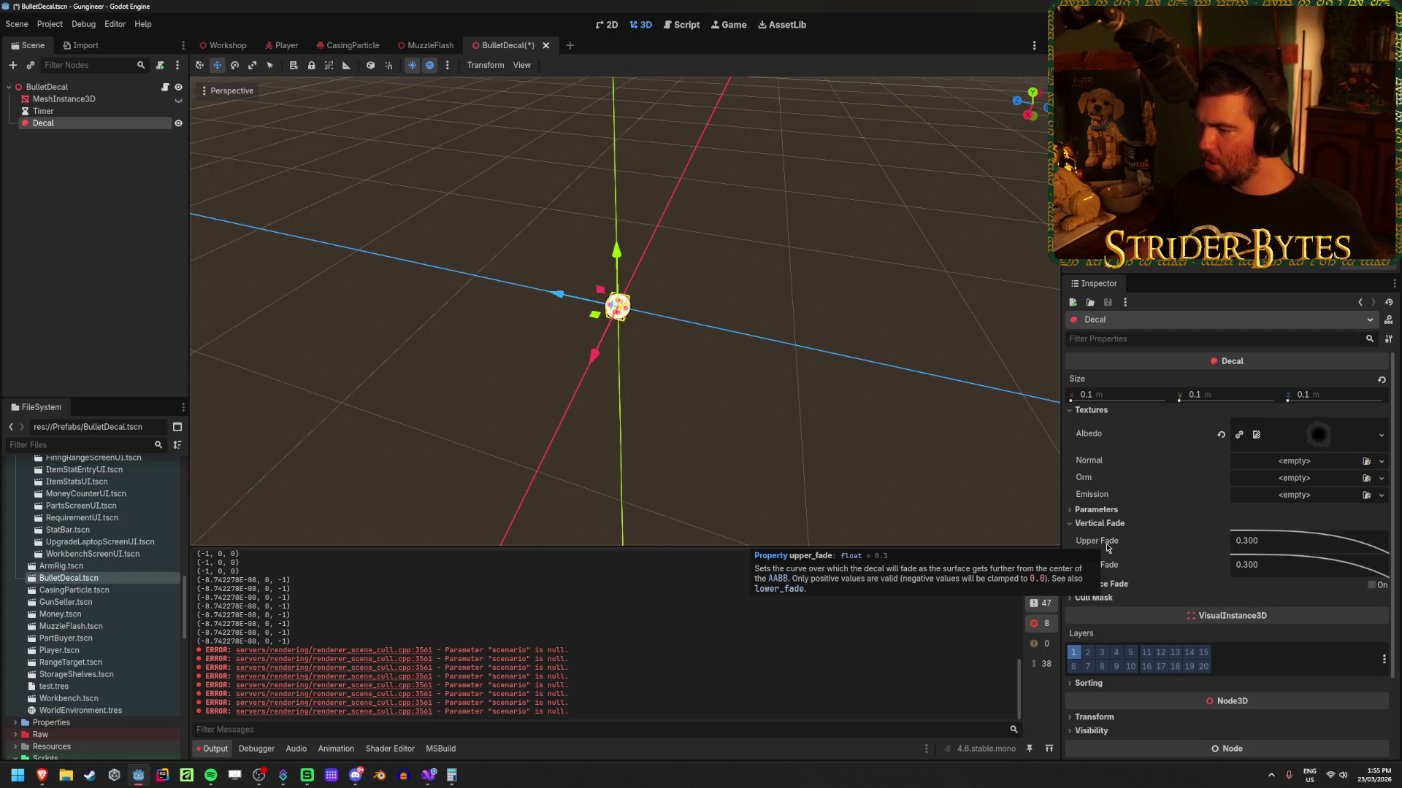
pyautogui.hotkey('ctrl', 's')
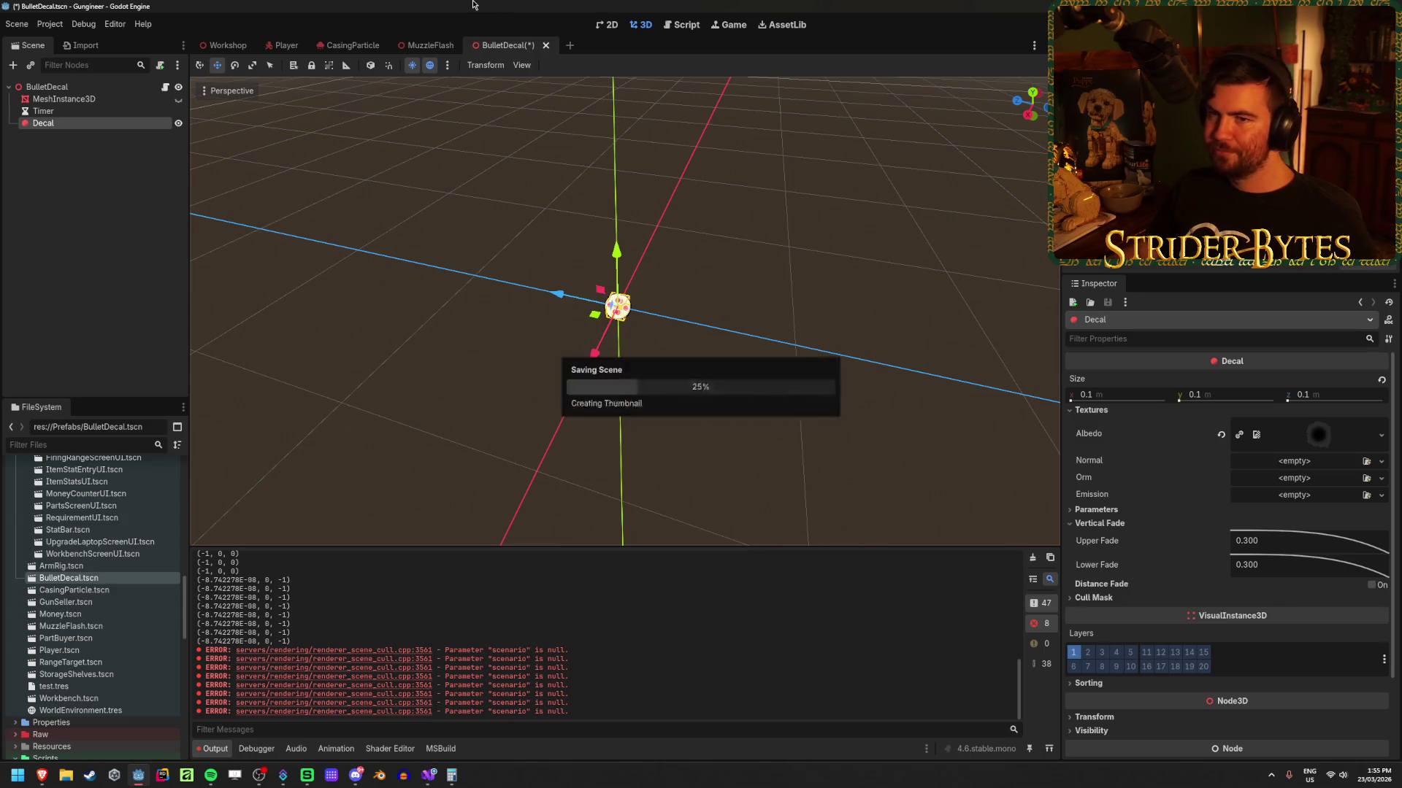
# Step: Set the Decal's Upper Fade and Lower Fade to 0, save, and view the Workshop
pyautogui.rightClick(1201, 536)
pyautogui.moveTo(1374, 549); pyautogui.dragTo(1341, 548)
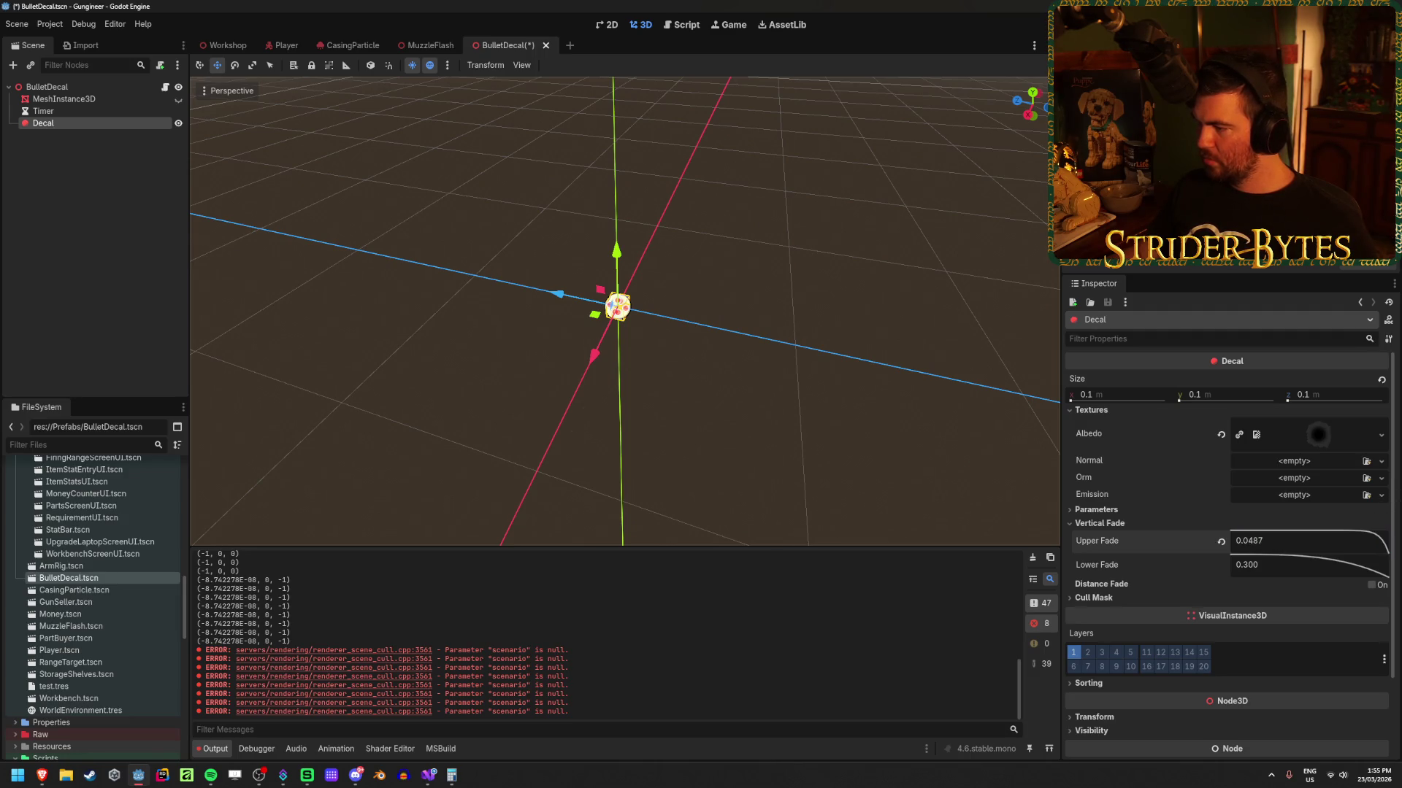
pyautogui.doubleClick(1252, 540)
pyautogui.hotkey('ctrl', 'a')
pyautogui.write('0')
pyautogui.press('Return')
pyautogui.doubleClick(1264, 566)
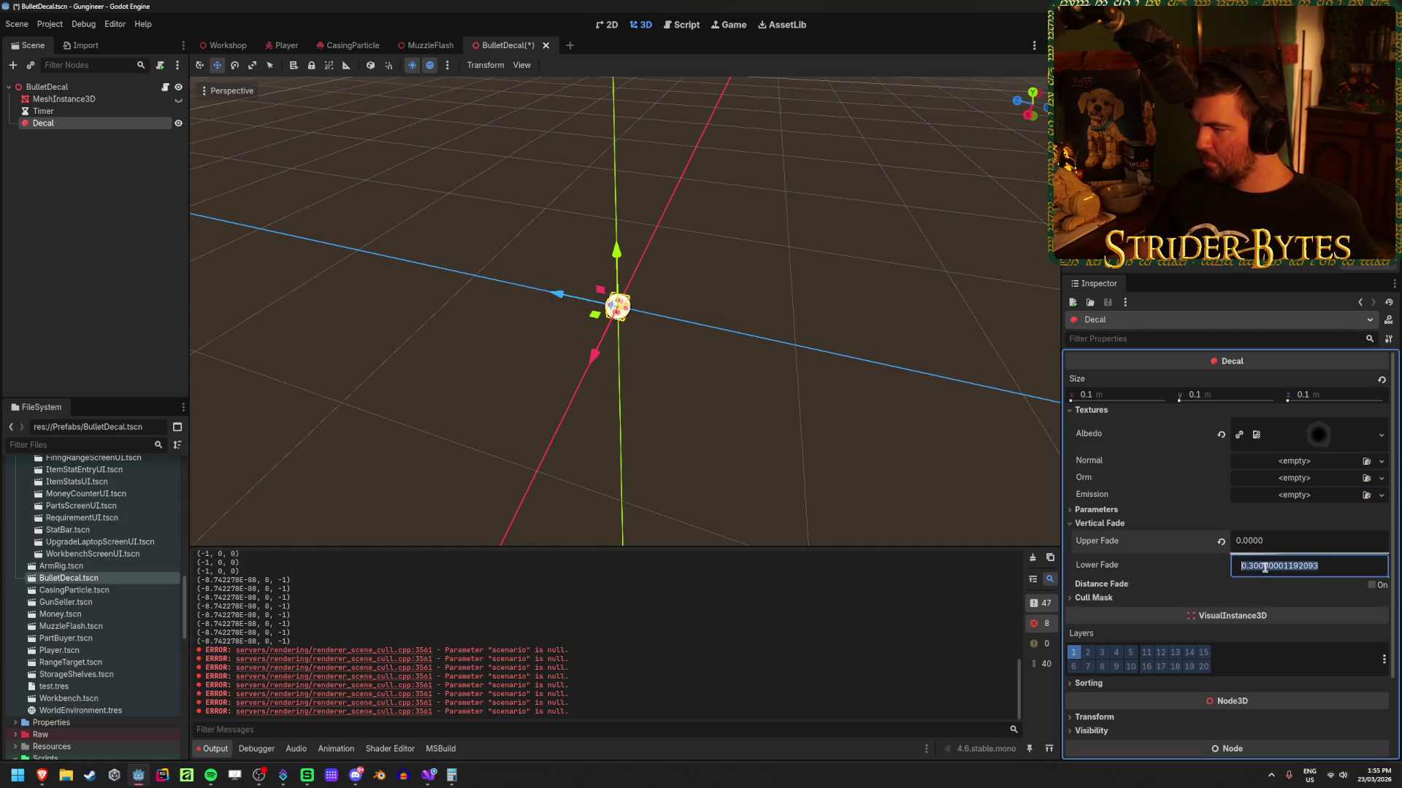
pyautogui.write('0')
pyautogui.press('Return')
pyautogui.hotkey('ctrl', 's')
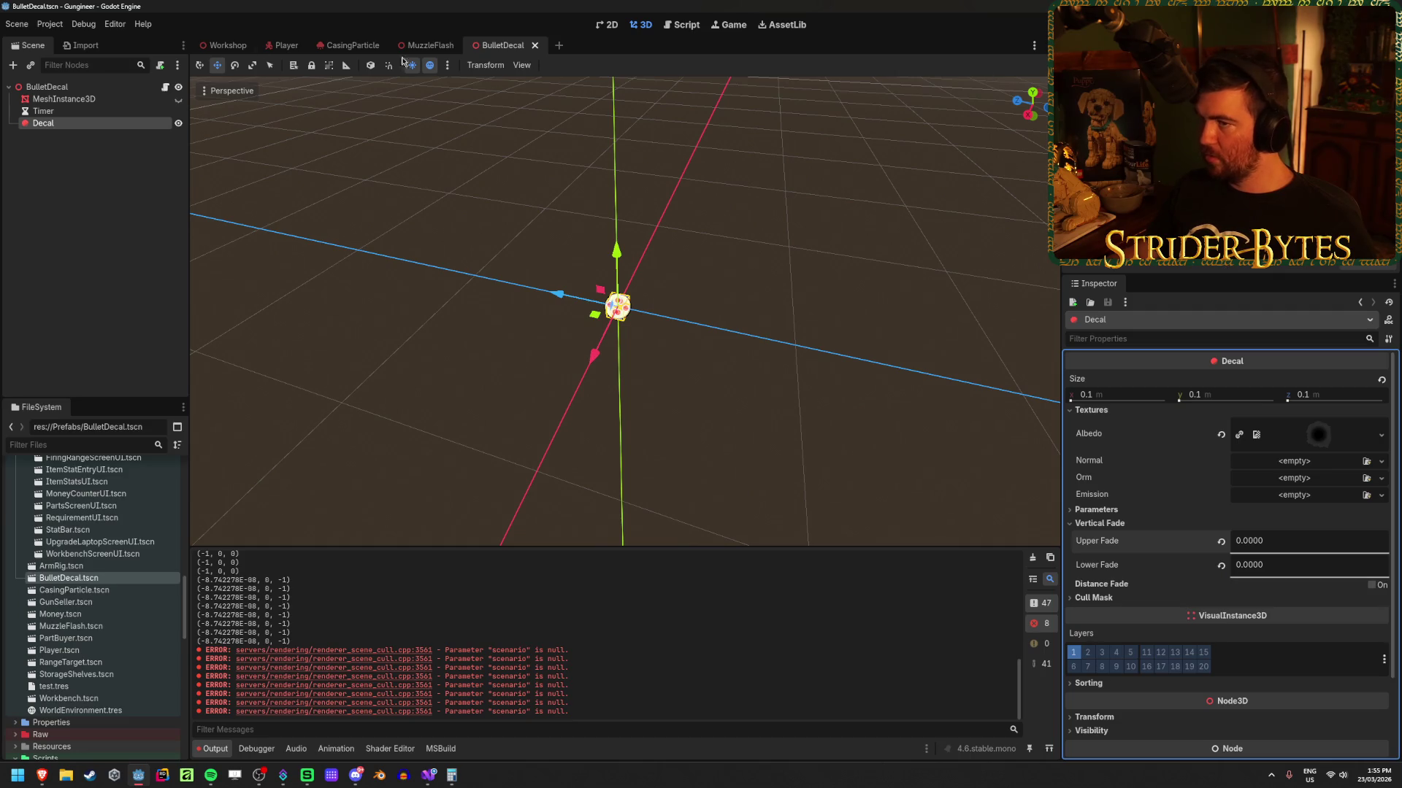
pyautogui.click(199, 45)
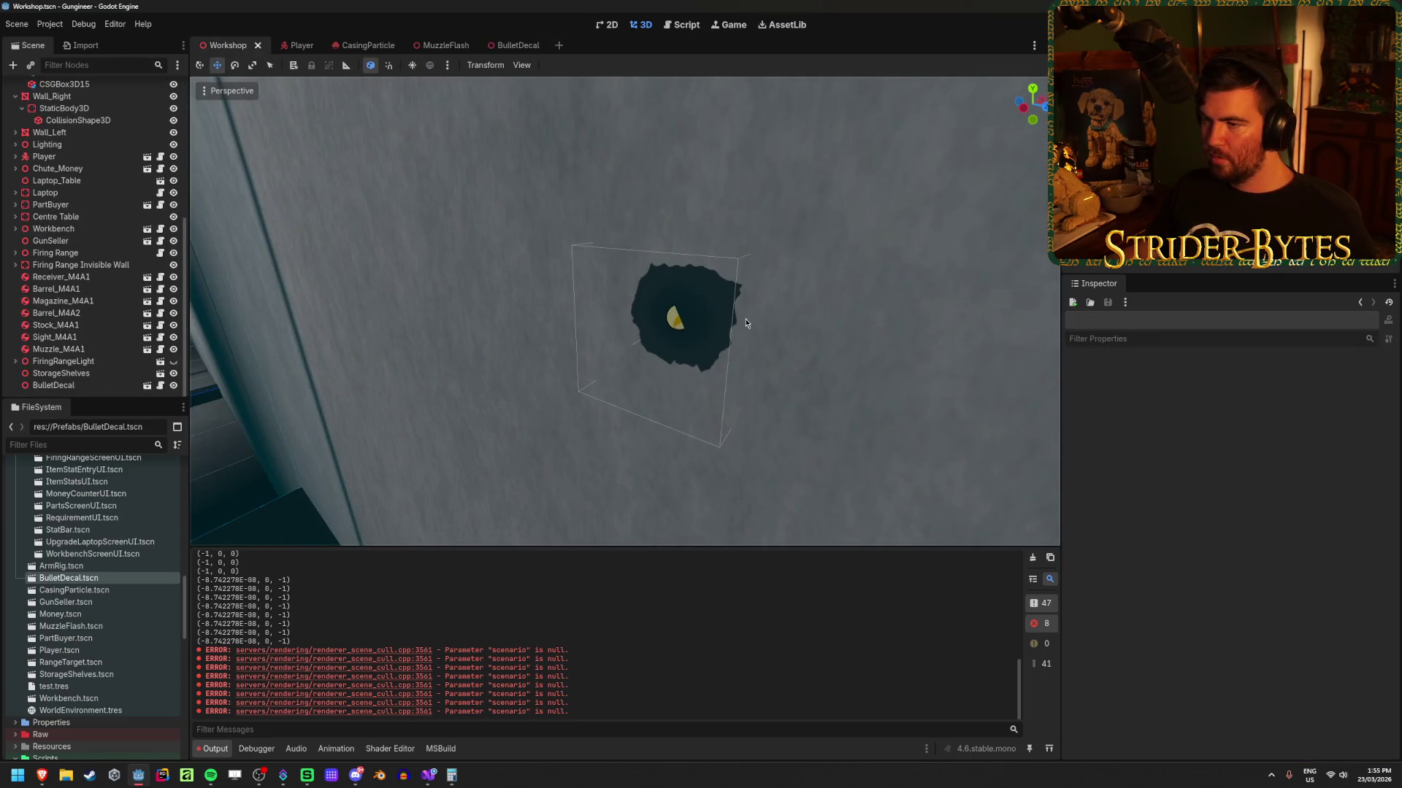
pyautogui.click(54, 386)
pyautogui.press('g')
pyautogui.scroll(2, 556, 376)
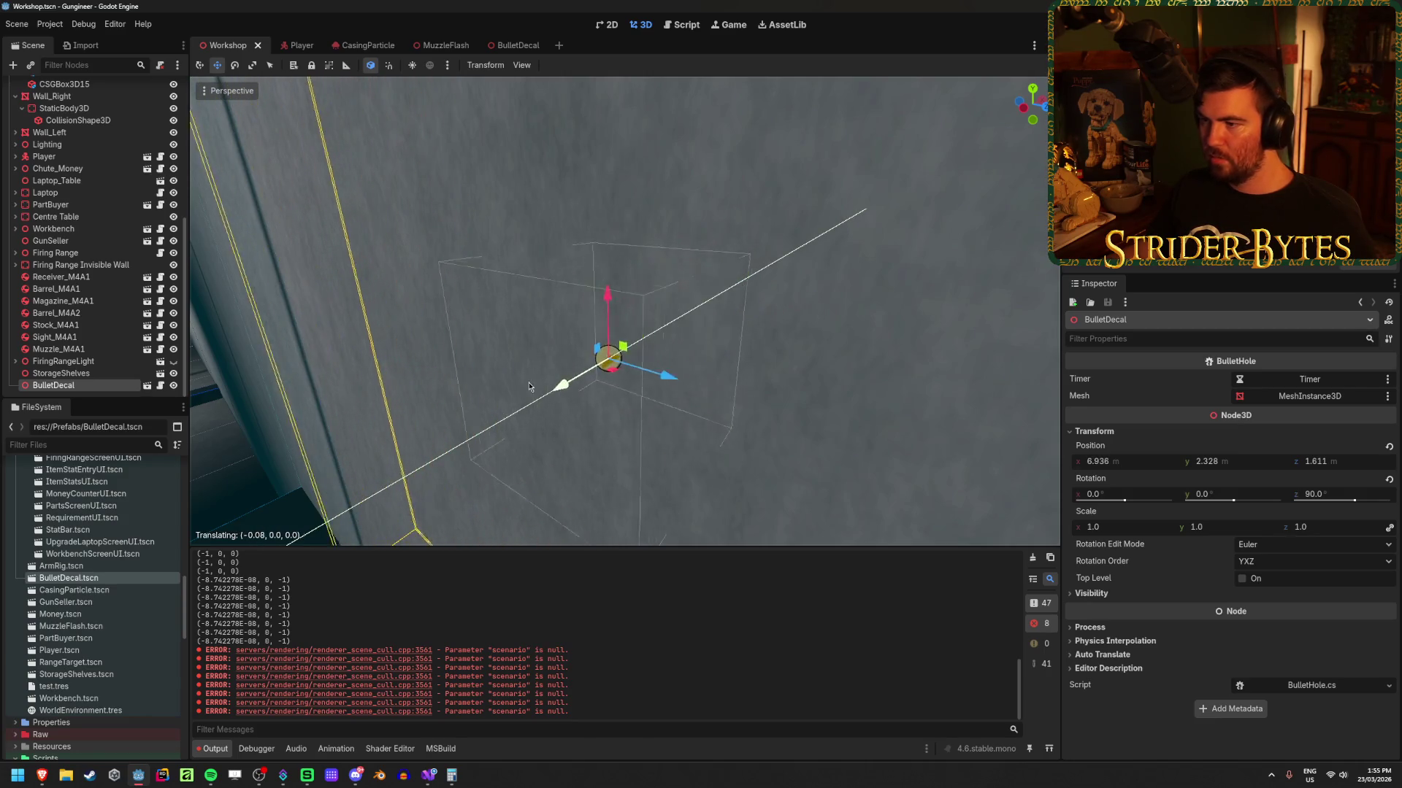
pyautogui.click(683, 325)
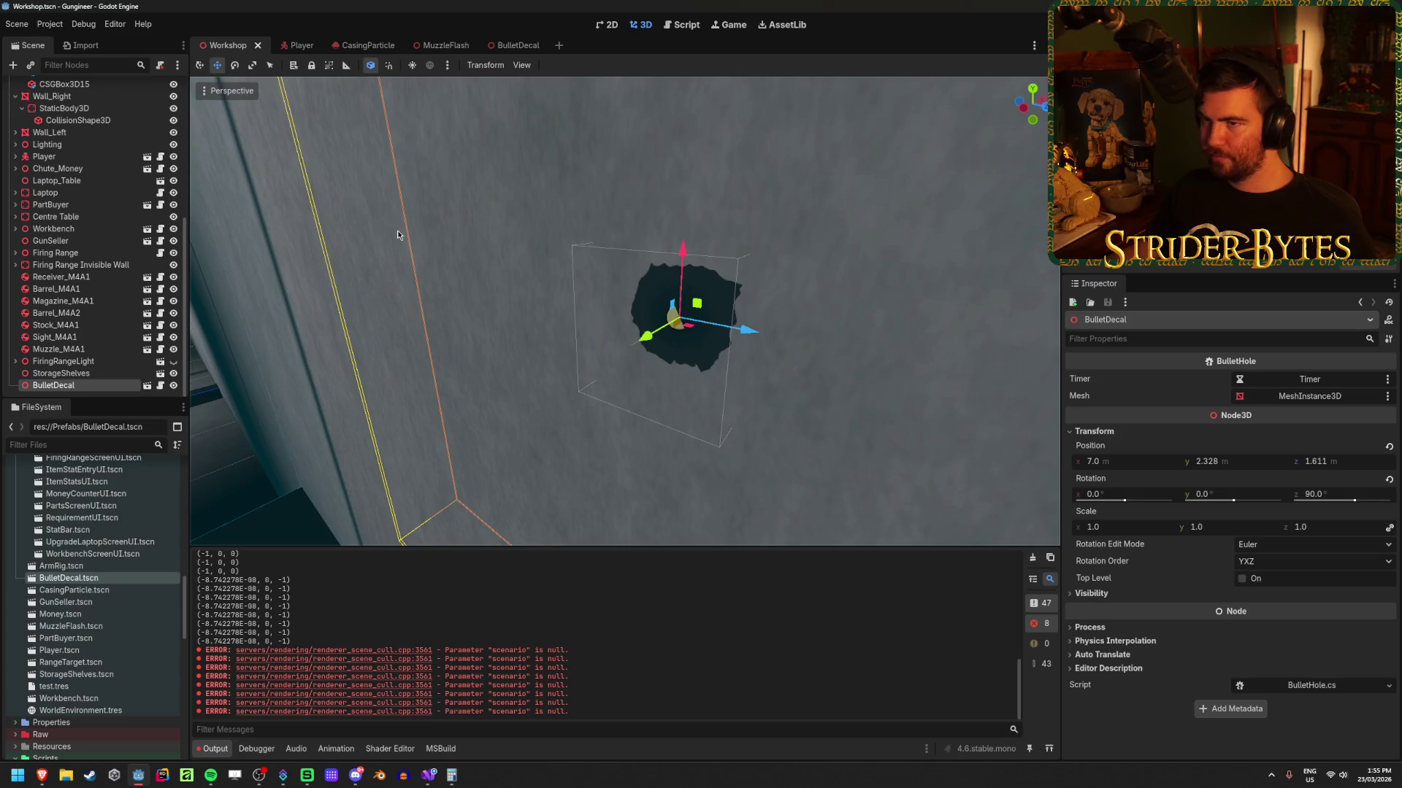
pyautogui.click(146, 385)
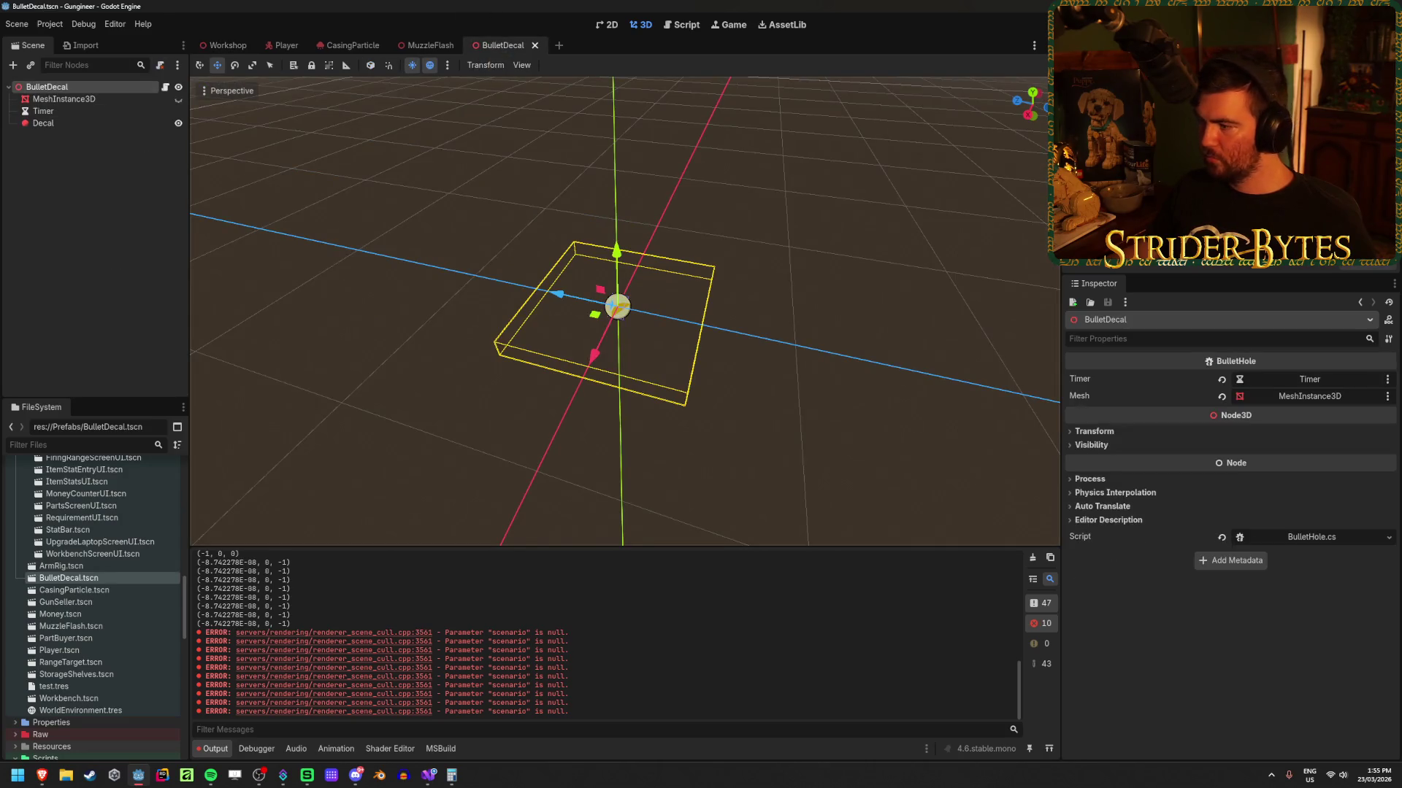
pyautogui.click(1331, 544)
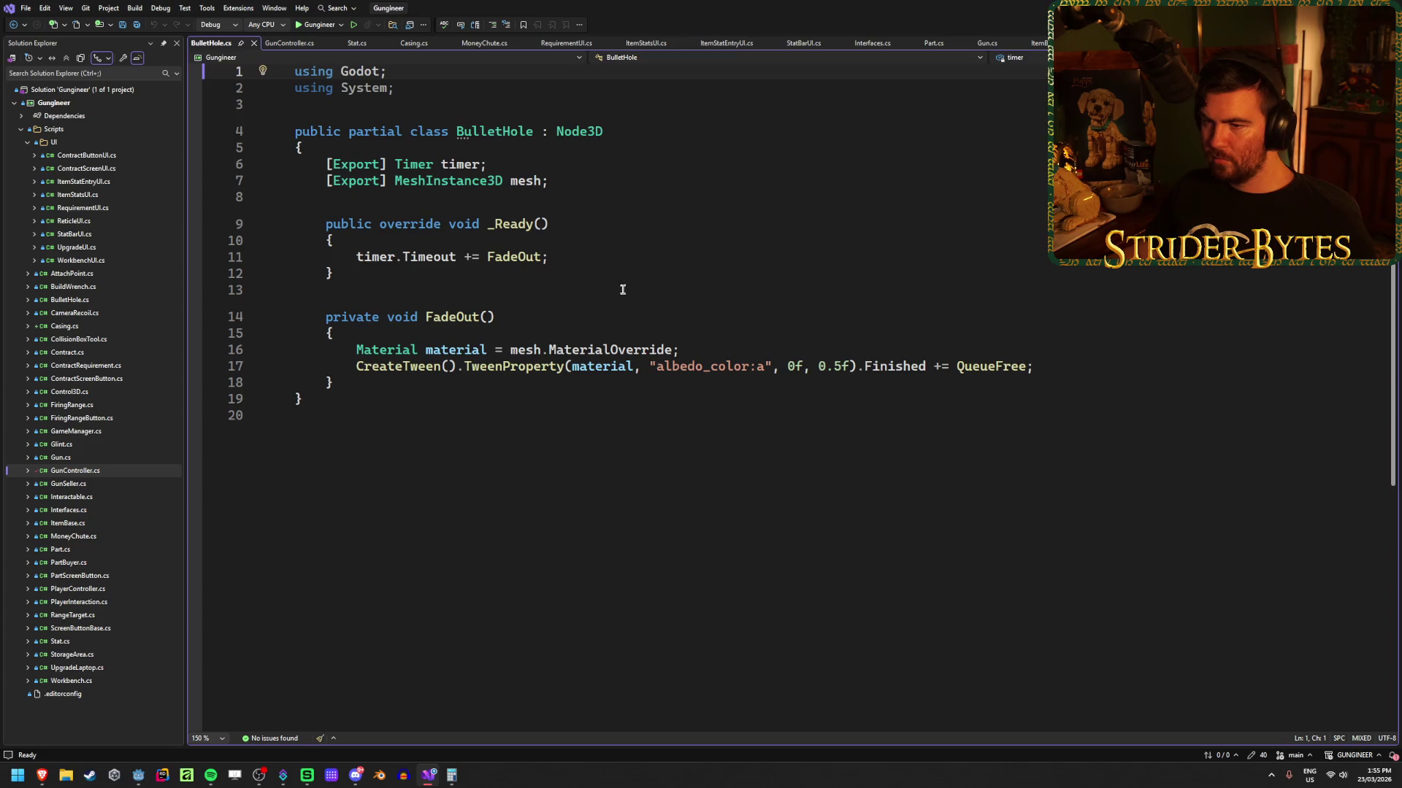
# Step: Review the material override and albedo_color tween lines, then select the Decal node in Godot
pyautogui.click(381, 350)
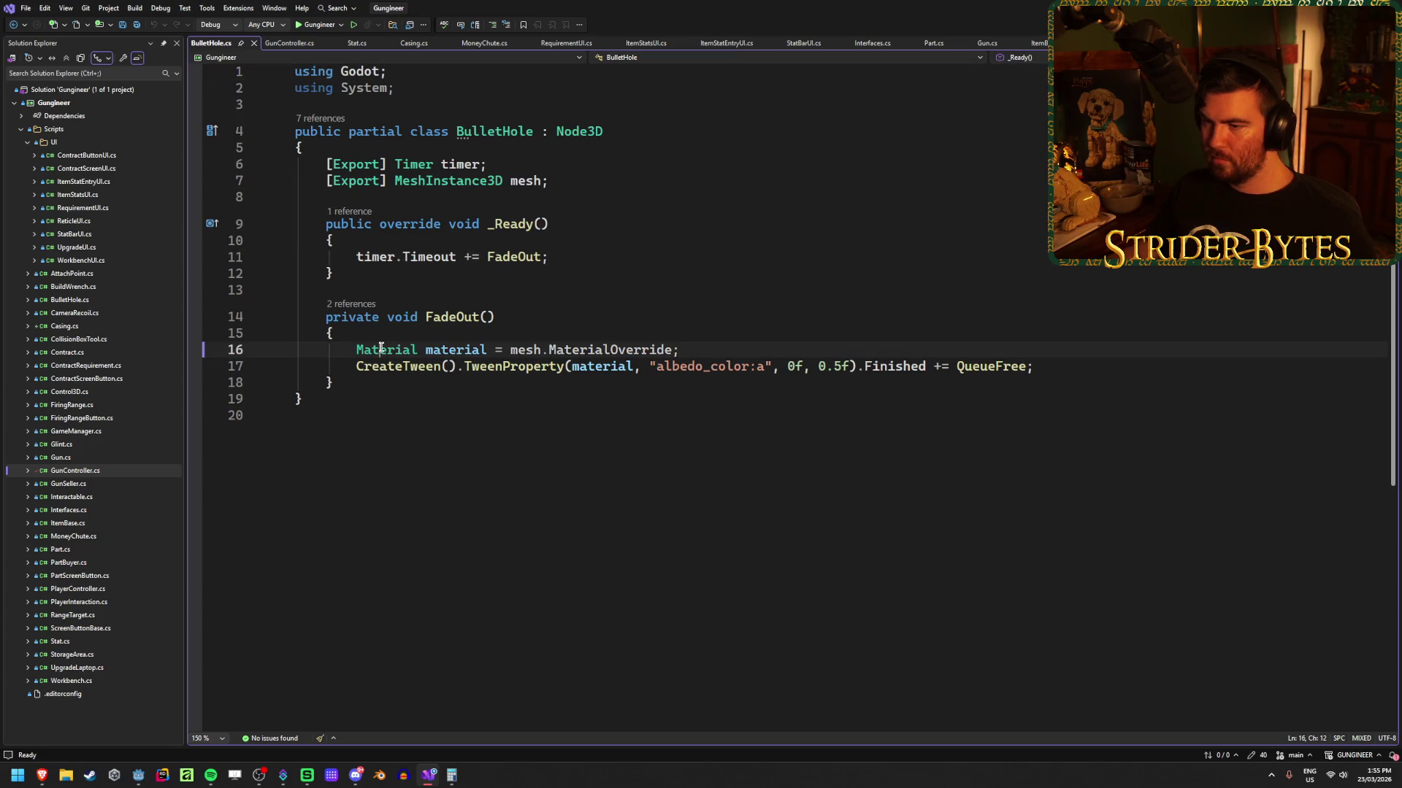
pyautogui.click(732, 366)
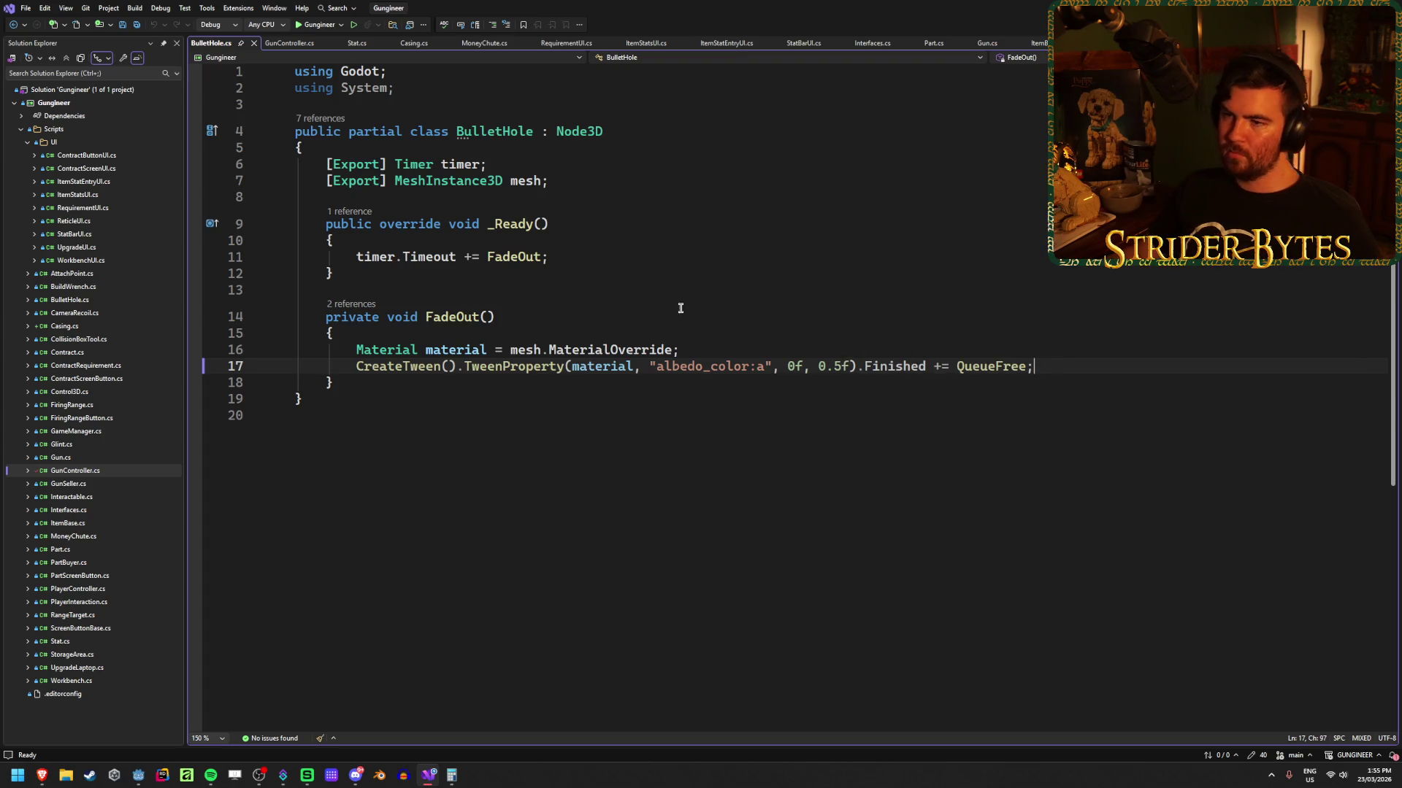
pyautogui.hotkey('alt', 'Tab')
pyautogui.click(76, 124)
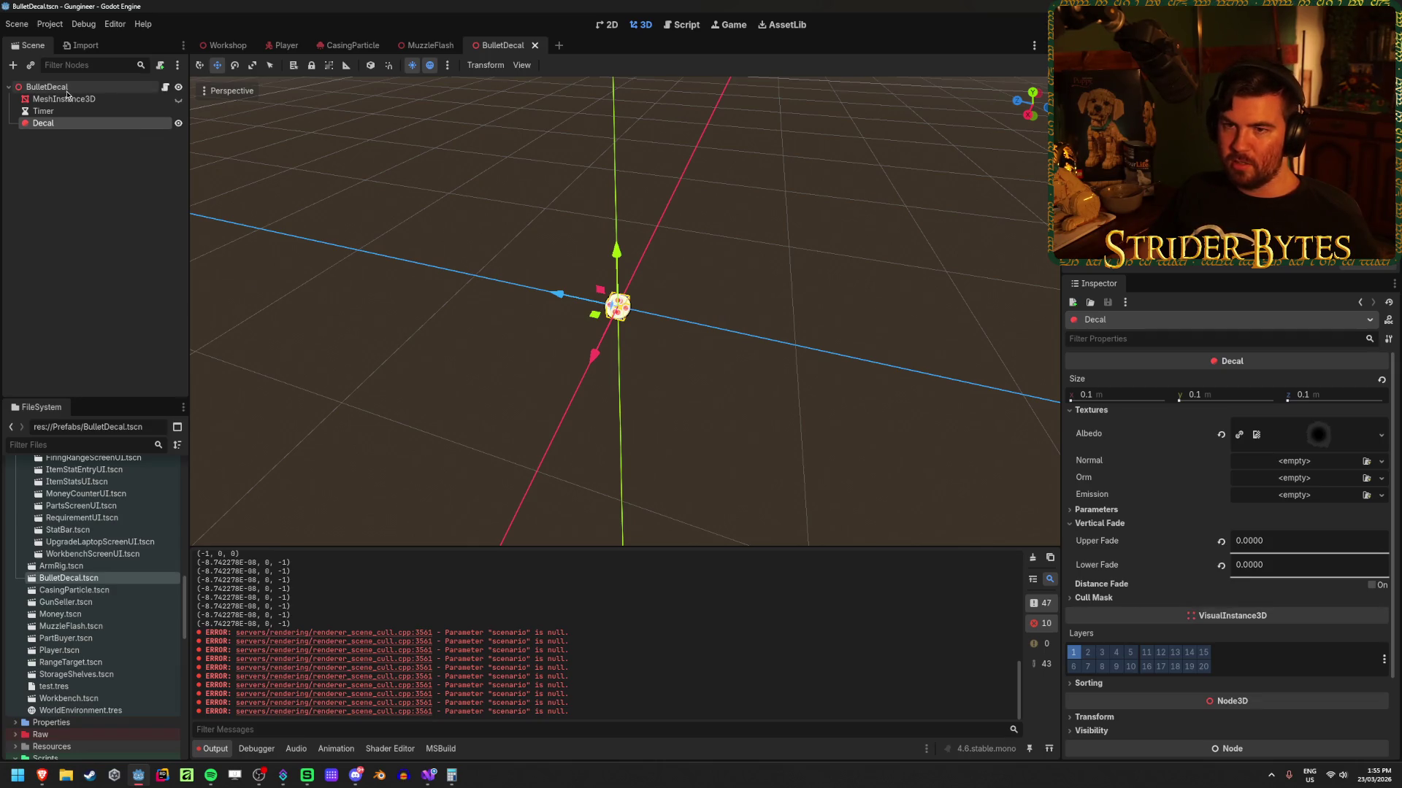
# Step: Change the BulletDecal root node's type to Decal
pyautogui.click(78, 89)
pyautogui.rightClick(78, 89)
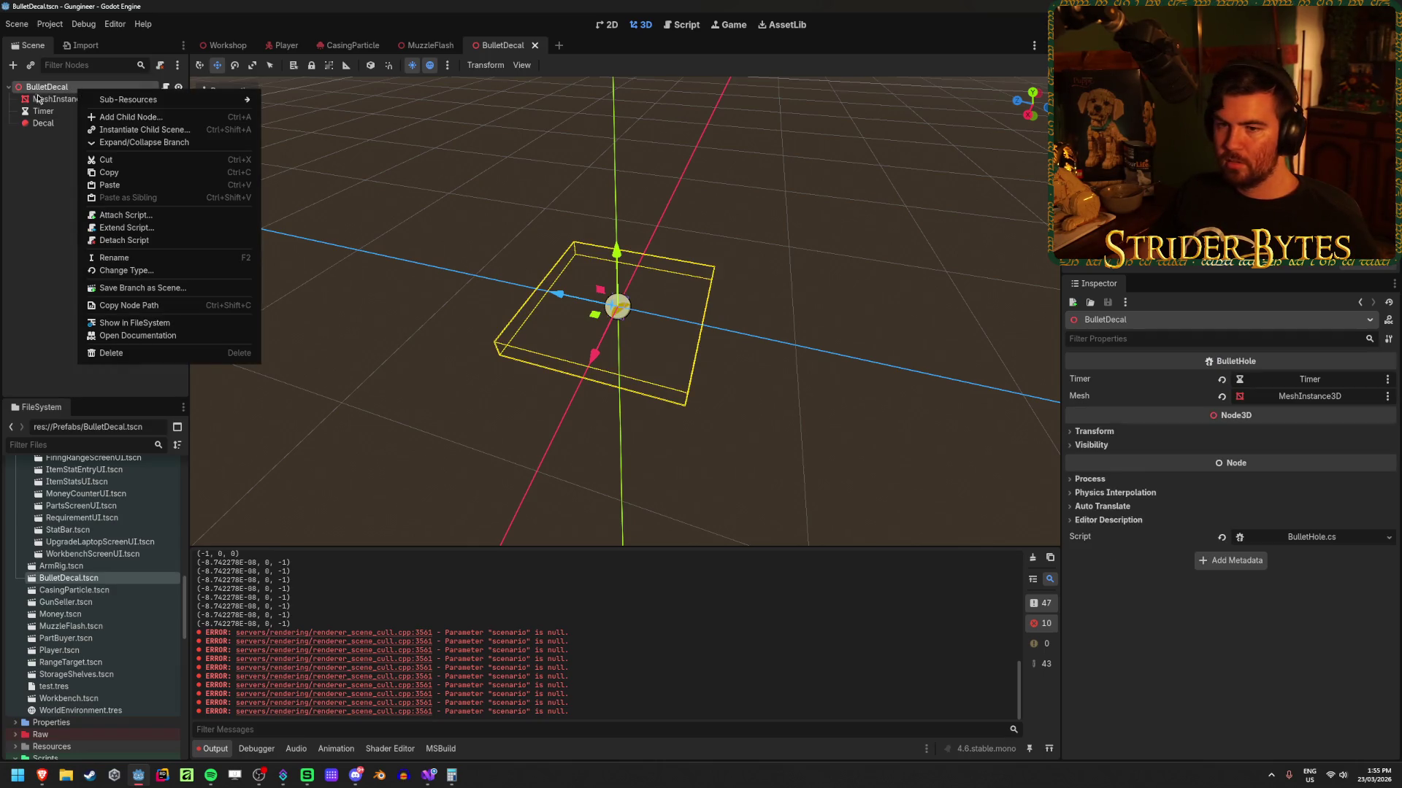
pyautogui.moveTo(157, 105)
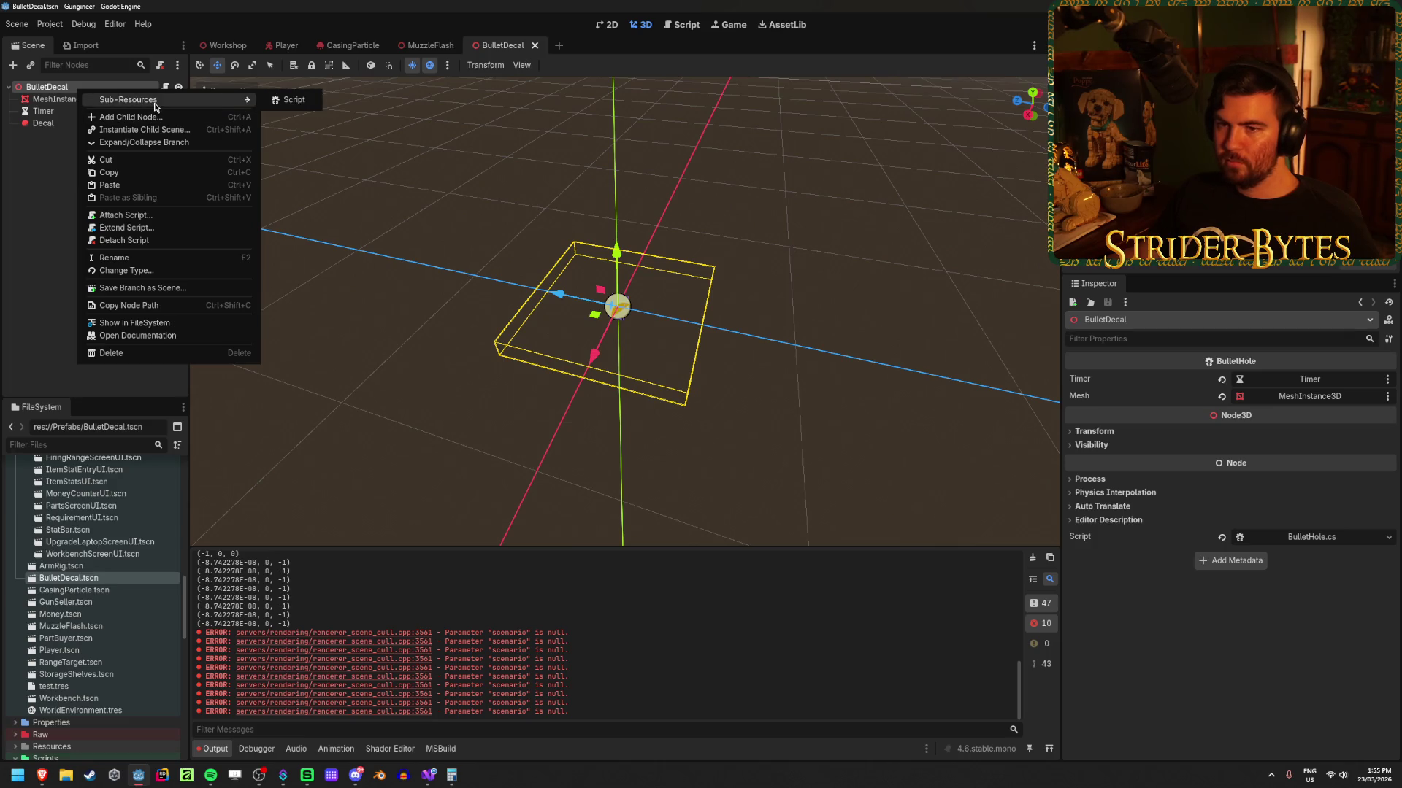
pyautogui.click(123, 270)
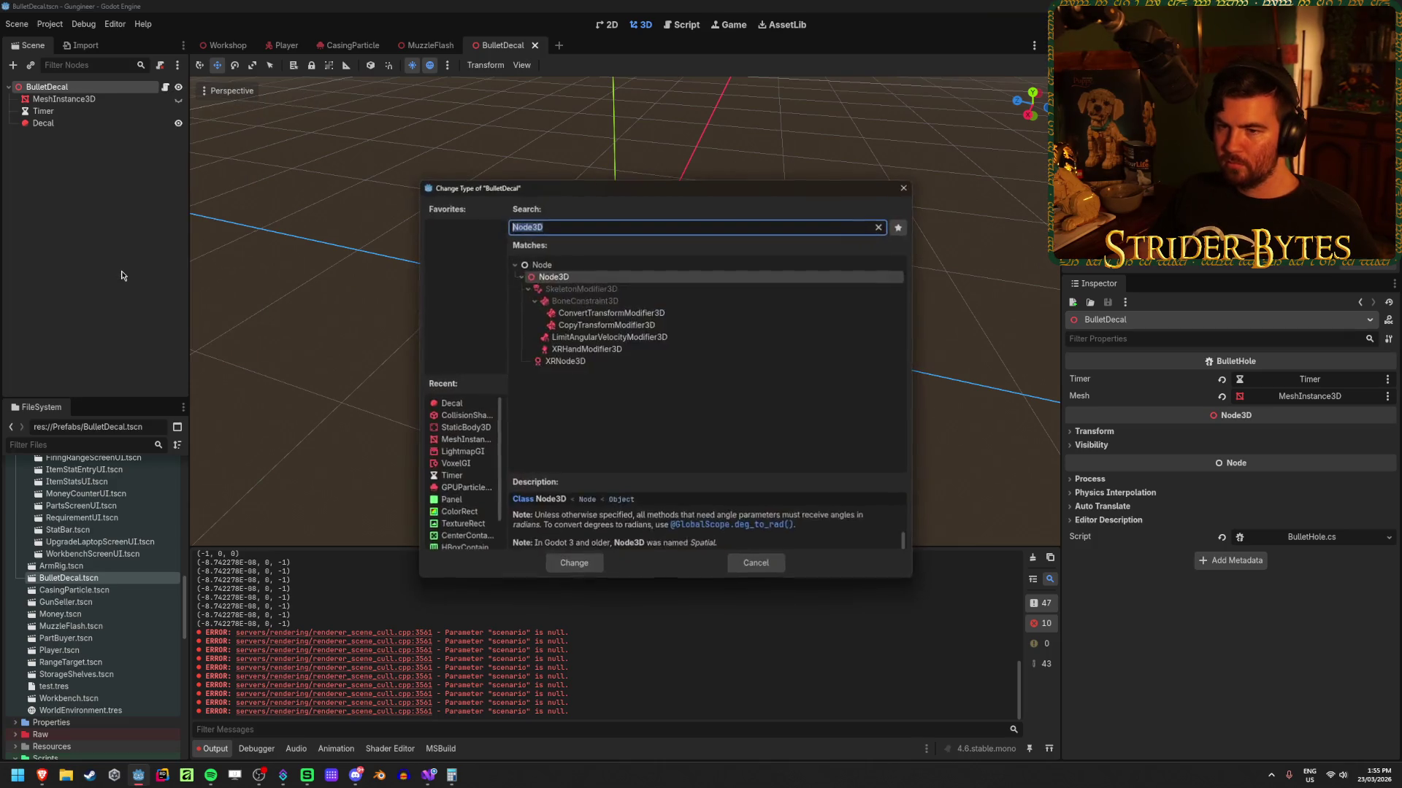
pyautogui.write('decal')
pyautogui.press('Return')
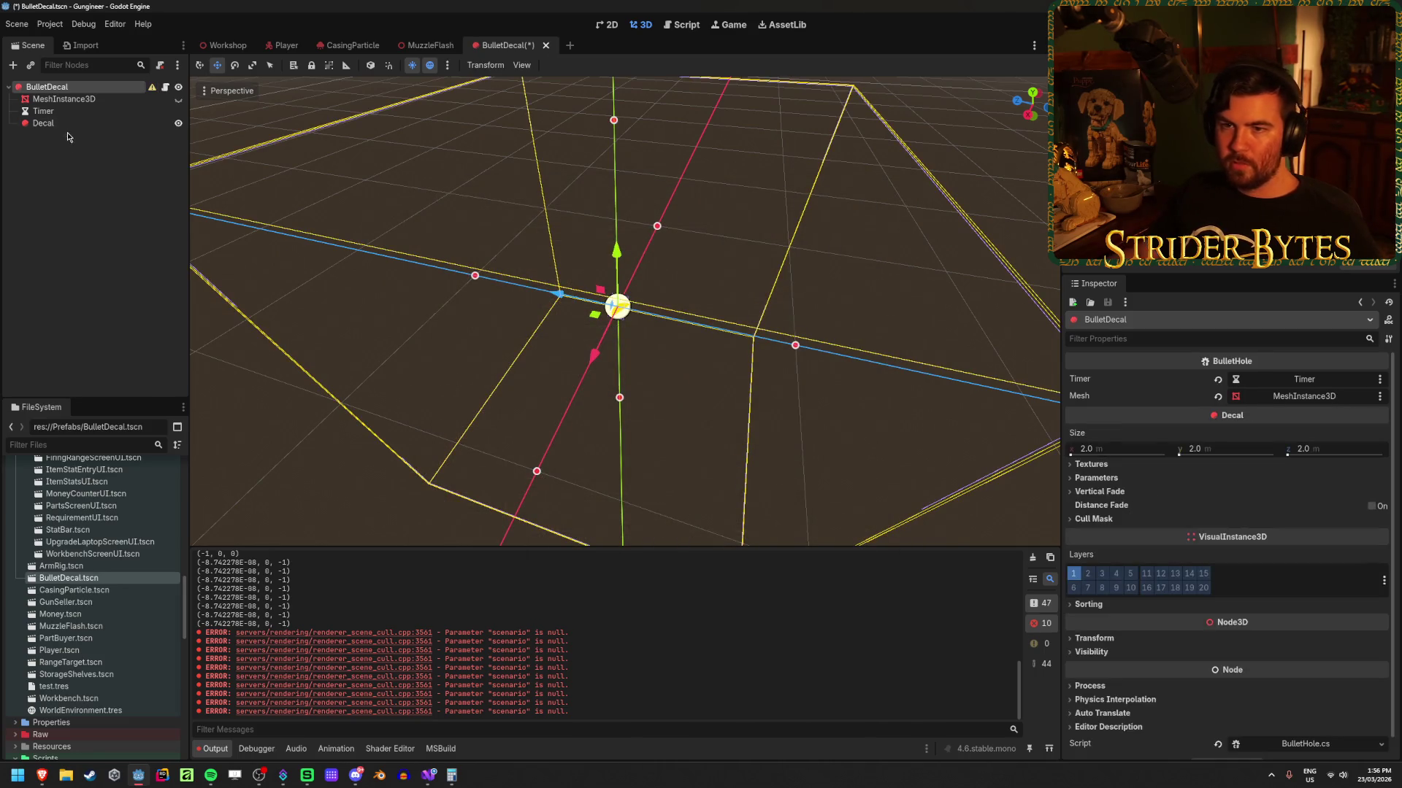
# Step: Delete the MeshInstance3D node
pyautogui.click(85, 102)
pyautogui.press('Delete')
pyautogui.press('Return')
# Step: Make the Decal node the scene root and delete the old BulletDecal node
pyautogui.click(98, 111)
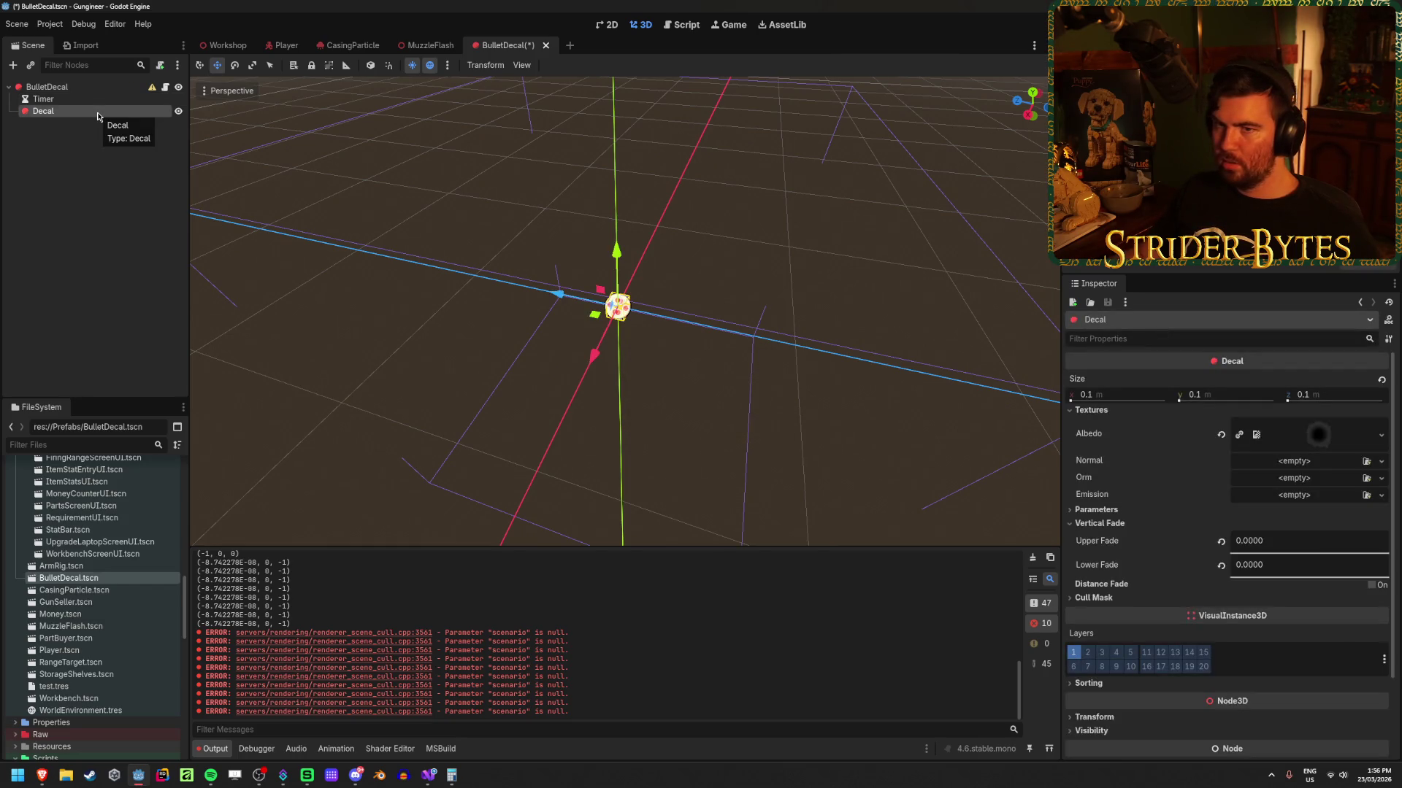
pyautogui.rightClick(98, 113)
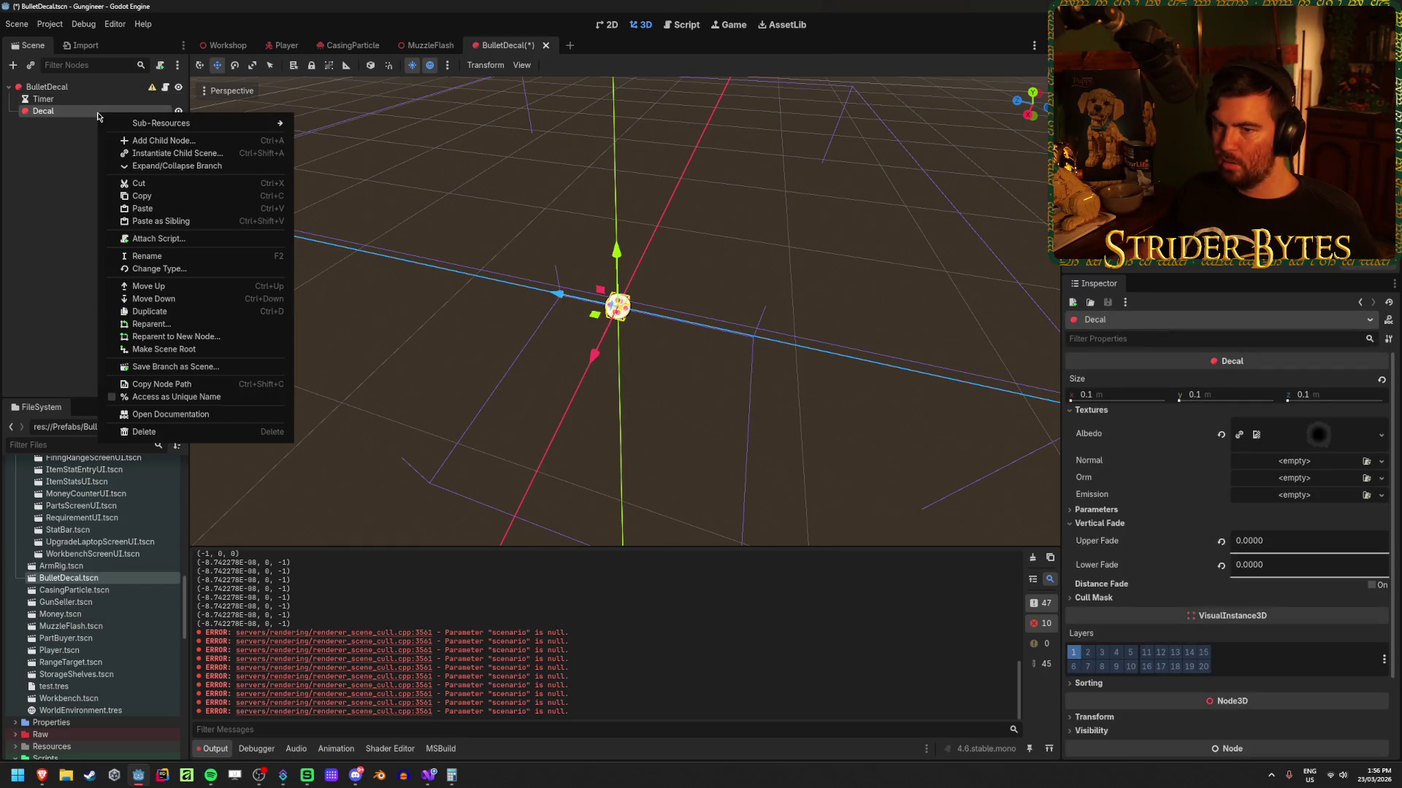
pyautogui.click(241, 348)
pyautogui.click(49, 113)
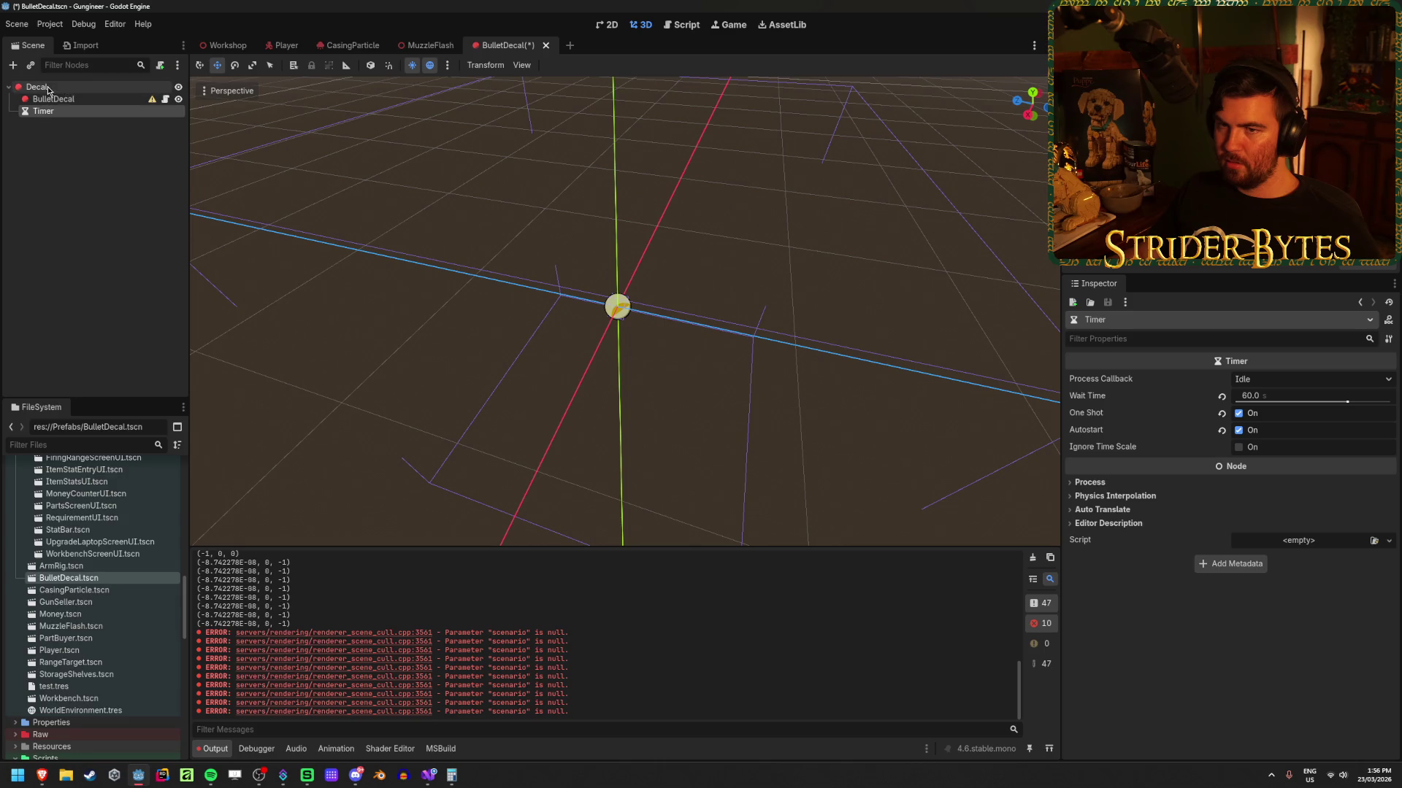
pyautogui.click(79, 102)
pyautogui.press('Delete')
pyautogui.press('Return')
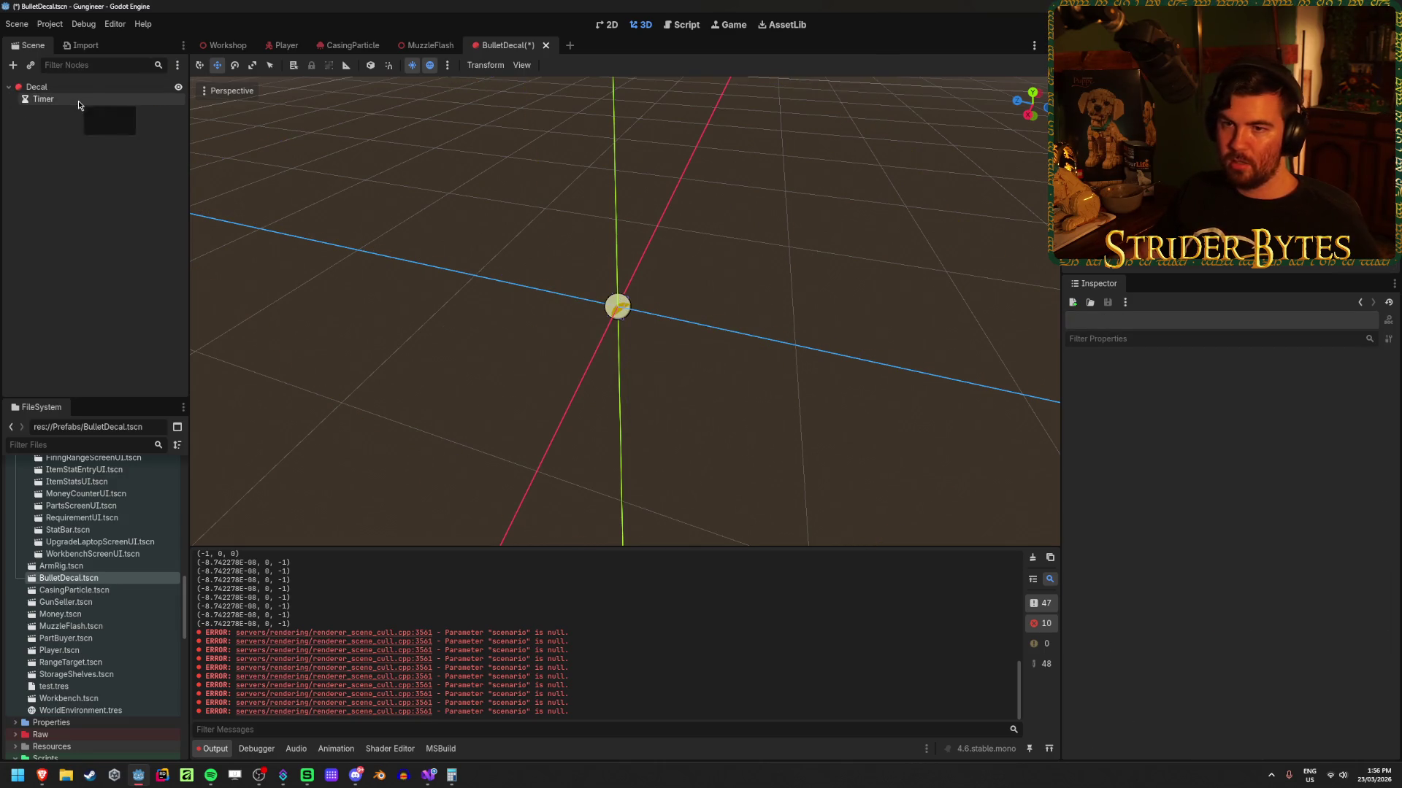
# Step: Rename the Decal root to BulletDecal and save the scene
pyautogui.doubleClick(87, 86)
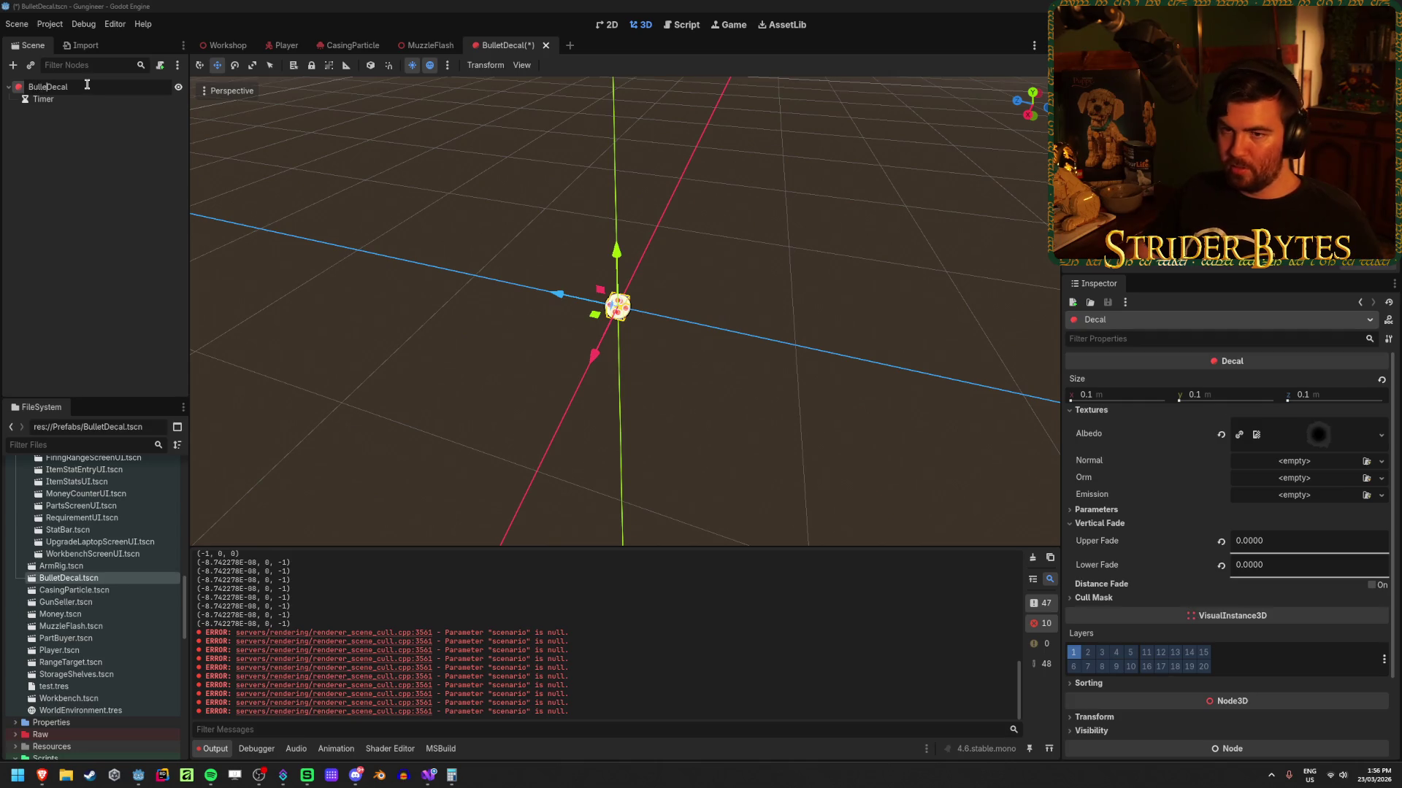
pyautogui.write('t')
pyautogui.press('Return')
pyautogui.hotkey('ctrl', 's')
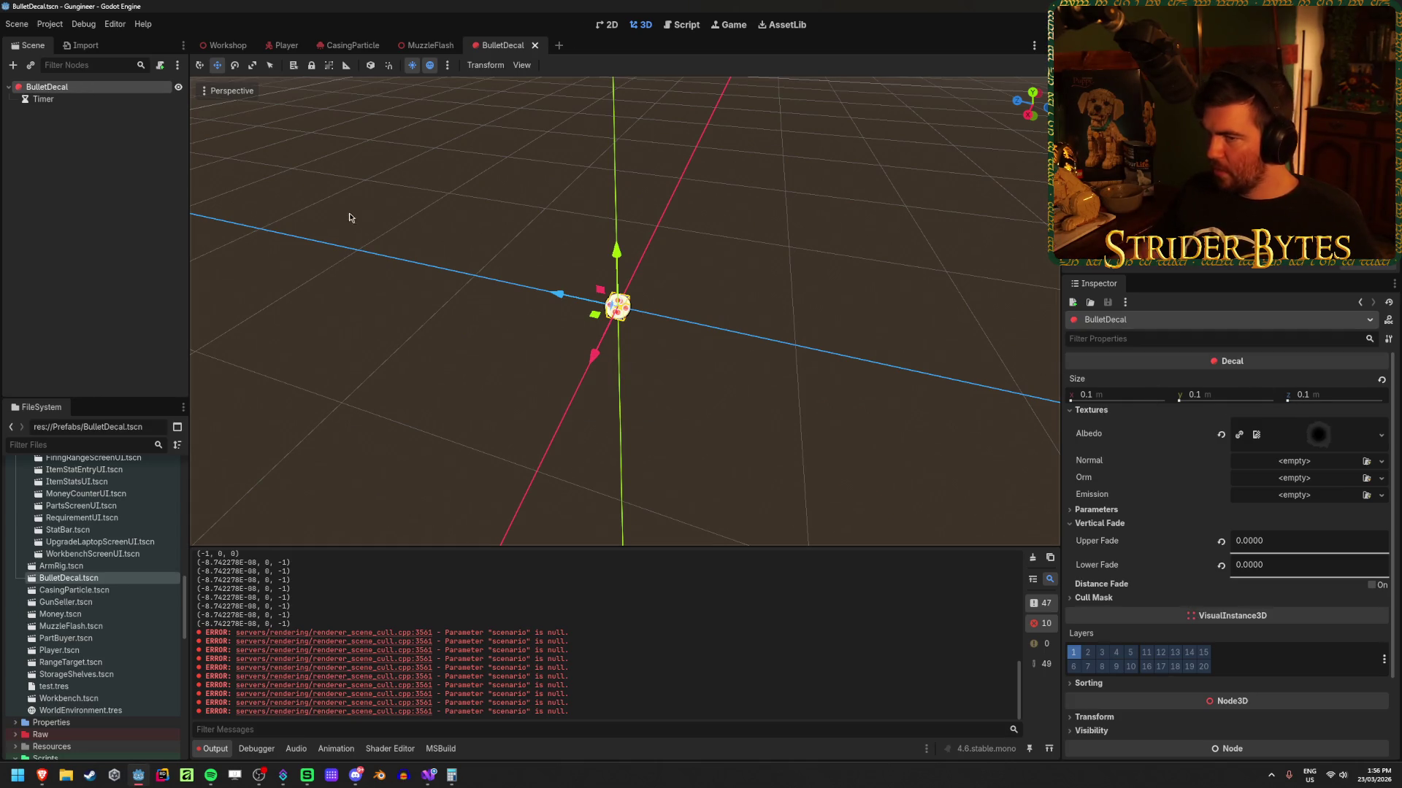
# Step: Attach BulletHole.cs to the BulletDecal root's Script property
pyautogui.scroll(-3, 1356, 718)
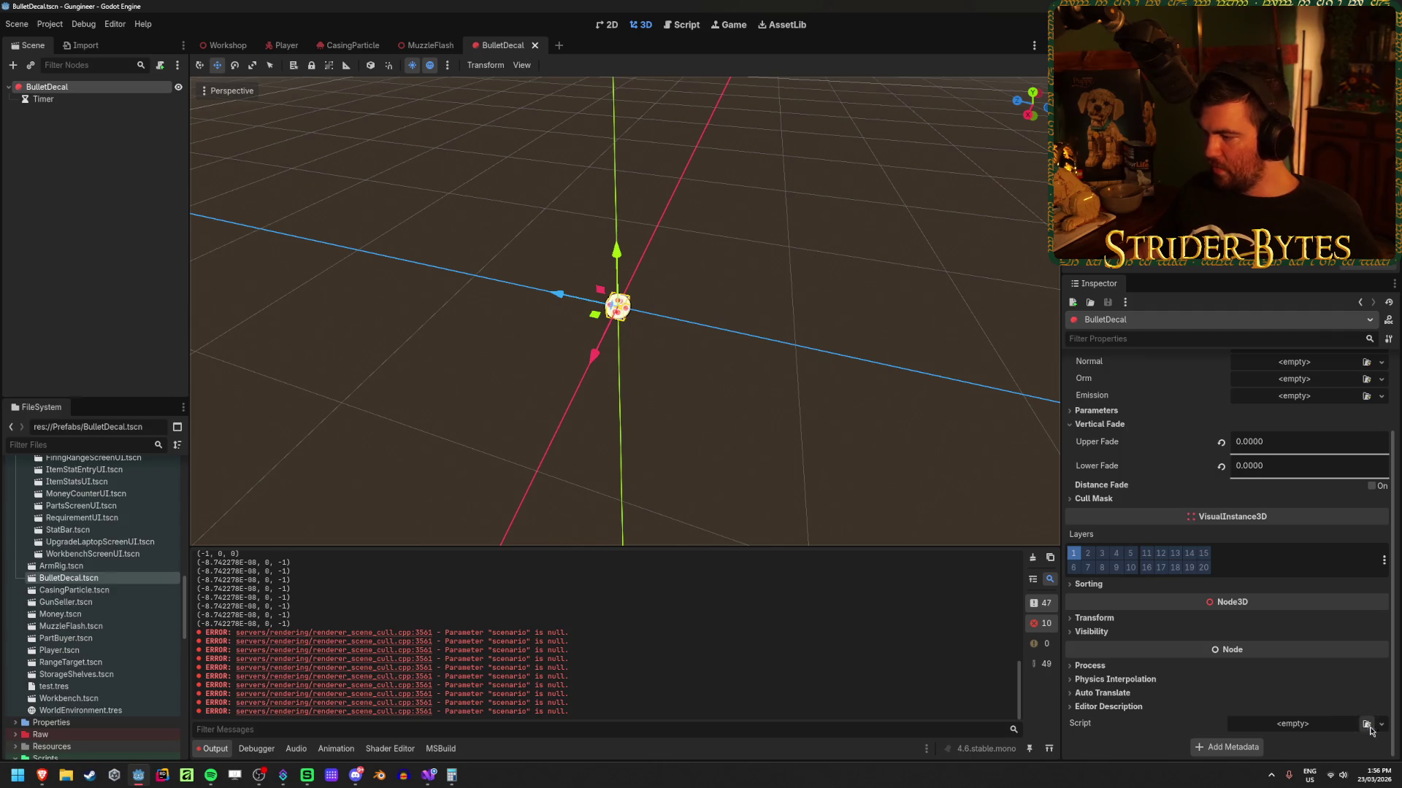
pyautogui.click(1366, 724)
pyautogui.write('bul')
pyautogui.press('Return')
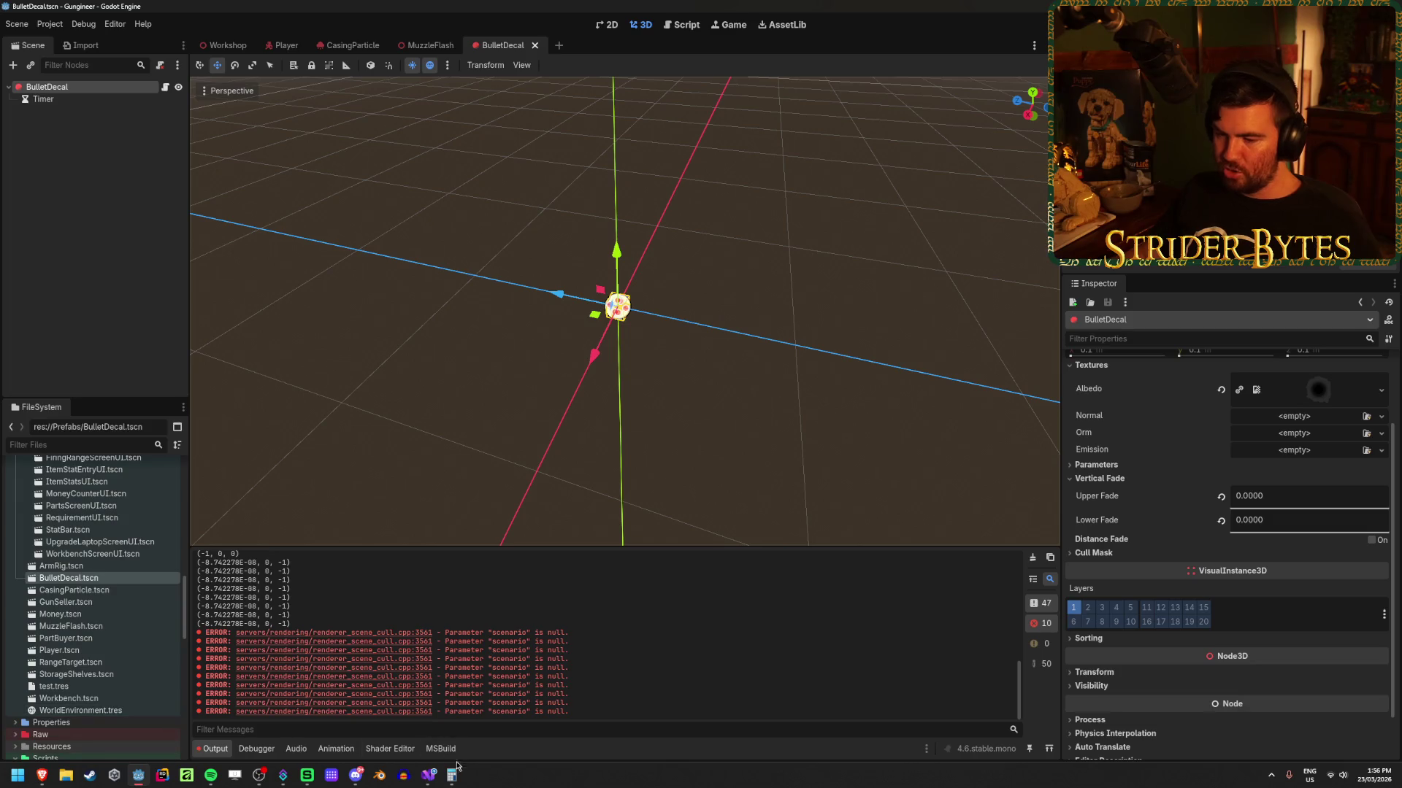
pyautogui.click(429, 775)
# Step: Rename the class BulletHole to BulletDecal and save the script
pyautogui.click(487, 132)
pyautogui.hotkey('ctrl', 'r')
pyautogui.hotkey('ctrl', 'r')
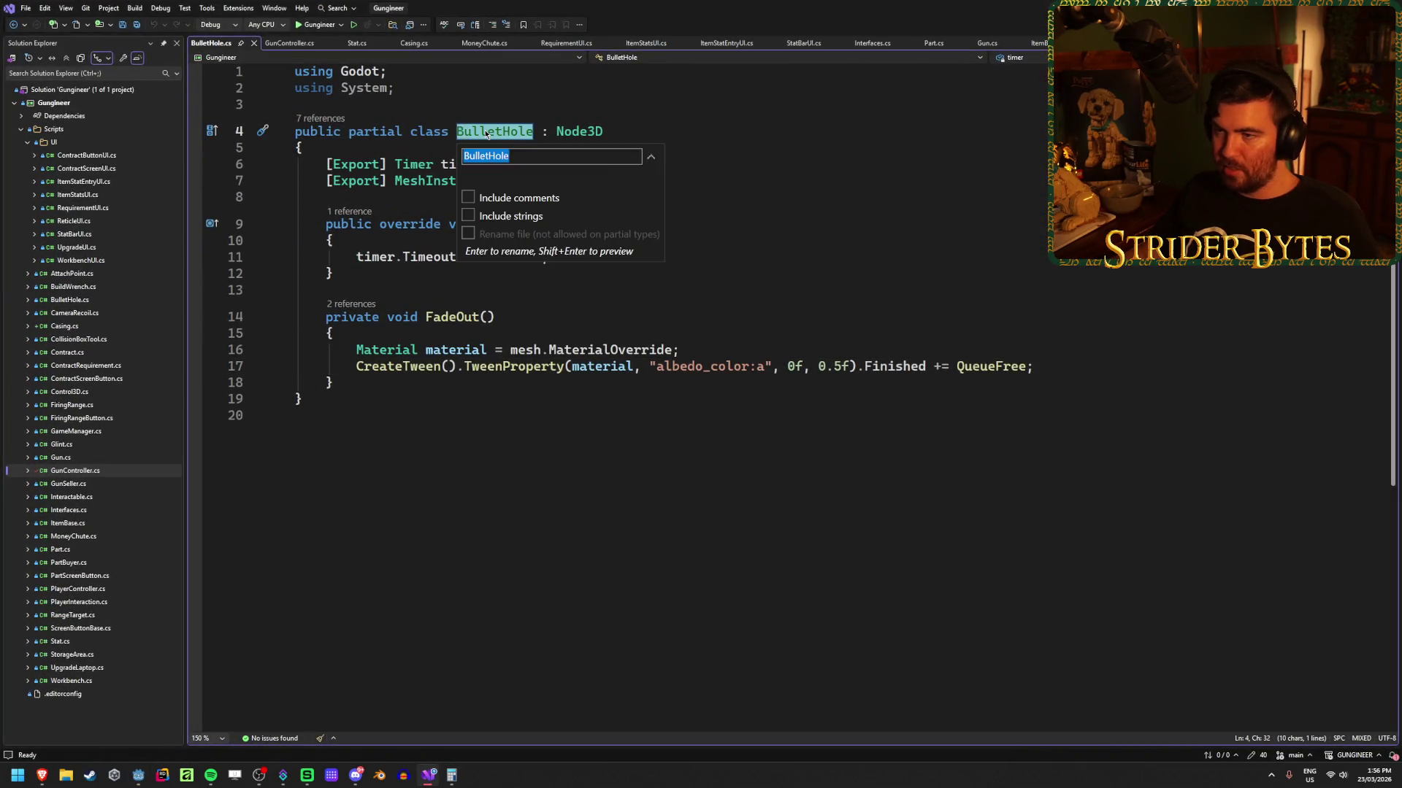
pyautogui.press('BackSpace')
pyautogui.press('BackSpace')
pyautogui.press('BackSpace')
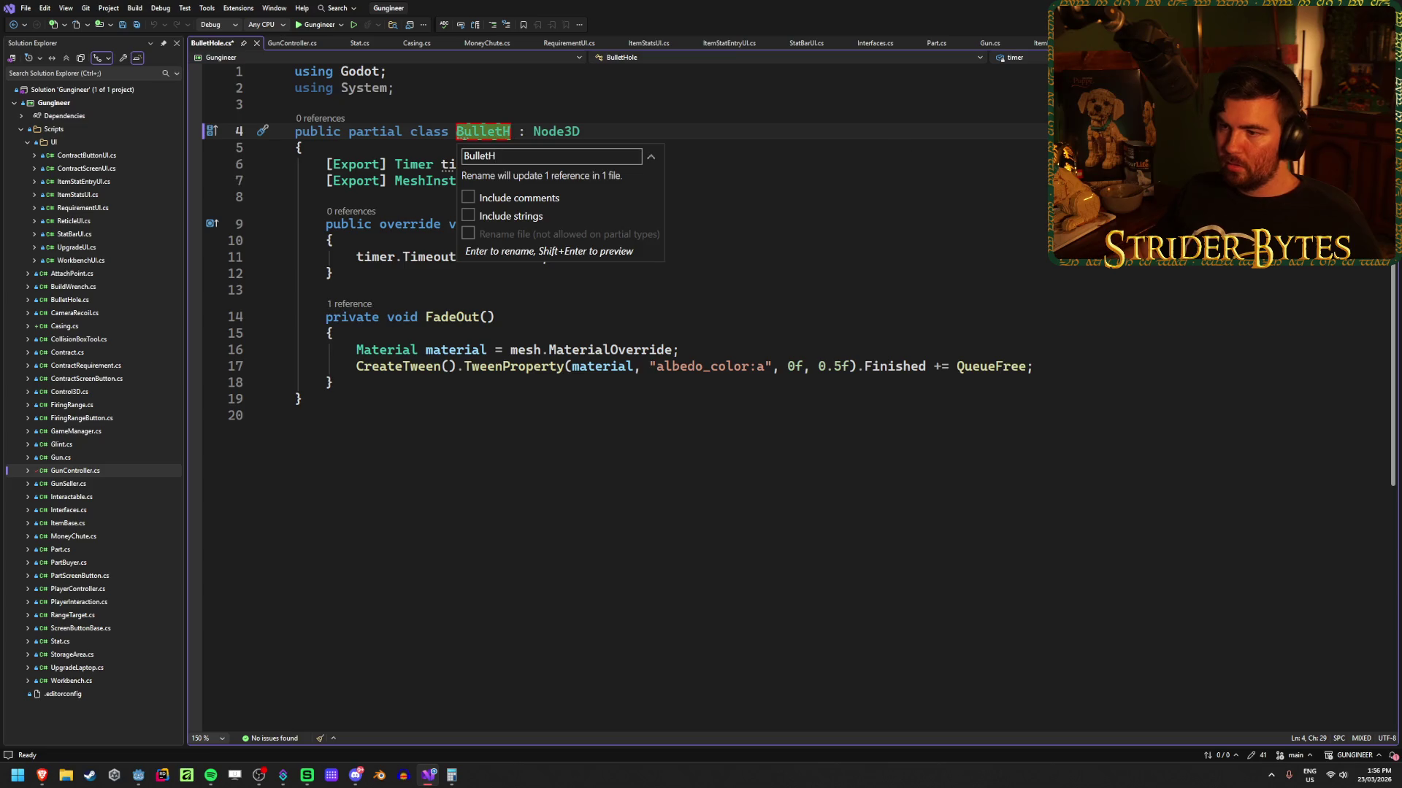
pyautogui.write('Decal')
pyautogui.press('Return')
pyautogui.hotkey('ctrl', 's')
# Step: Remove the mesh export field
pyautogui.click(776, 230)
pyautogui.click(660, 262)
pyautogui.click(588, 182)
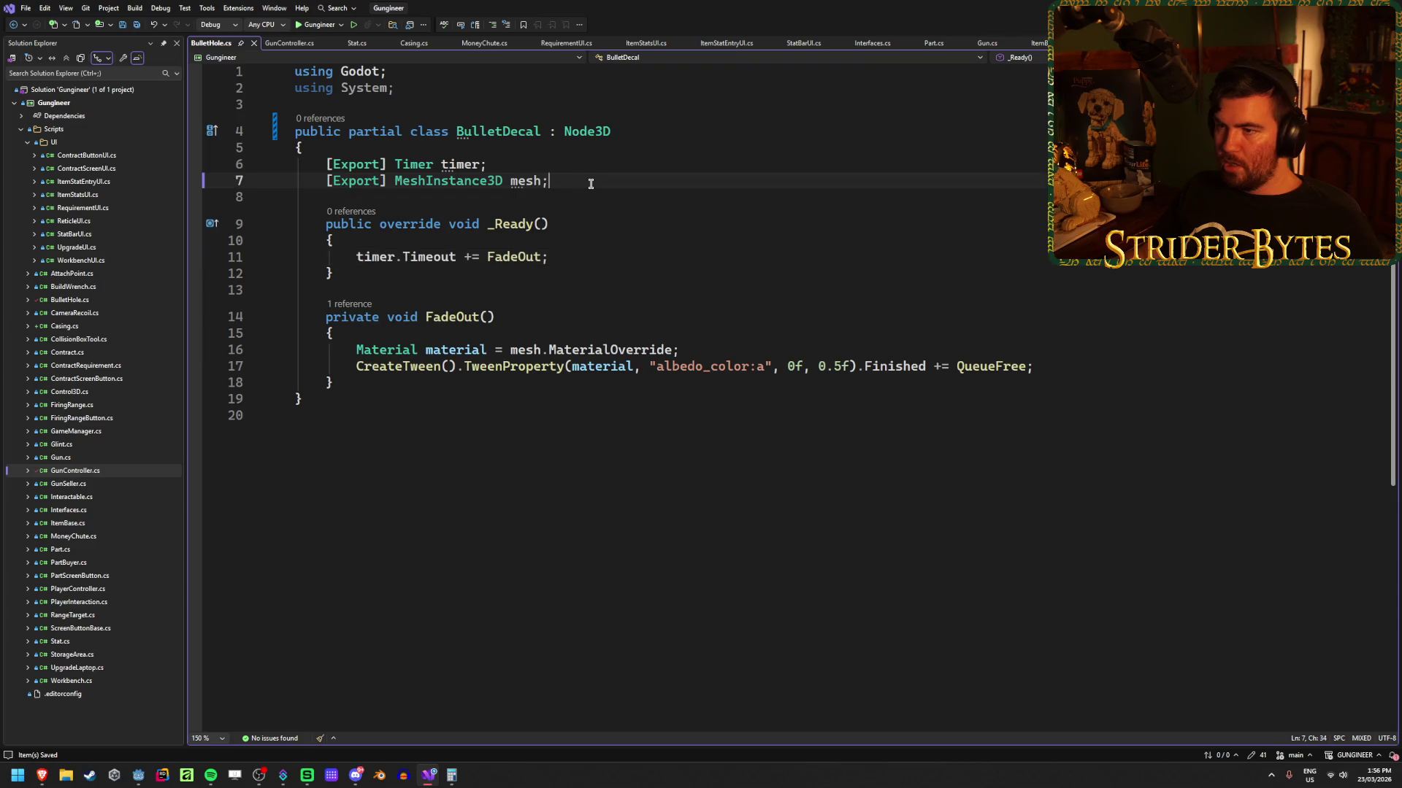
pyautogui.hotkey('ctrl', 'x')
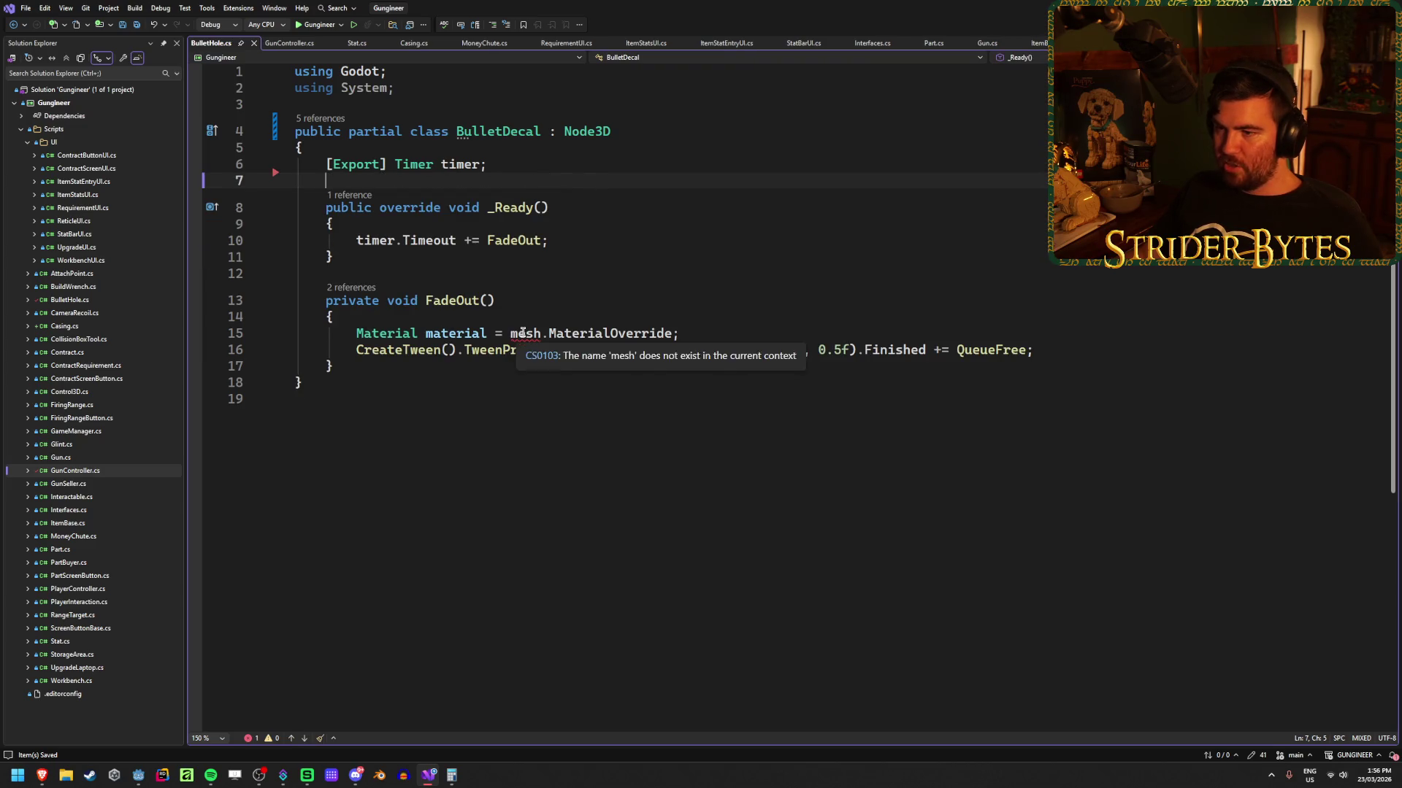
# Step: Delete the material statement in FadeOut and tween modulate instead of material
pyautogui.click(706, 334)
pyautogui.moveTo(705, 334); pyautogui.dragTo(358, 335)
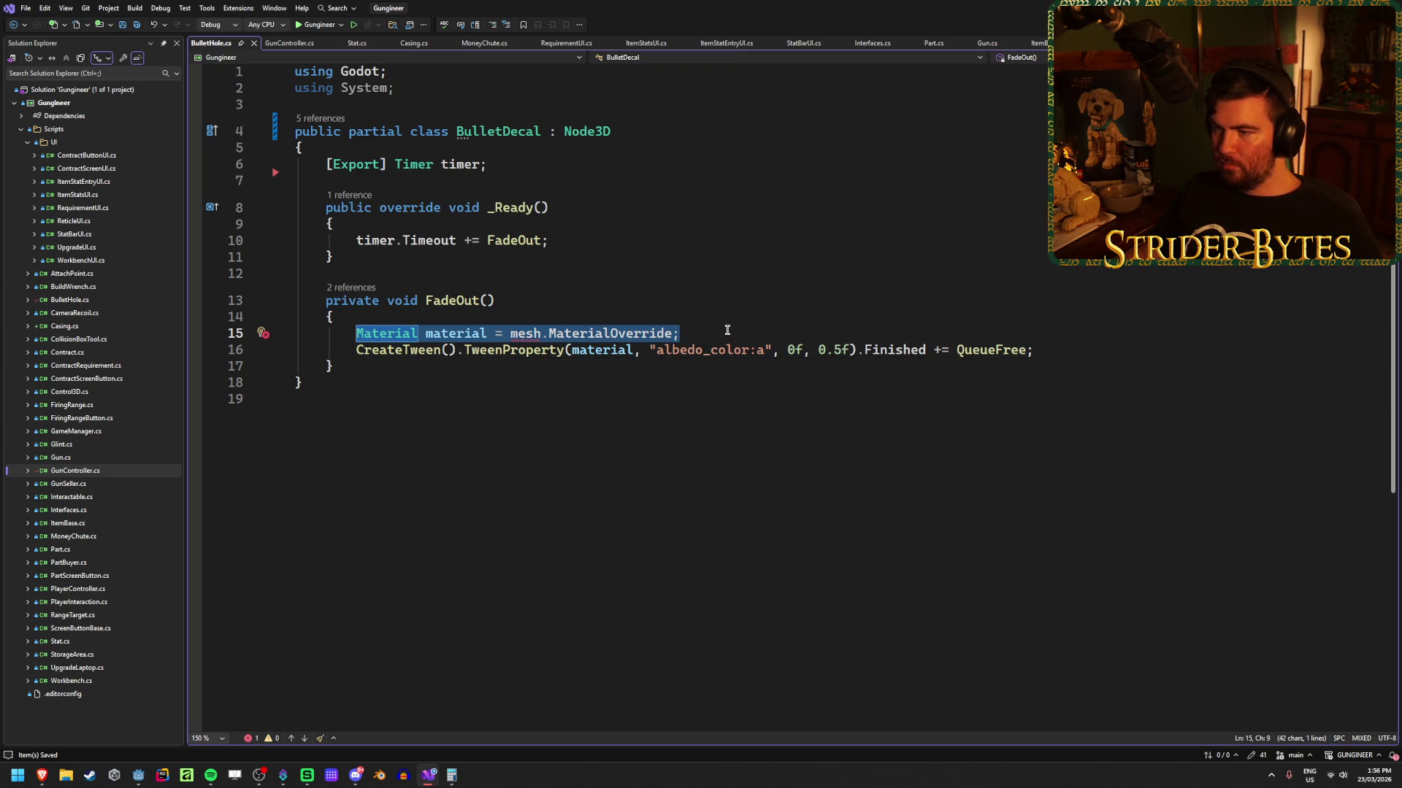
pyautogui.press('BackSpace')
pyautogui.press('BackSpace')
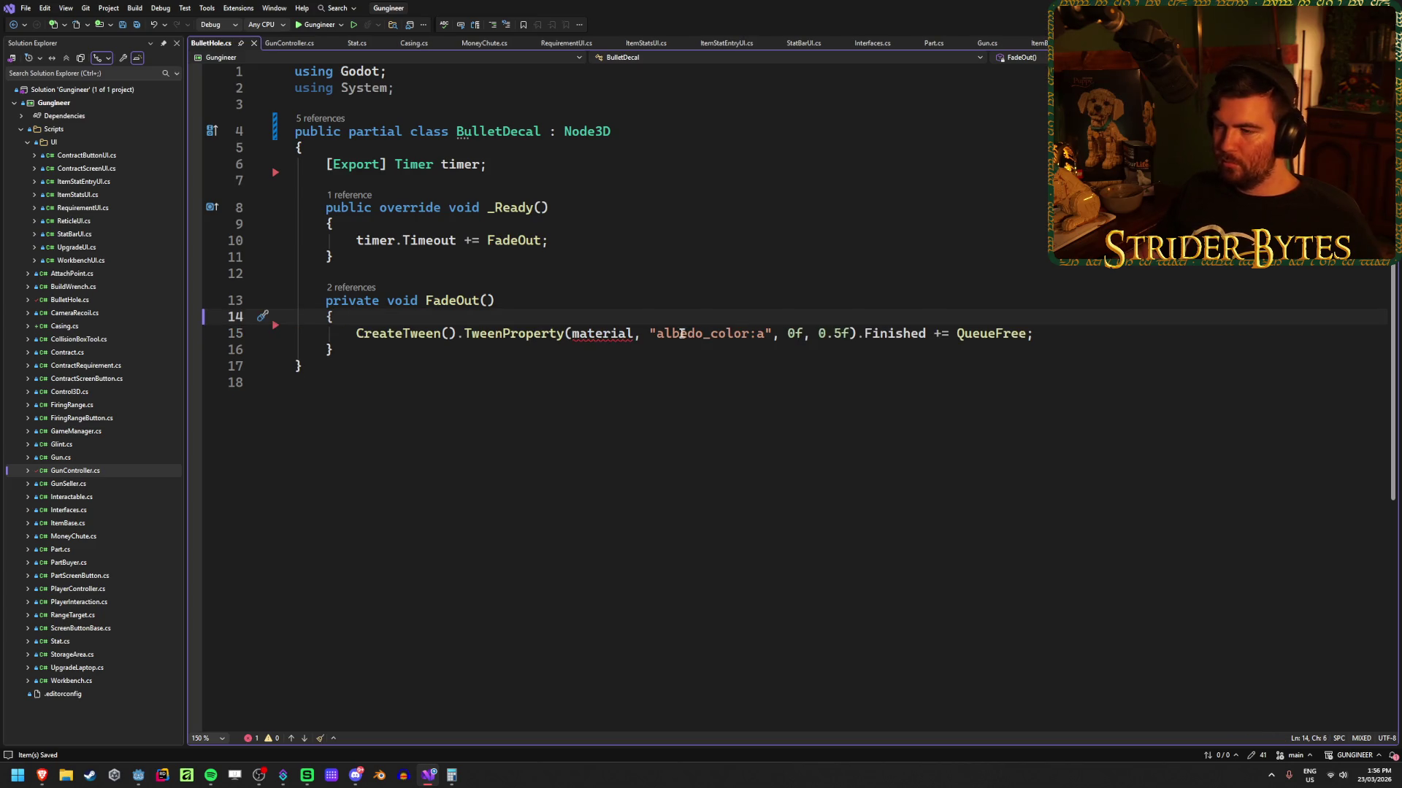
pyautogui.hotkey('ctrl', 'shift', 'F12')
pyautogui.write('modua')
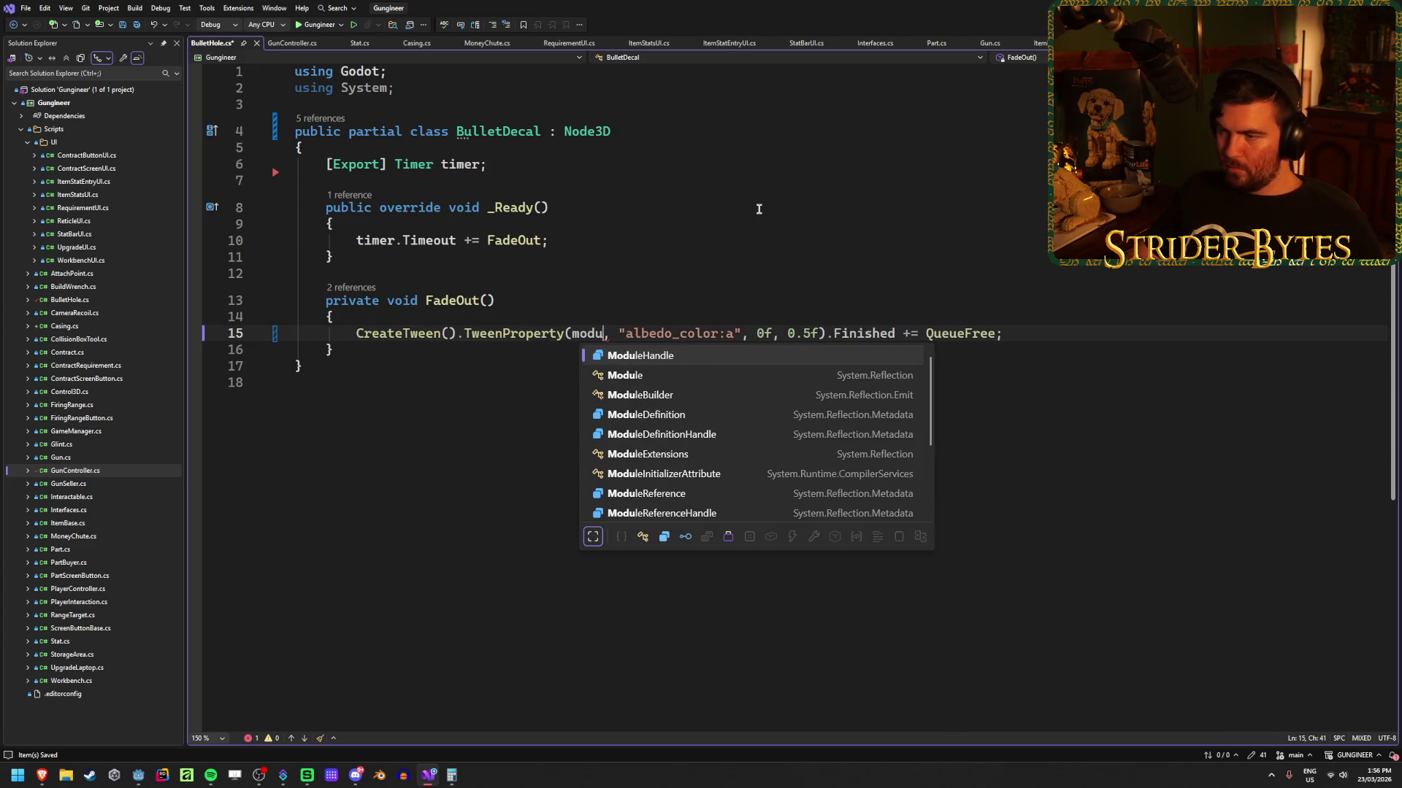
pyautogui.press('BackSpace')
pyautogui.write('late')
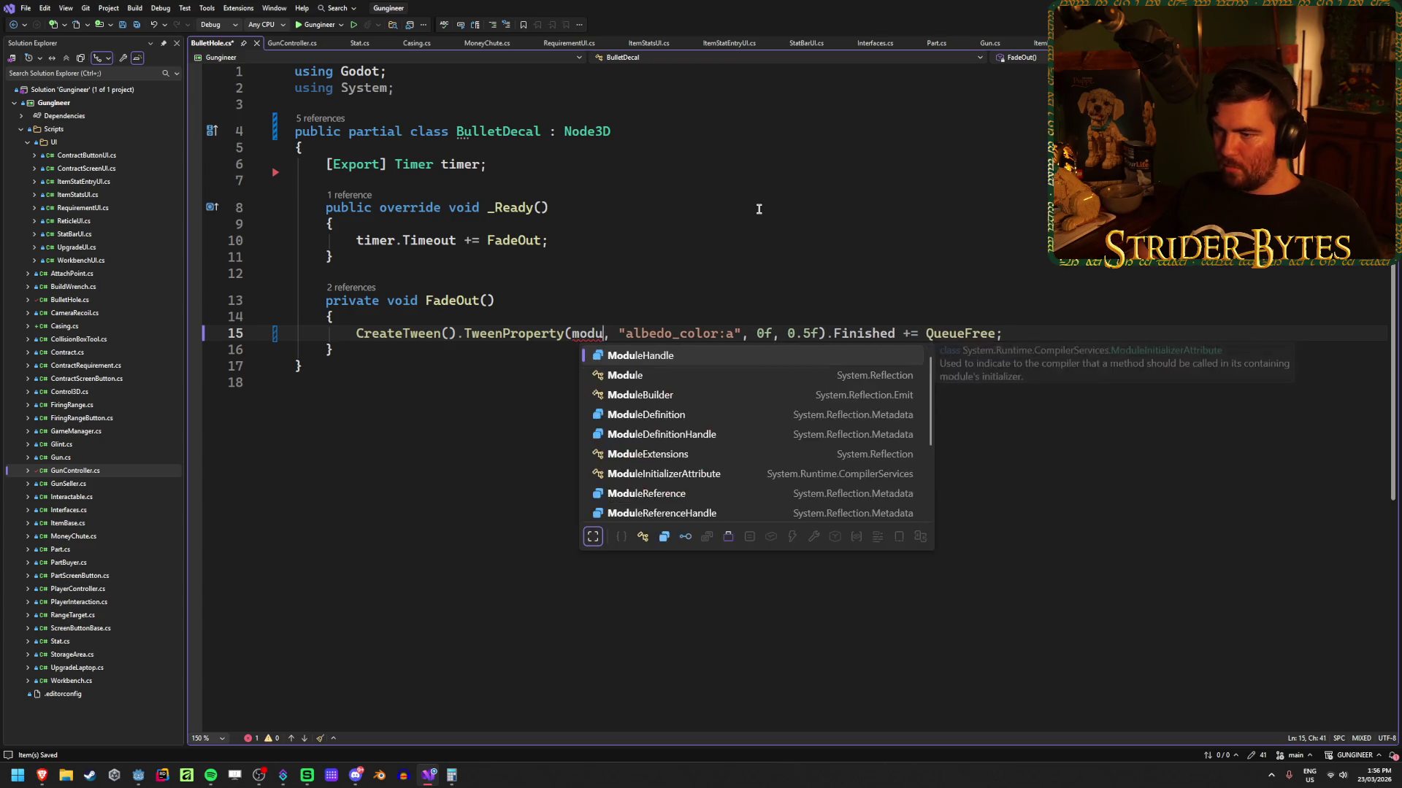
pyautogui.press('Escape')
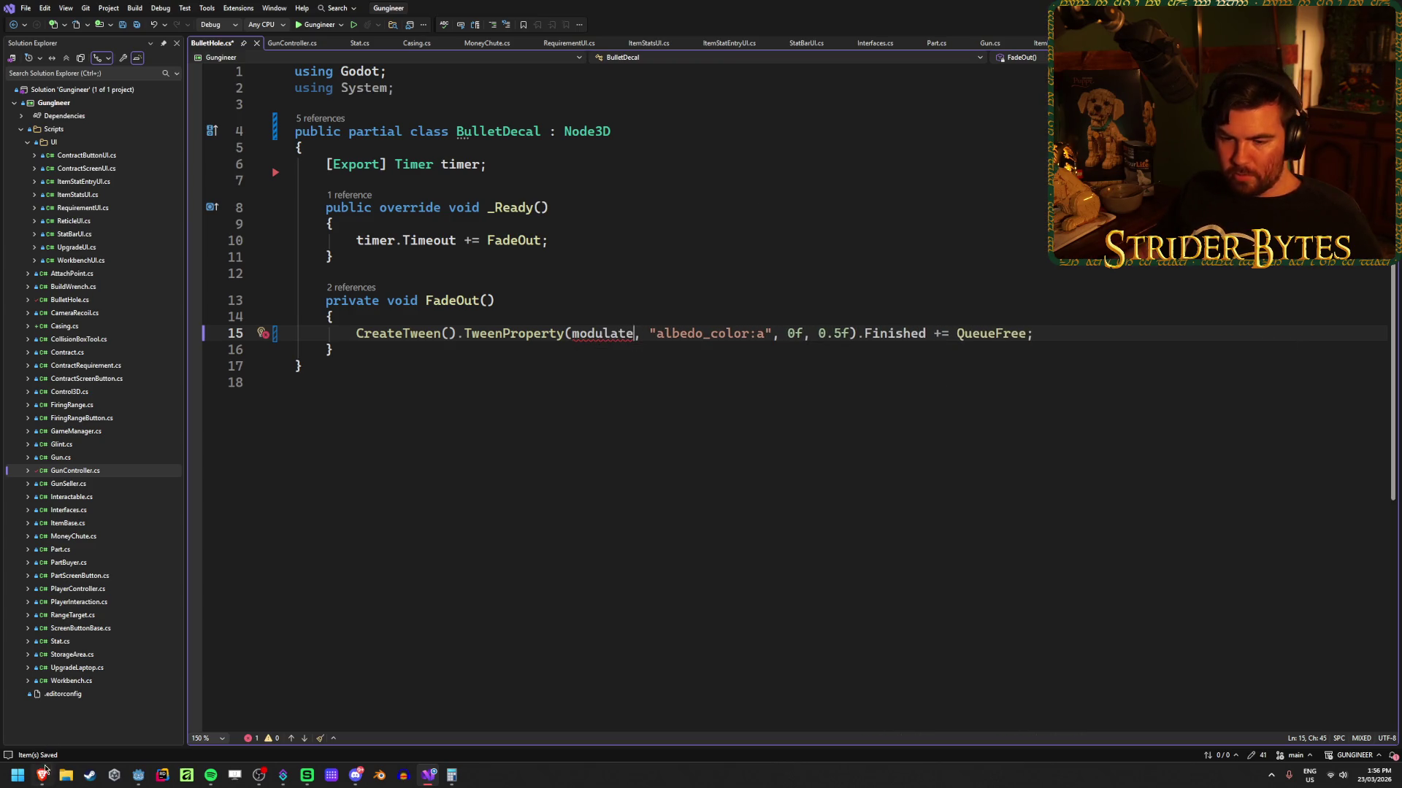
pyautogui.moveTo(42, 775)
pyautogui.moveTo(293, 721)
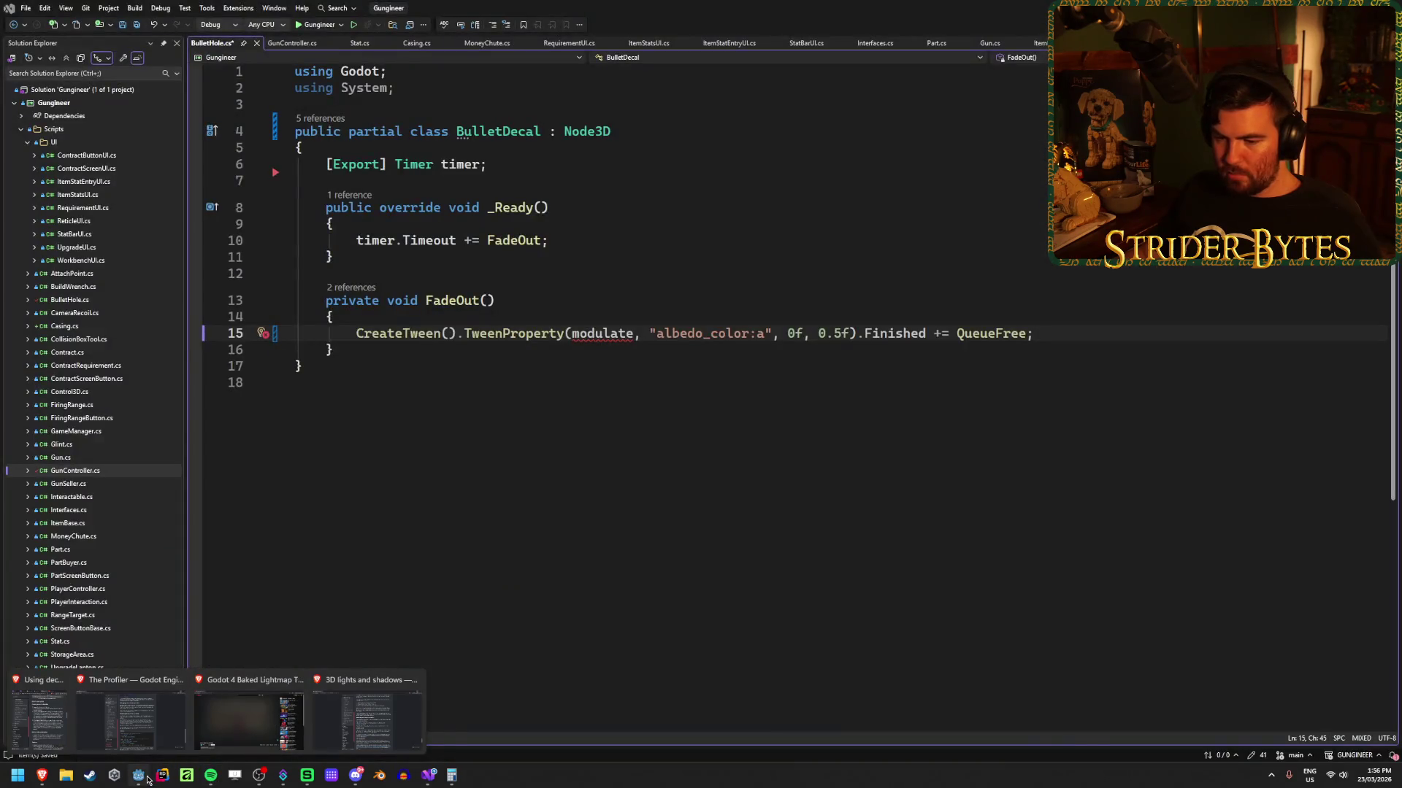
pyautogui.click(147, 778)
# Step: Change the BulletDecal class's base type from Node3D to Decal
pyautogui.doubleClick(1031, 5)
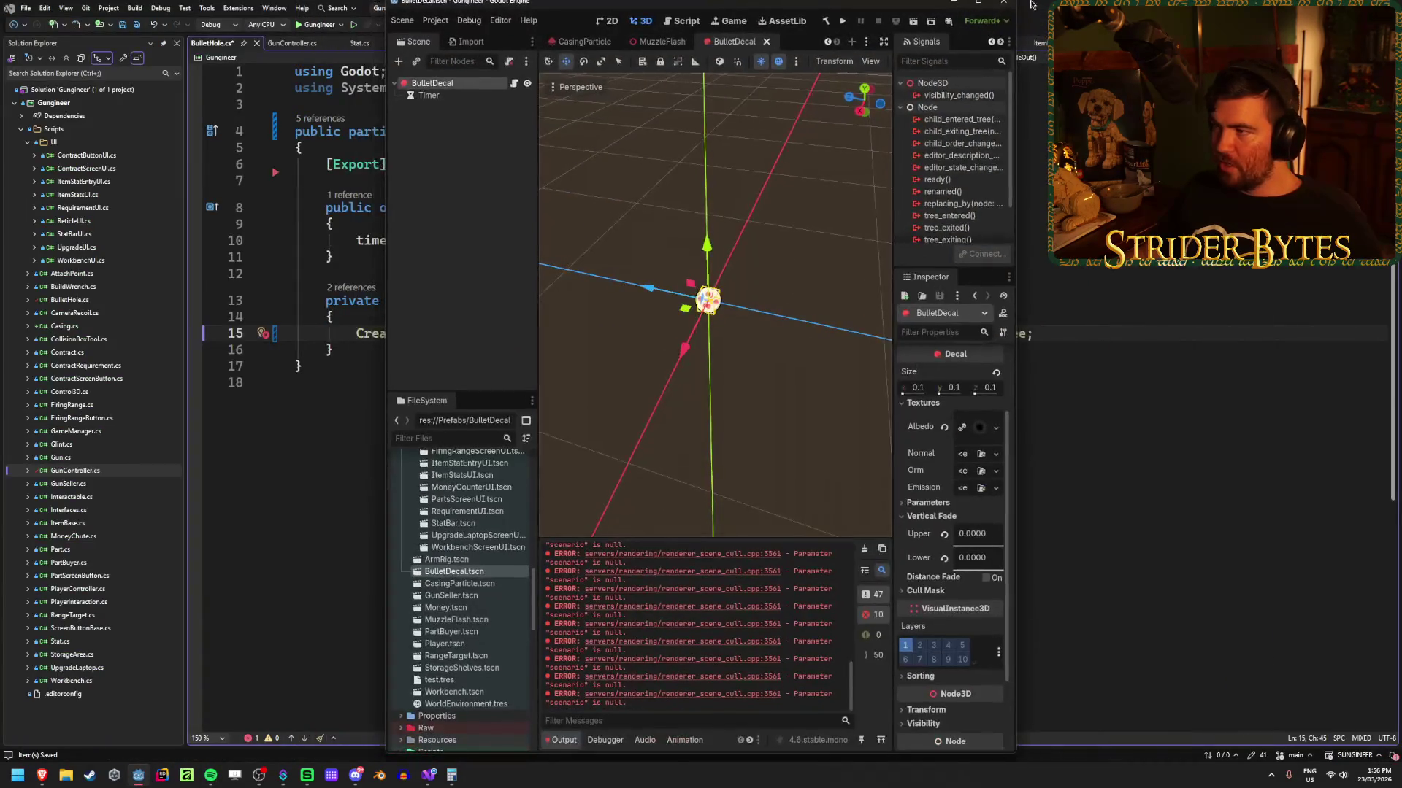
pyautogui.click(982, 4)
pyautogui.hotkey('alt', 'Tab')
pyautogui.doubleClick(577, 133)
pyautogui.write('Decal : Dec')
pyautogui.press('Tab')
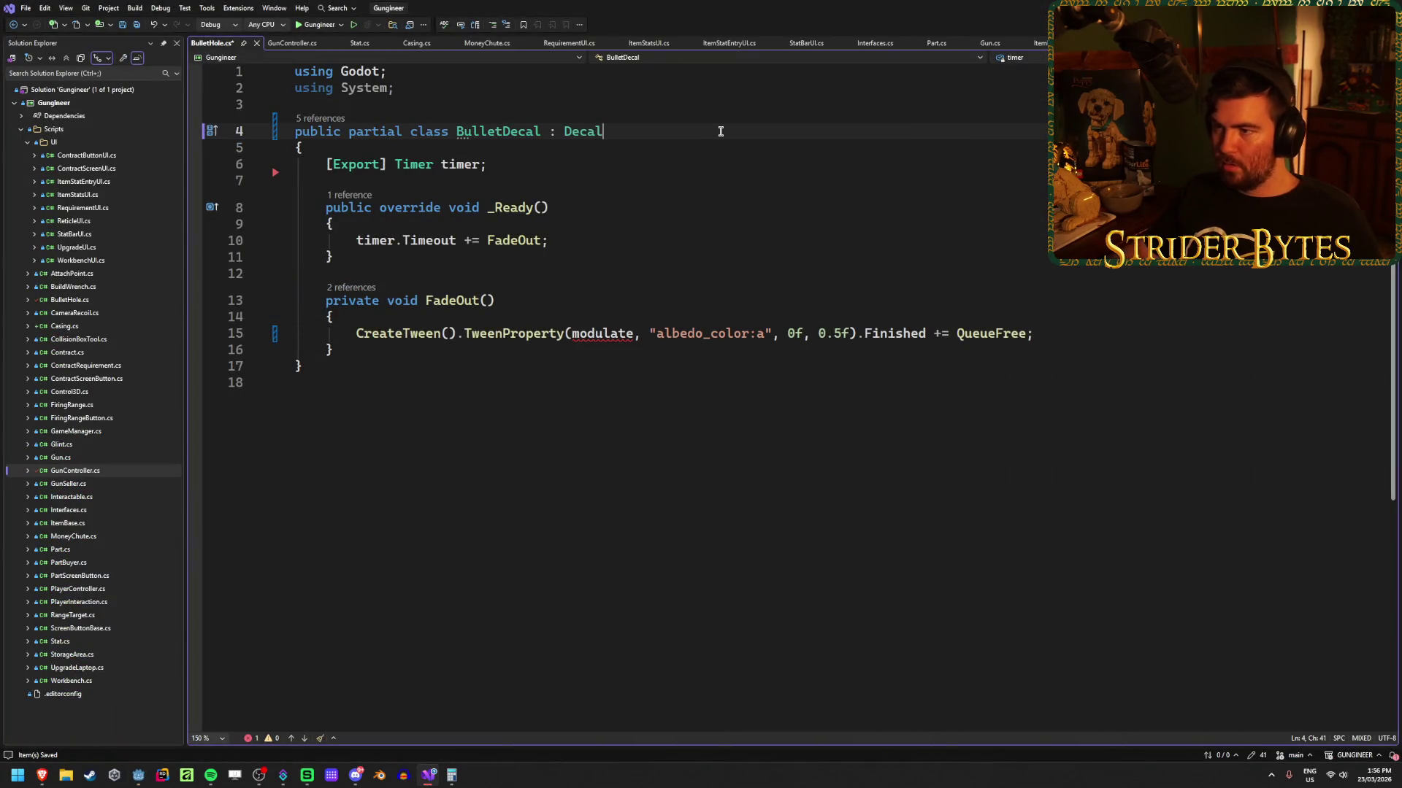
# Step: Replace the tween's modulate argument with the Modulate property
pyautogui.doubleClick(606, 332)
pyautogui.write('Modula')
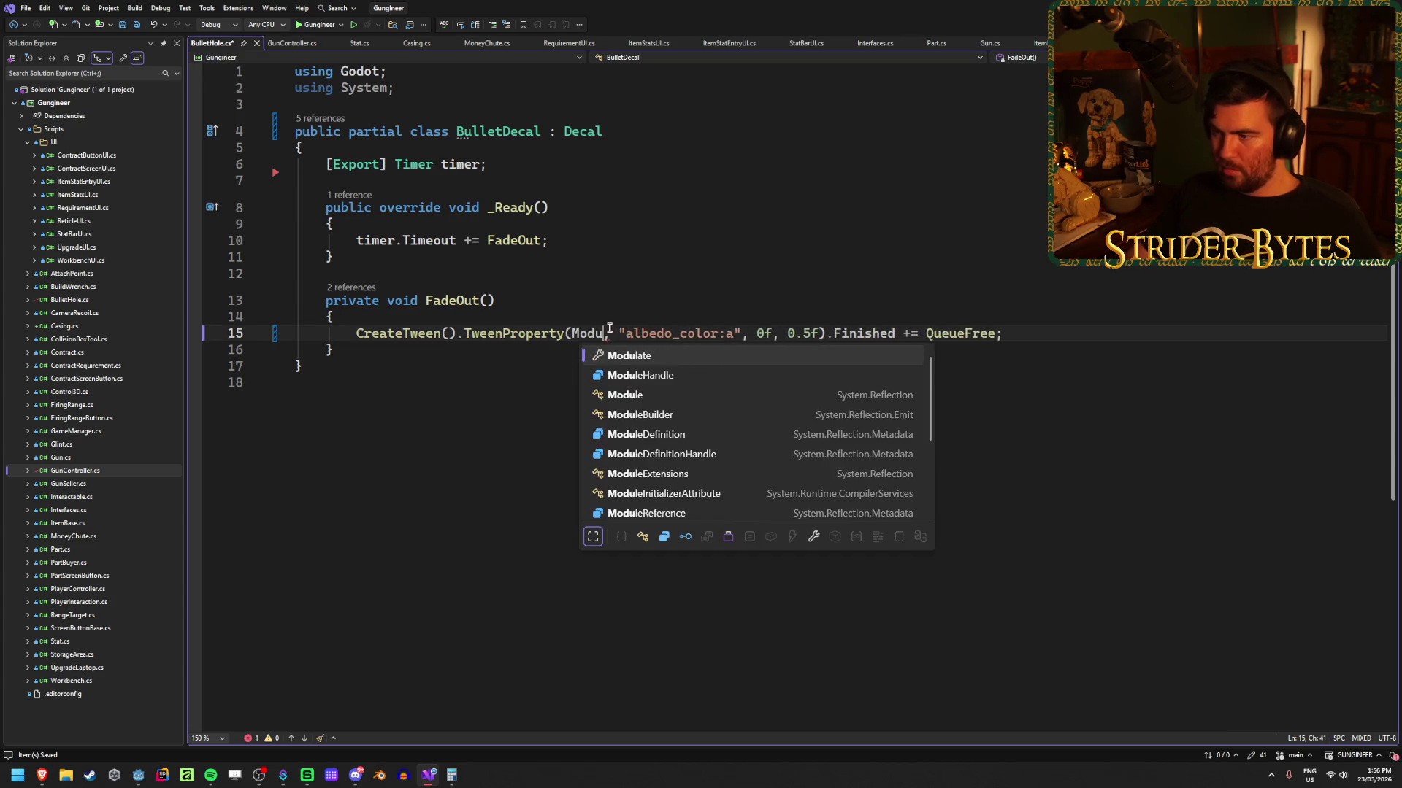
pyautogui.press('Tab')
pyautogui.click(771, 333)
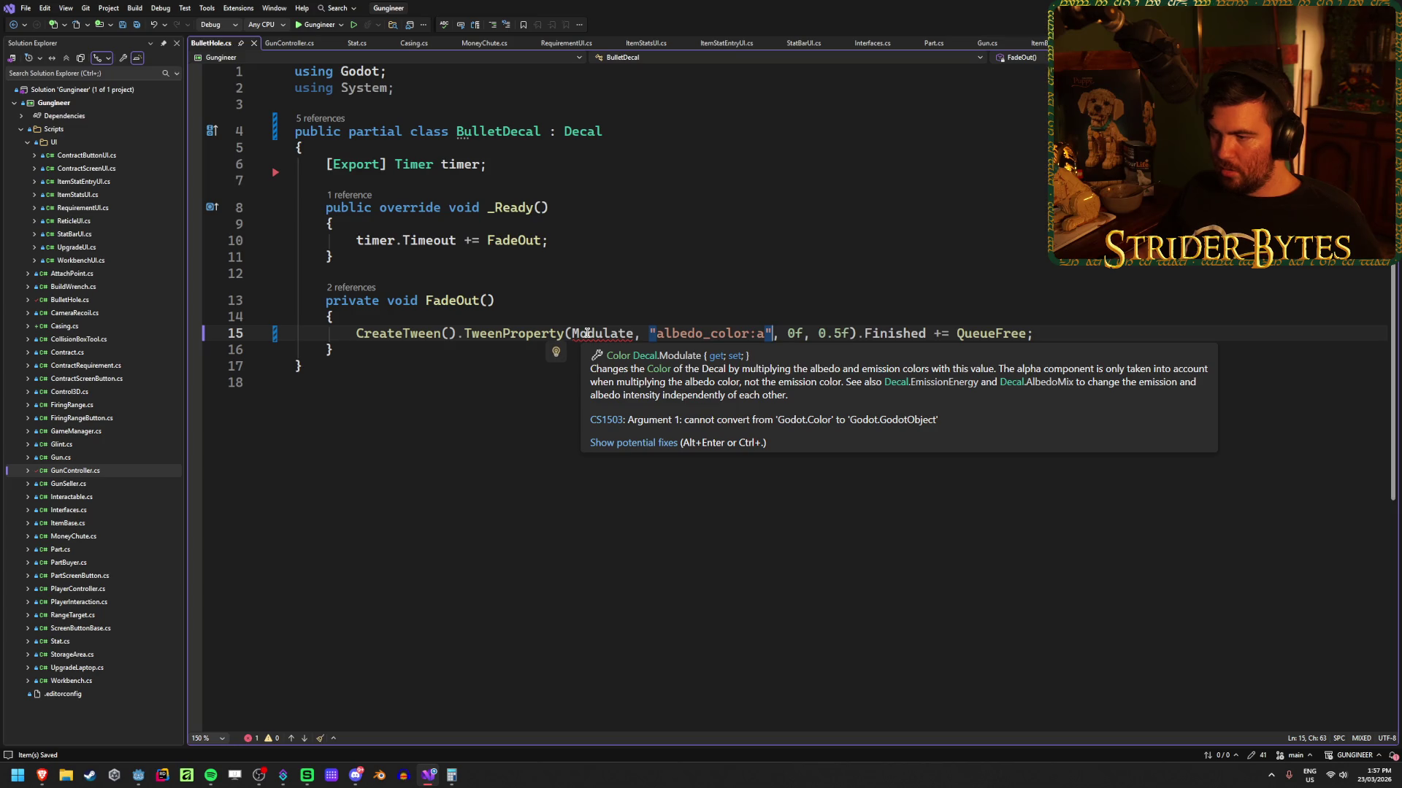
pyautogui.click(710, 333)
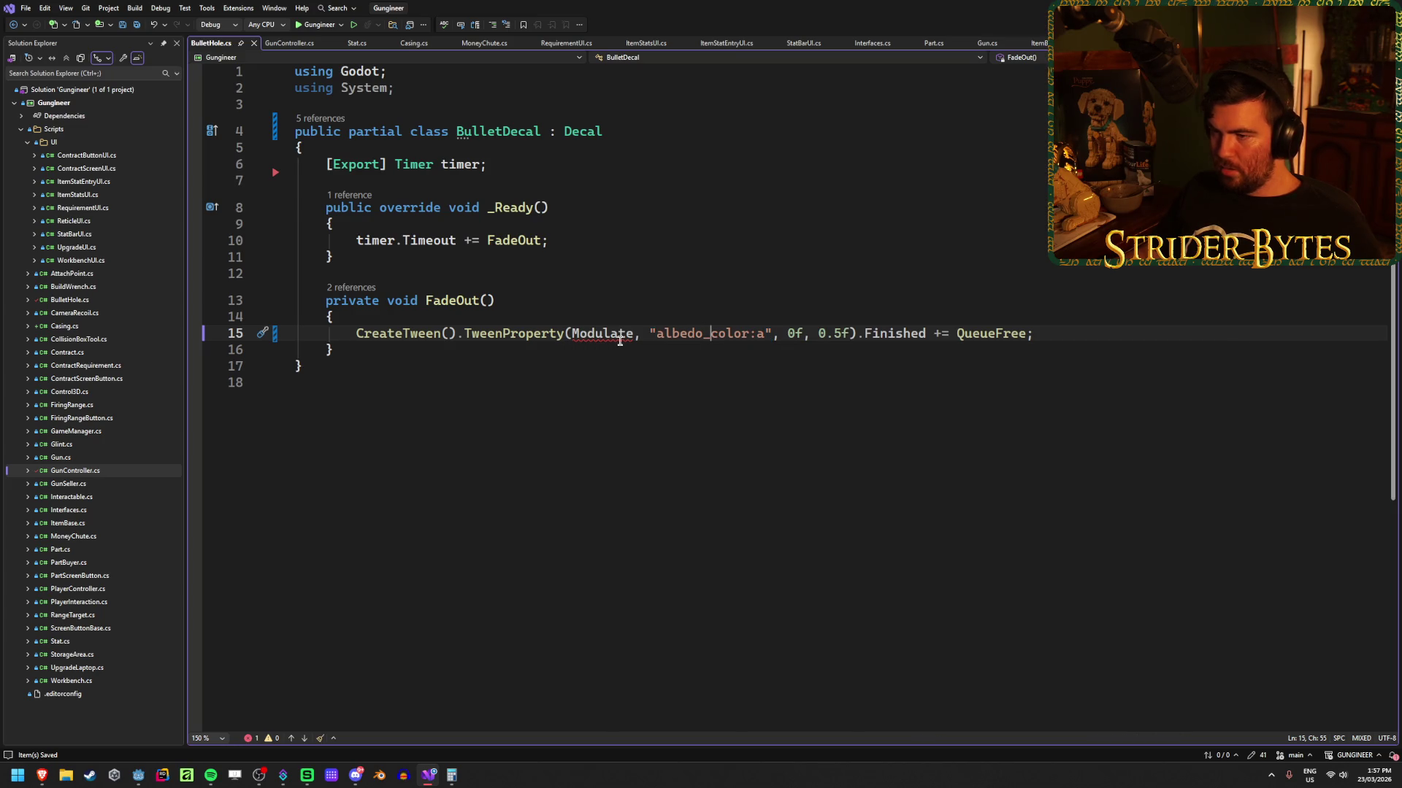
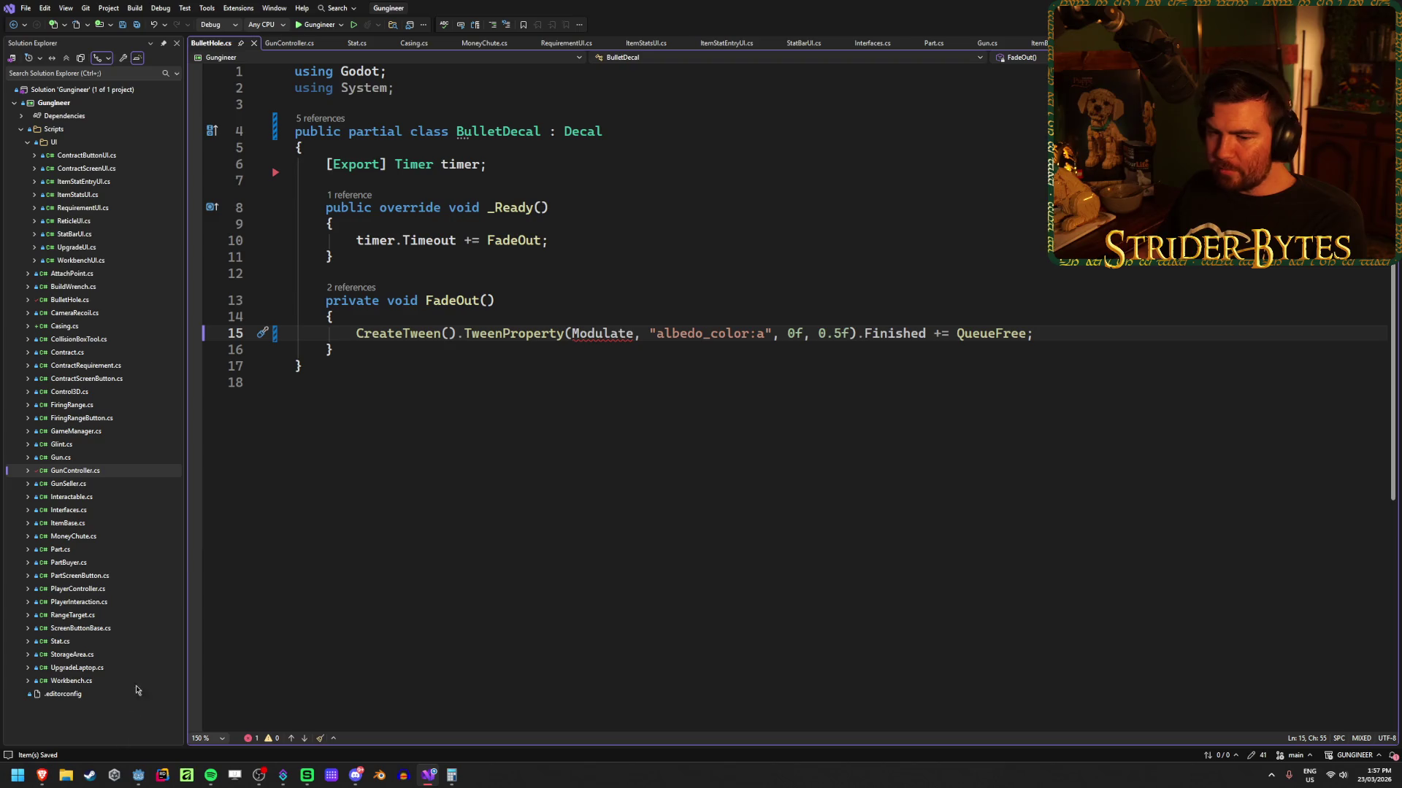
# Step: Glance at the Godot lights and shadows docs, then return to BulletHole.cs
pyautogui.moveTo(41, 780)
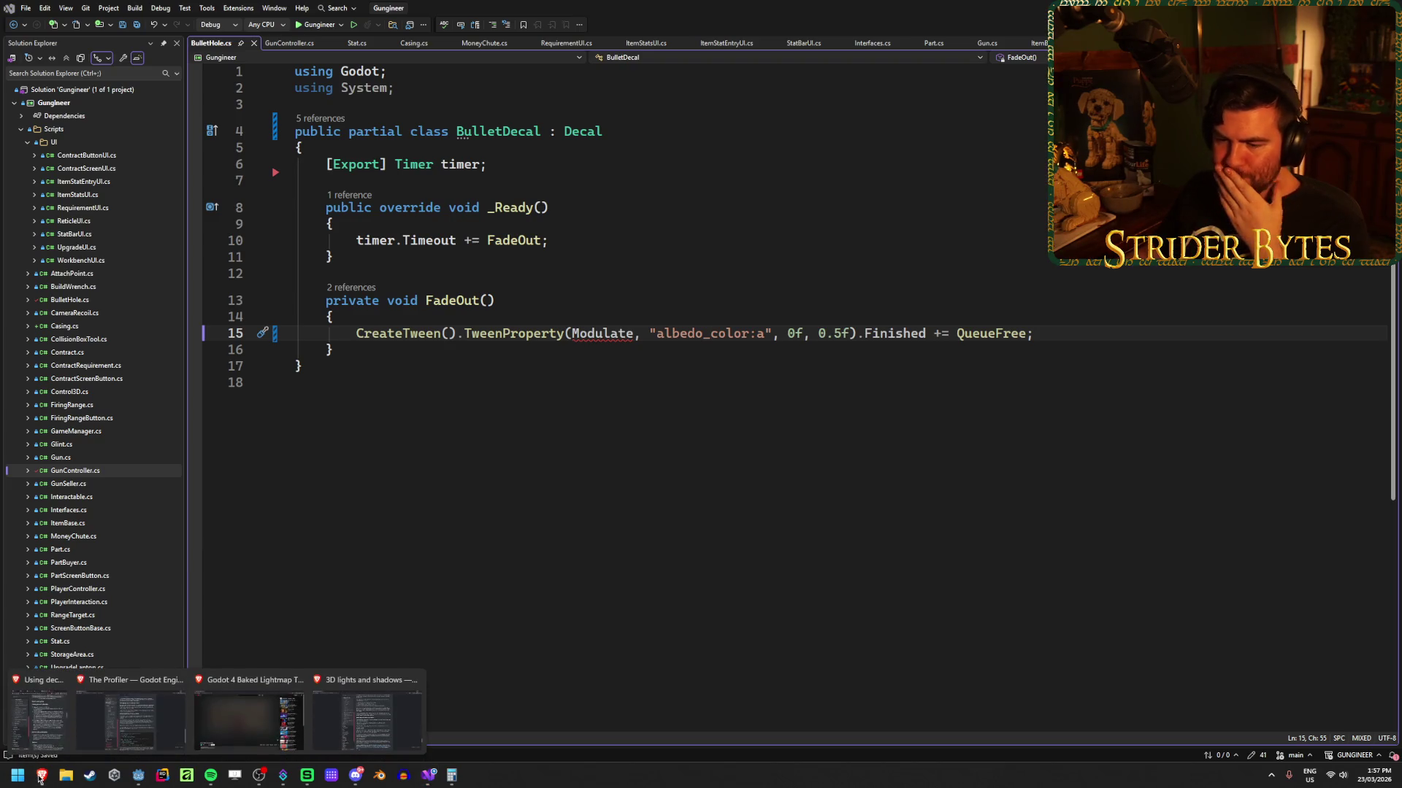
pyautogui.click(383, 690)
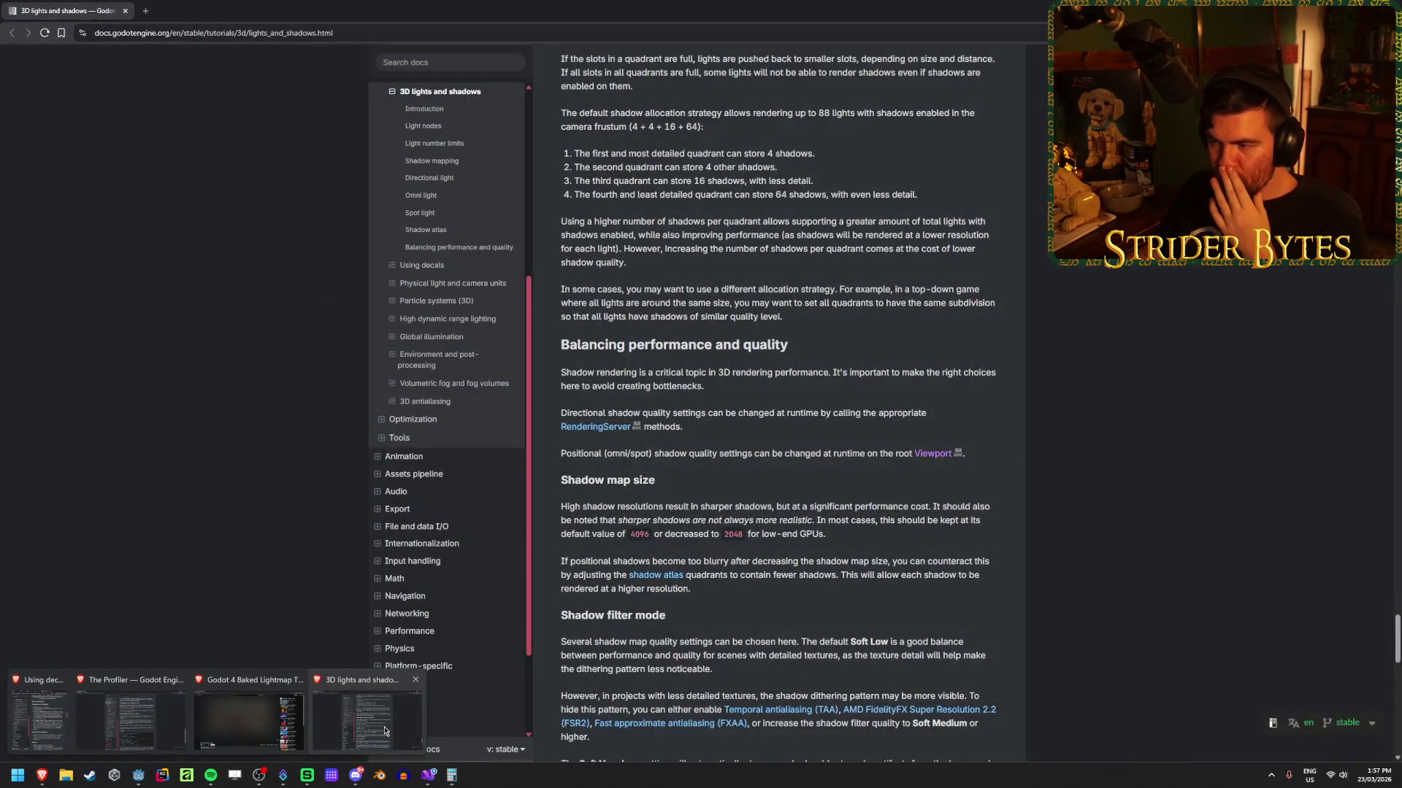
pyautogui.hotkey('alt', 'Tab')
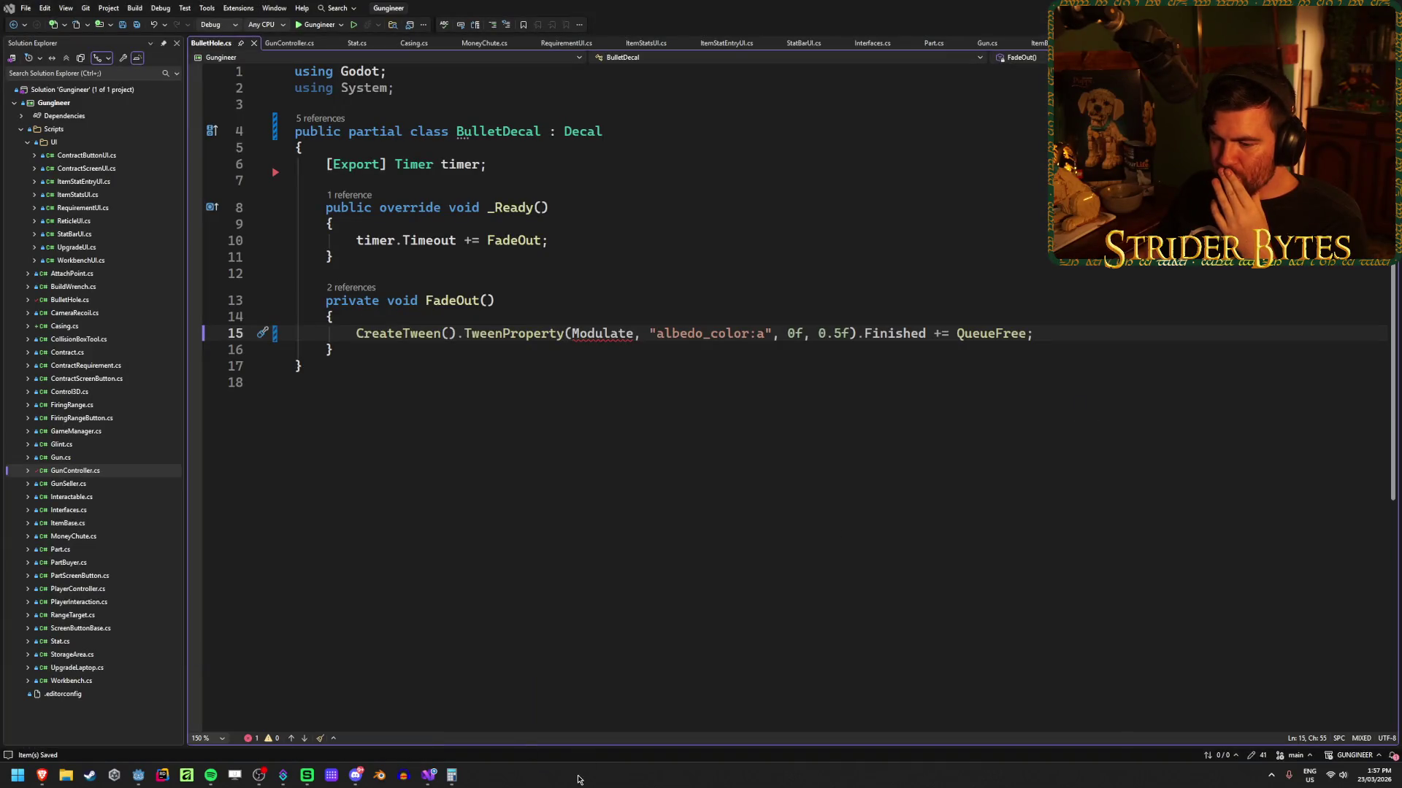
# Step: Delete the Modulate argument on line 15, save BulletHole.cs, and return to Godot
pyautogui.moveTo(540, 333)
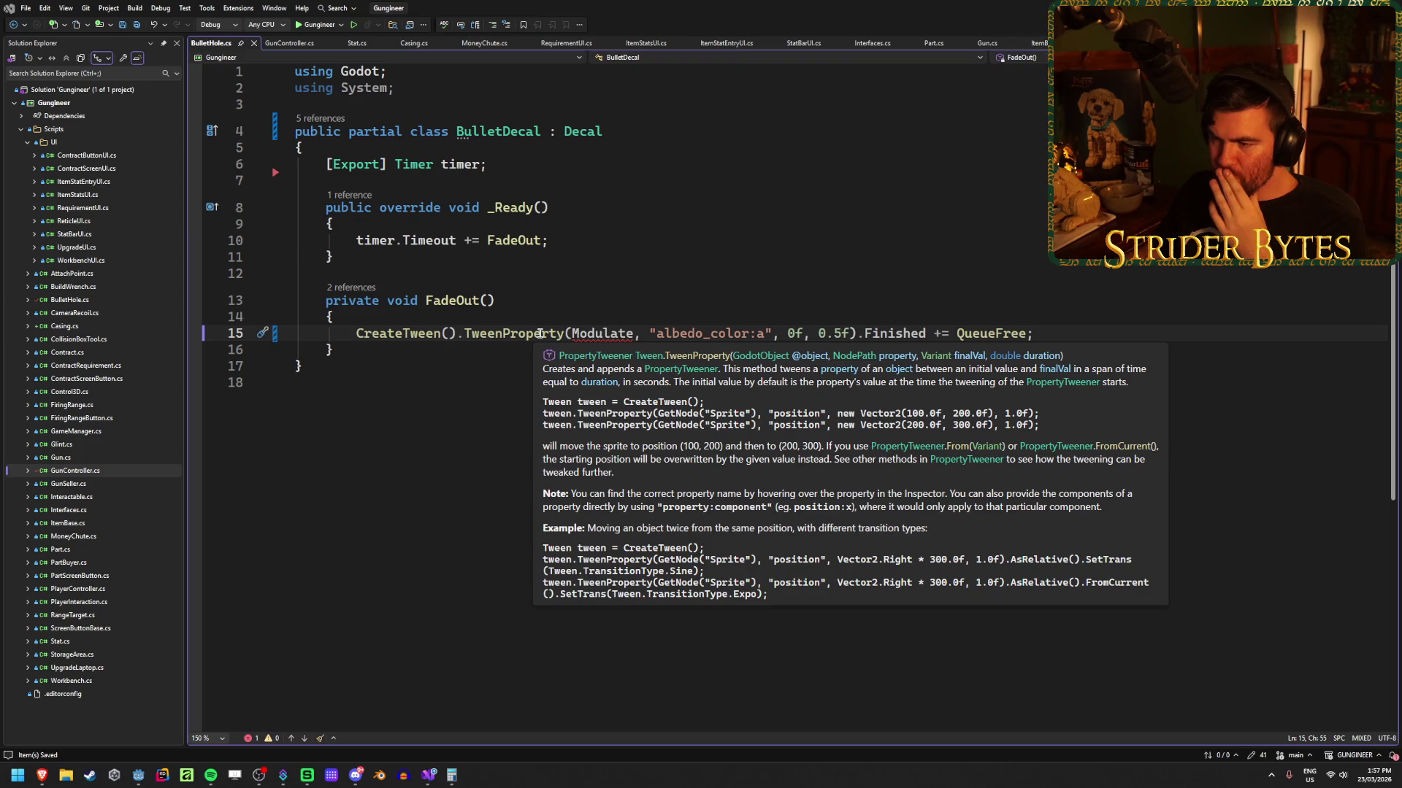
pyautogui.moveTo(598, 333)
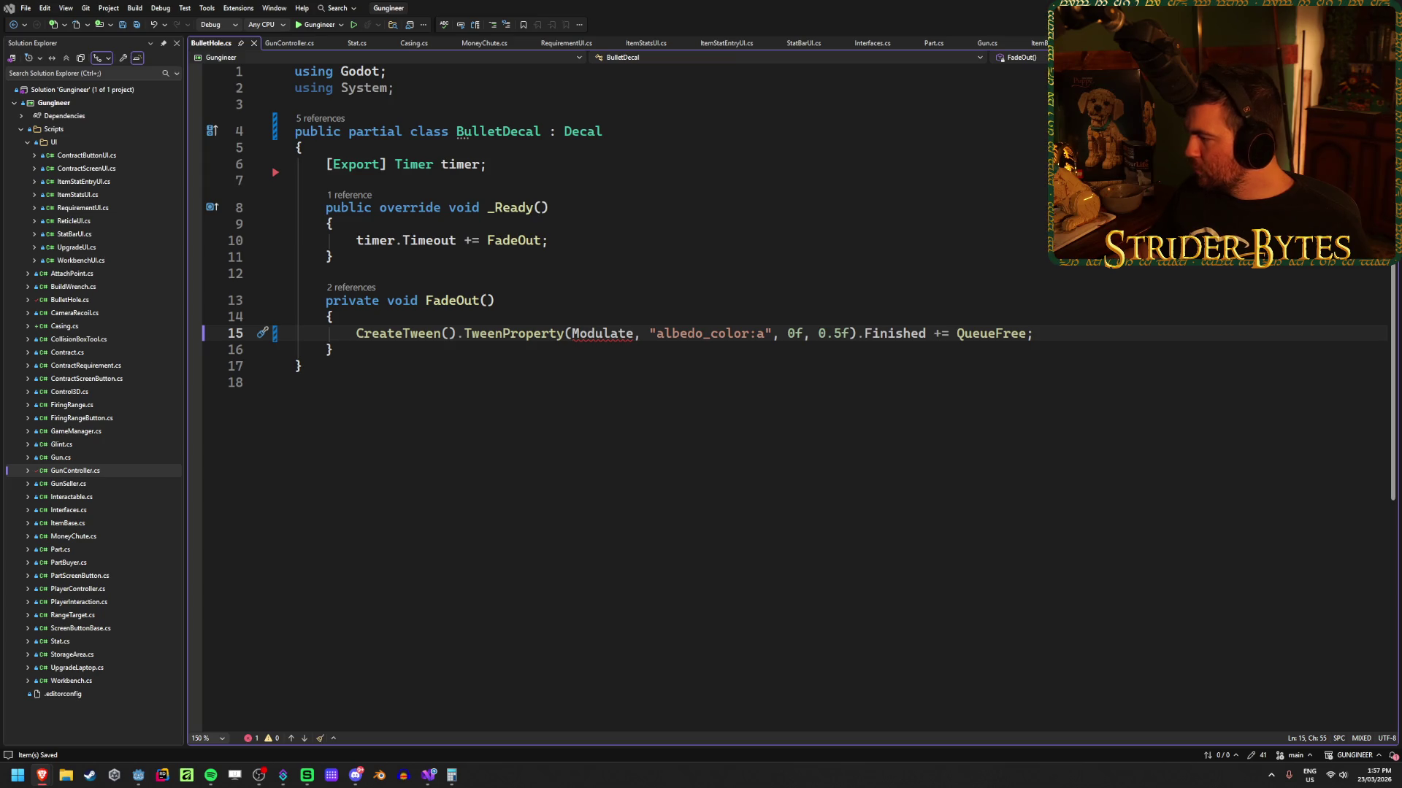
pyautogui.doubleClick(602, 334)
pyautogui.write('sel')
pyautogui.press('BackSpace')
pyautogui.press('BackSpace')
pyautogui.press('BackSpace')
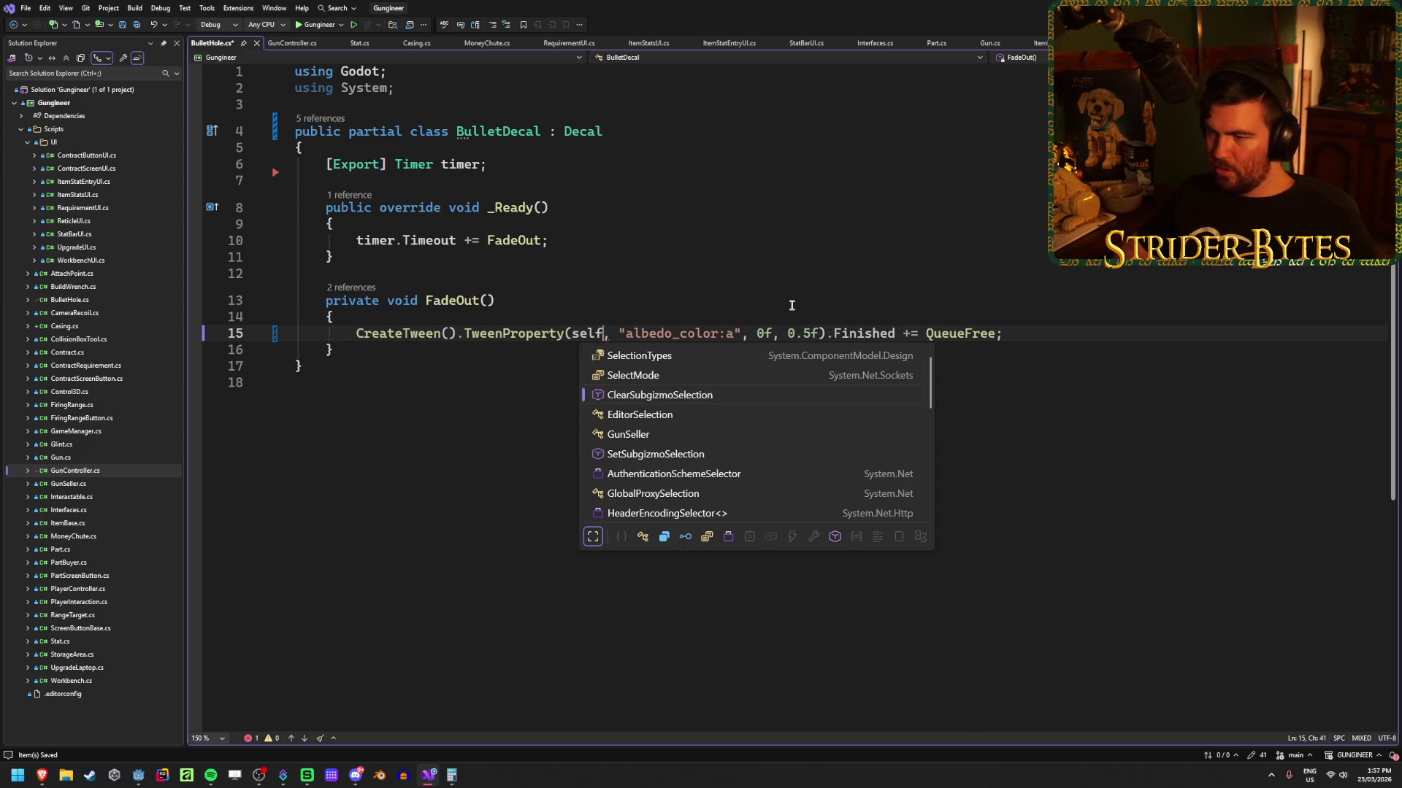
pyautogui.hotkey('ctrl', 's')
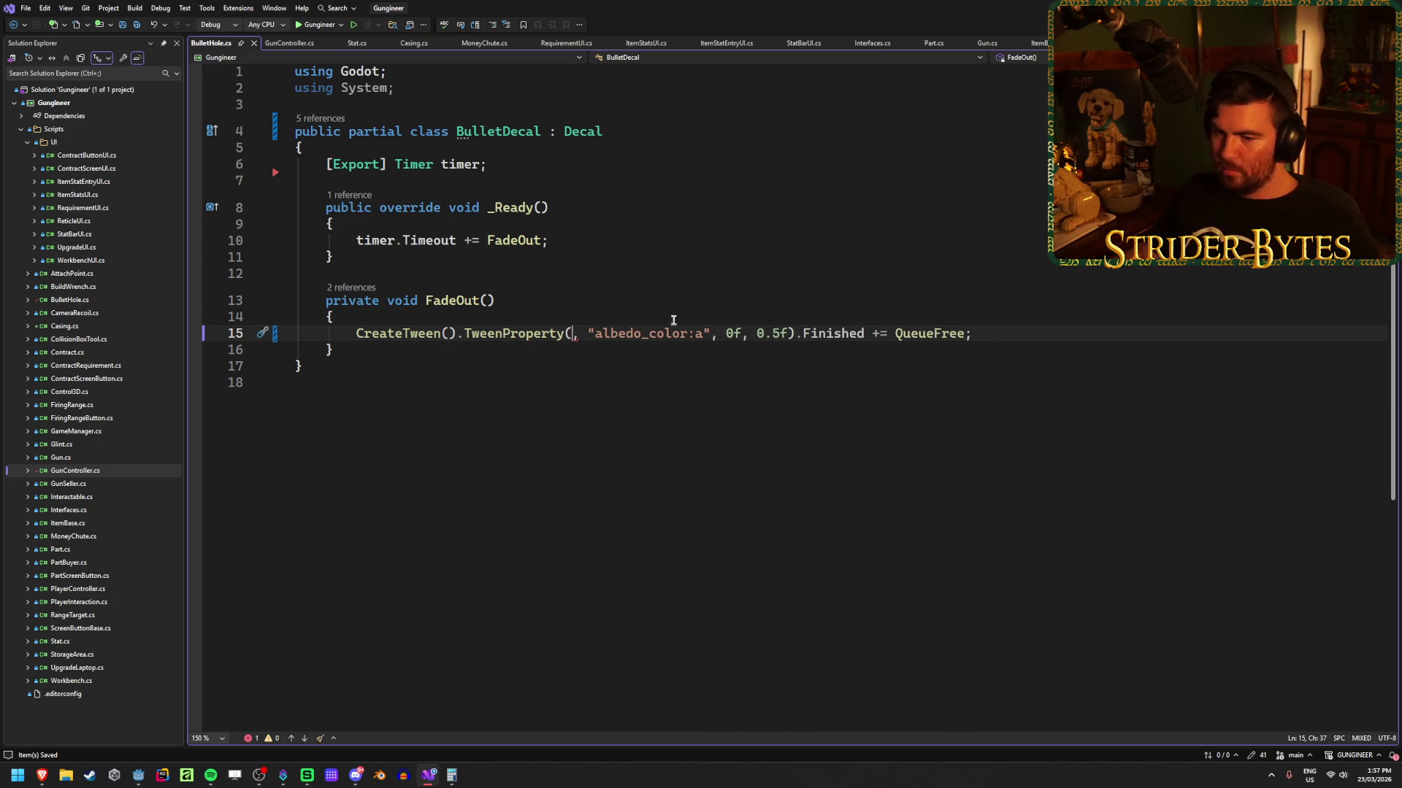
pyautogui.moveTo(138, 776)
pyautogui.click(372, 719)
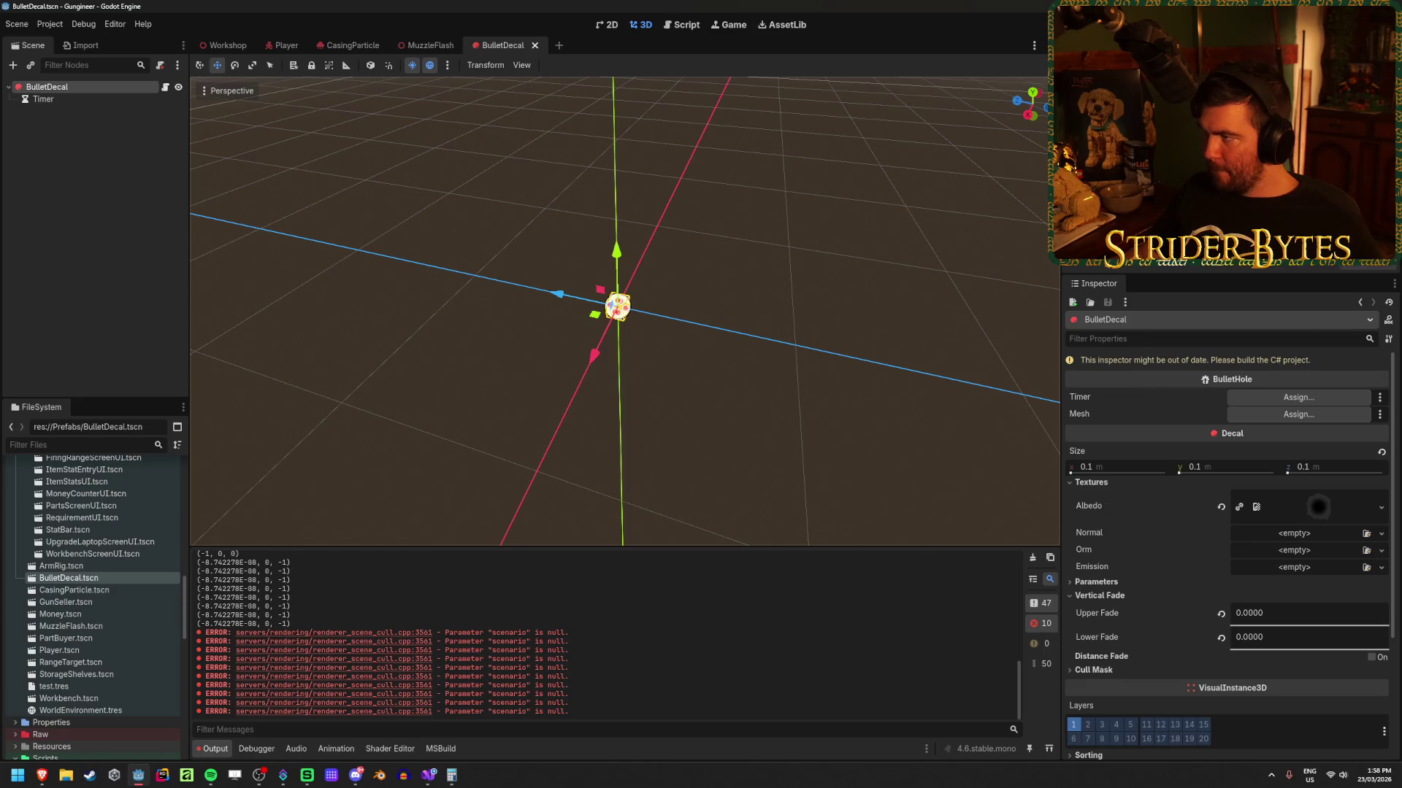
# Step: Rebuild, dismiss the build error, and try the BulletDecal's Modulate alpha, leaving it at 255
pyautogui.hotkey('alt', 'b')
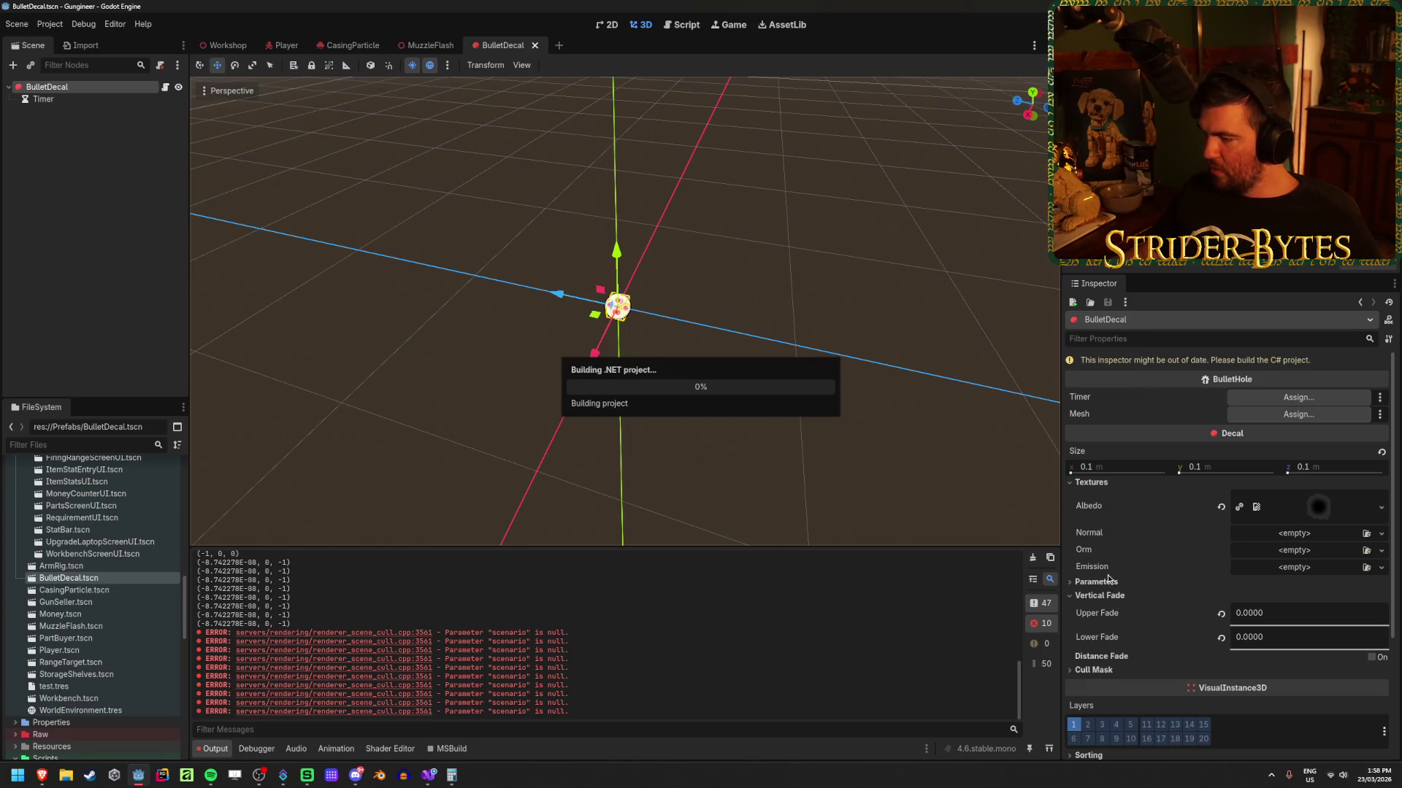
pyautogui.click(719, 413)
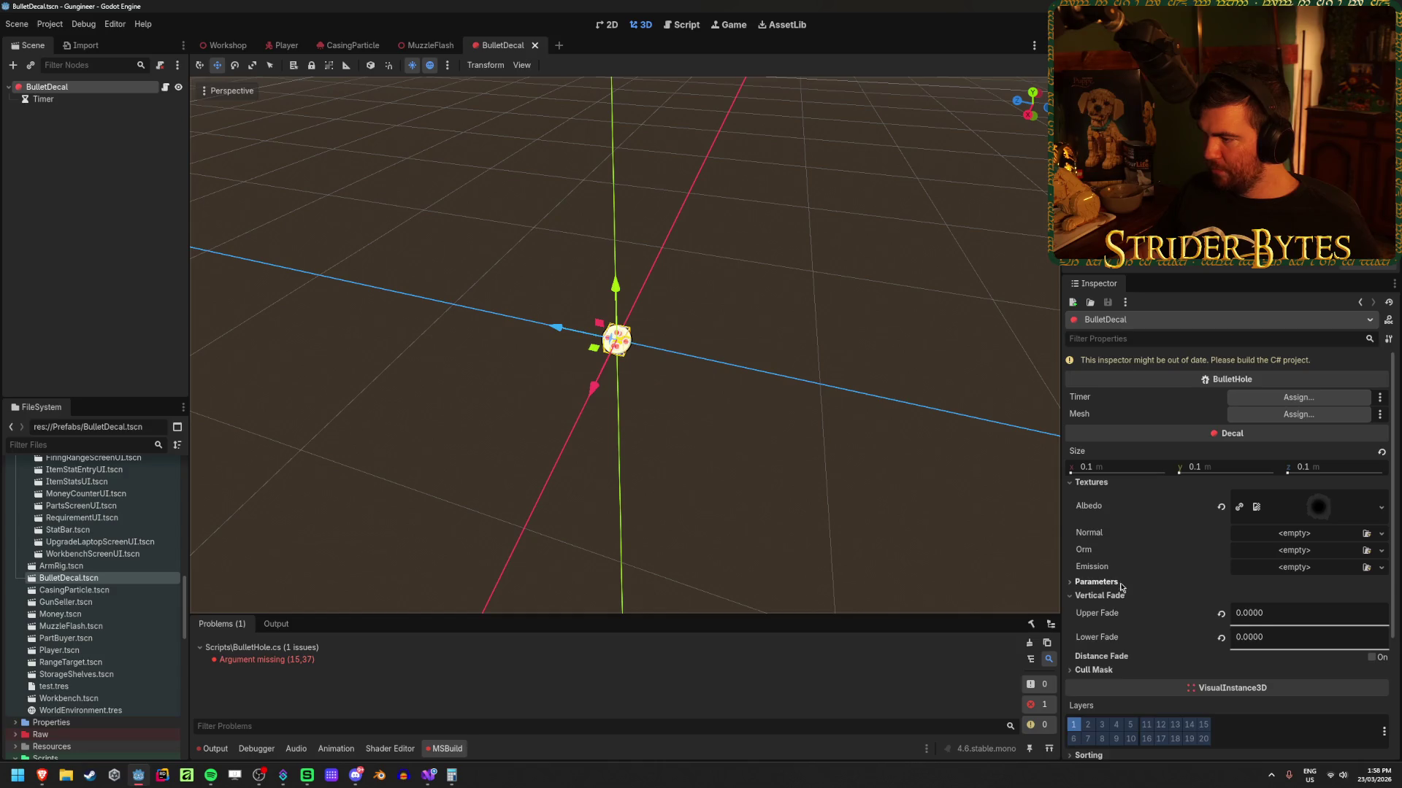
pyautogui.click(1095, 582)
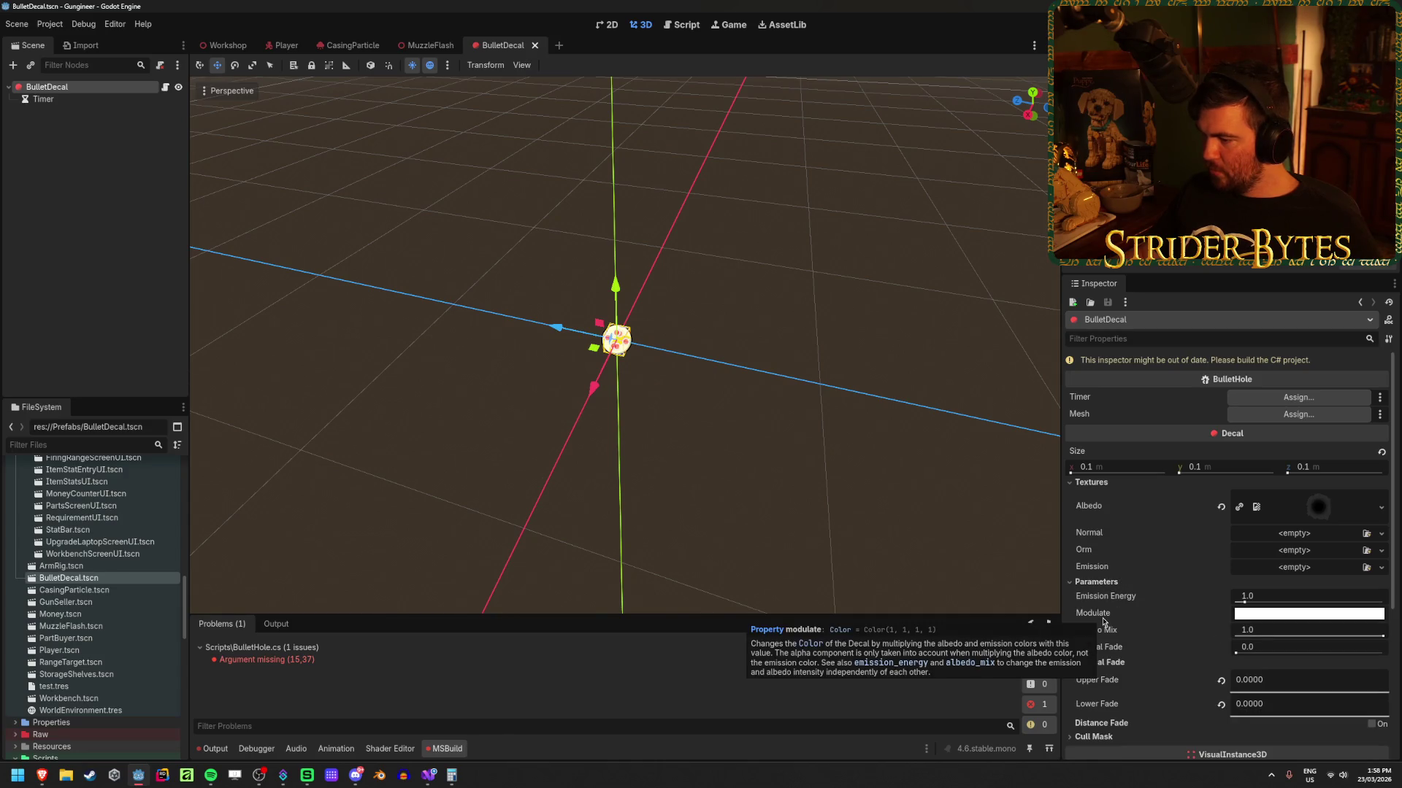
pyautogui.click(1241, 613)
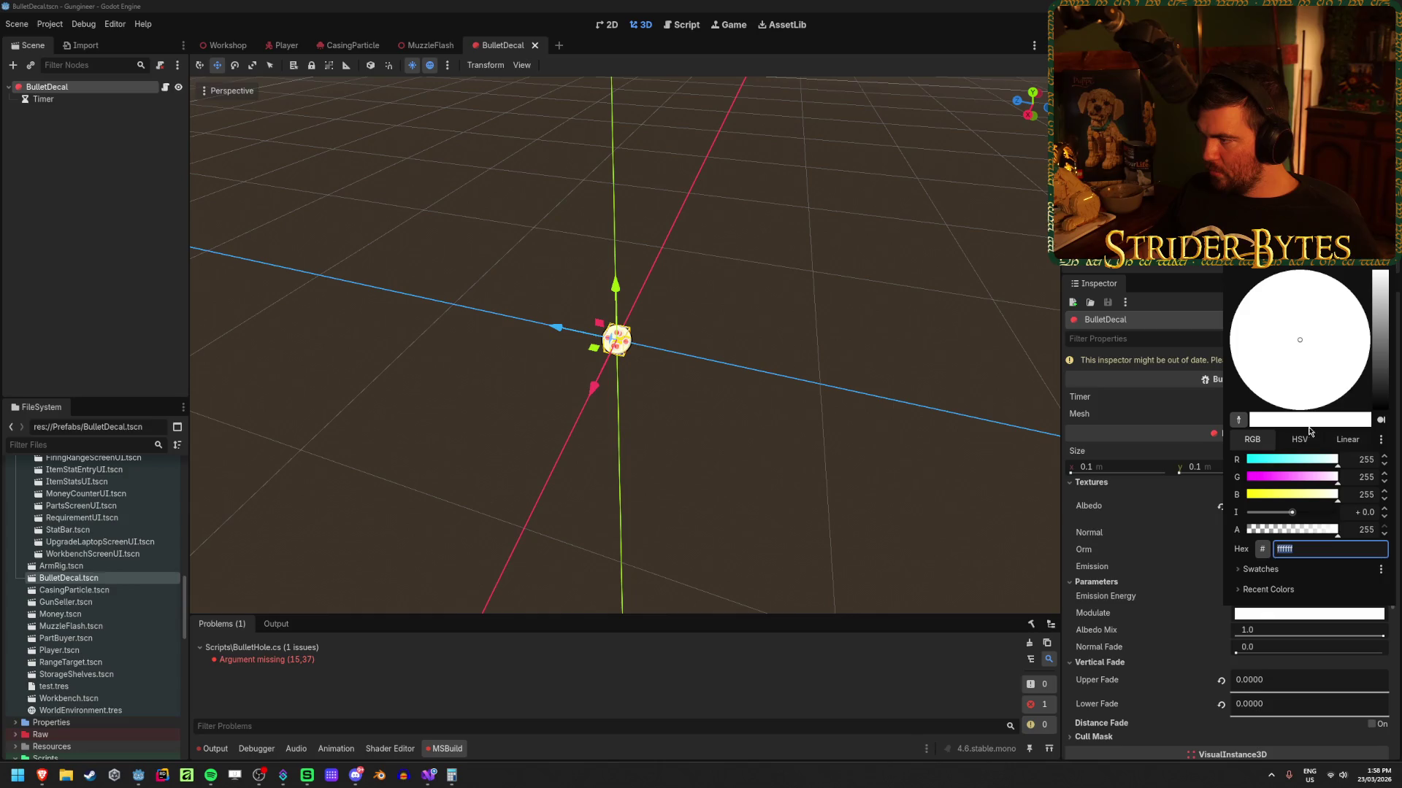
pyautogui.moveTo(1325, 535); pyautogui.dragTo(1375, 527)
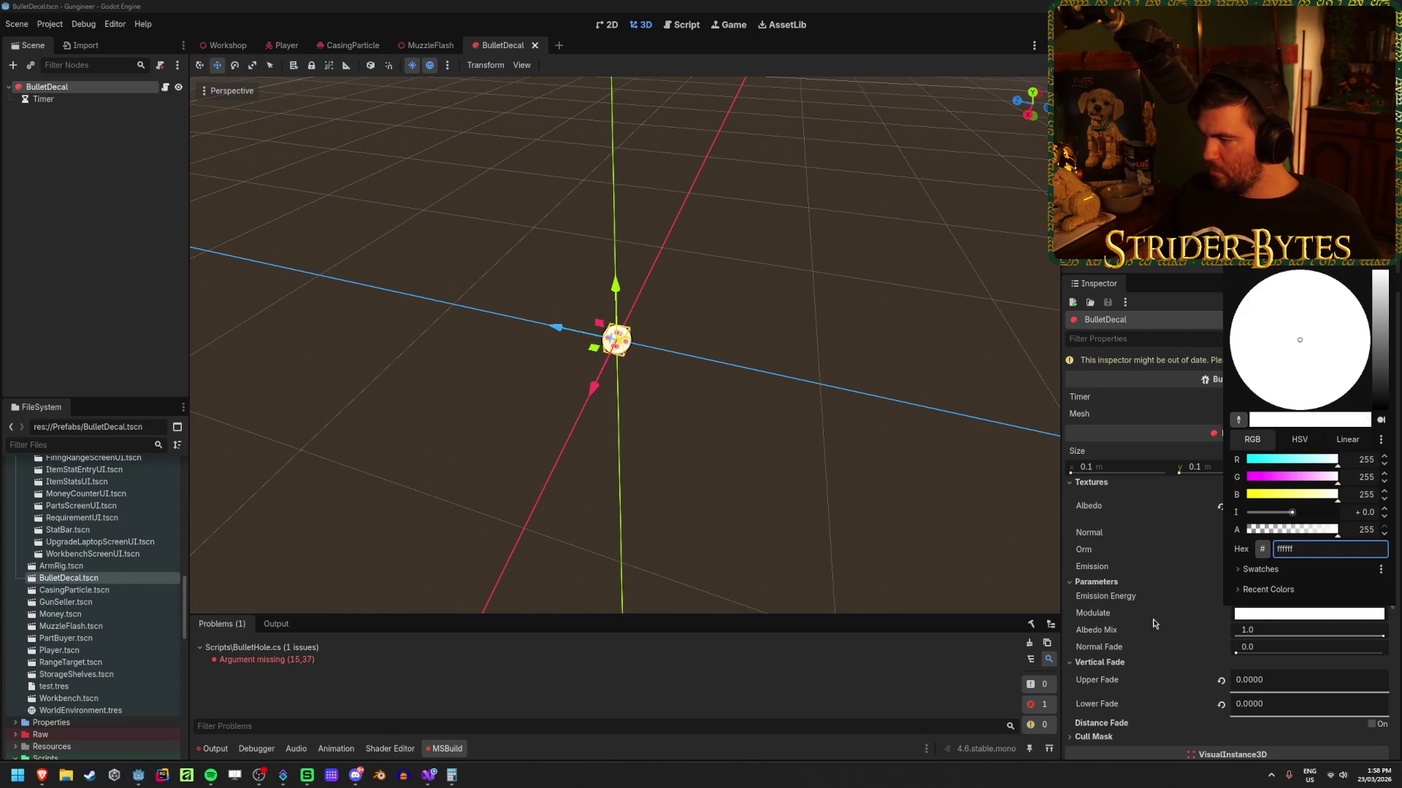
# Step: In the Workshop, fade the wall decal's Modulate alpha out and restore 255, then return to BulletDecal
pyautogui.click(225, 45)
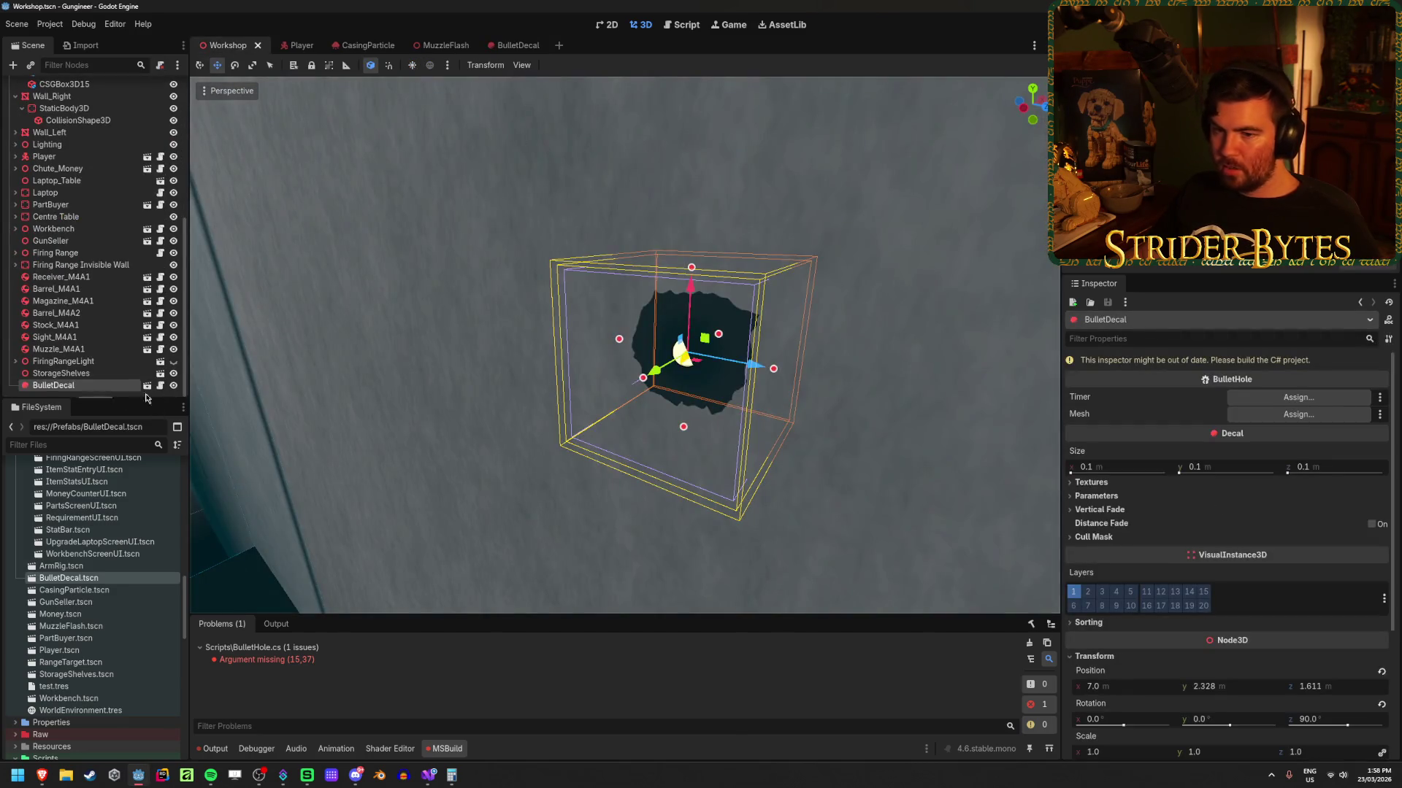
pyautogui.click(1095, 496)
pyautogui.click(1277, 528)
pyautogui.moveTo(1338, 443)
pyautogui.mouseDown()
pyautogui.moveTo(1256, 444)
pyautogui.moveTo(1343, 444)
pyautogui.mouseUp()
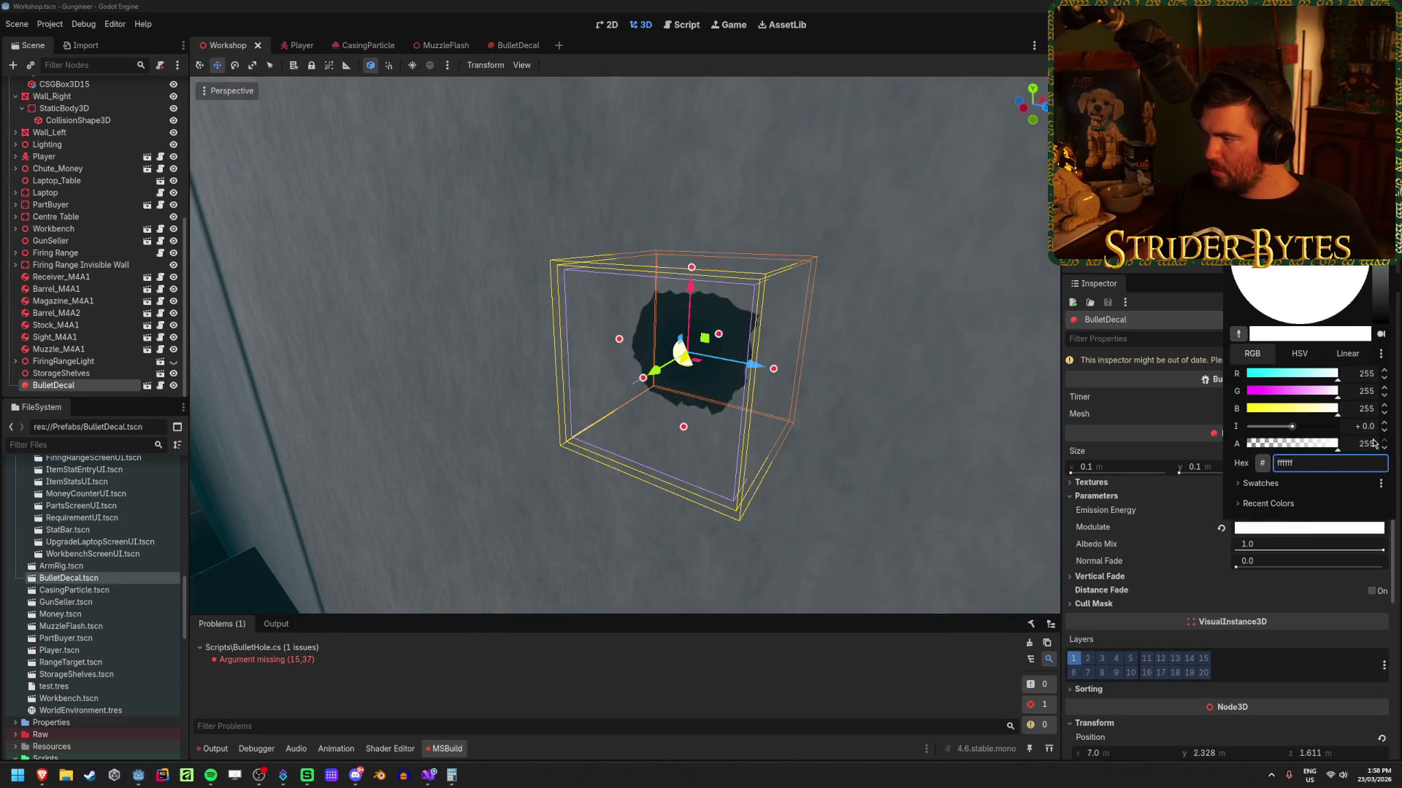
pyautogui.click(76, 385)
pyautogui.click(76, 373)
pyautogui.click(78, 385)
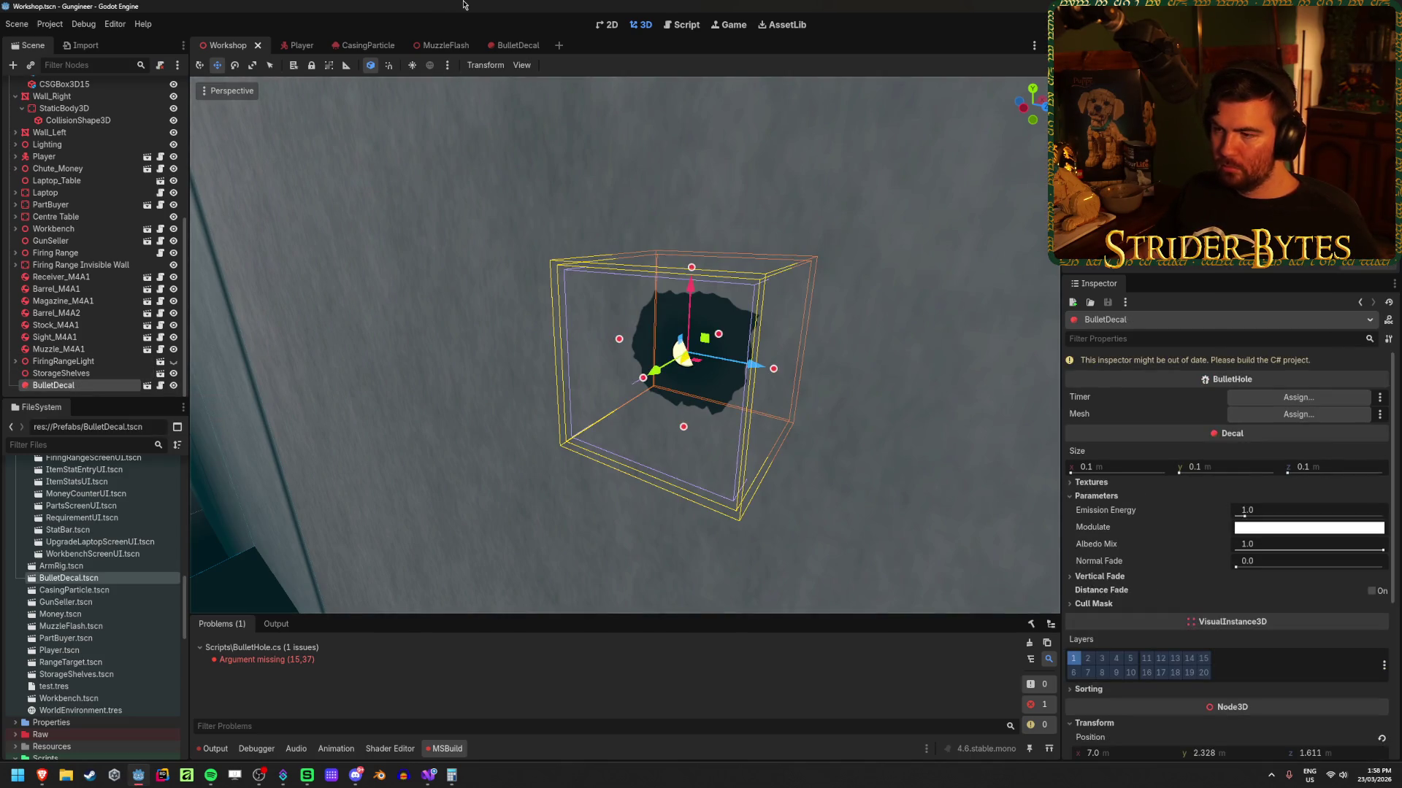
pyautogui.click(509, 45)
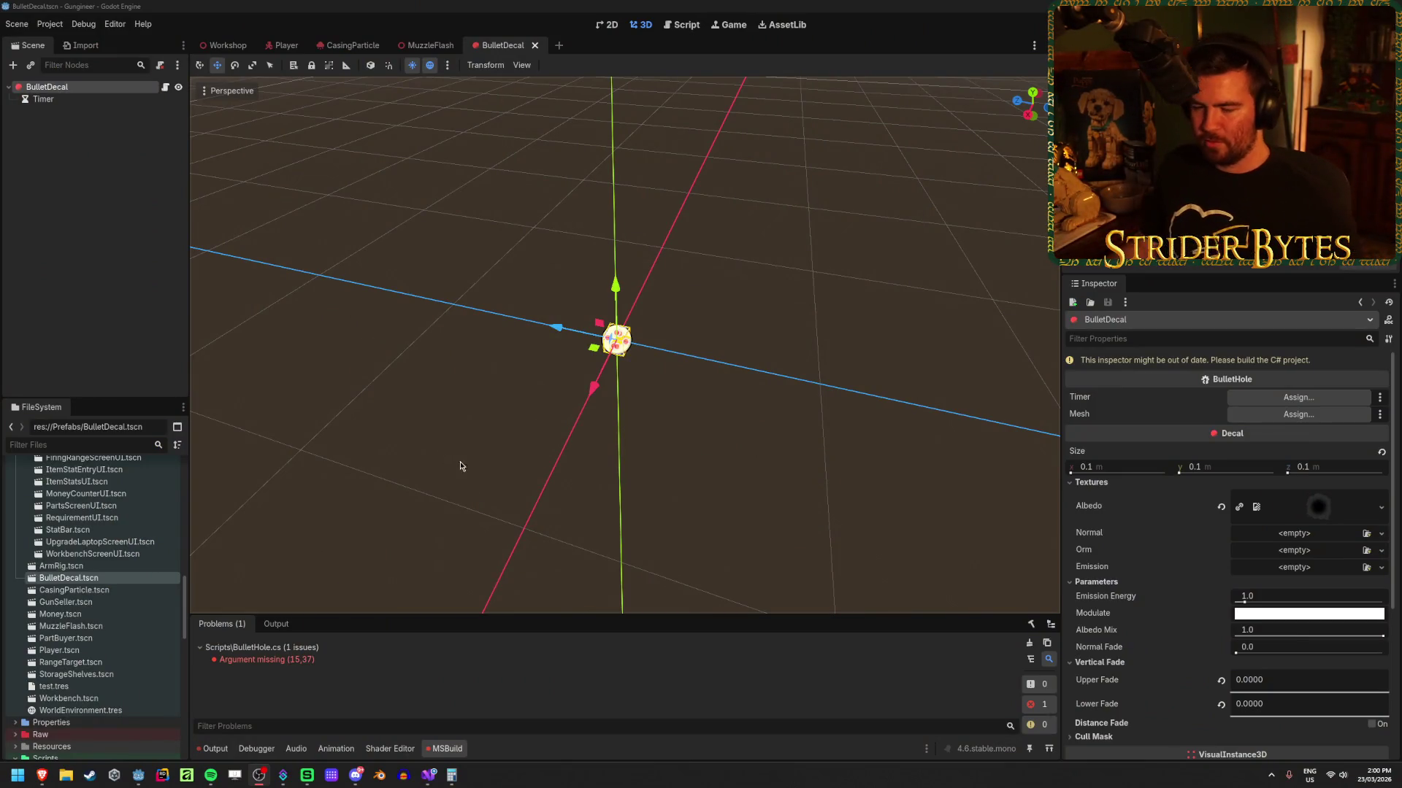
pyautogui.hotkey('alt', 'Tab')
# Step: Pass this as the TweenProperty target and save the script
pyautogui.write('Parame')
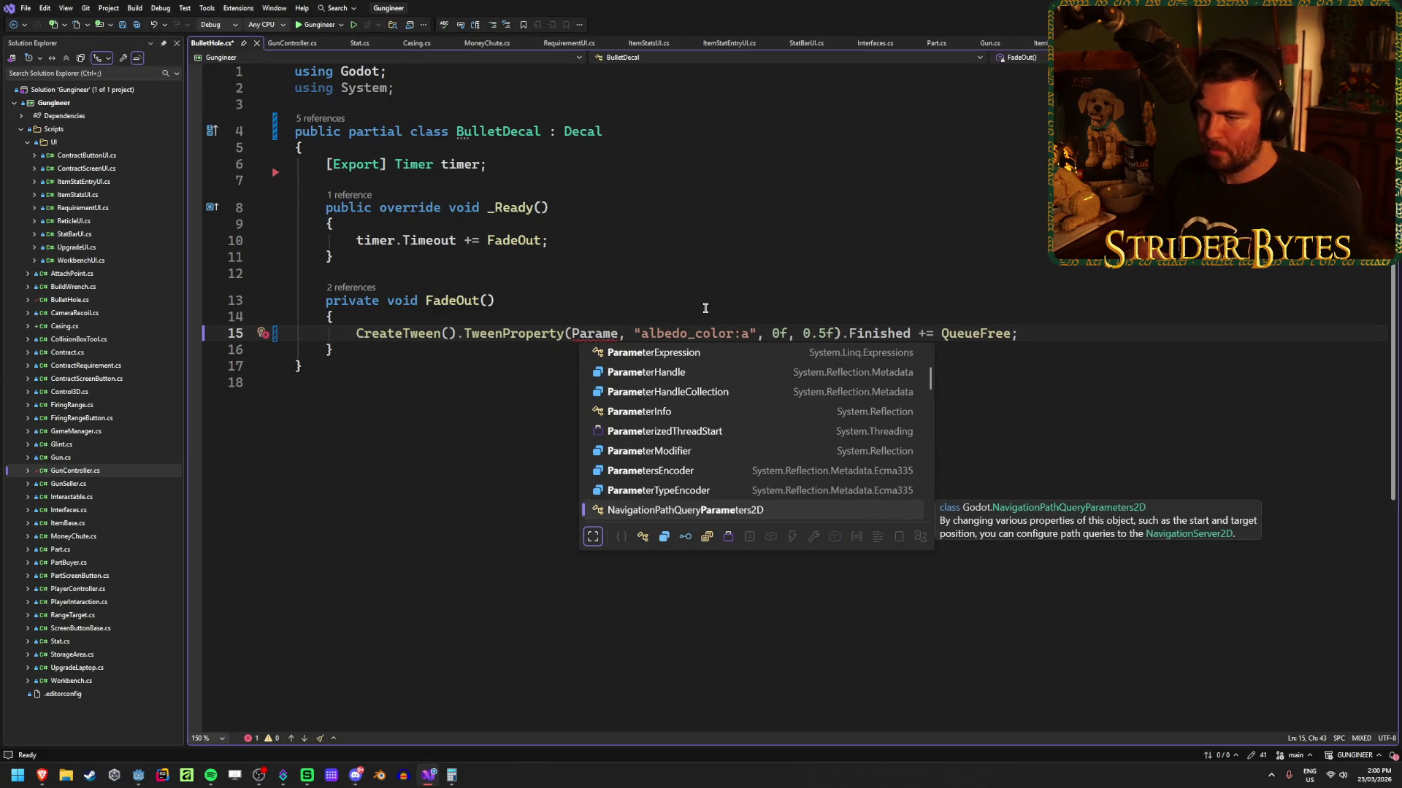
pyautogui.press('BackSpace')
pyautogui.press('BackSpace')
pyautogui.press('BackSpace')
pyautogui.press('BackSpace')
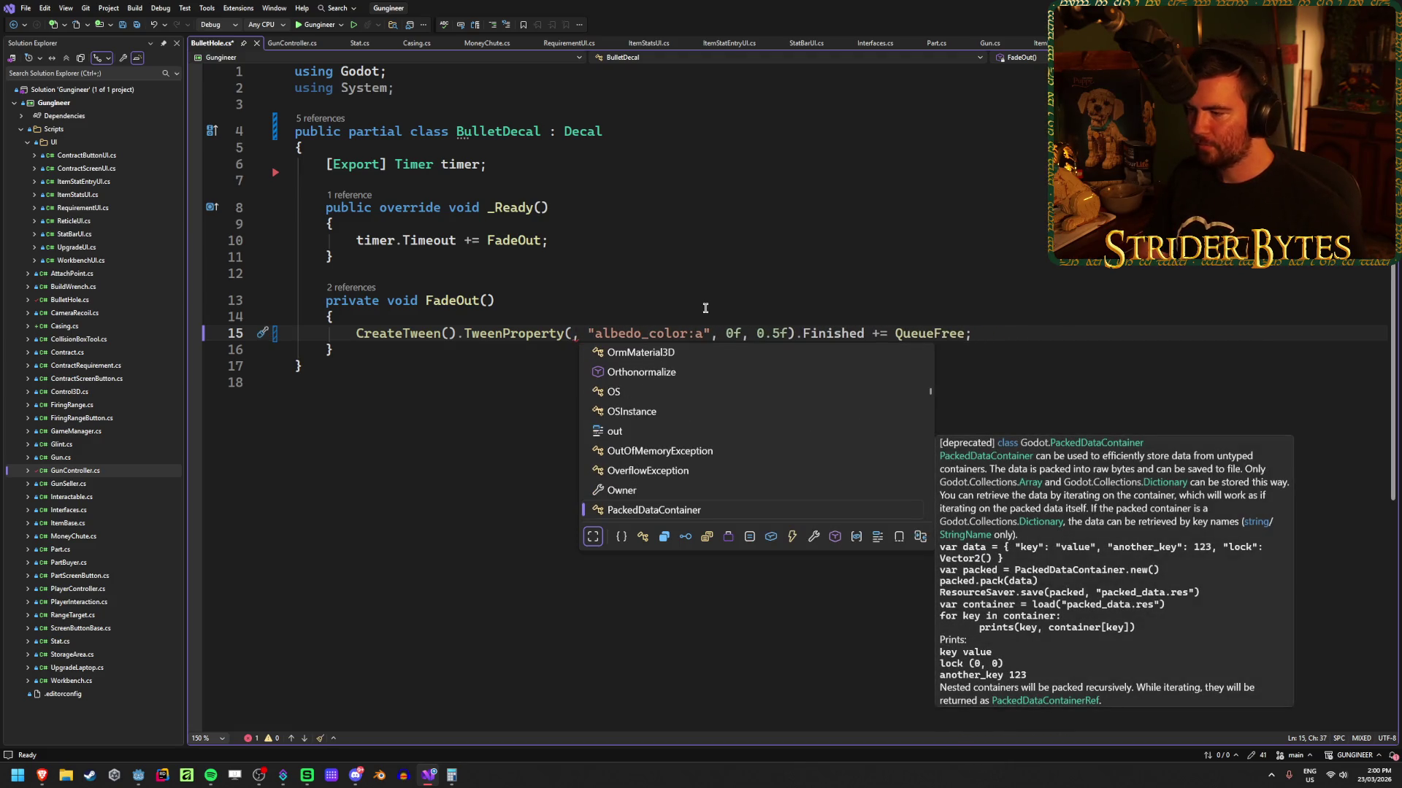
pyautogui.write('this')
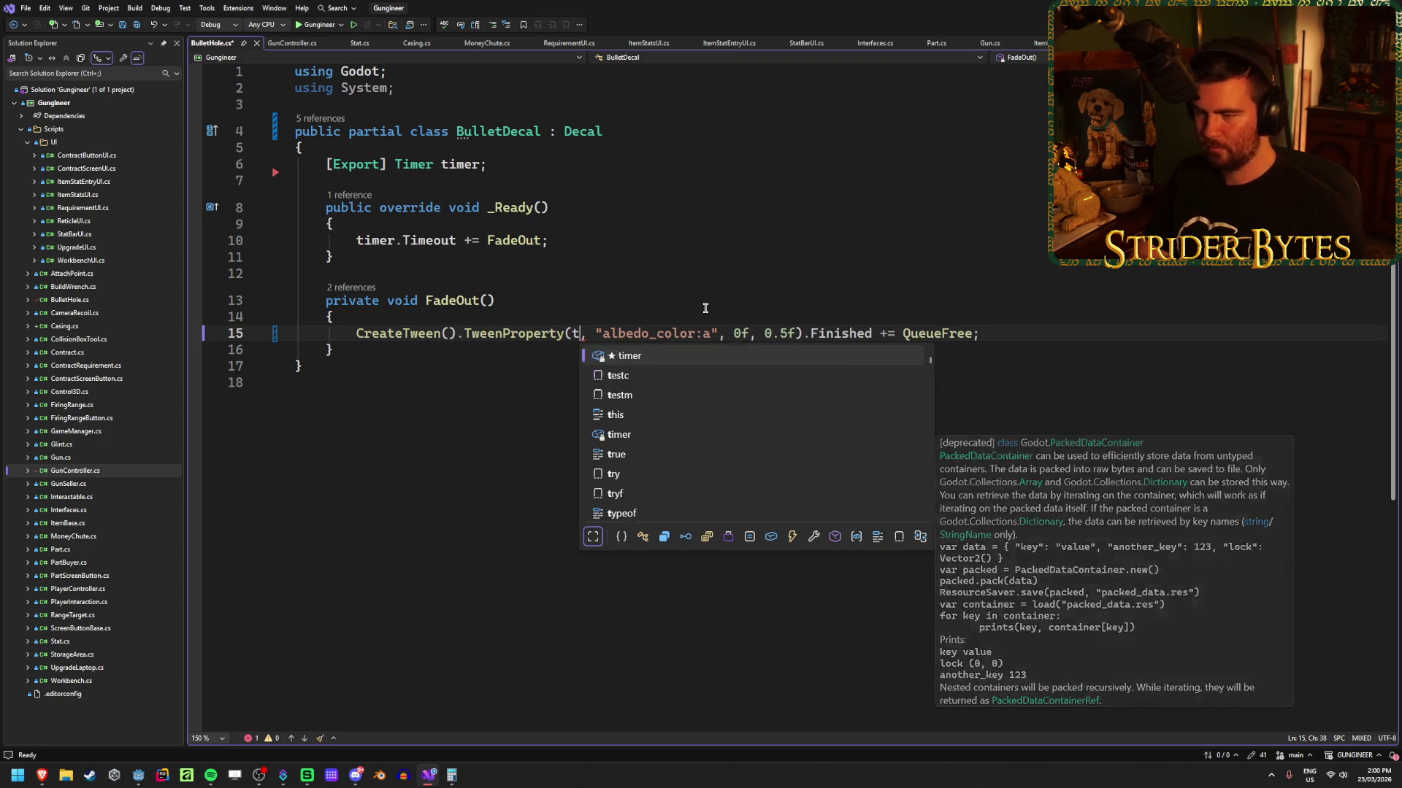
pyautogui.press('Escape')
pyautogui.hotkey('ctrl', 'Left')
pyautogui.hotkey('ctrl', 's')
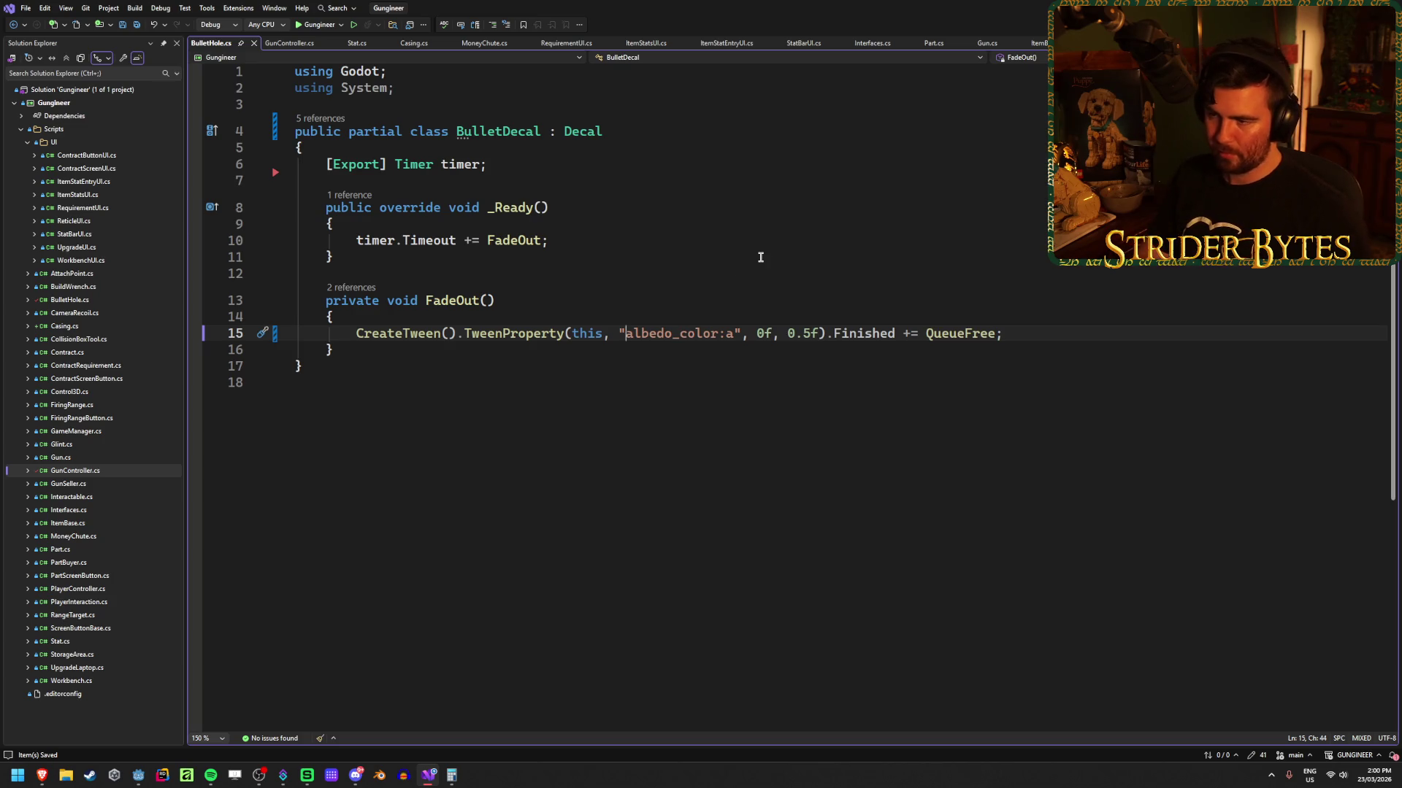
# Step: Change the tween's property path to "modulate:a", save, and switch to Godot
pyautogui.write('modulate:')
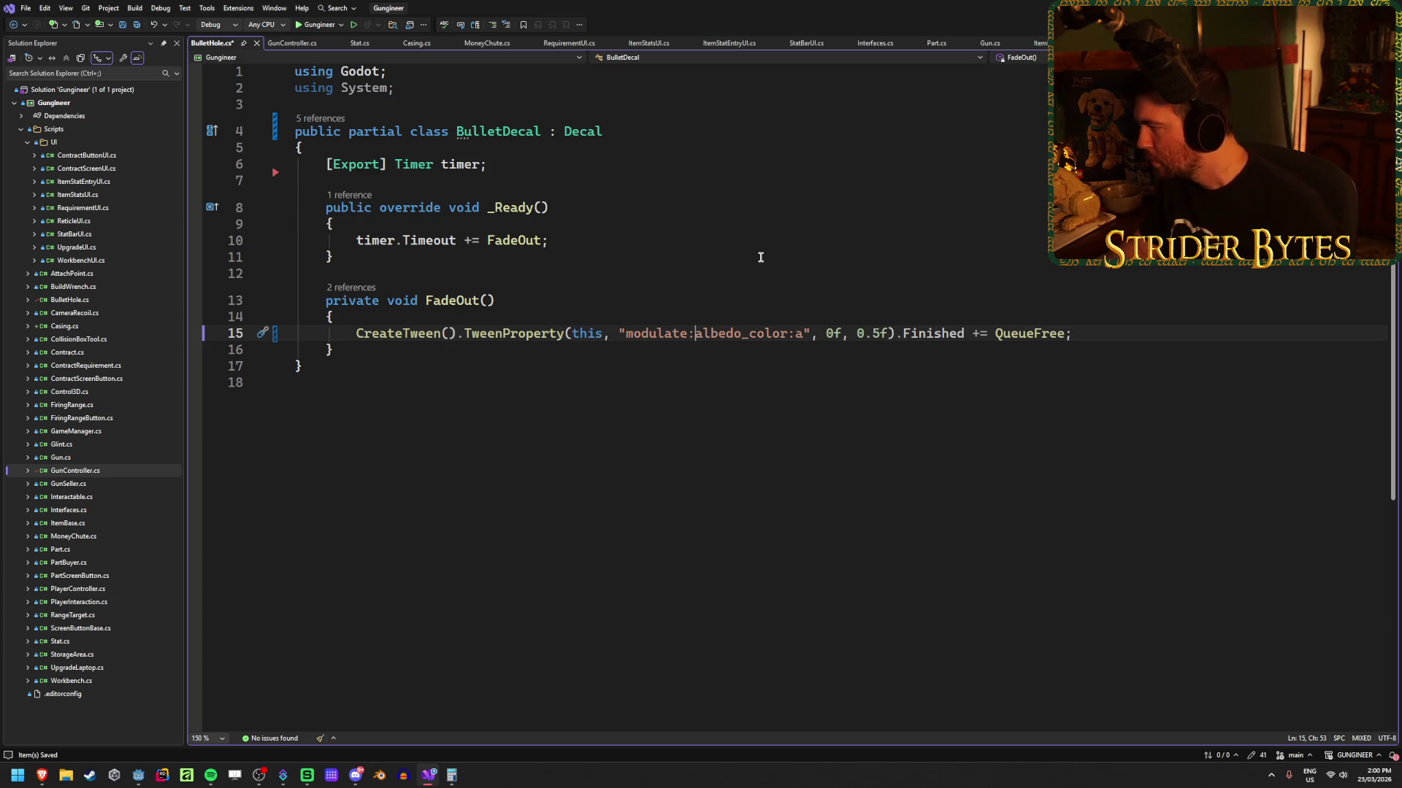
pyautogui.hotkey('ctrl', 's')
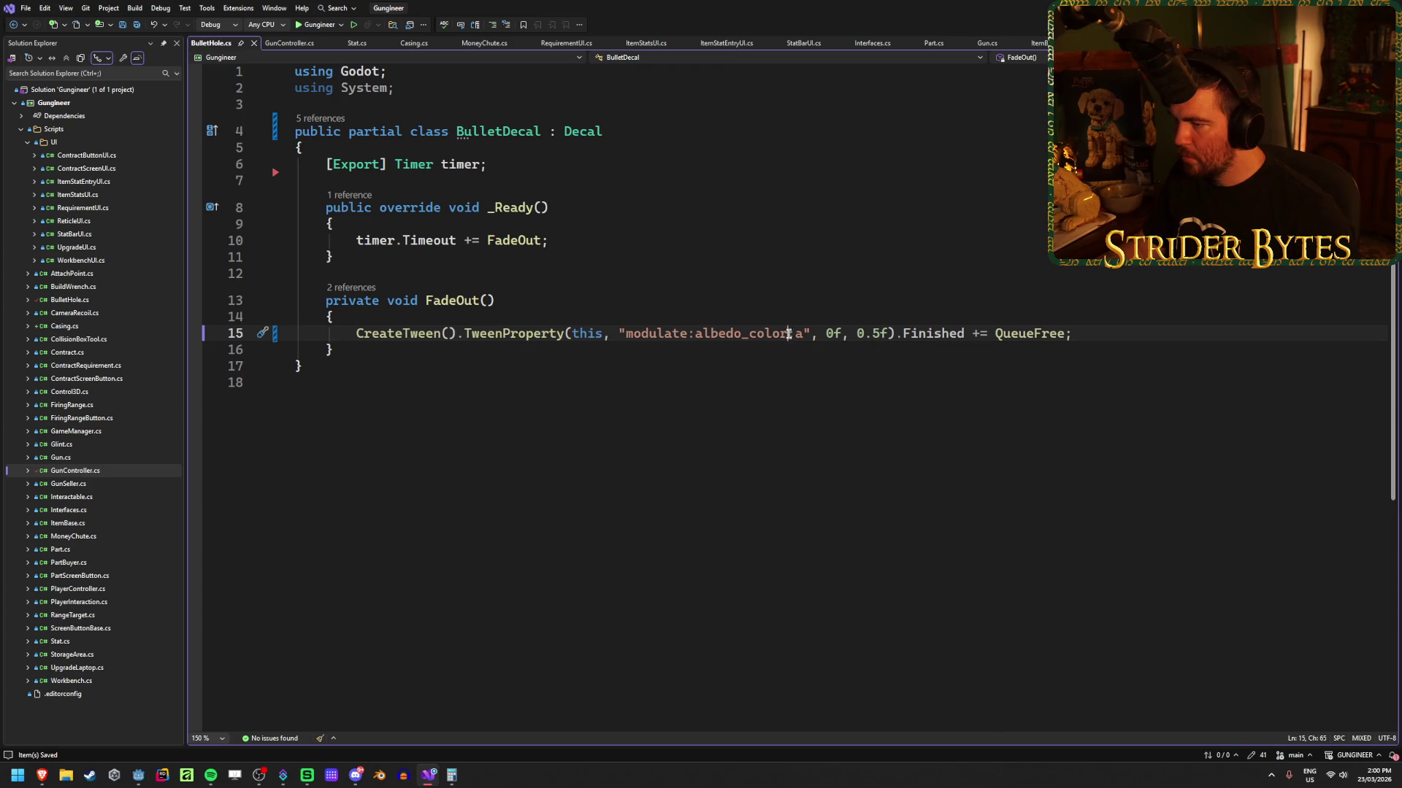
pyautogui.moveTo(787, 334); pyautogui.dragTo(701, 336)
pyautogui.press('BackSpace')
pyautogui.press('BackSpace')
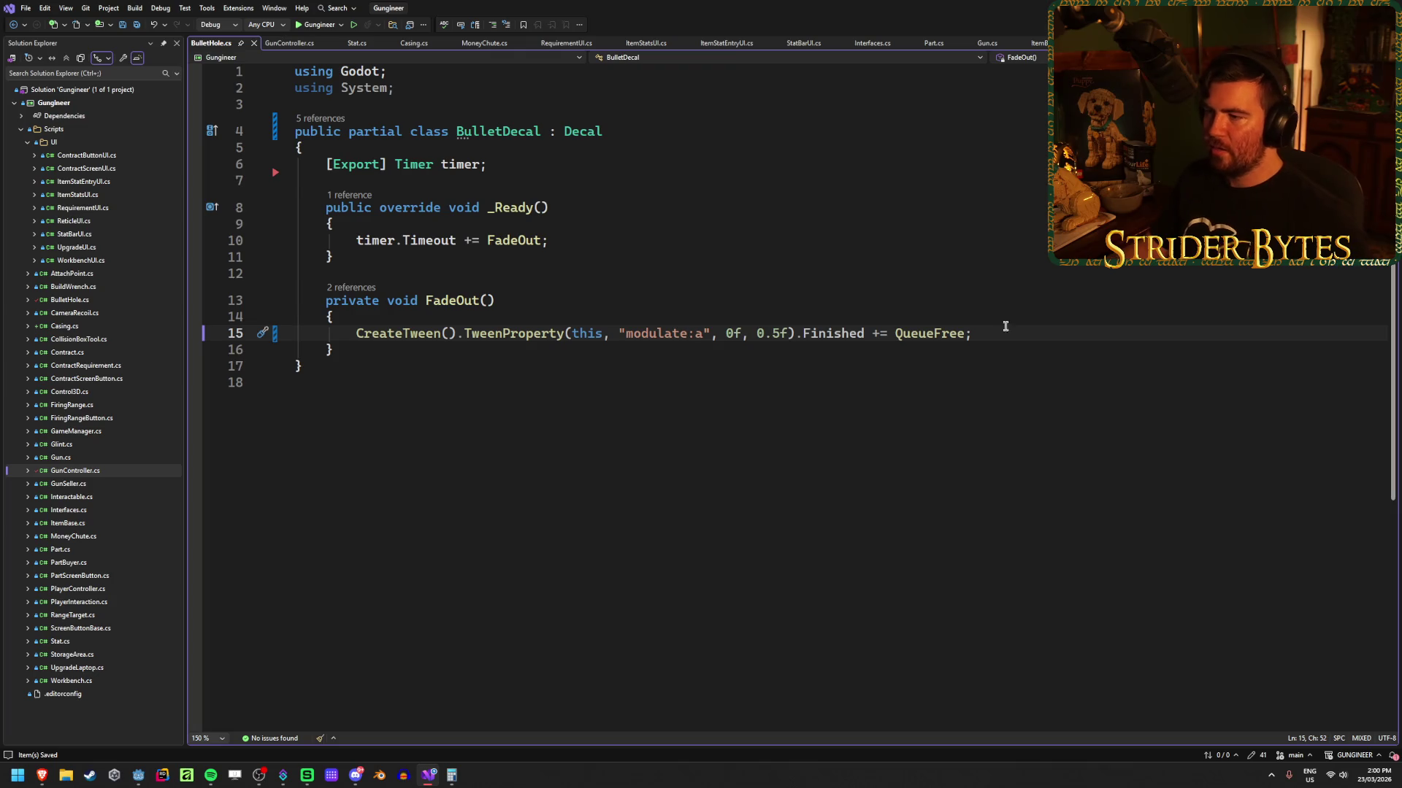
pyautogui.hotkey('alt', 'Tab')
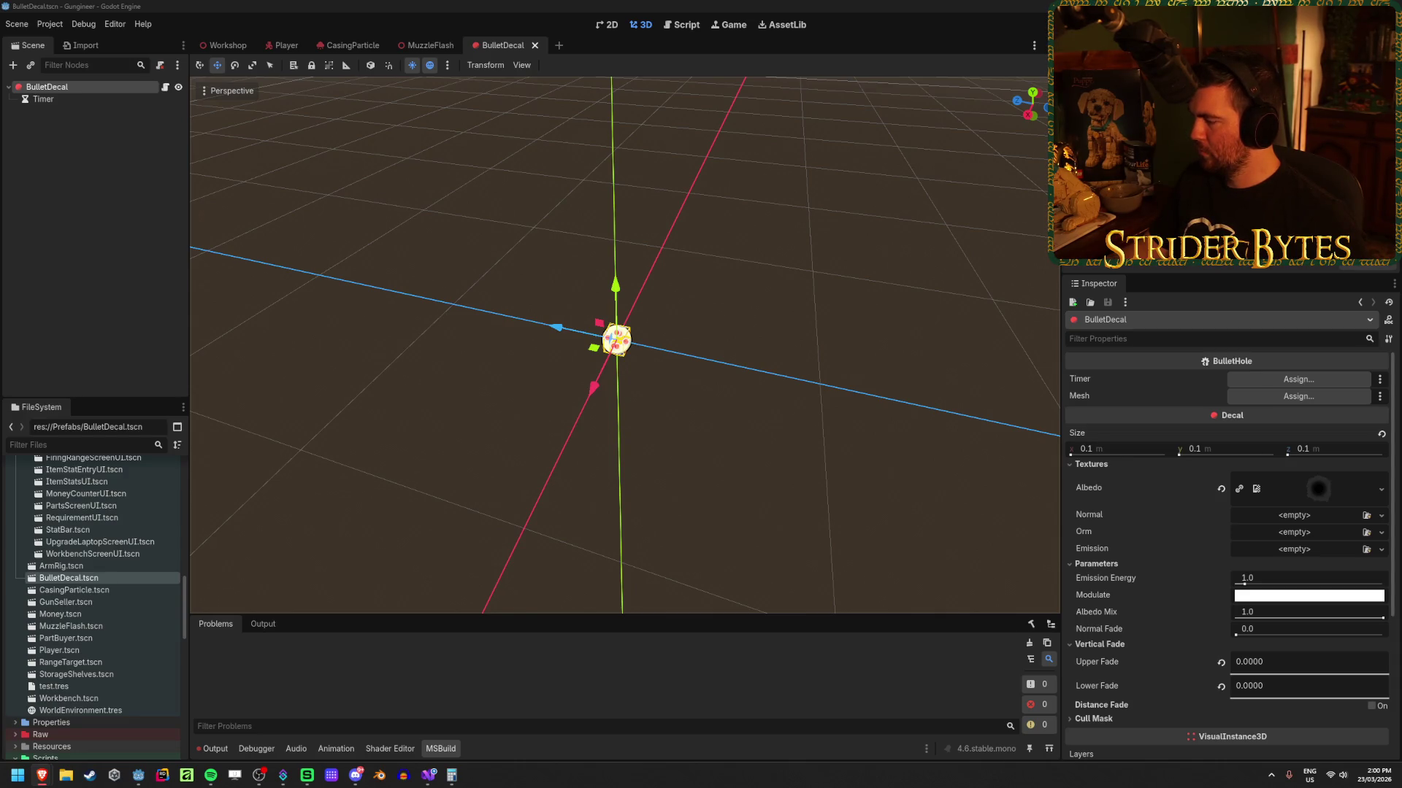
# Step: Rebuild the C# project and review the Timer and BulletDecal node properties
pyautogui.click(248, 5)
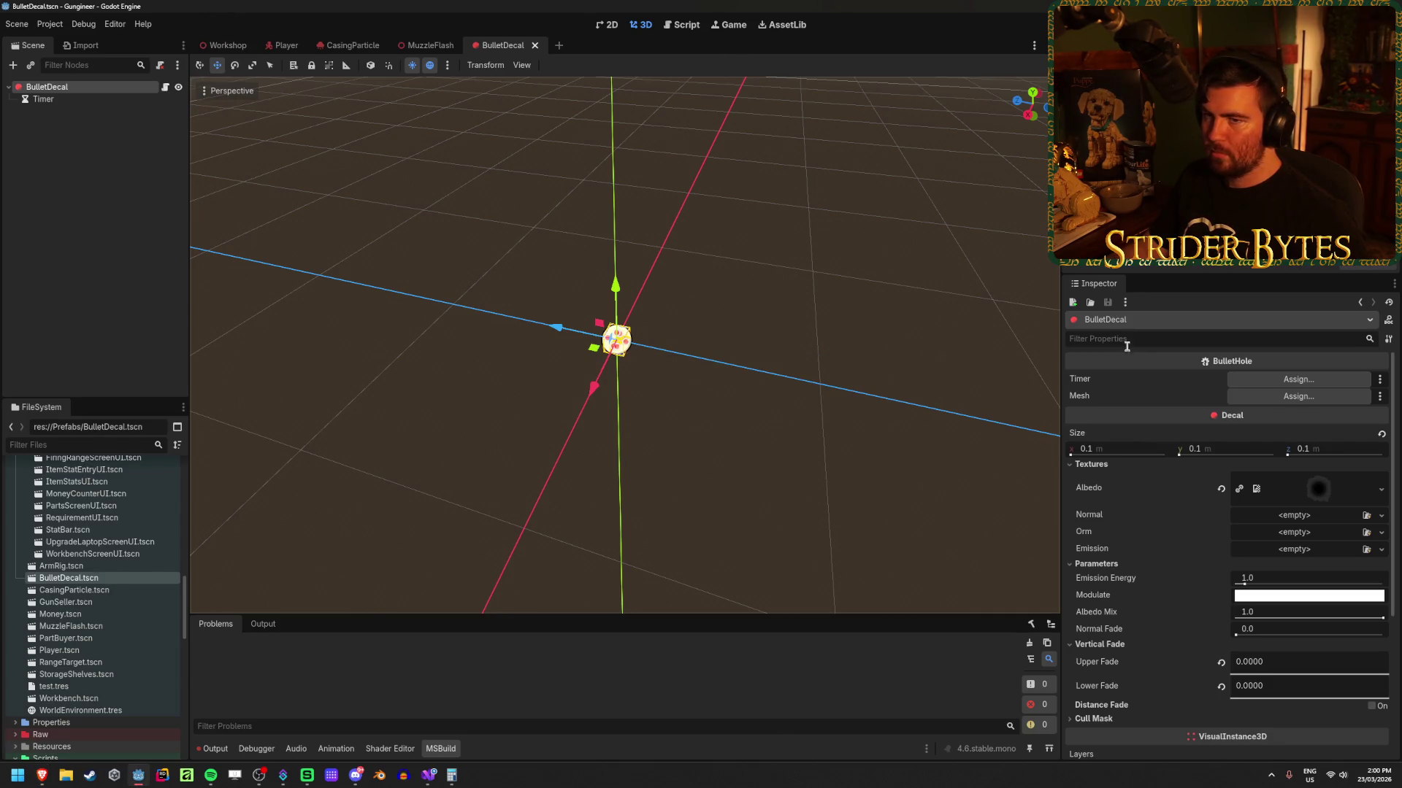
pyautogui.hotkey('alt', 'Tab')
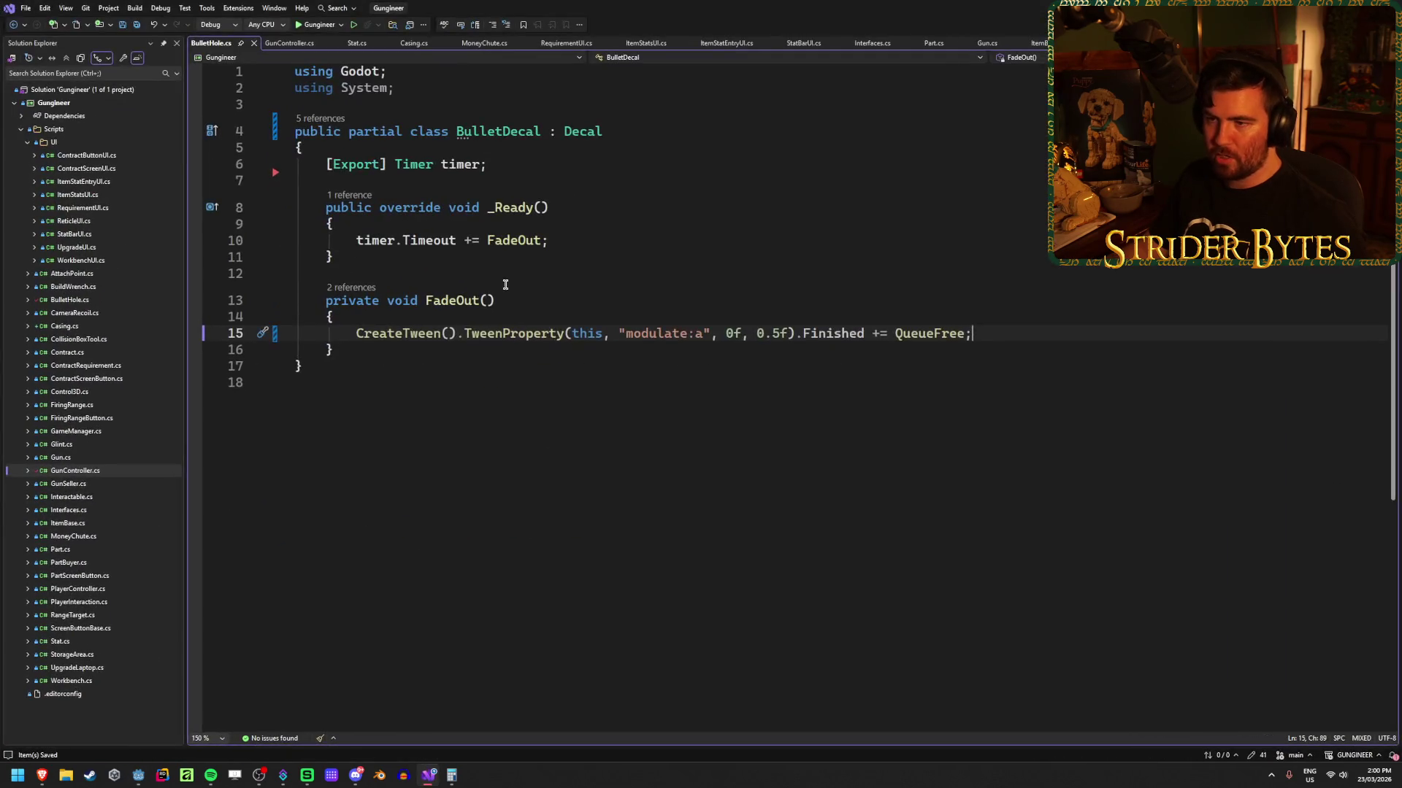
pyautogui.hotkey('alt', 'Tab')
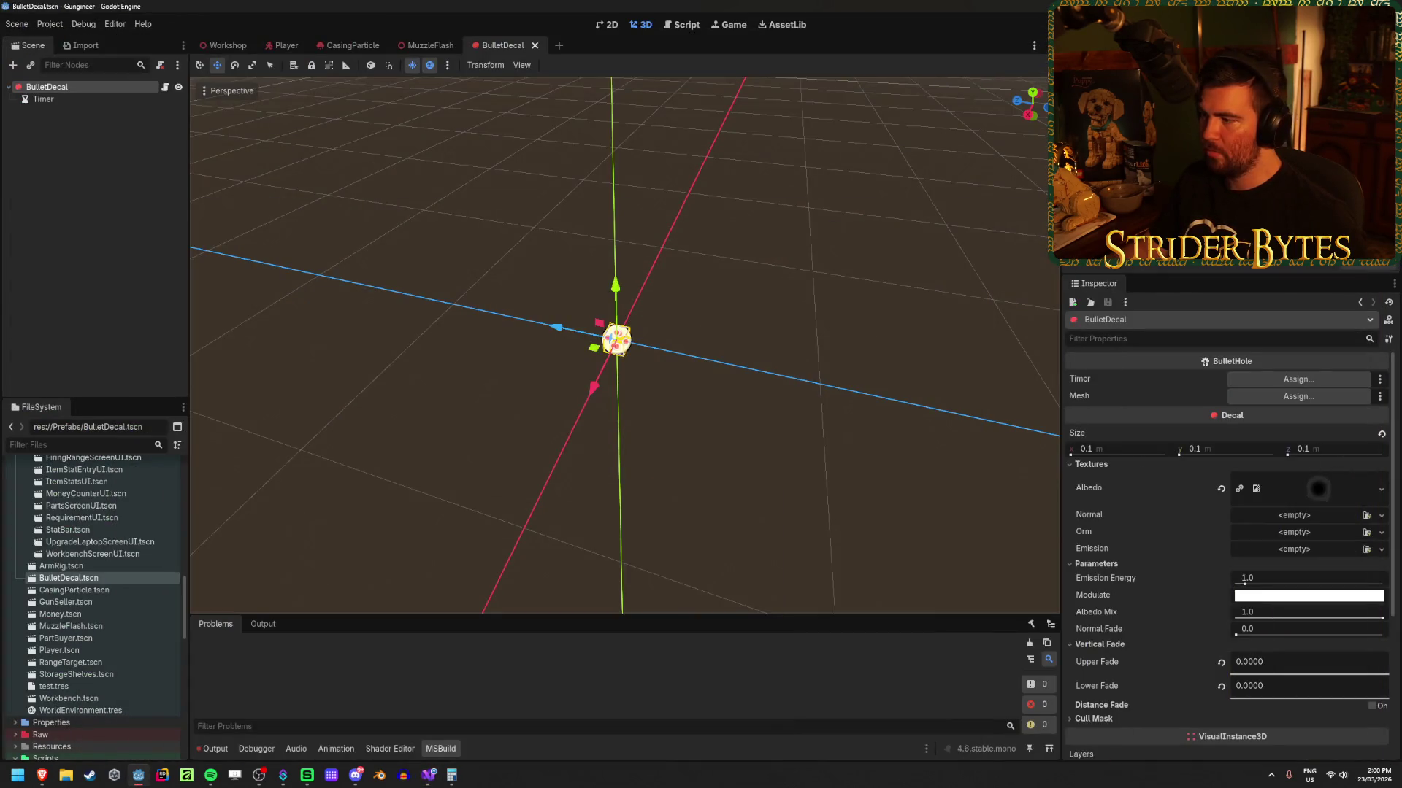
pyautogui.hotkey('alt', 'b')
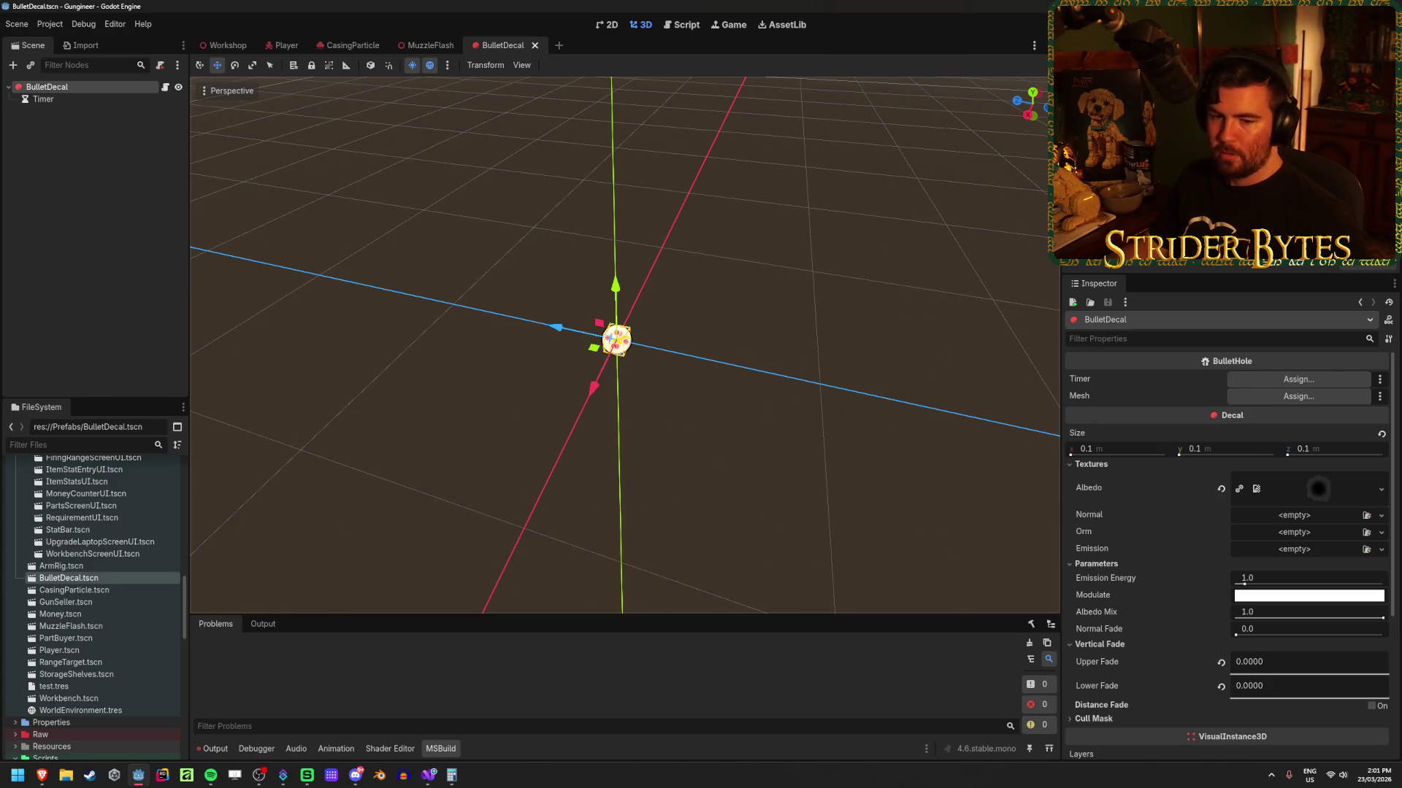
pyautogui.click(43, 99)
pyautogui.click(65, 86)
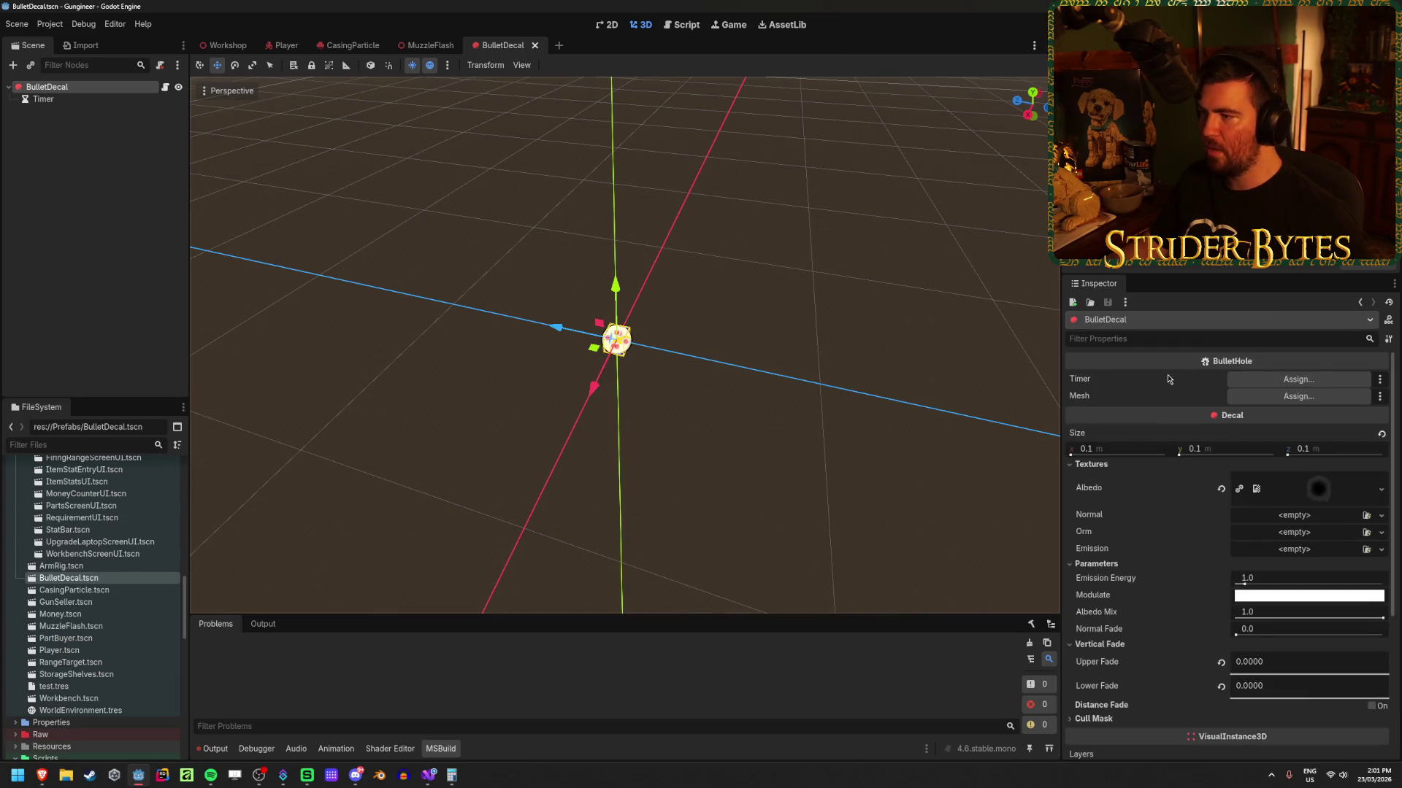
pyautogui.scroll(-5, 1153, 394)
pyautogui.scroll(5, 1205, 511)
pyautogui.scroll(-5, 1278, 657)
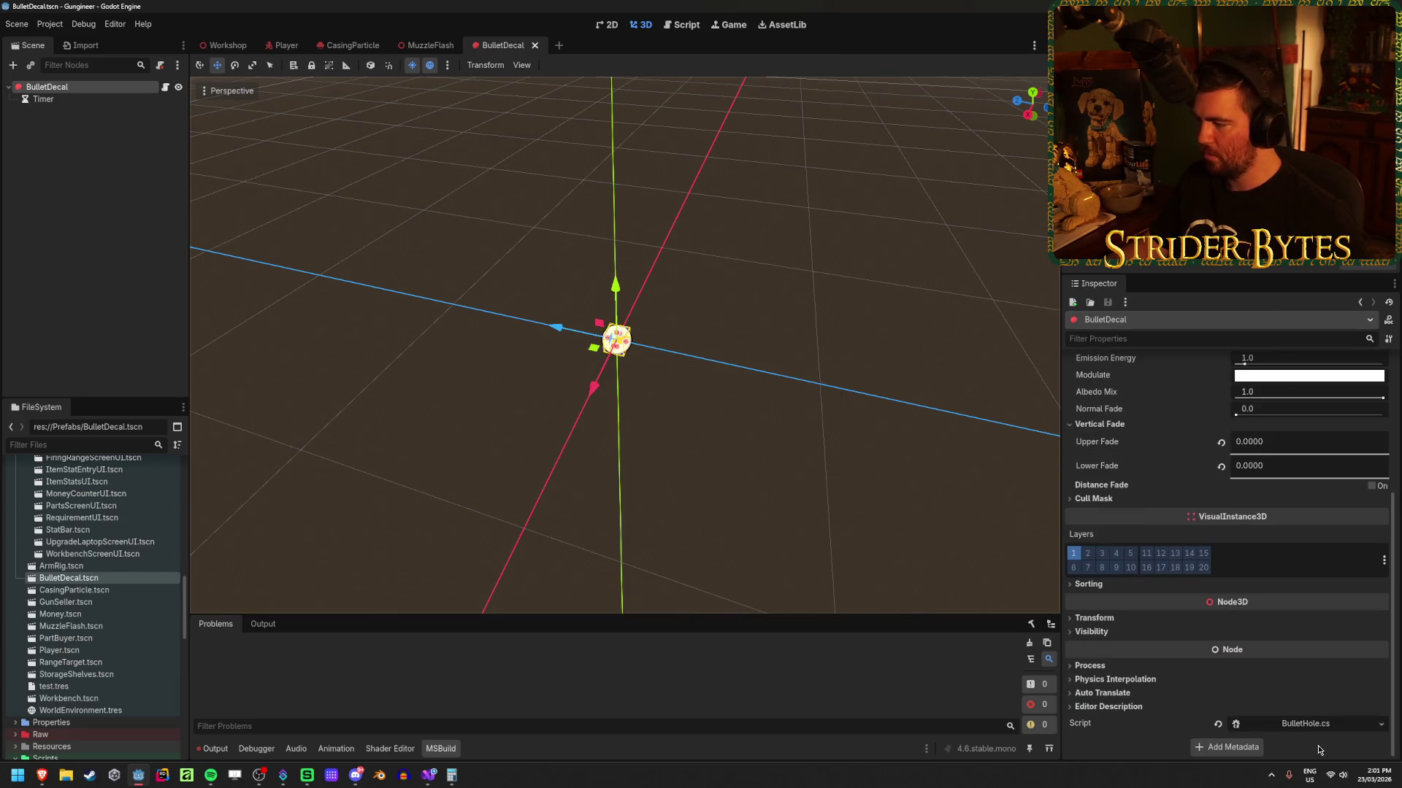
# Step: Clear the BulletDecal node's Script and quick-load BulletHole.cs back onto it
pyautogui.click(1219, 726)
pyautogui.click(1364, 726)
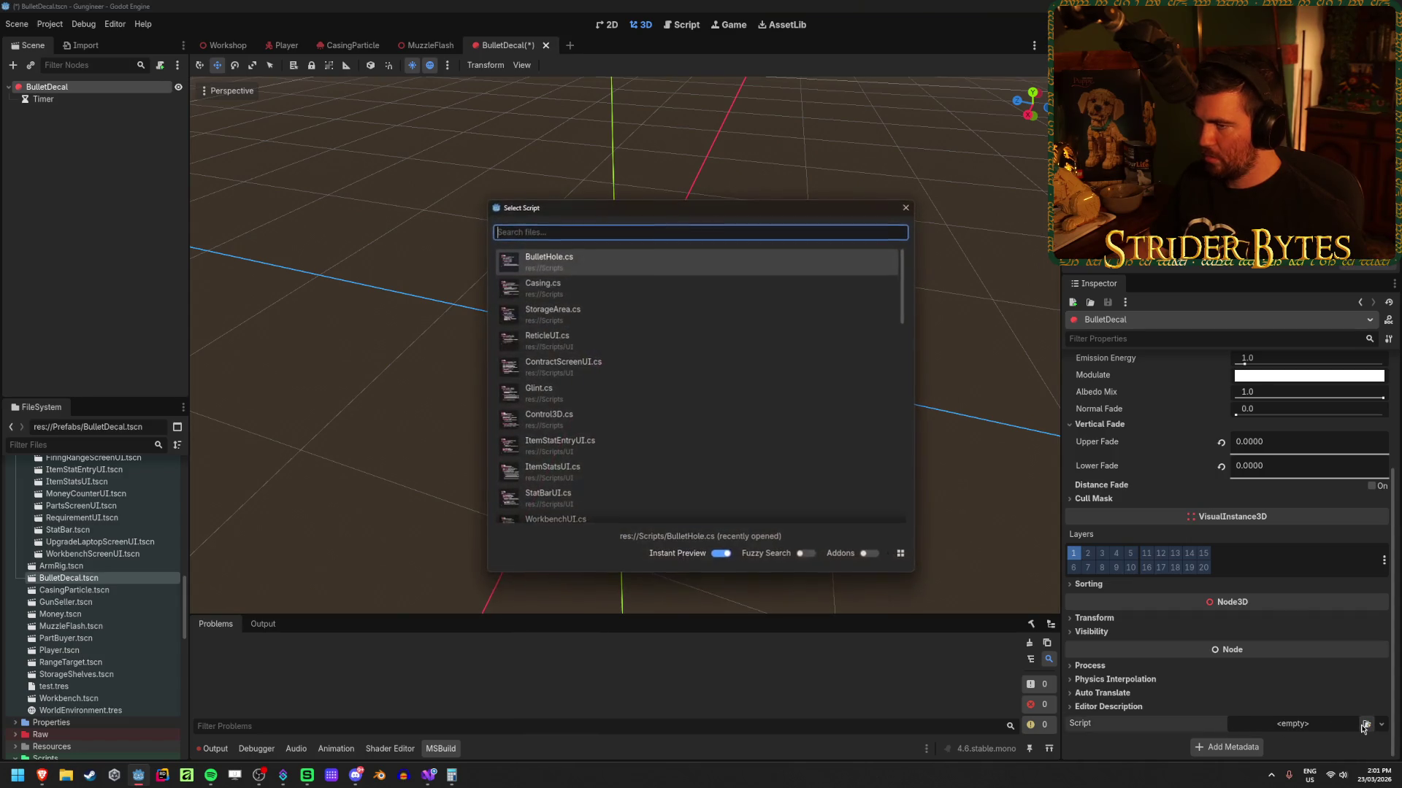
pyautogui.write('bullet')
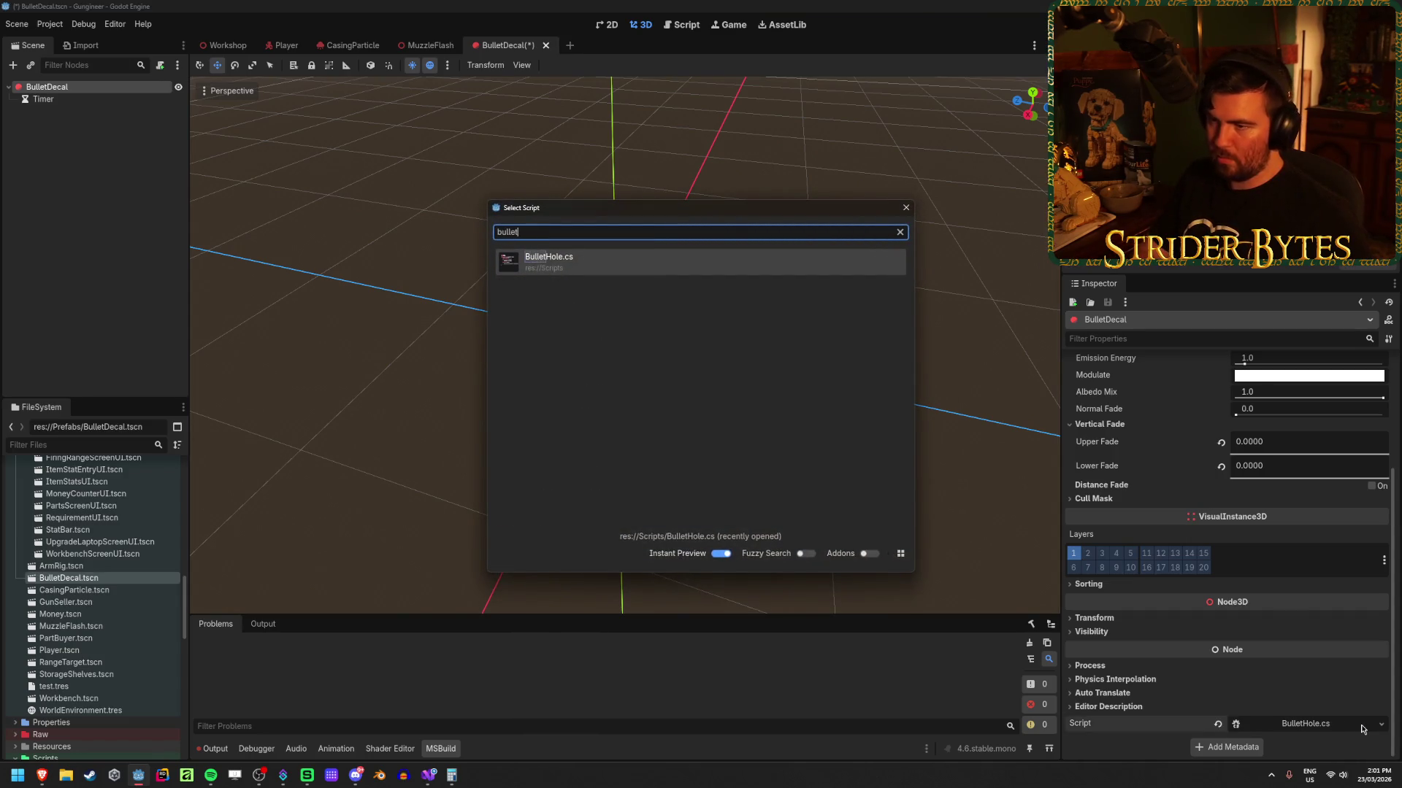
pyautogui.press('Return')
# Step: Rename BulletHole.cs to BulletDecal.cs in the FileSystem and open it externally
pyautogui.scroll(-5, 97, 646)
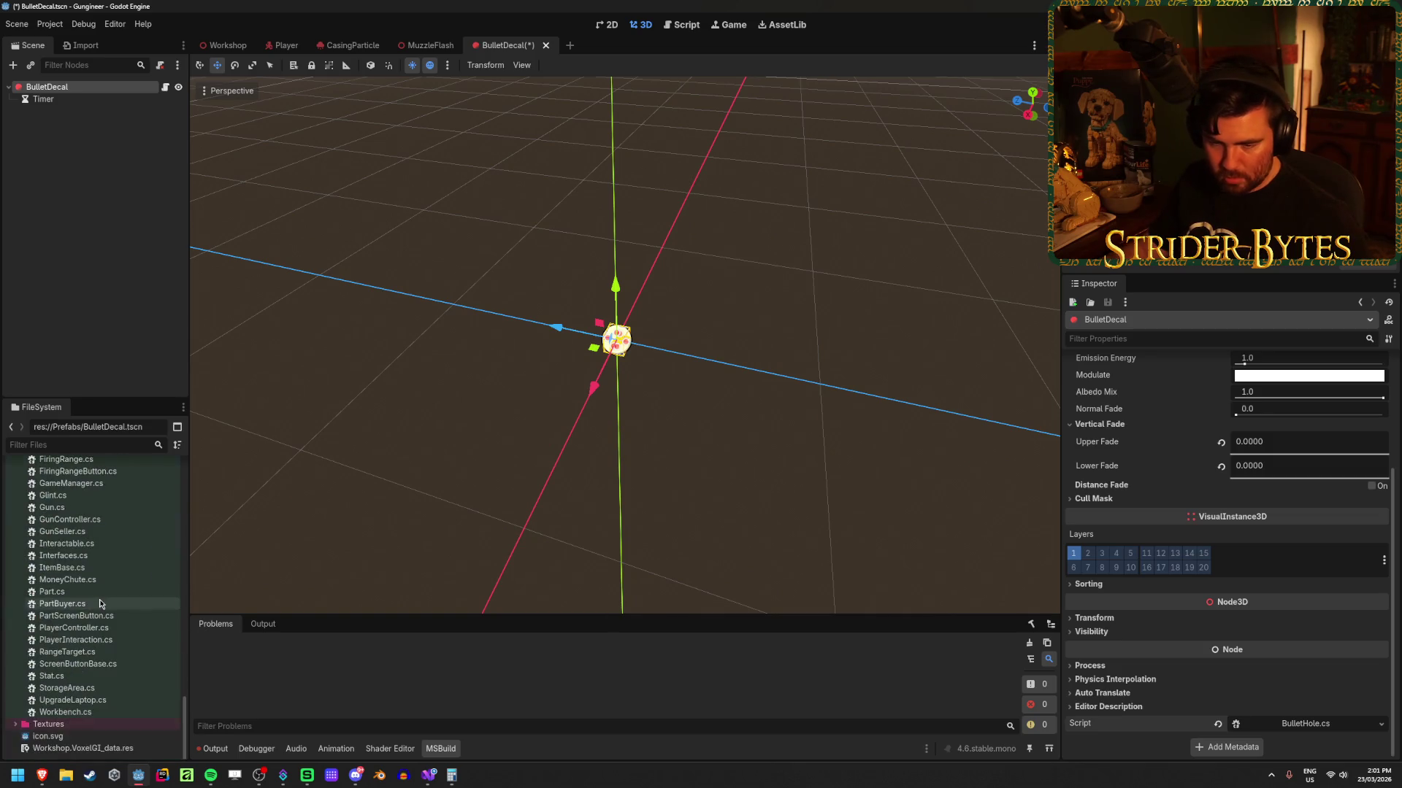
pyautogui.scroll(-5, 98, 646)
pyautogui.scroll(-2, 98, 646)
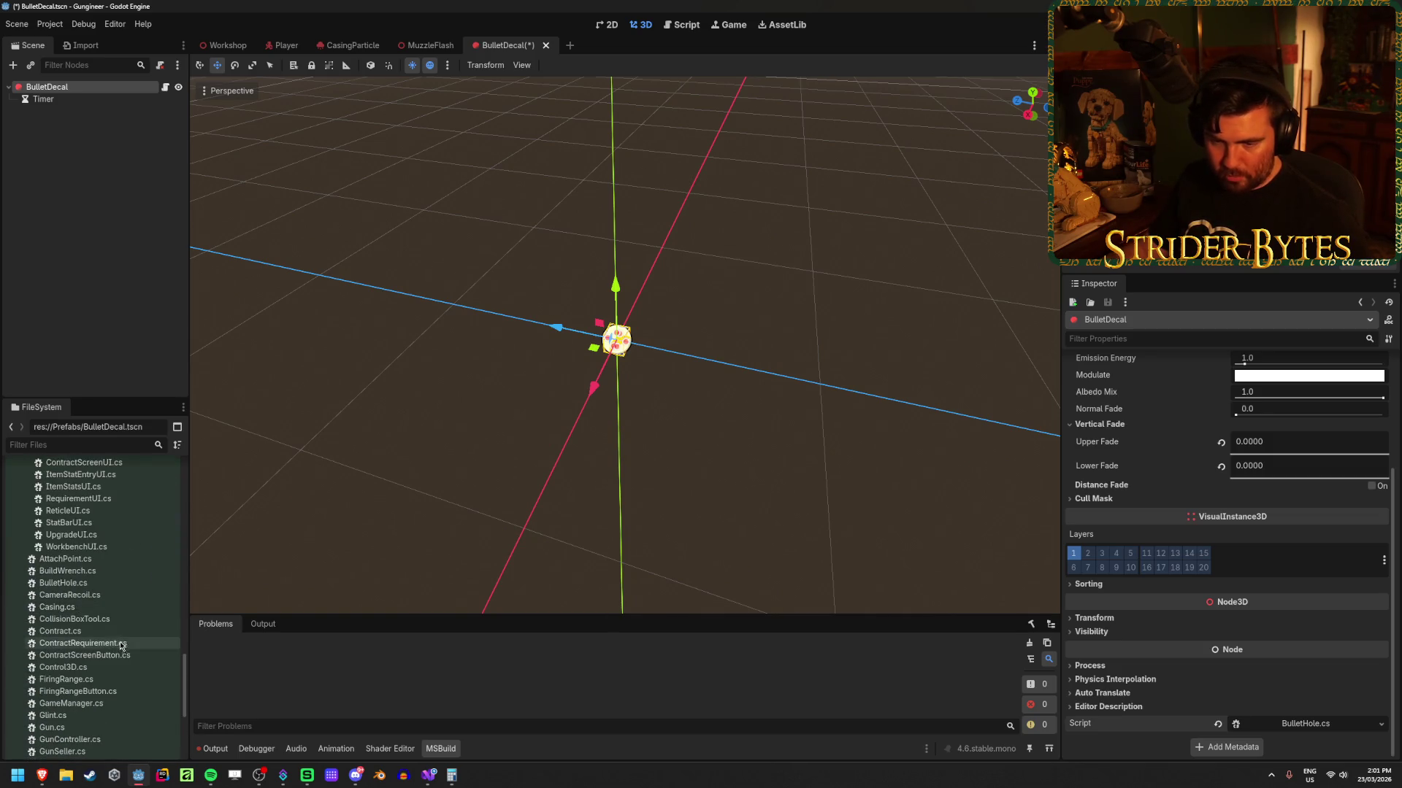
pyautogui.click(94, 584)
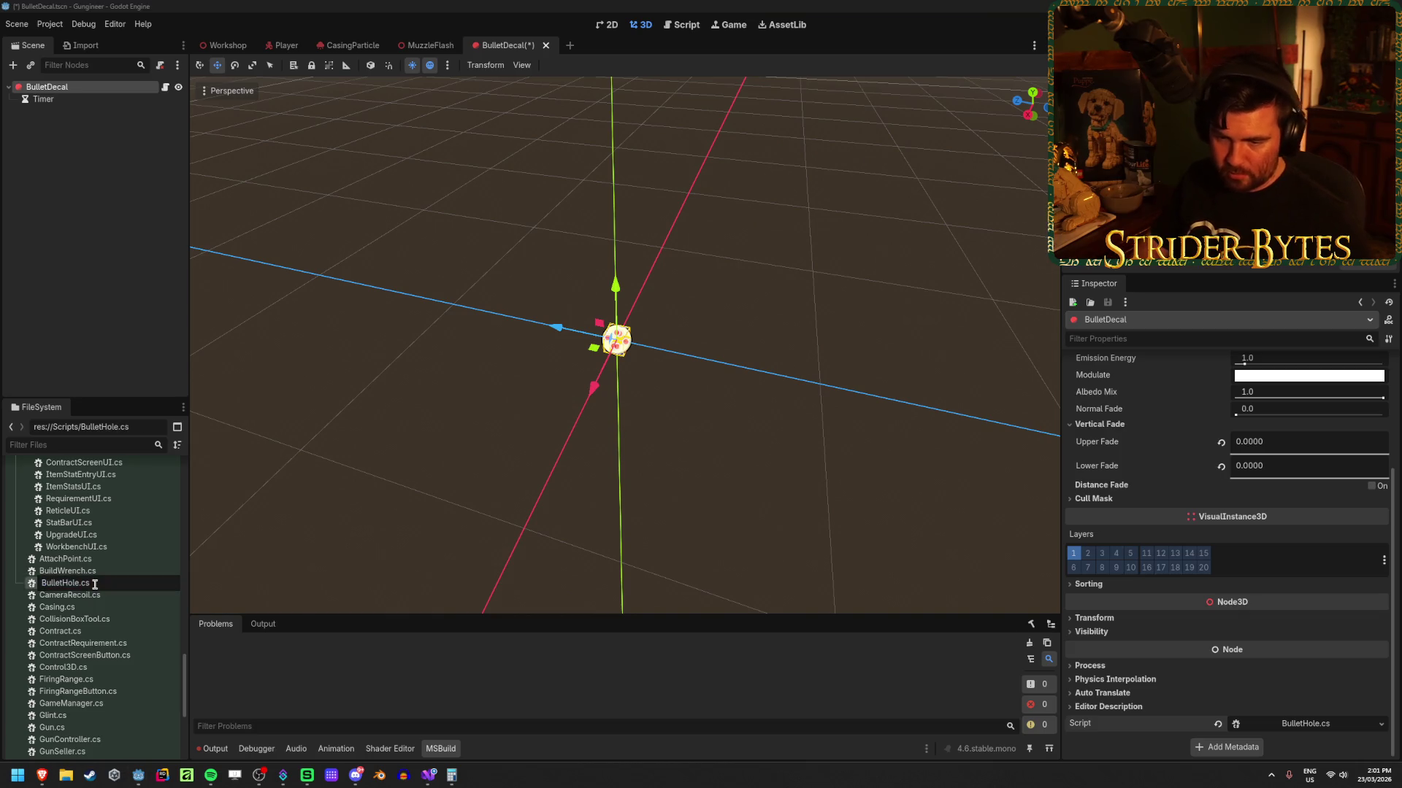
pyautogui.write('Decal')
pyautogui.press('Return')
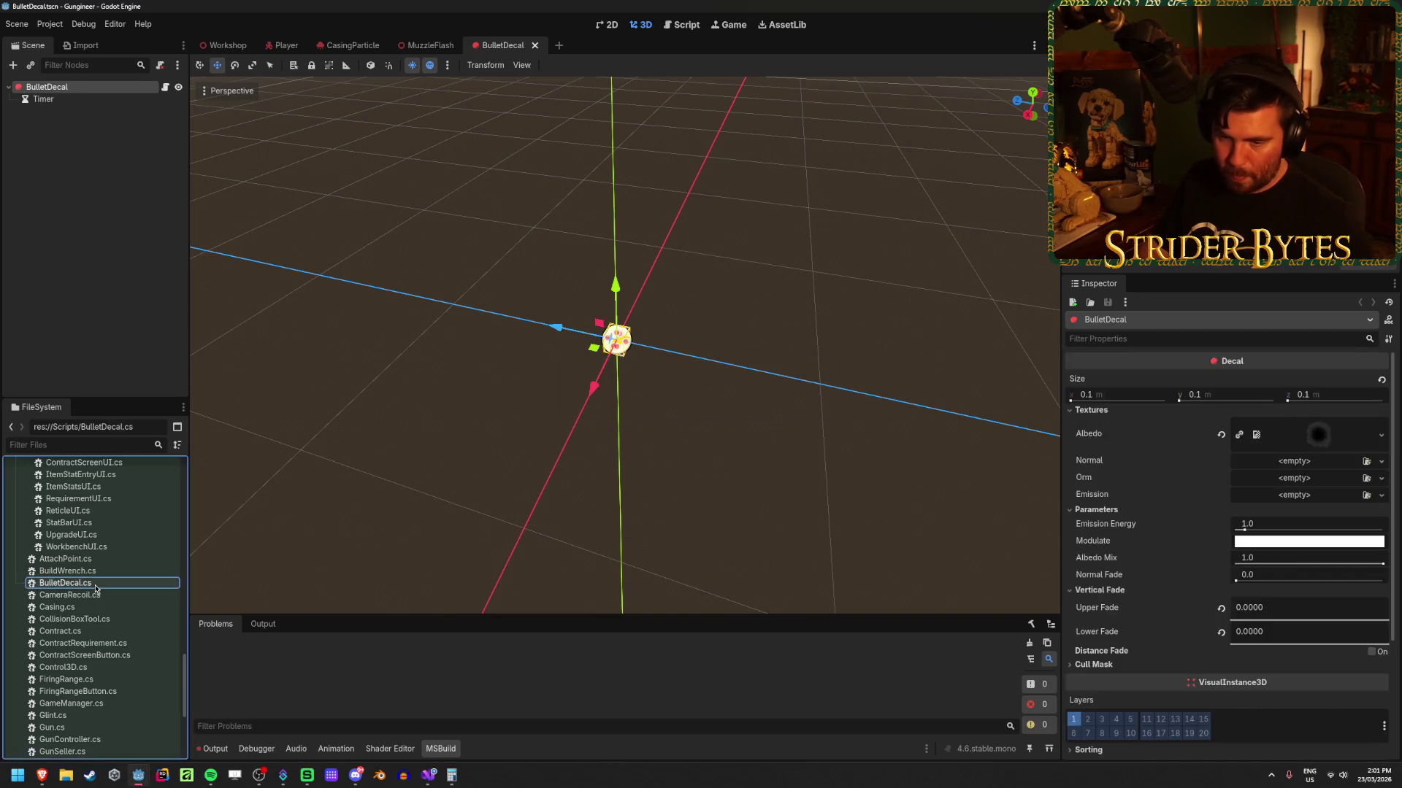
pyautogui.doubleClick(96, 584)
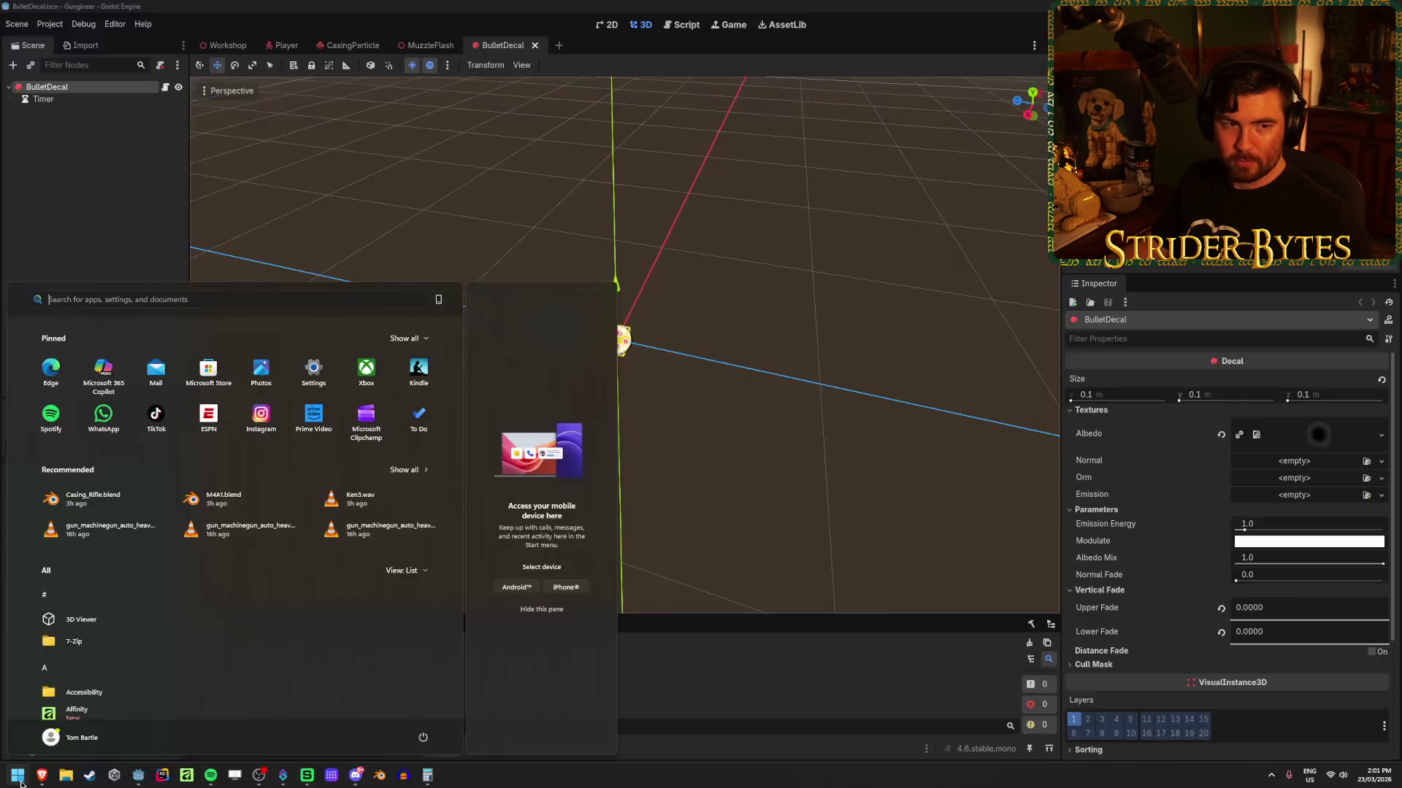
# Step: Launch Visual Studio, open Gungineer.sln, close the Output pane and open BulletDecal.cs
pyautogui.write('visual')
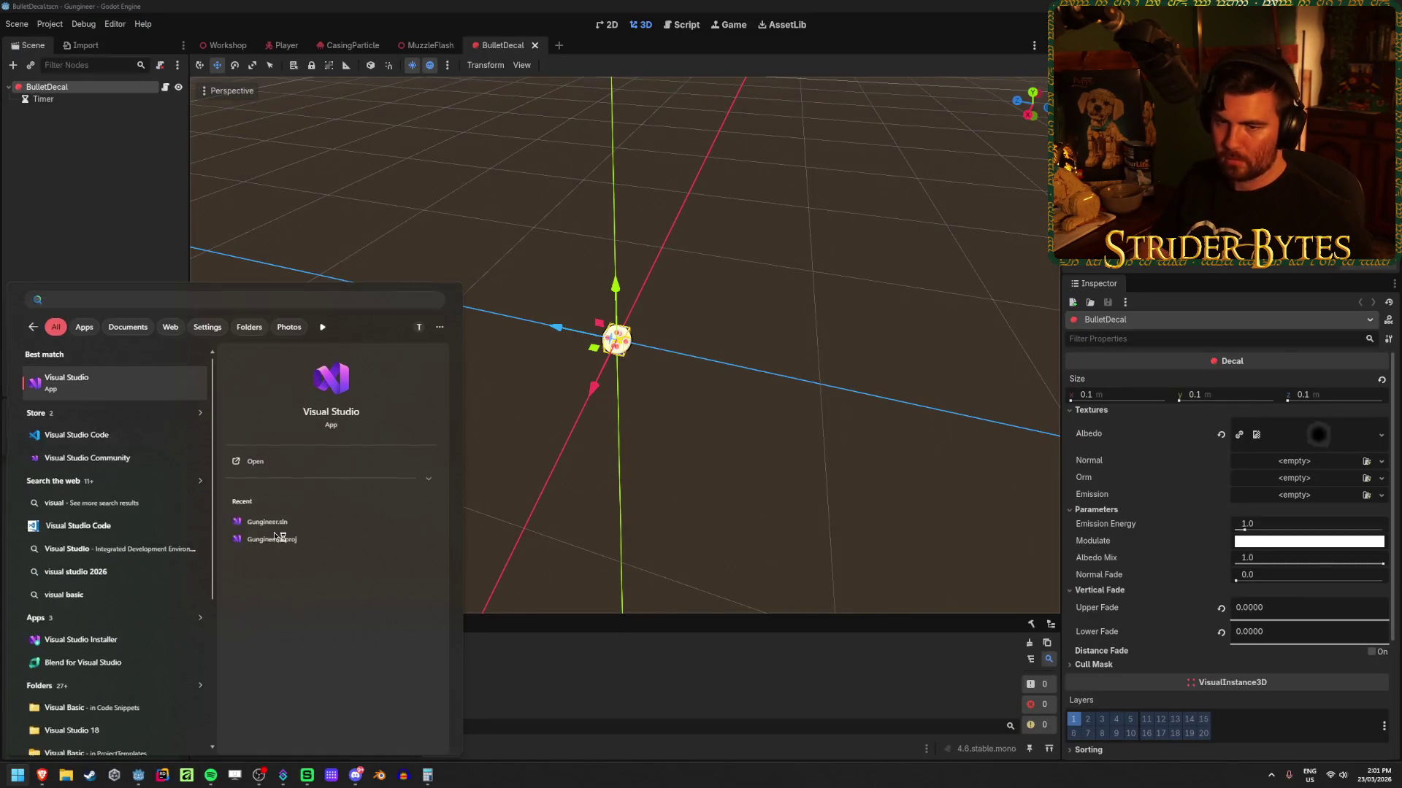
pyautogui.press('Return')
pyautogui.click(554, 317)
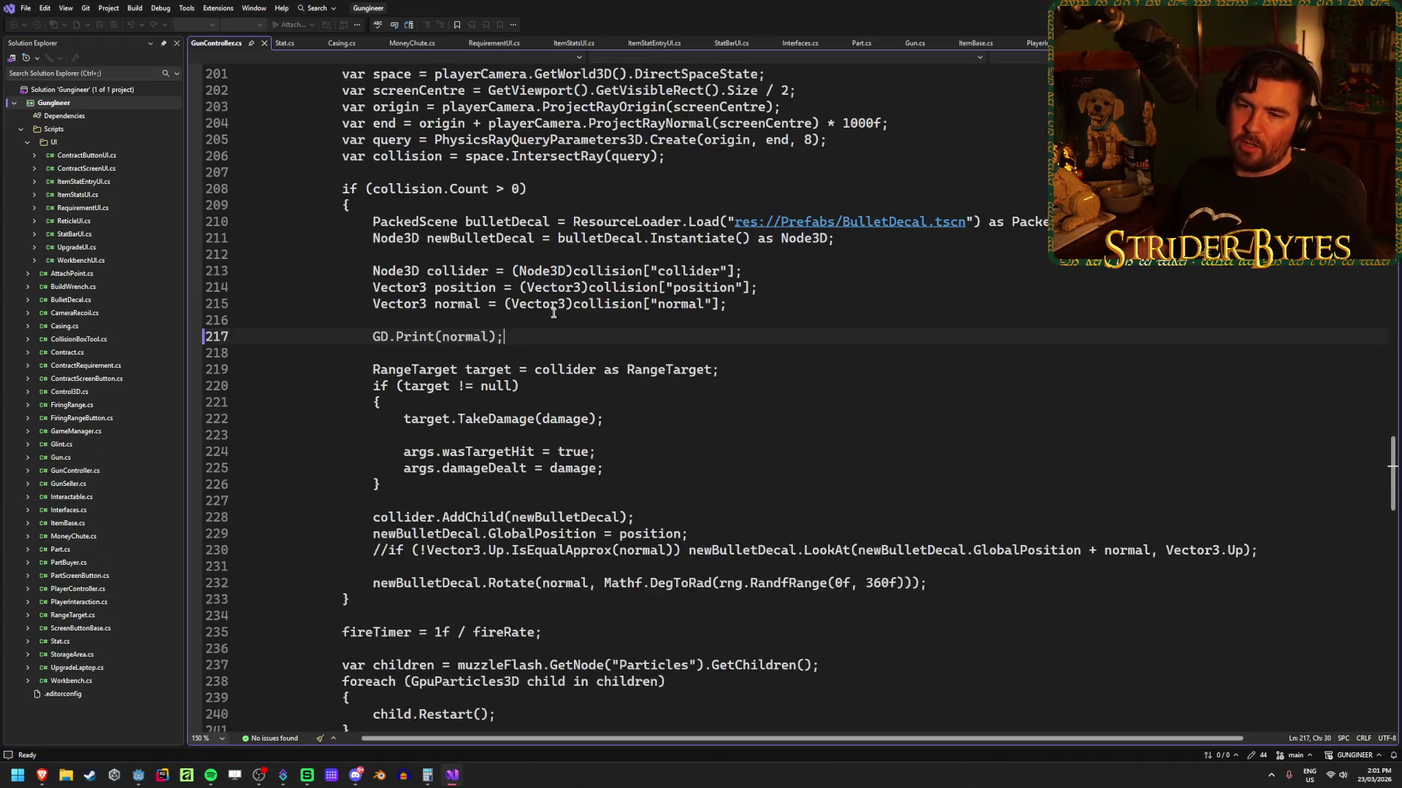
pyautogui.click(1391, 511)
pyautogui.doubleClick(71, 299)
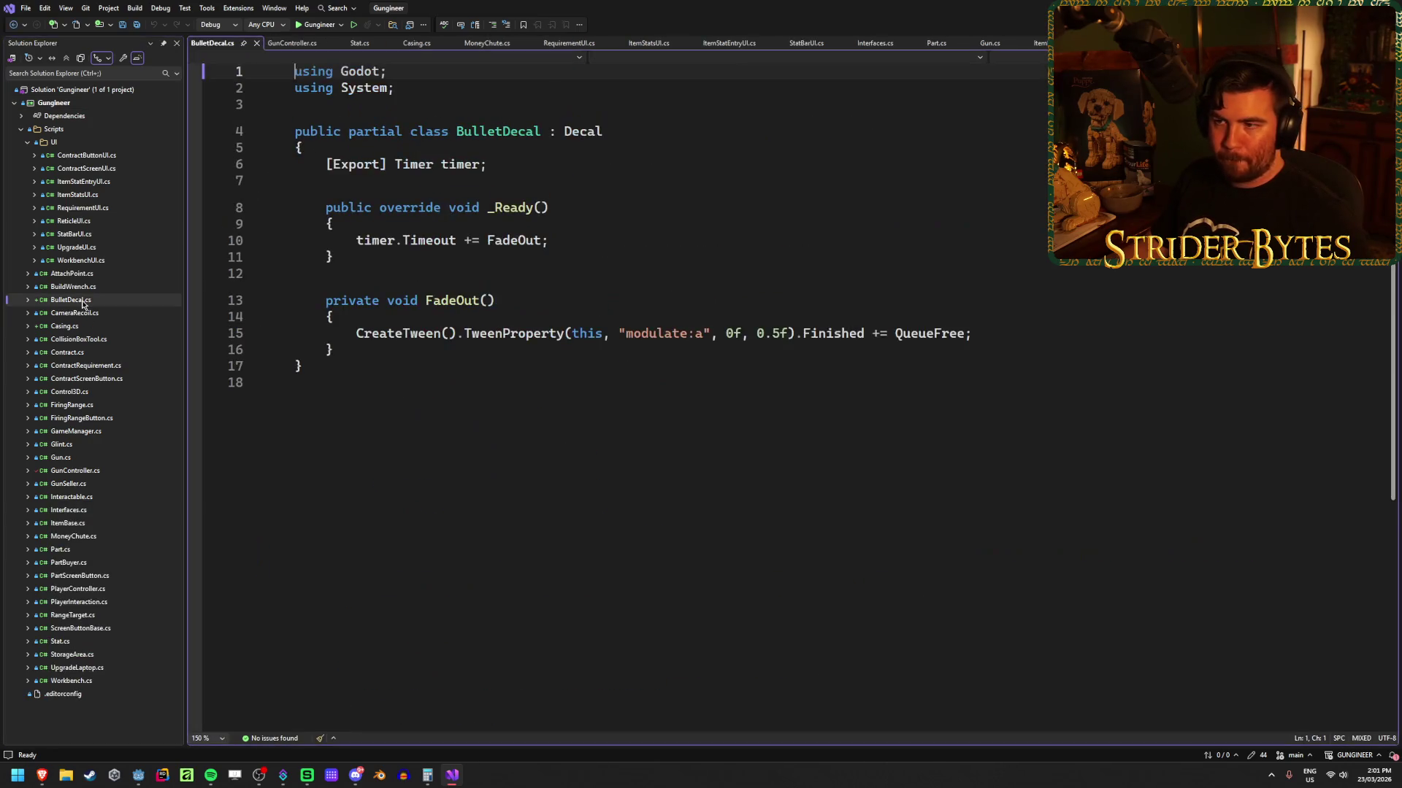
pyautogui.hotkey('alt', 'Tab')
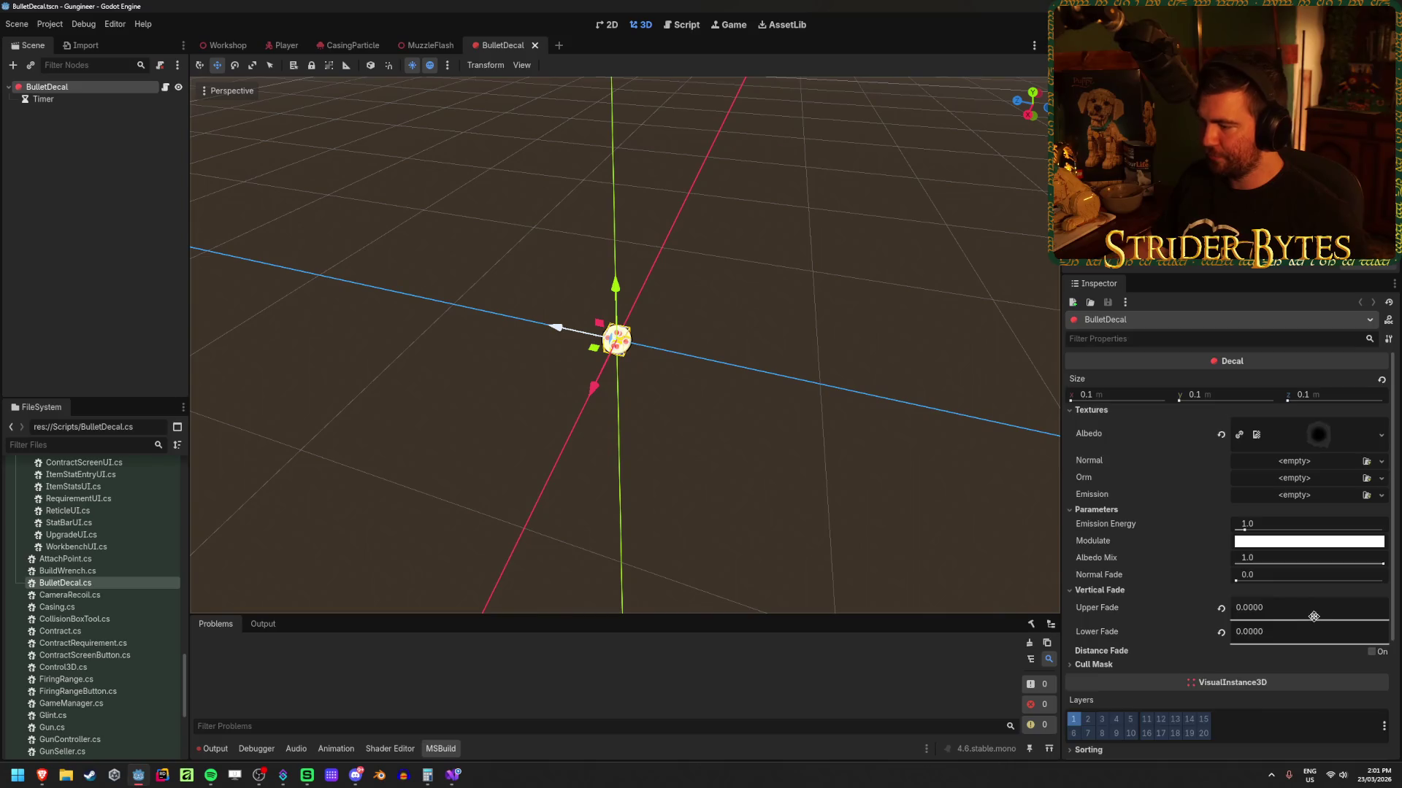
# Step: Rebuild, assign the Timer node to the BulletDecal's Timer property, and save the scene
pyautogui.scroll(-3, 1328, 657)
pyautogui.scroll(3, 1286, 670)
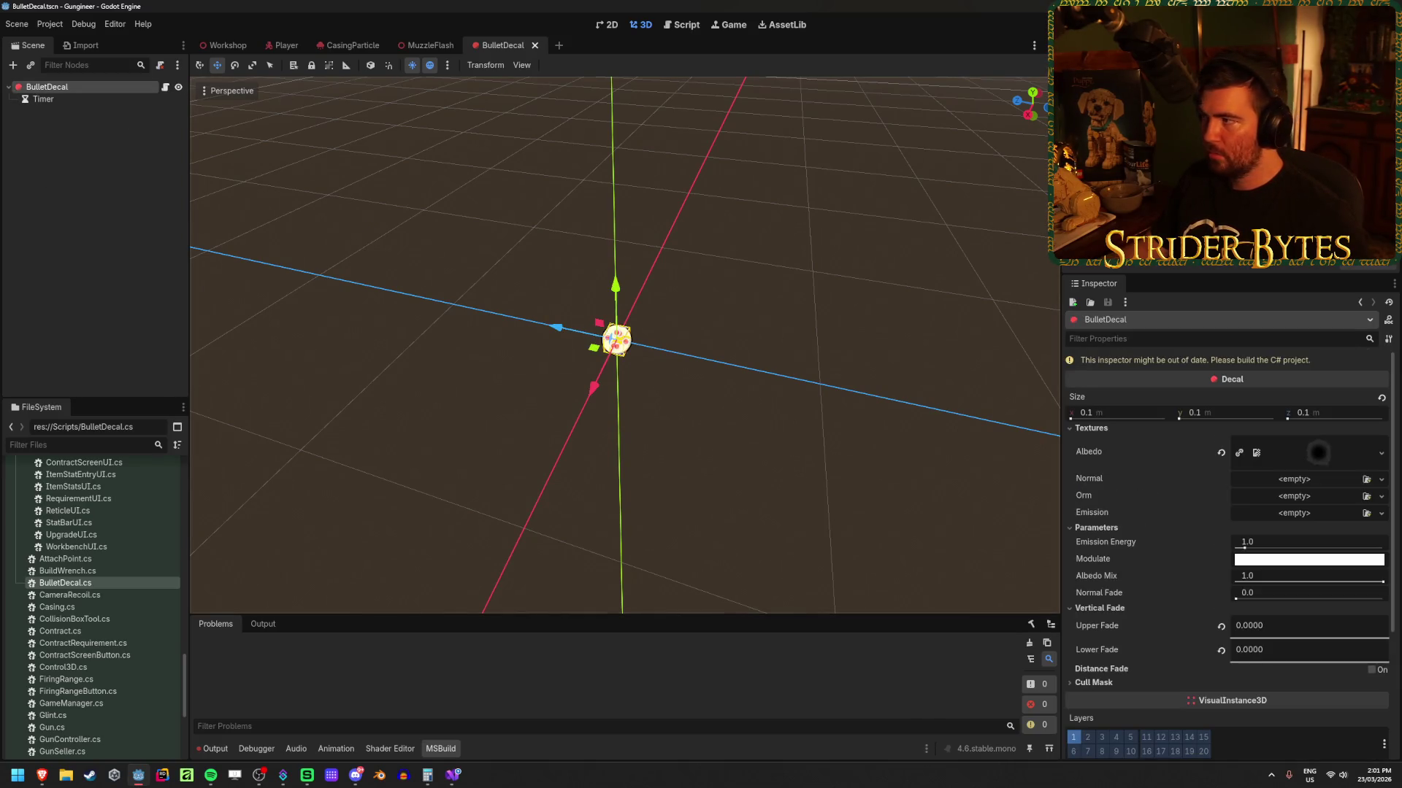
pyautogui.hotkey('alt', 'b')
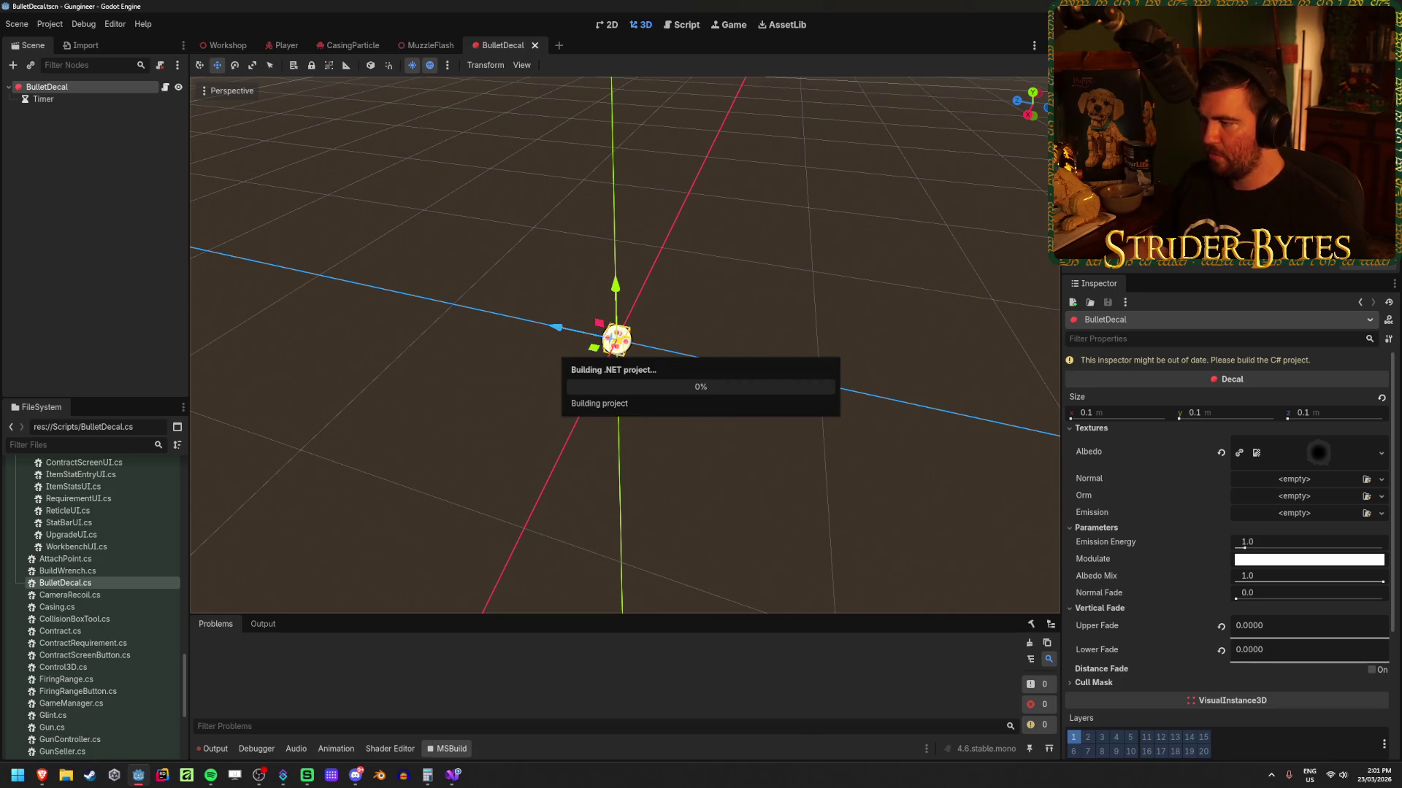
pyautogui.click(1292, 381)
pyautogui.click(660, 273)
pyautogui.click(679, 569)
pyautogui.hotkey('ctrl', 's')
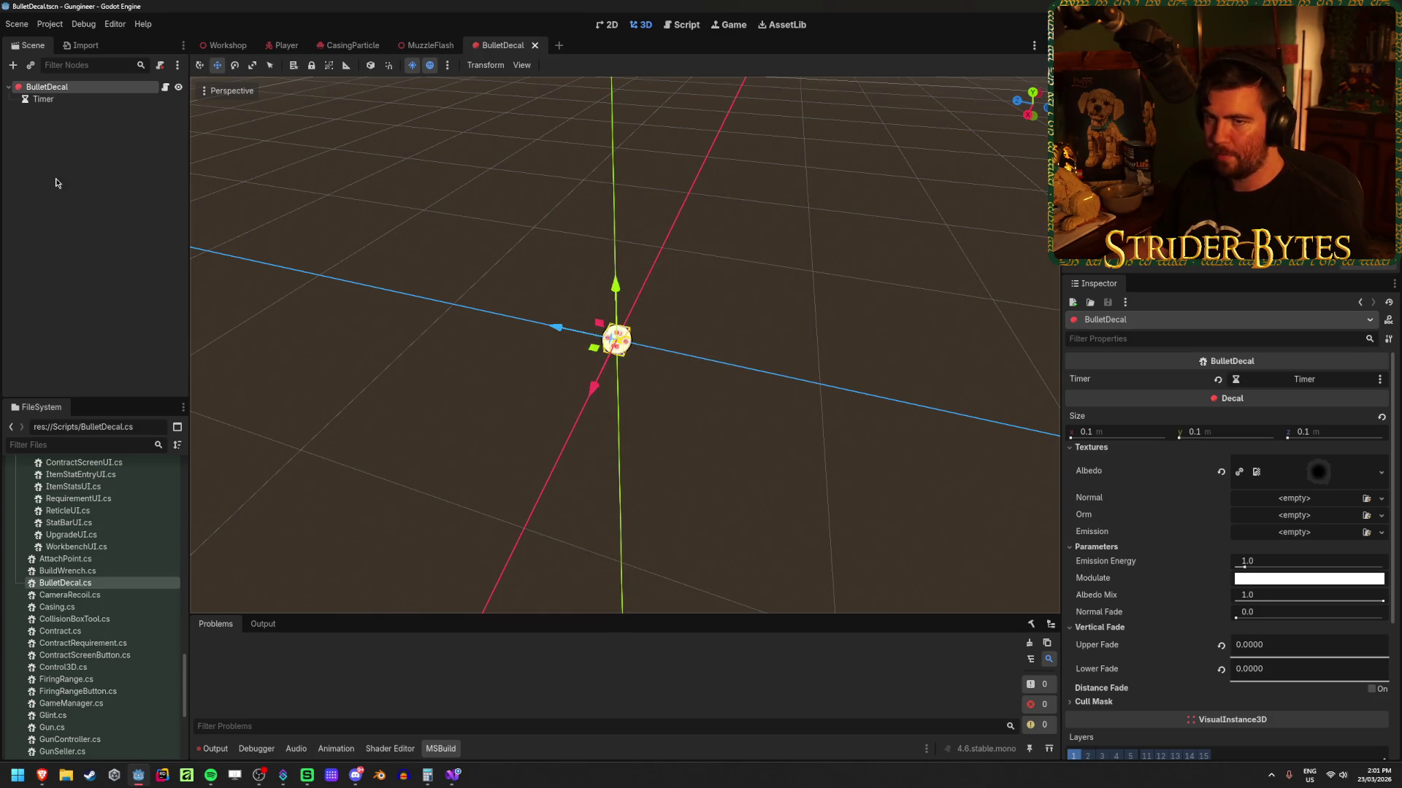
# Step: Delete the test BulletDecal node from the Workshop scene and save it
pyautogui.click(219, 46)
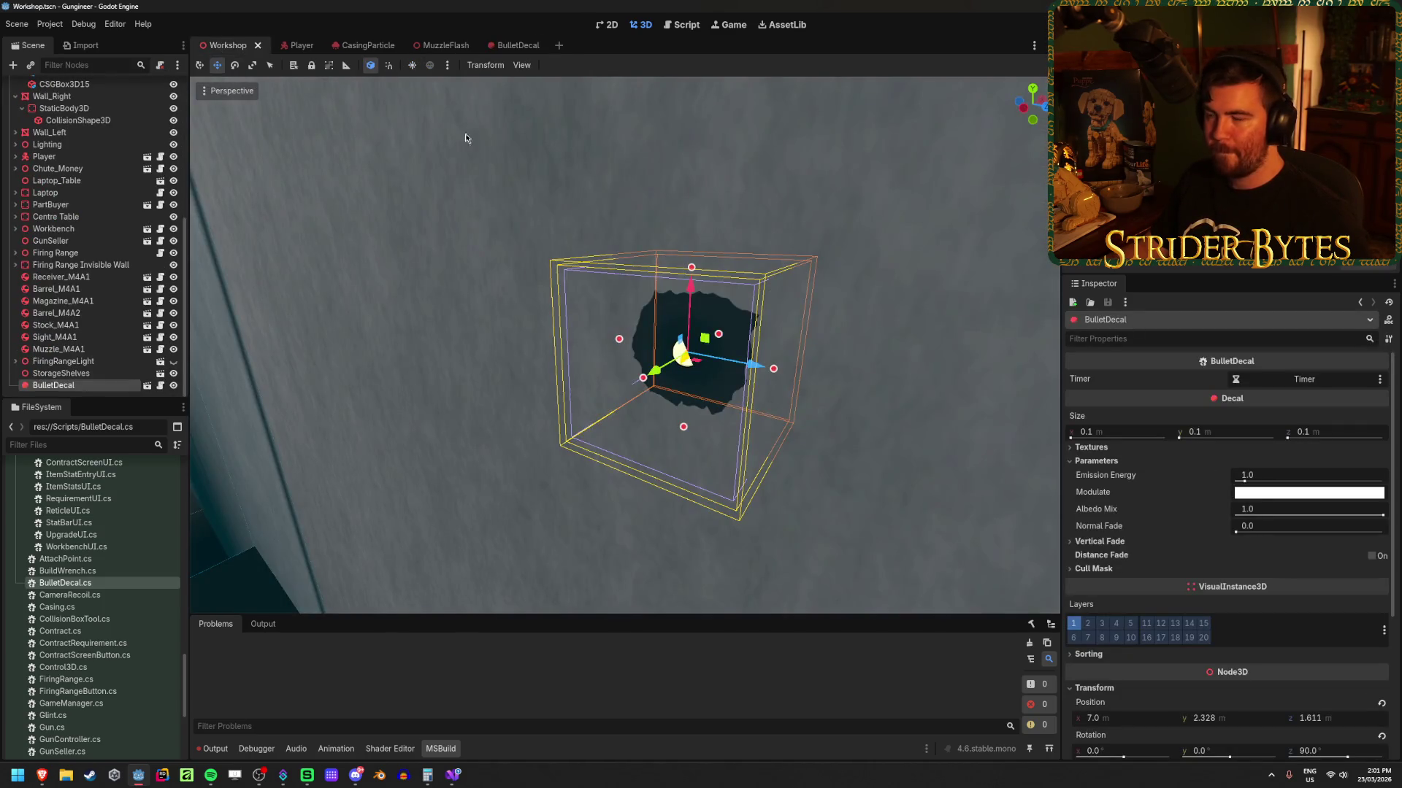
pyautogui.click(70, 373)
pyautogui.click(73, 385)
pyautogui.press('Delete')
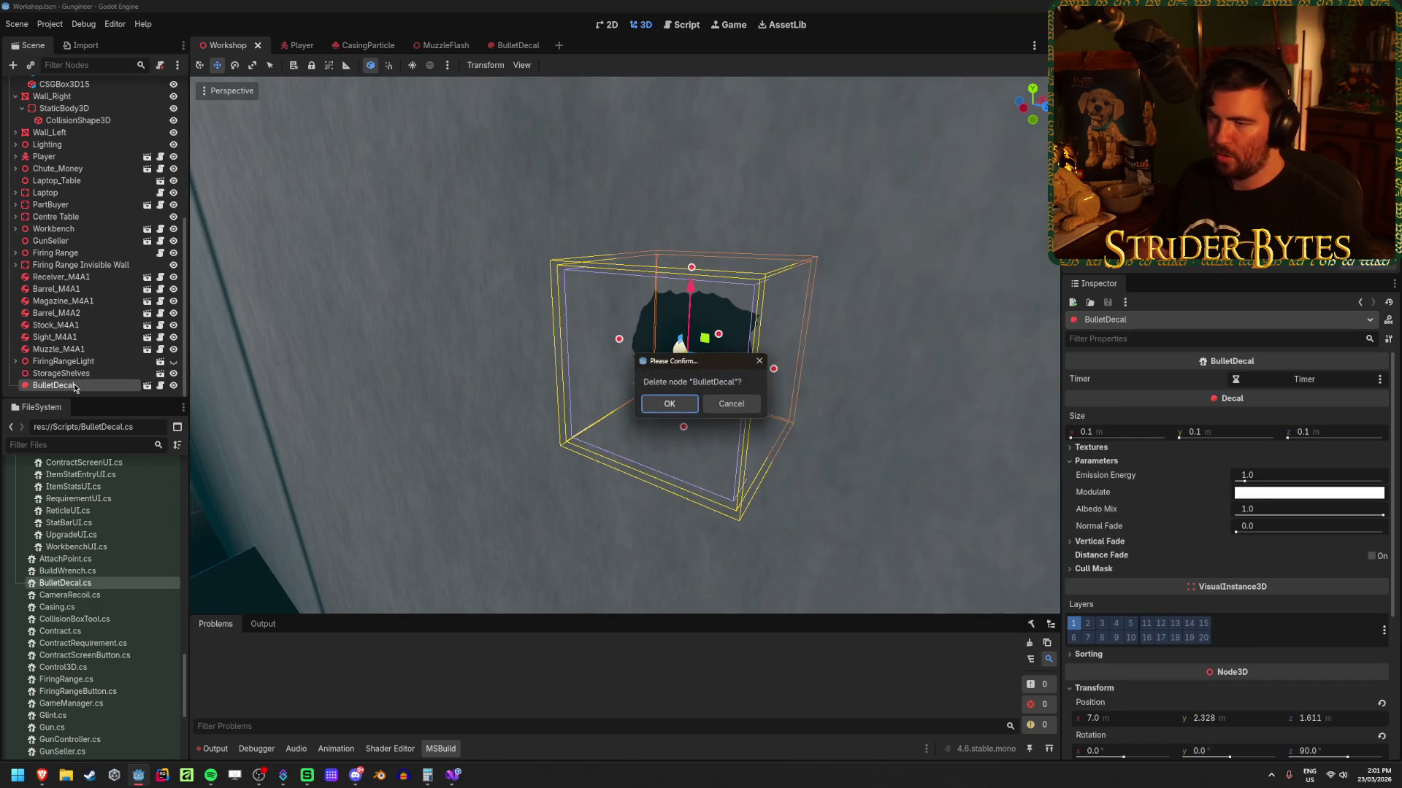
pyautogui.press('Return')
pyautogui.hotkey('ctrl', 's')
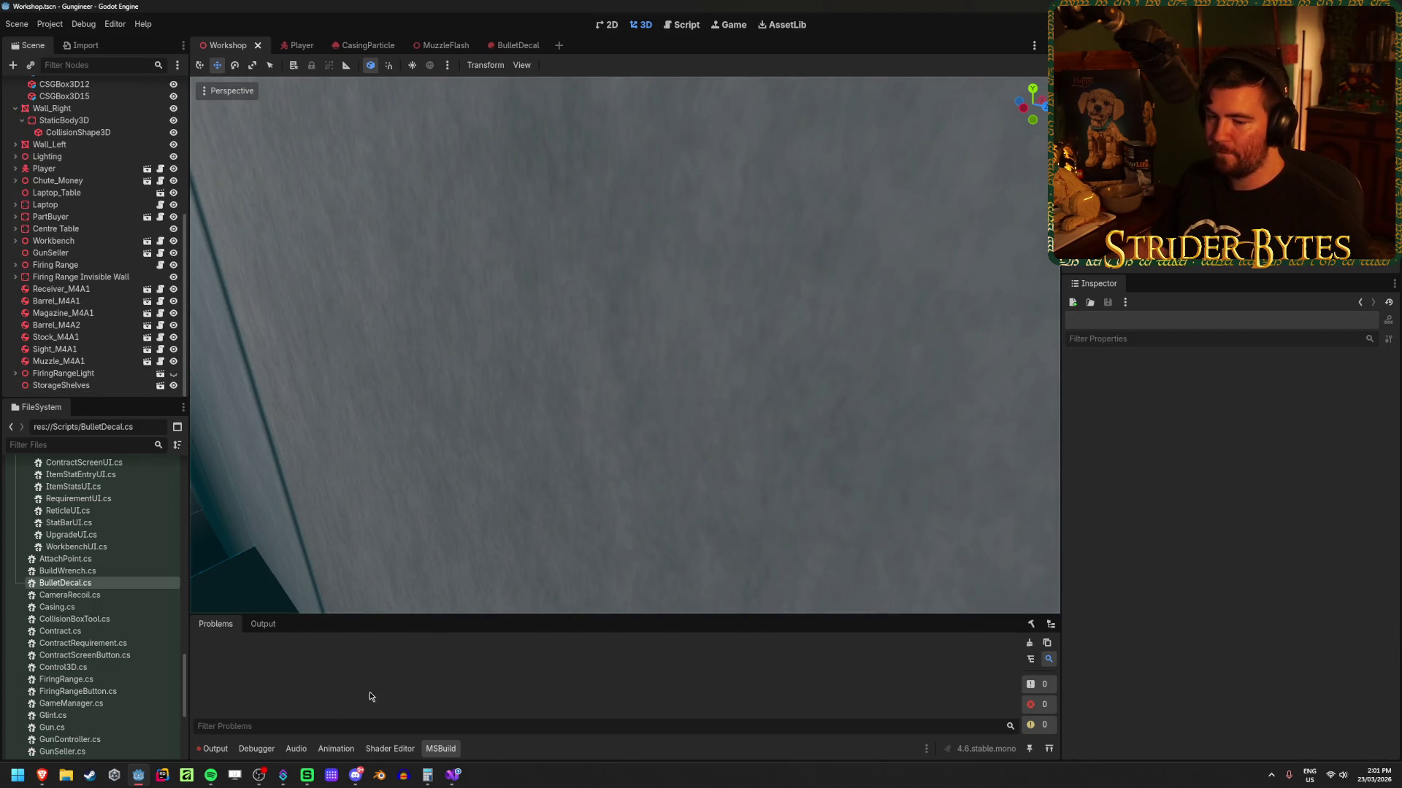
pyautogui.moveTo(458, 784)
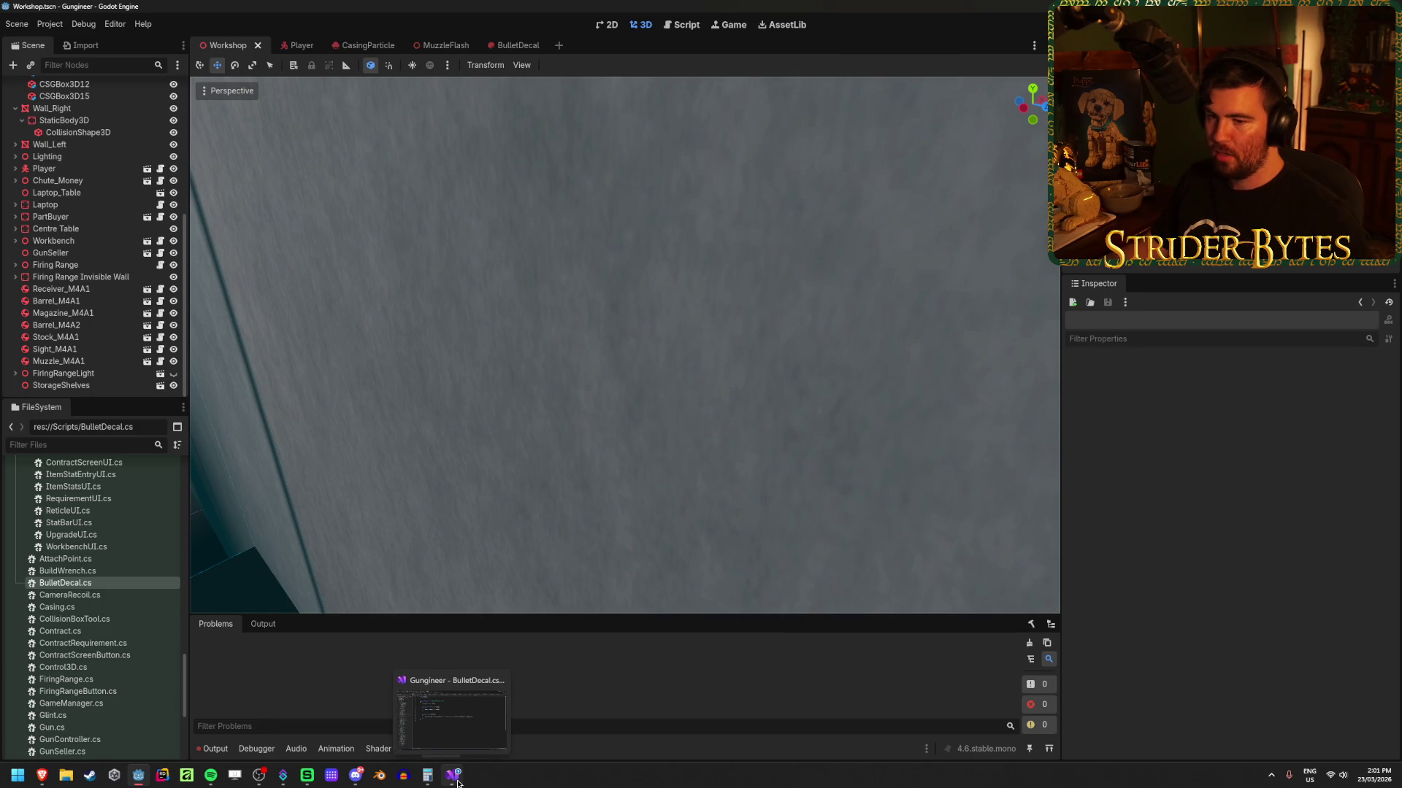
pyautogui.click(458, 783)
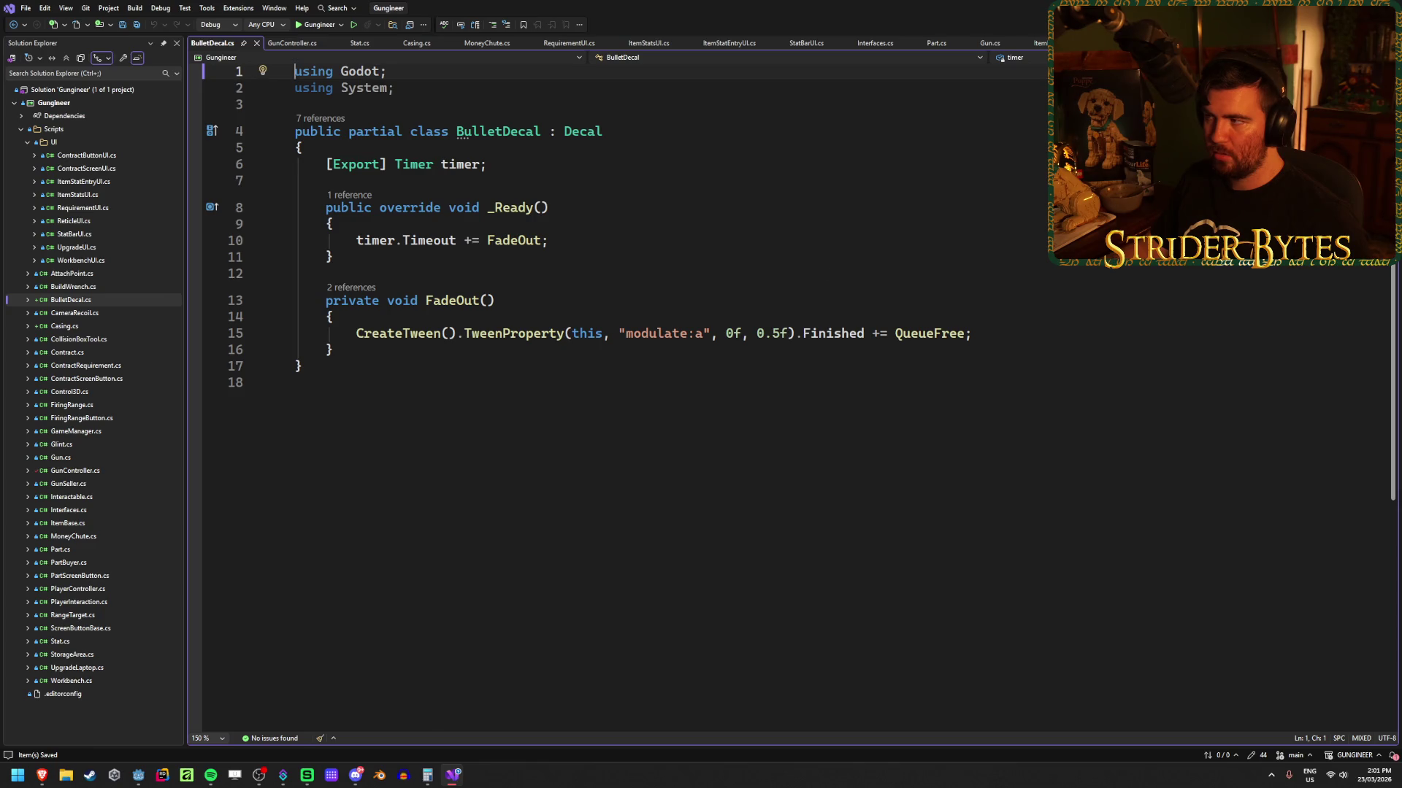
# Step: Switch from Visual Studio back to Godot to rebuild and run the game
pyautogui.hotkey('alt', 'Tab')
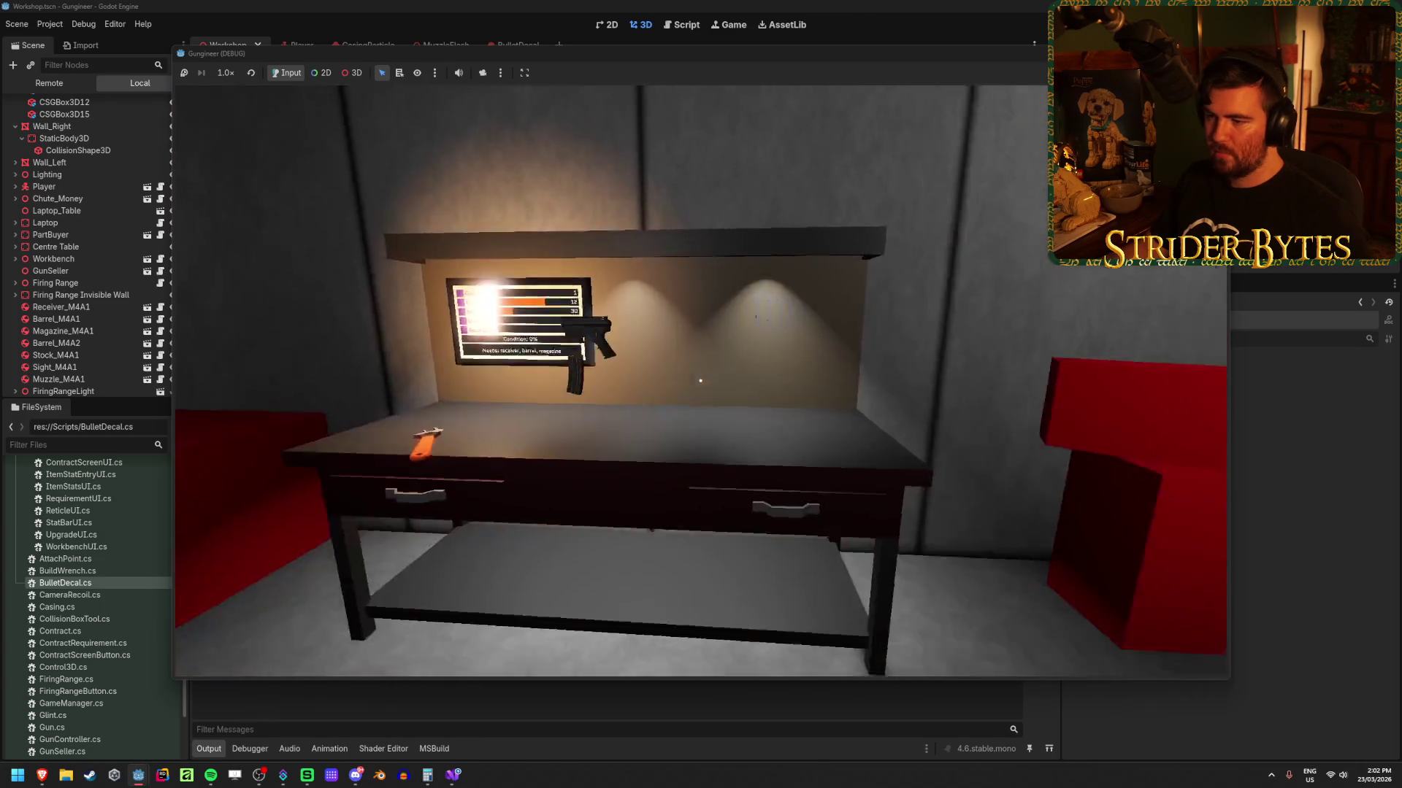
# Step: Walk up to the range walls, fire several shots to check the bullet holes, then stop with F8
pyautogui.press('w')
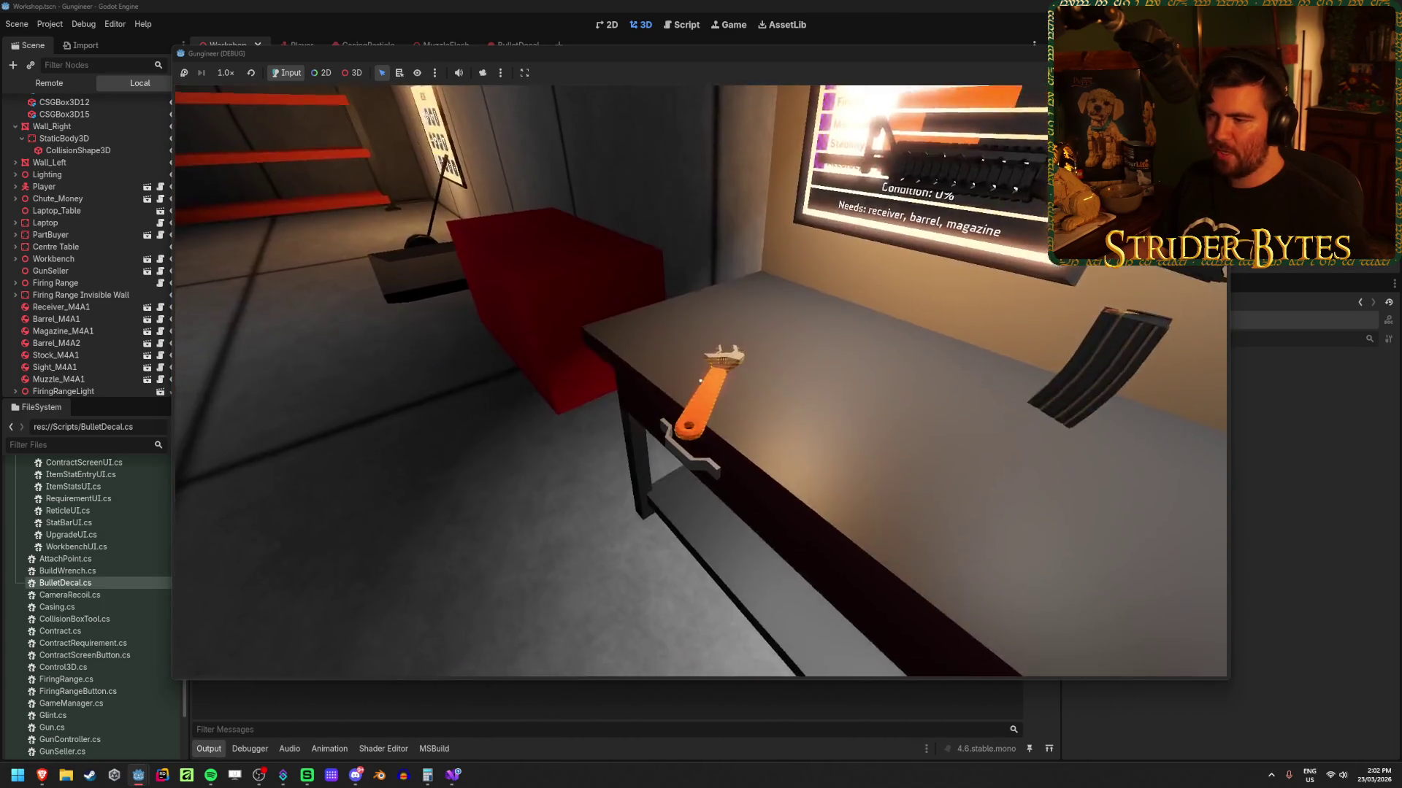
pyautogui.click(701, 380)
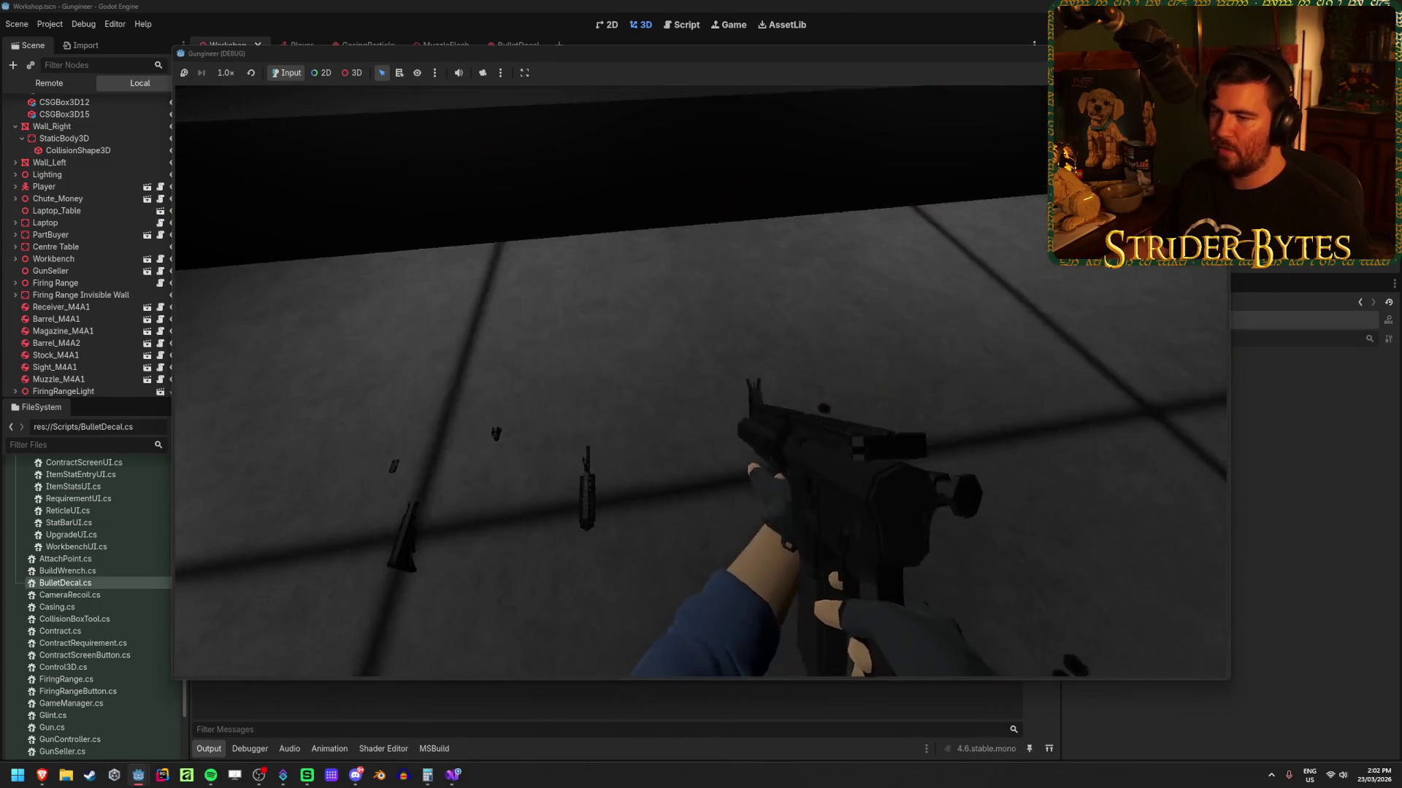
pyautogui.click(701, 381)
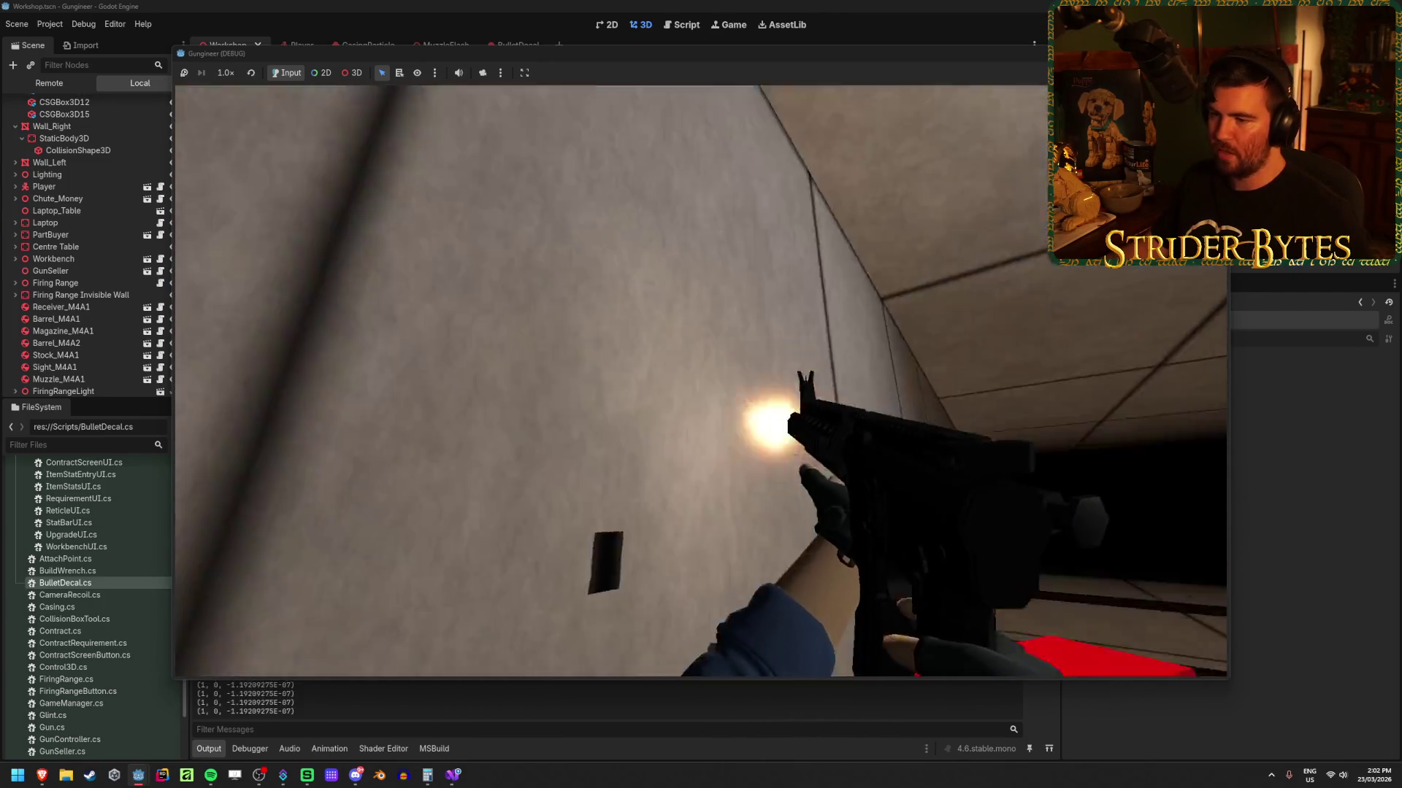
pyautogui.click(701, 381)
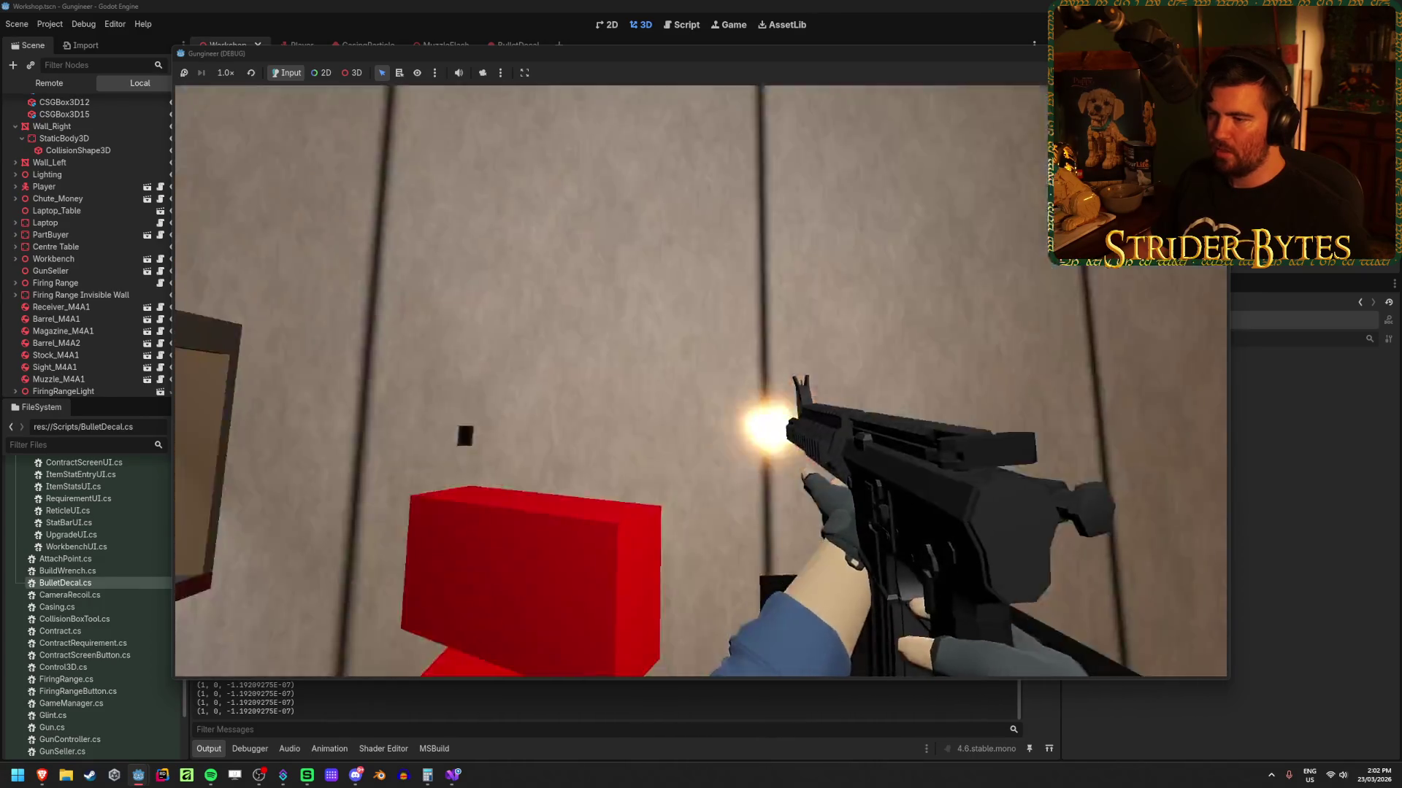
pyautogui.click(701, 381)
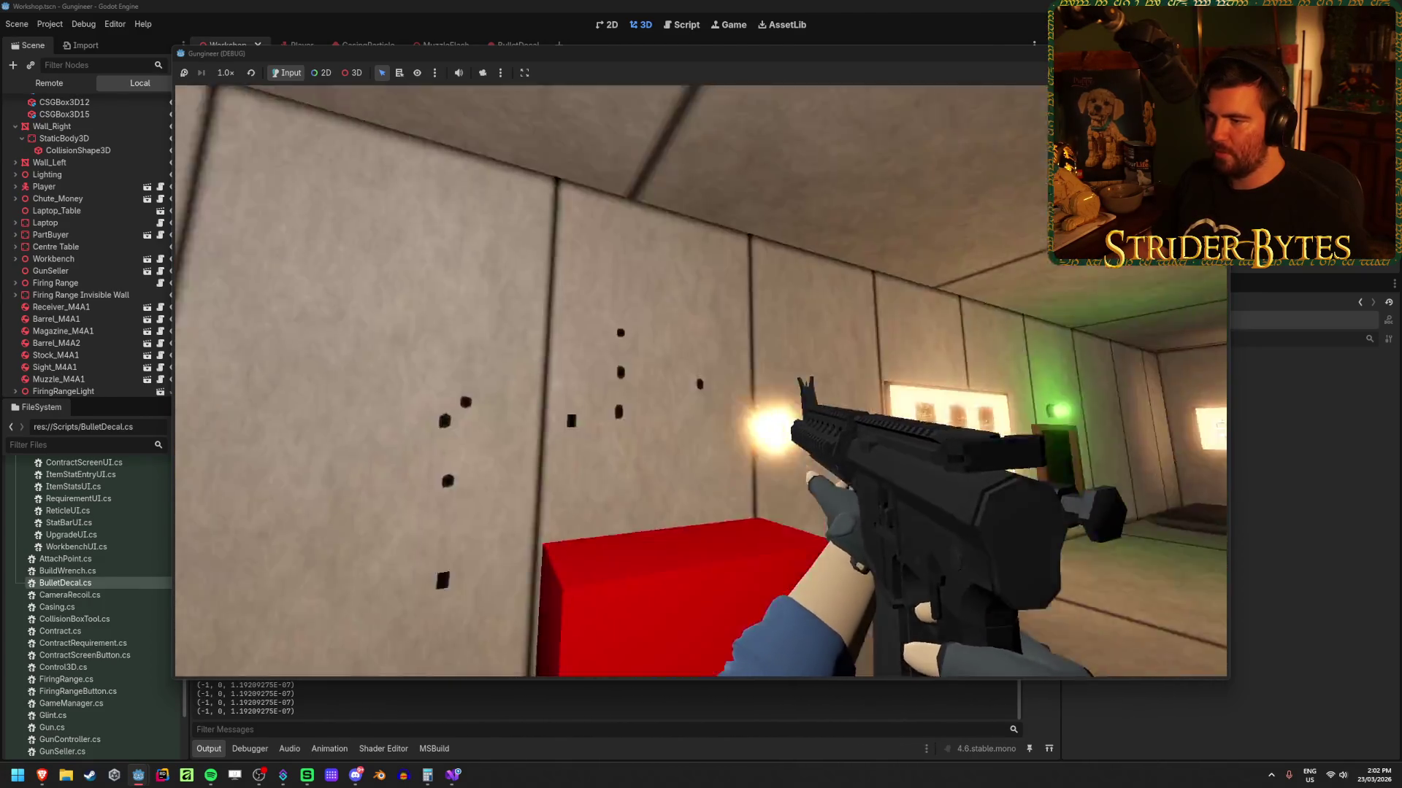
pyautogui.click(701, 381)
pyautogui.press('s')
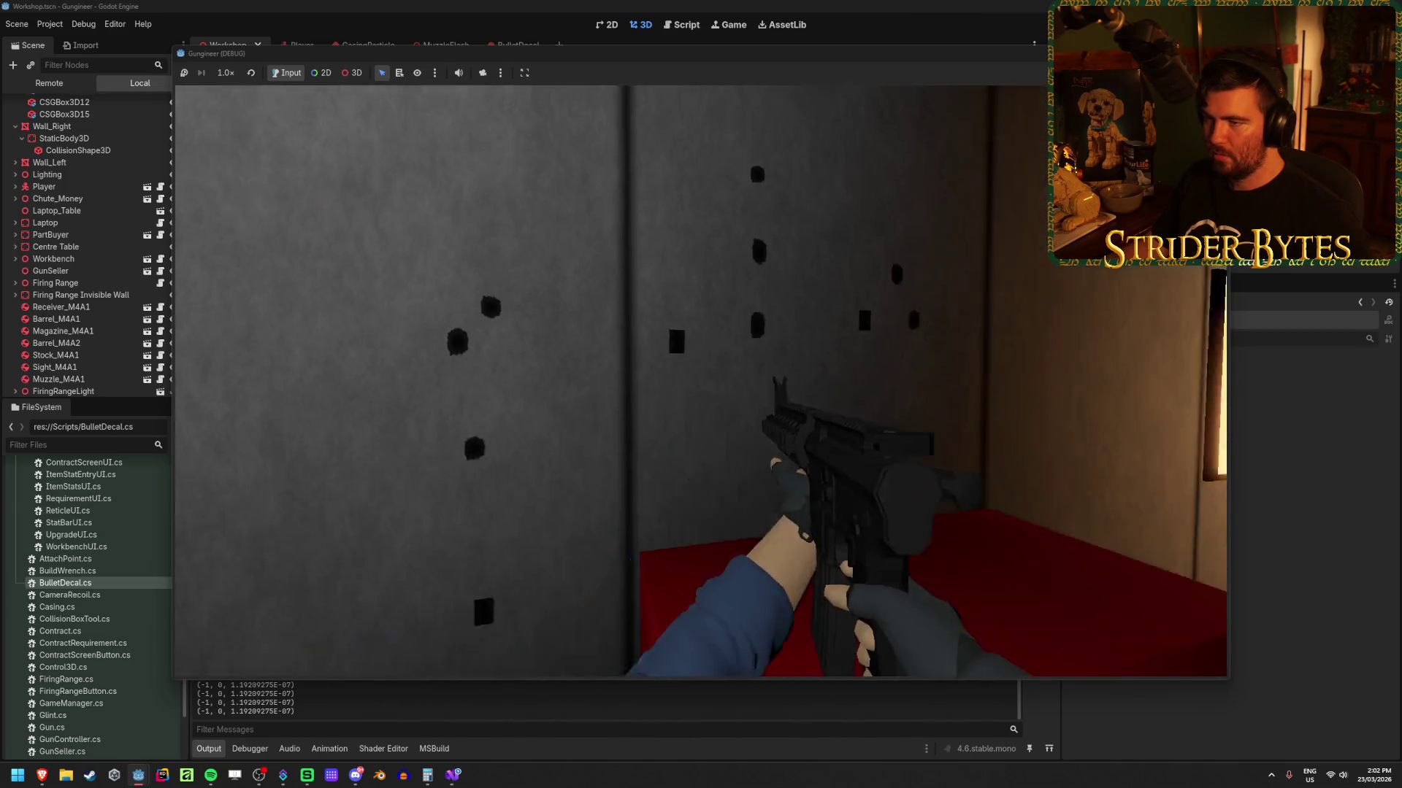
pyautogui.click(701, 381)
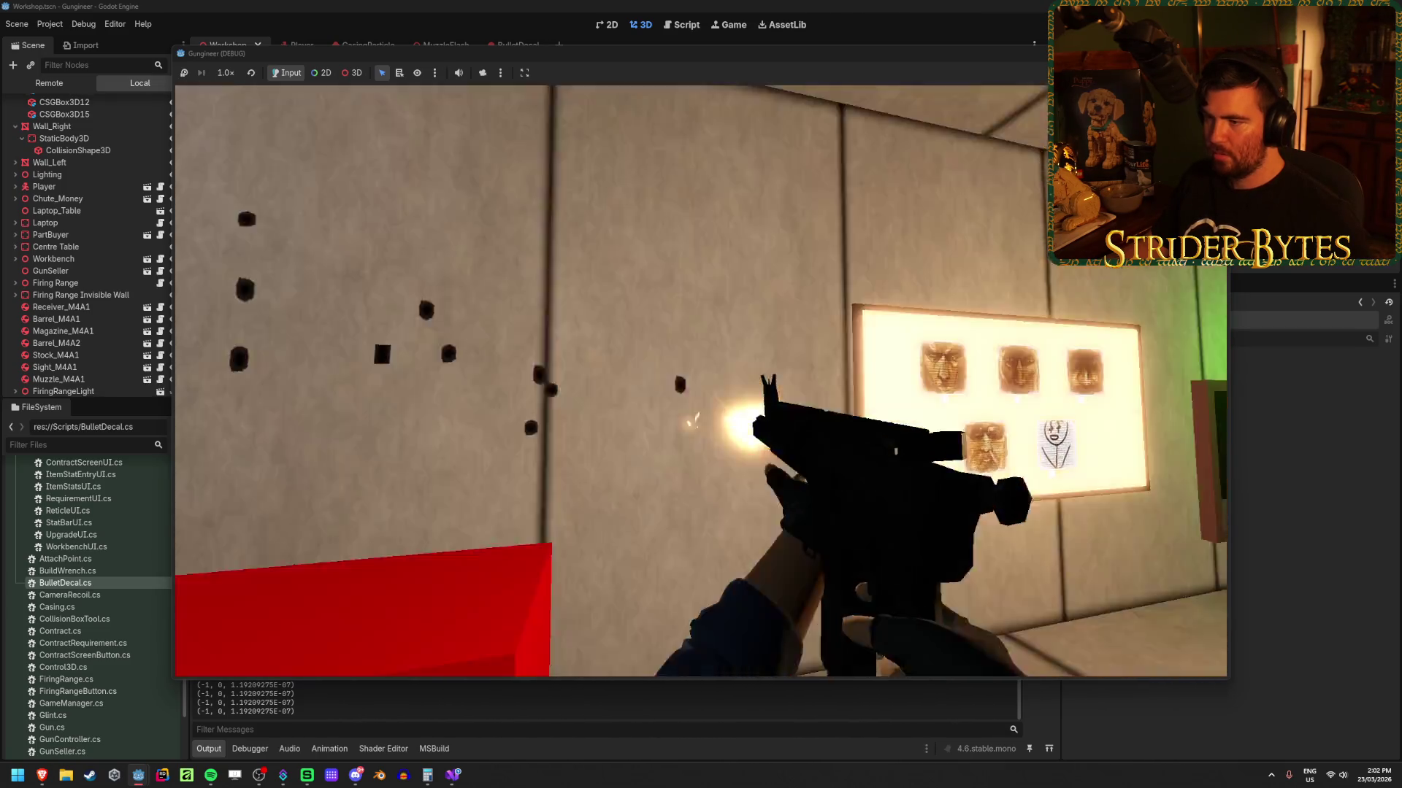
pyautogui.press('w')
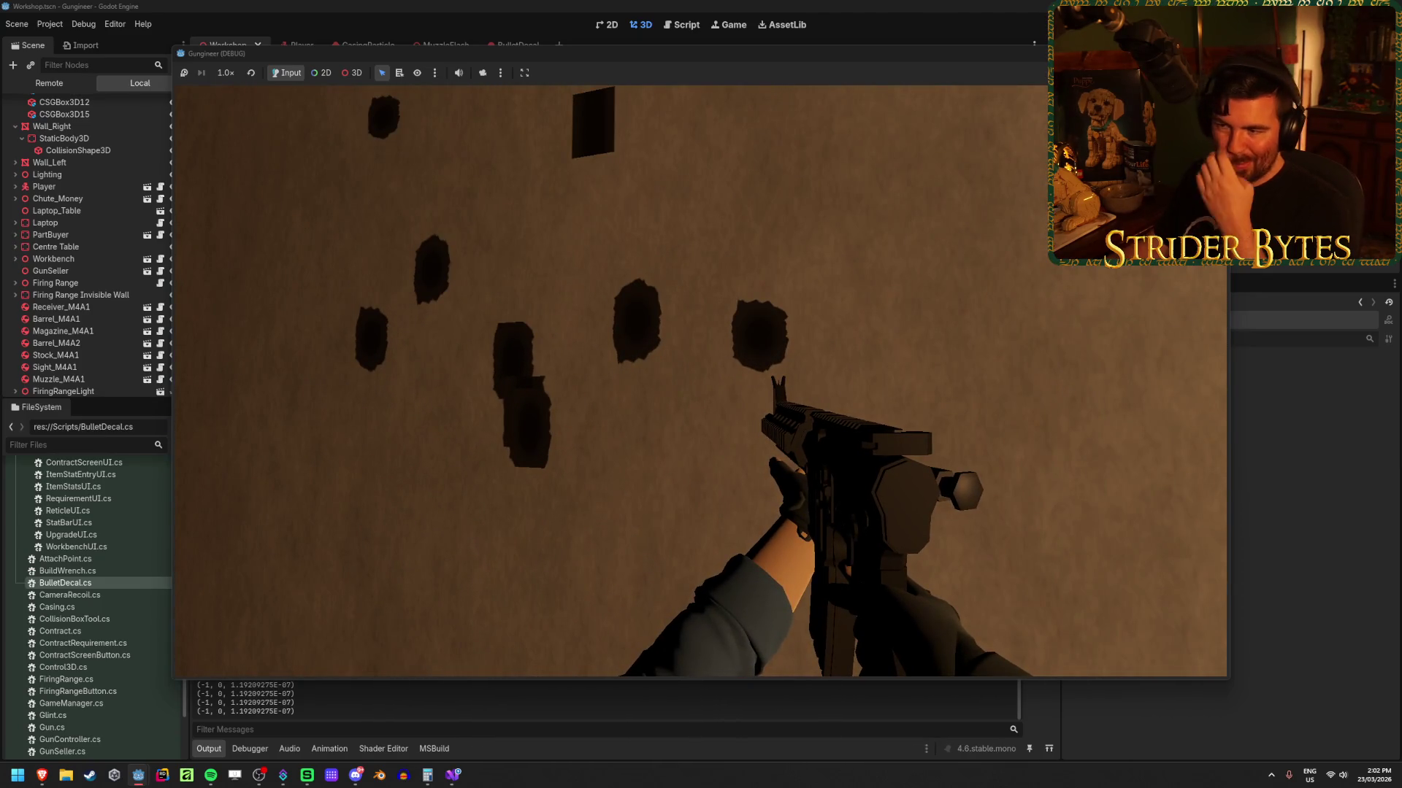
pyautogui.click(701, 381)
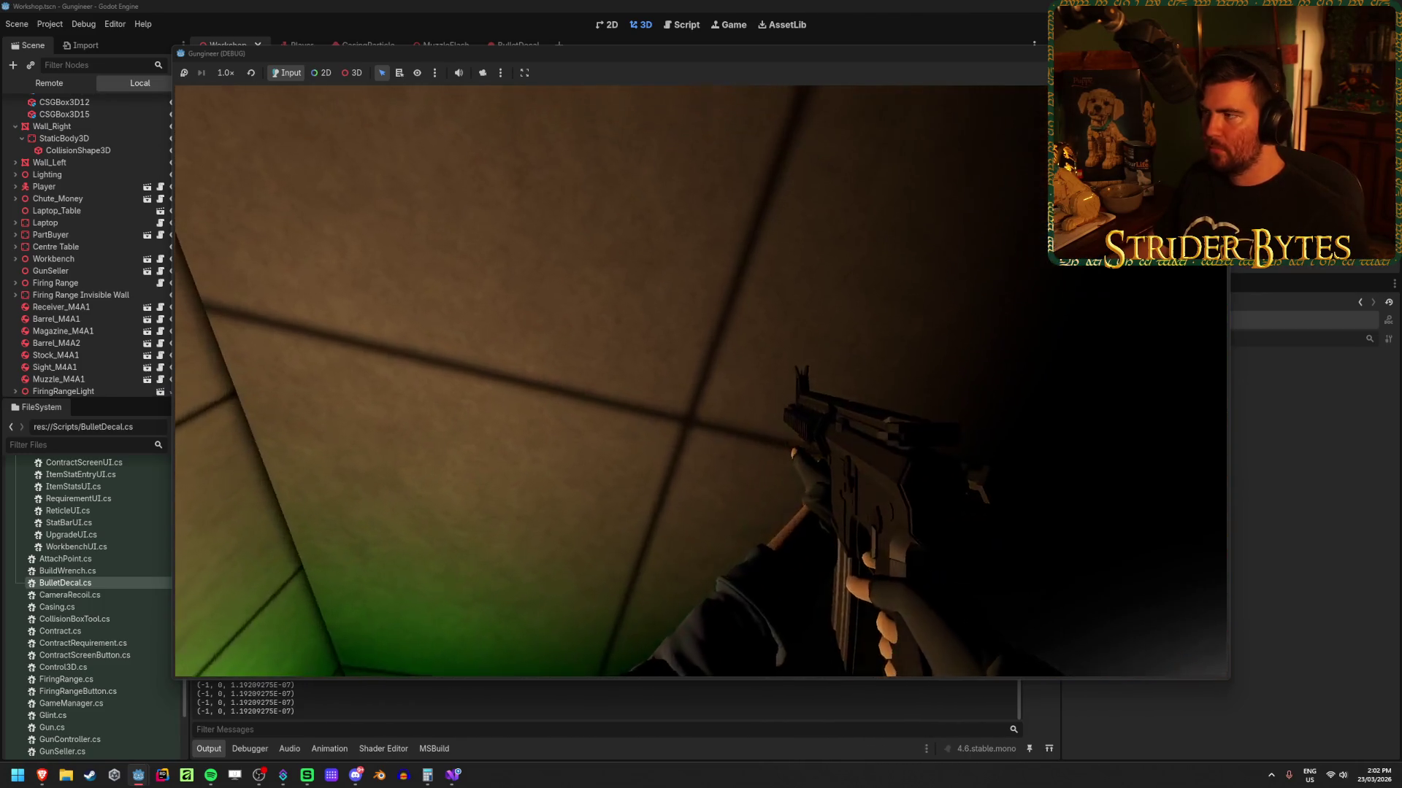
pyautogui.press('F8')
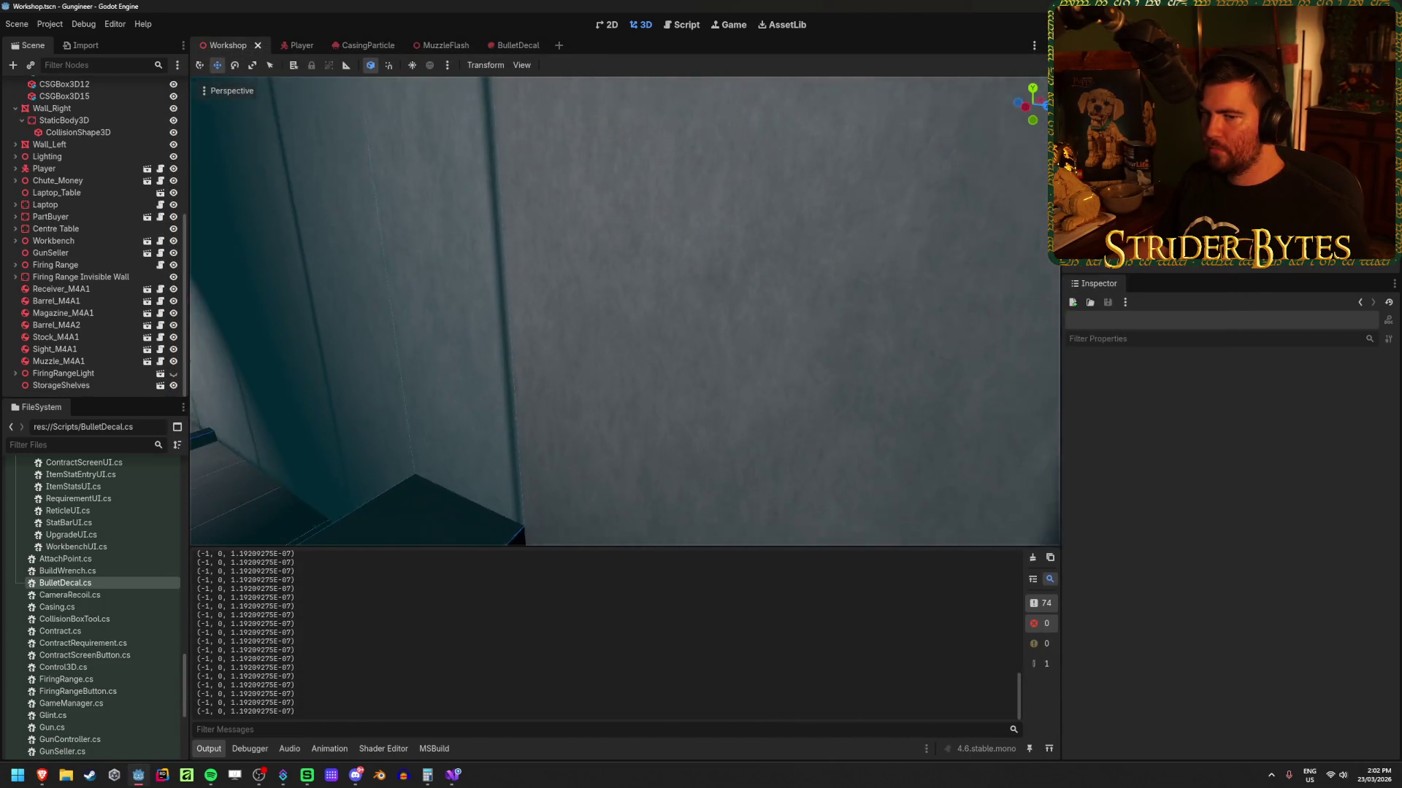
# Step: Drop a BulletDecal.tscn instance onto the wall and set its Position X to 7 m
pyautogui.scroll(10, 66, 587)
pyautogui.scroll(-10, 66, 587)
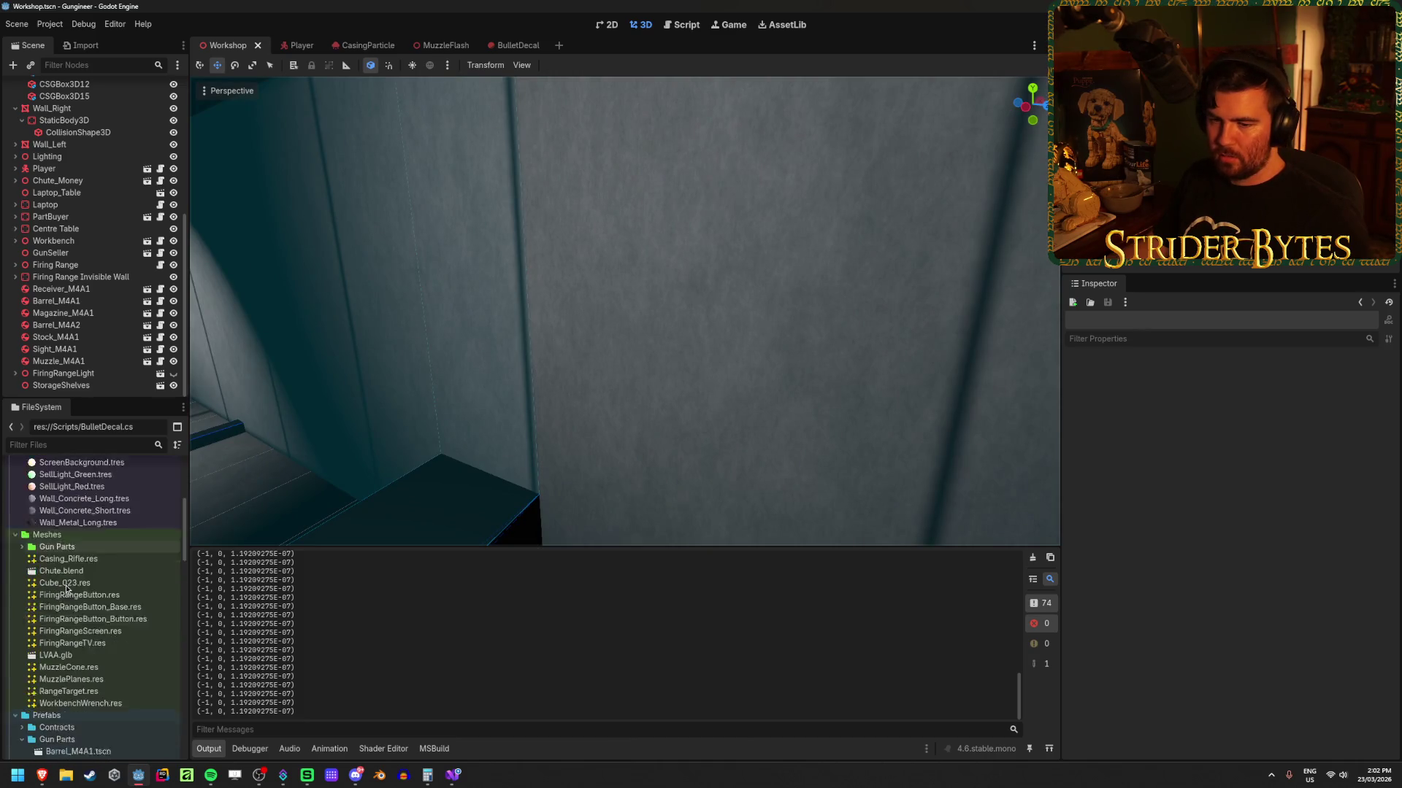
pyautogui.moveTo(78, 581)
pyautogui.mouseDown()
pyautogui.moveTo(516, 501)
pyautogui.moveTo(593, 511)
pyautogui.mouseUp()
pyautogui.moveTo(690, 510); pyautogui.dragTo(691, 509)
pyautogui.press('f')
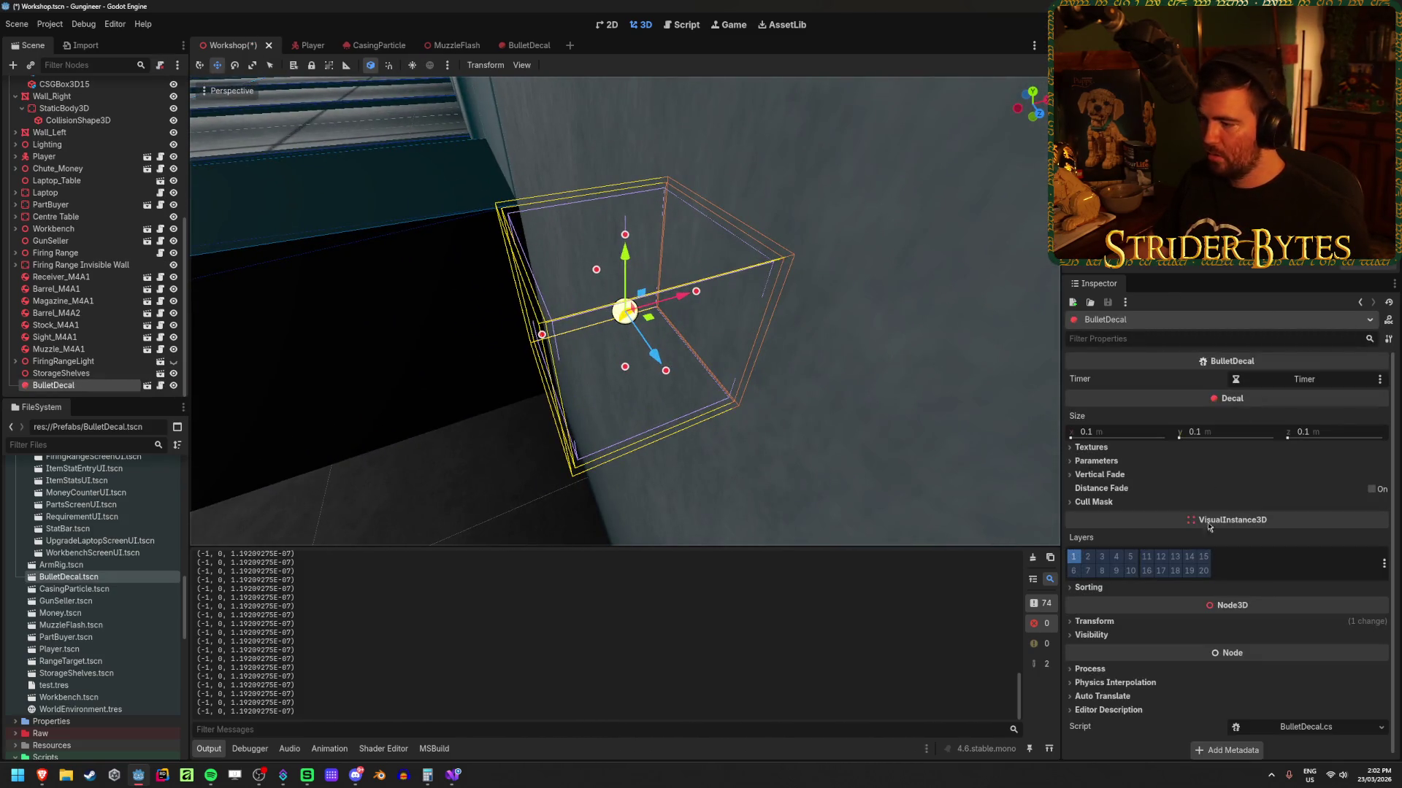
pyautogui.click(1095, 621)
pyautogui.click(1123, 655)
pyautogui.write('7')
pyautogui.press('Return')
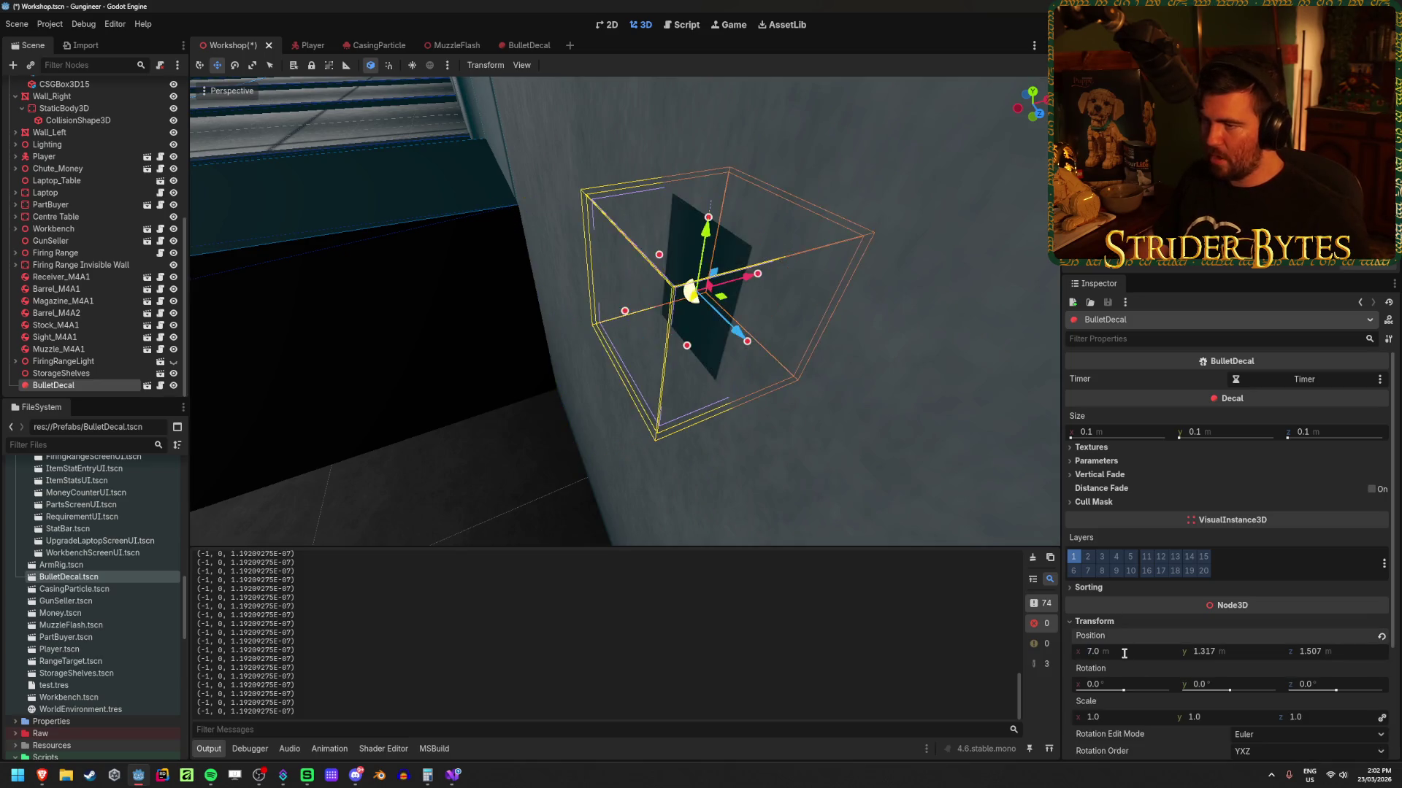
# Step: Rotate the decal 90° around Z and save the Workshop scene
pyautogui.press('e')
pyautogui.moveTo(601, 353)
pyautogui.mouseDown()
pyautogui.moveTo(617, 348)
pyautogui.moveTo(561, 321)
pyautogui.moveTo(541, 365)
pyautogui.moveTo(553, 366)
pyautogui.mouseUp()
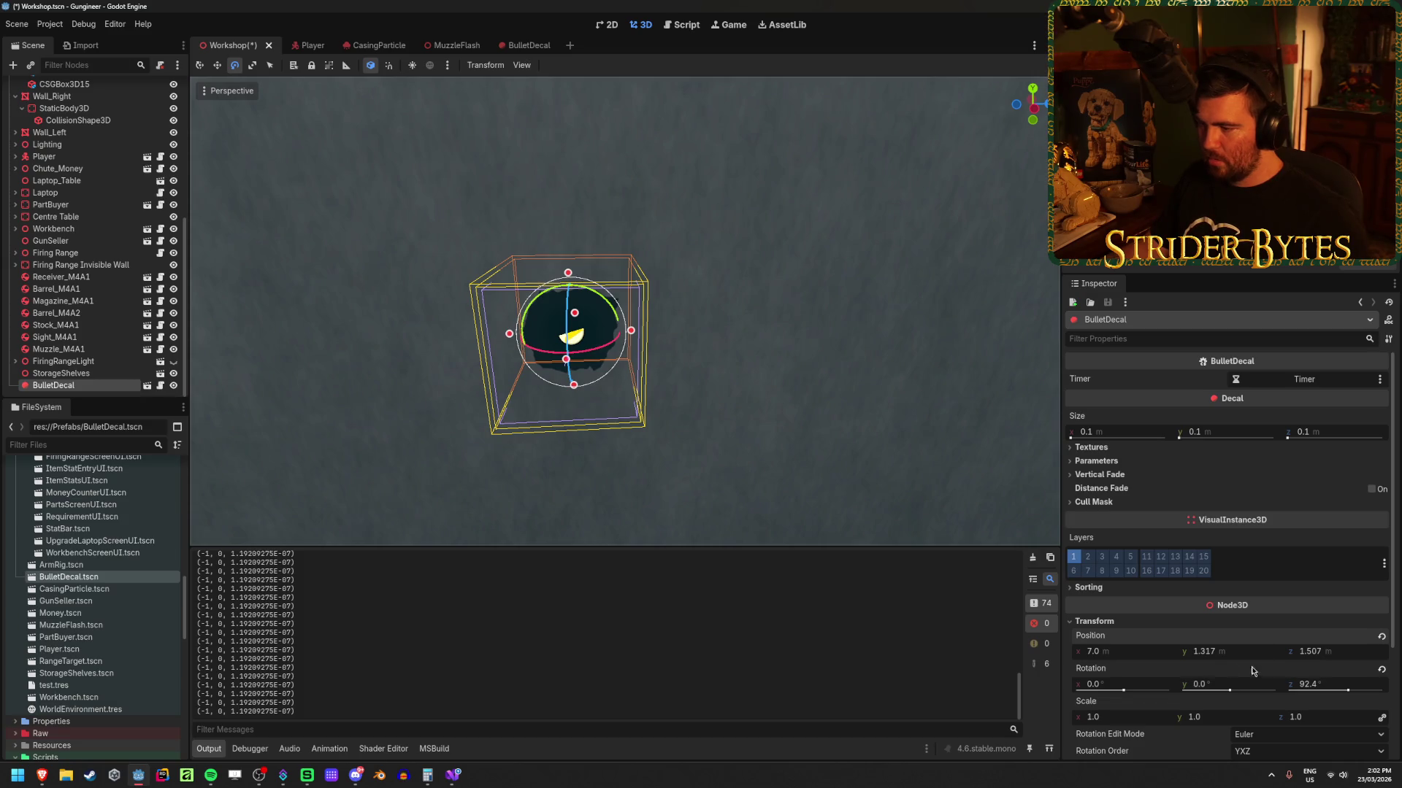
pyautogui.click(1317, 685)
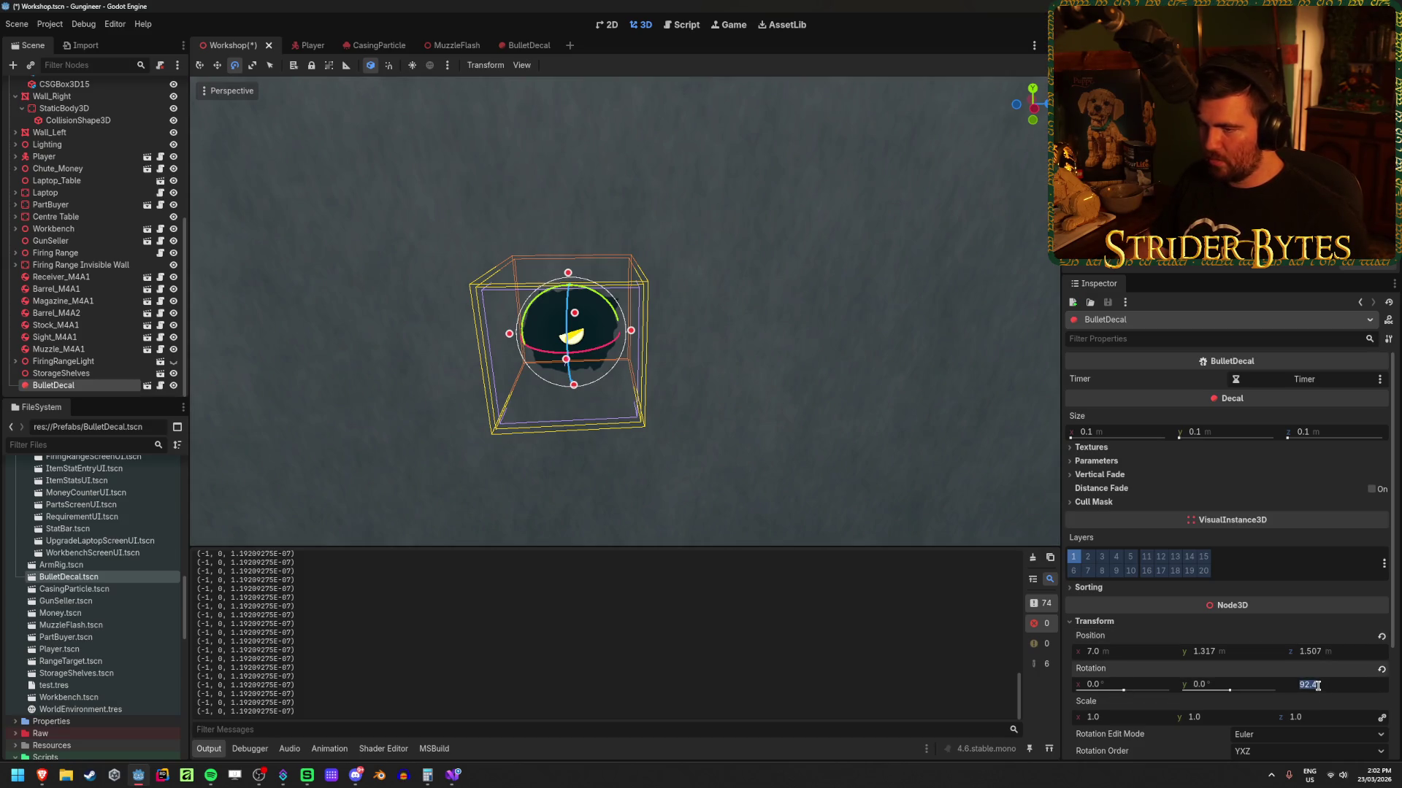
pyautogui.write('90')
pyautogui.press('Return')
pyautogui.hotkey('ctrl', 's')
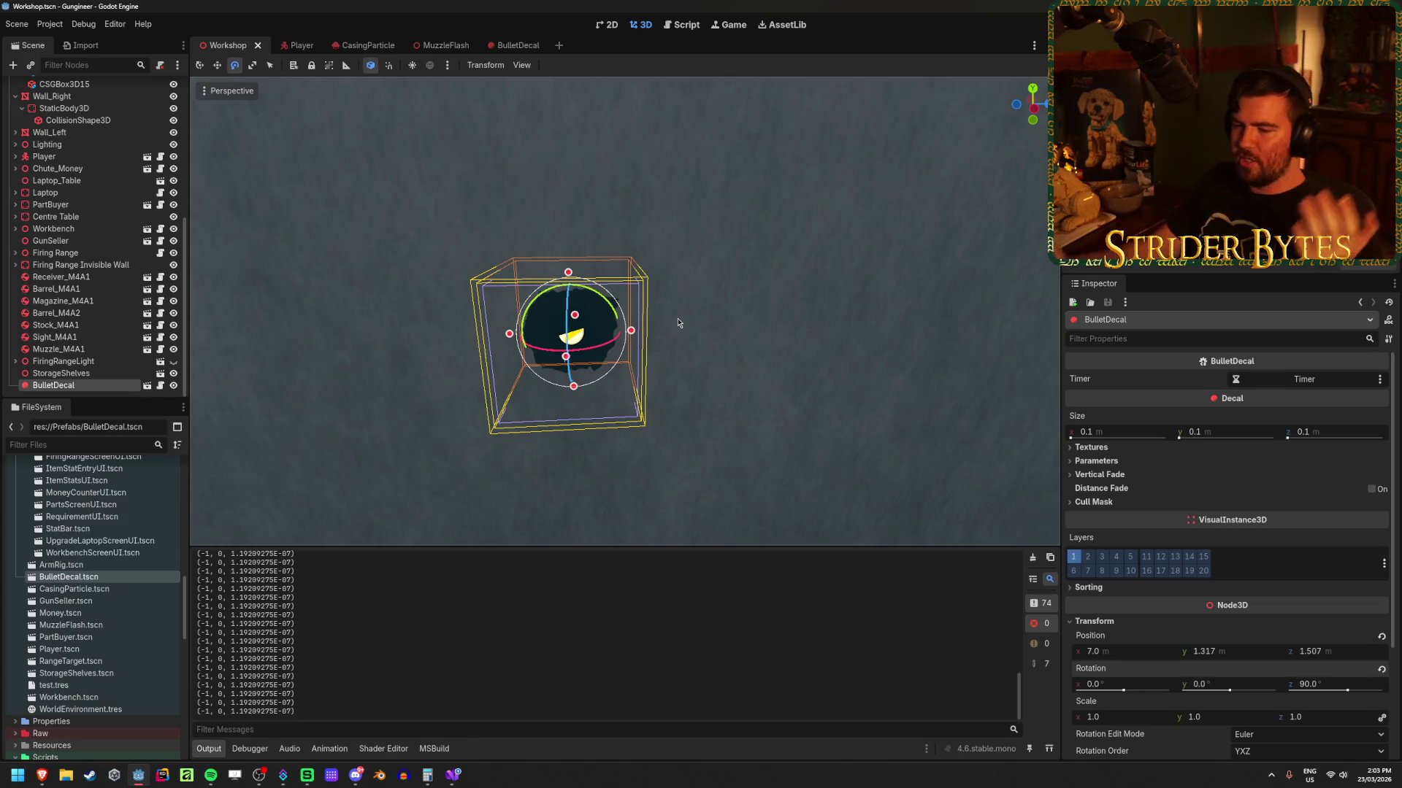
pyautogui.click(453, 776)
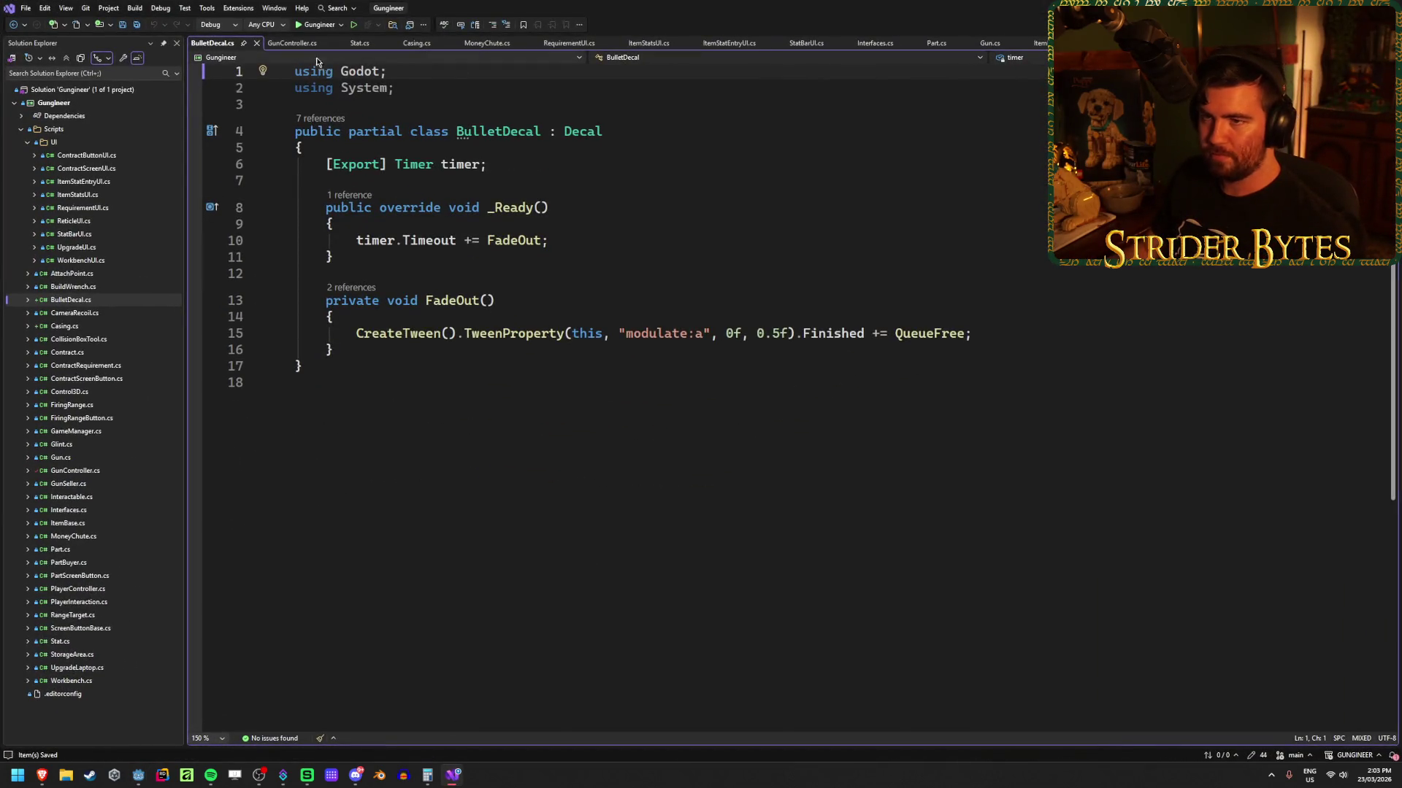
# Step: Uncomment line 230 of GunController.cs so new decals LookAt the surface normal
pyautogui.click(282, 44)
pyautogui.click(389, 551)
pyautogui.press('BackSpace')
pyautogui.press('BackSpace')
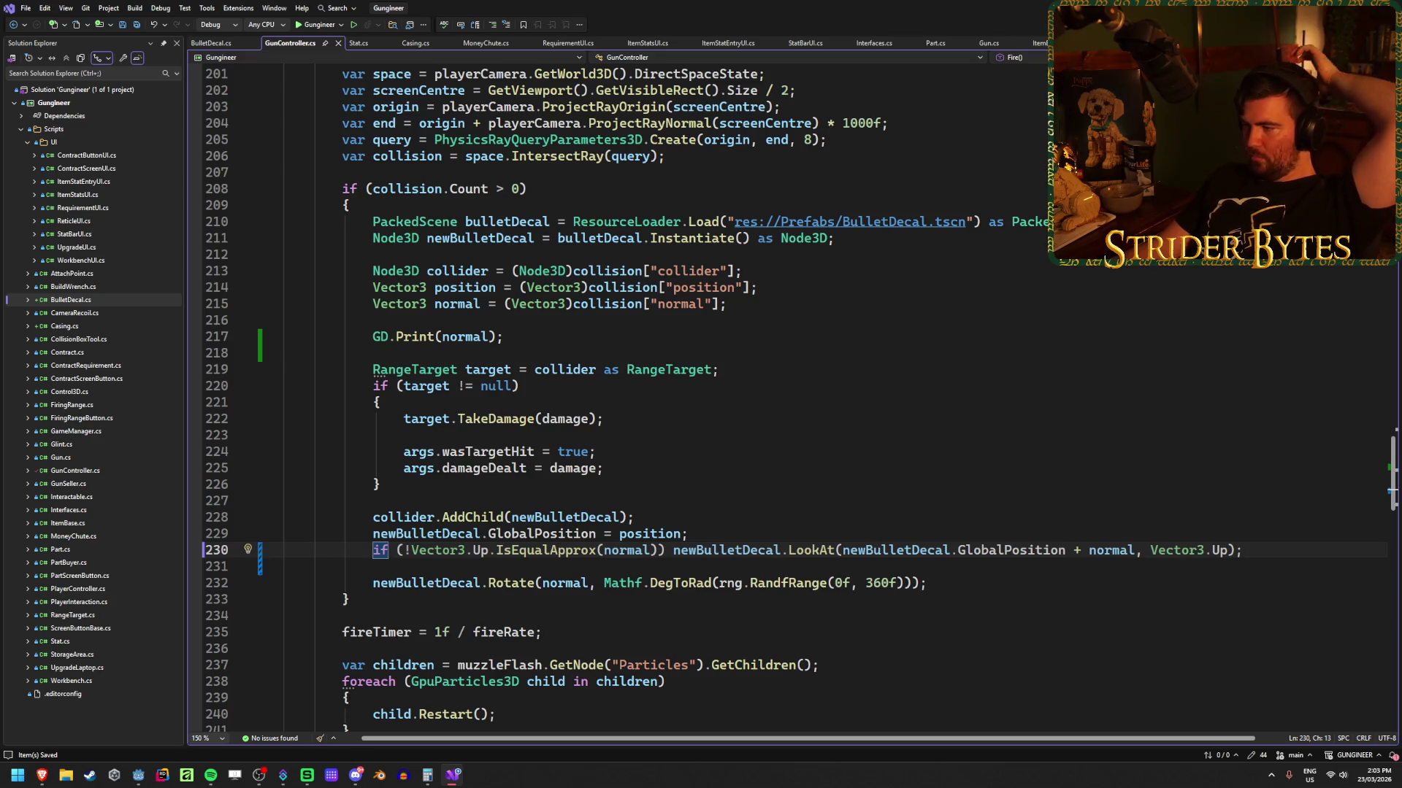
pyautogui.hotkey('alt', 'Tab')
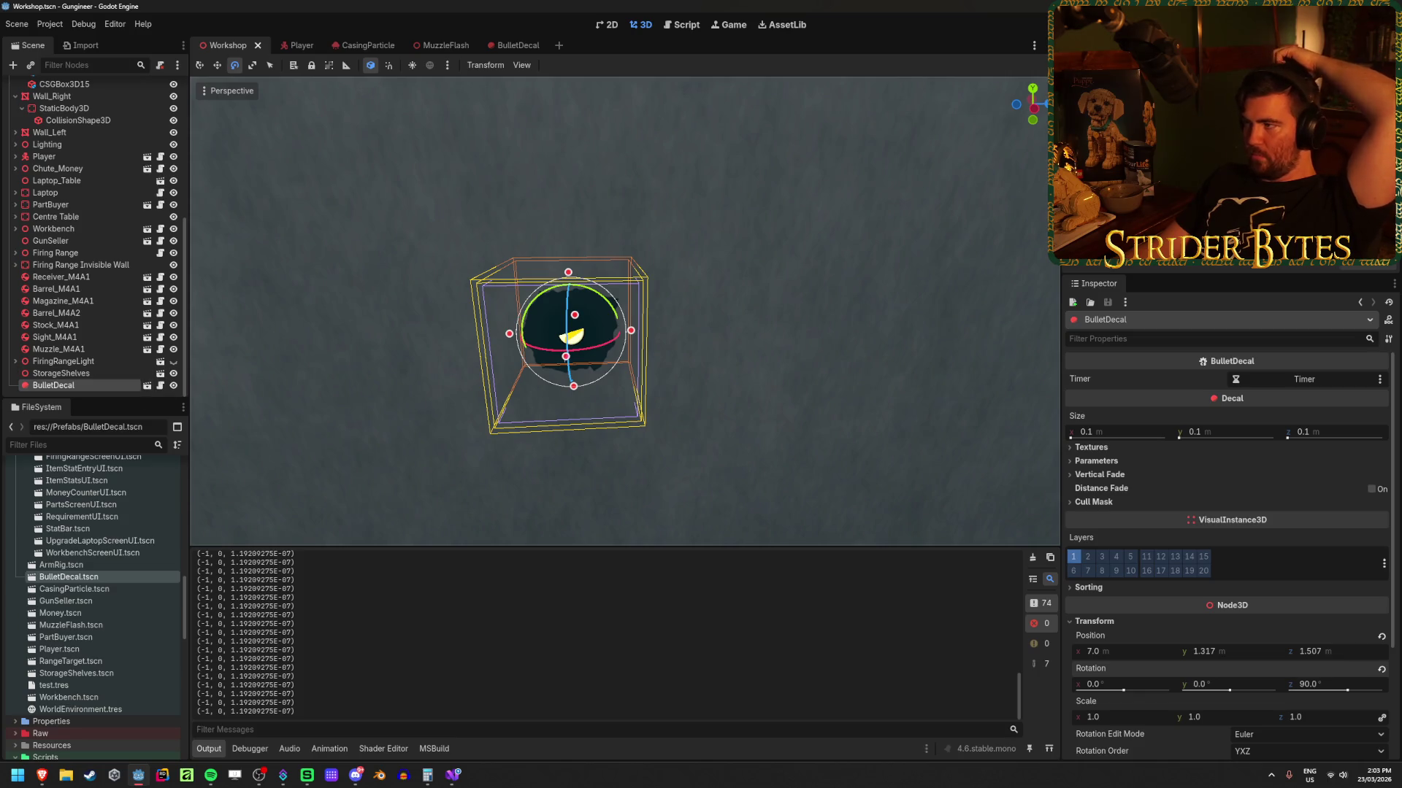
# Step: Run the game and shoot the floor near the bench, then spray shots along the wall
pyautogui.press('F5')
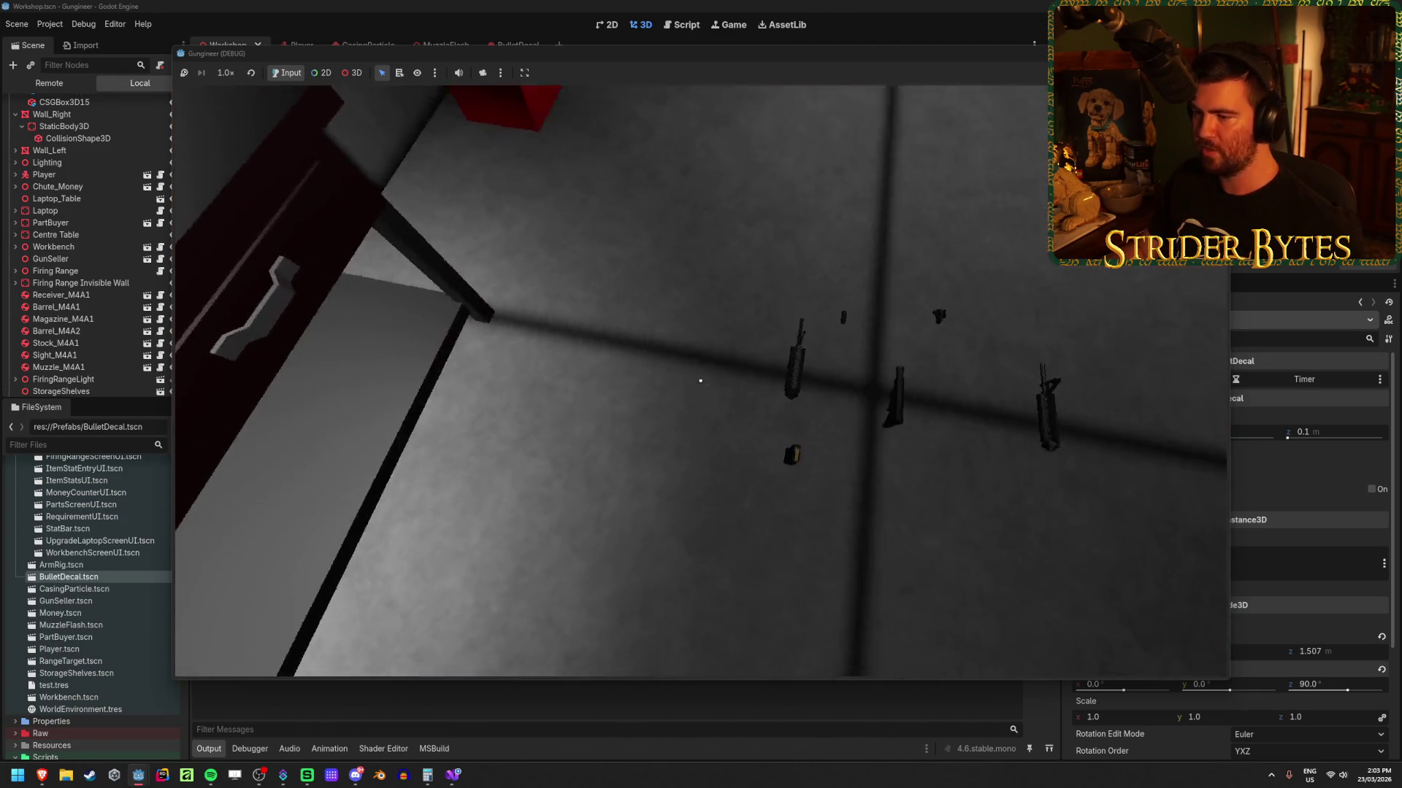
pyautogui.click(700, 381)
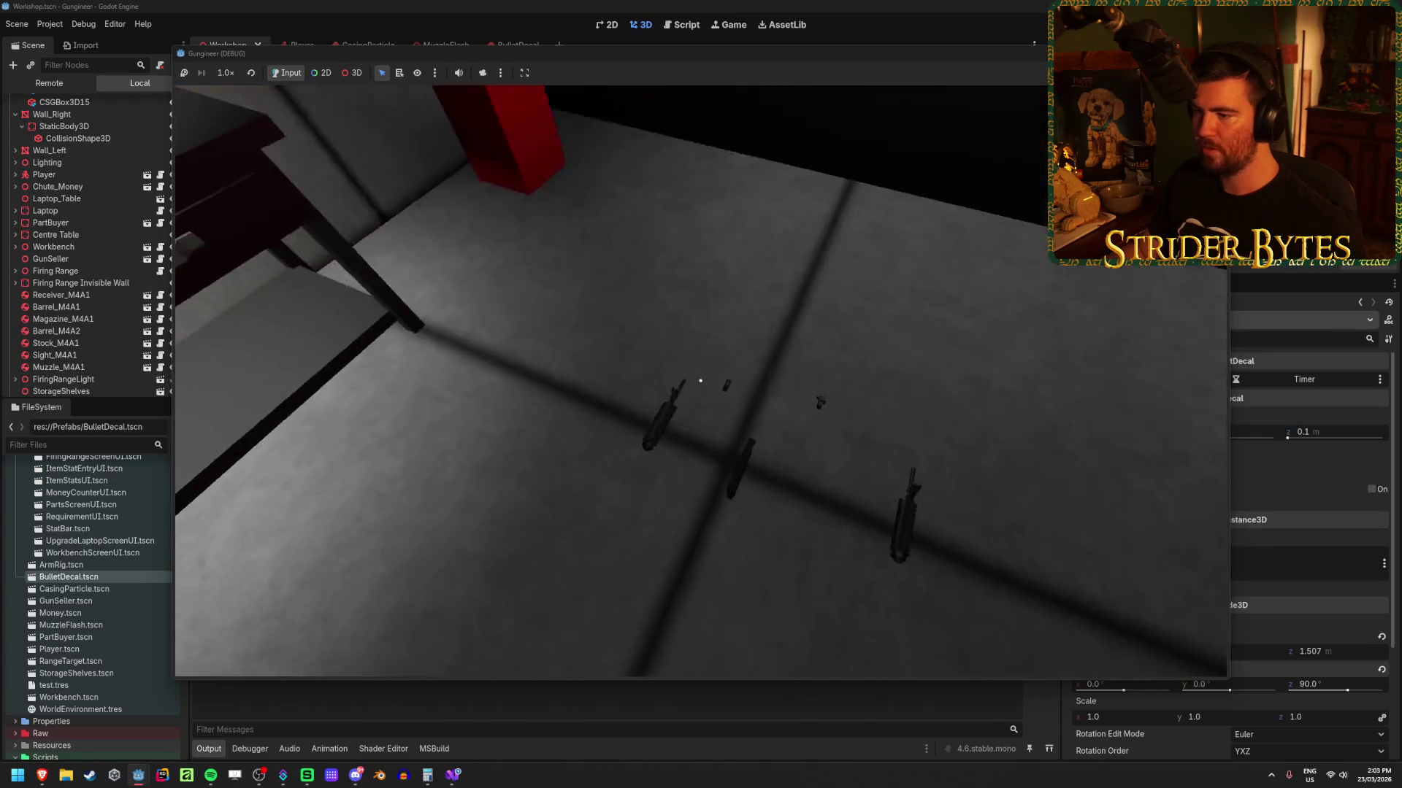
pyautogui.click(700, 380)
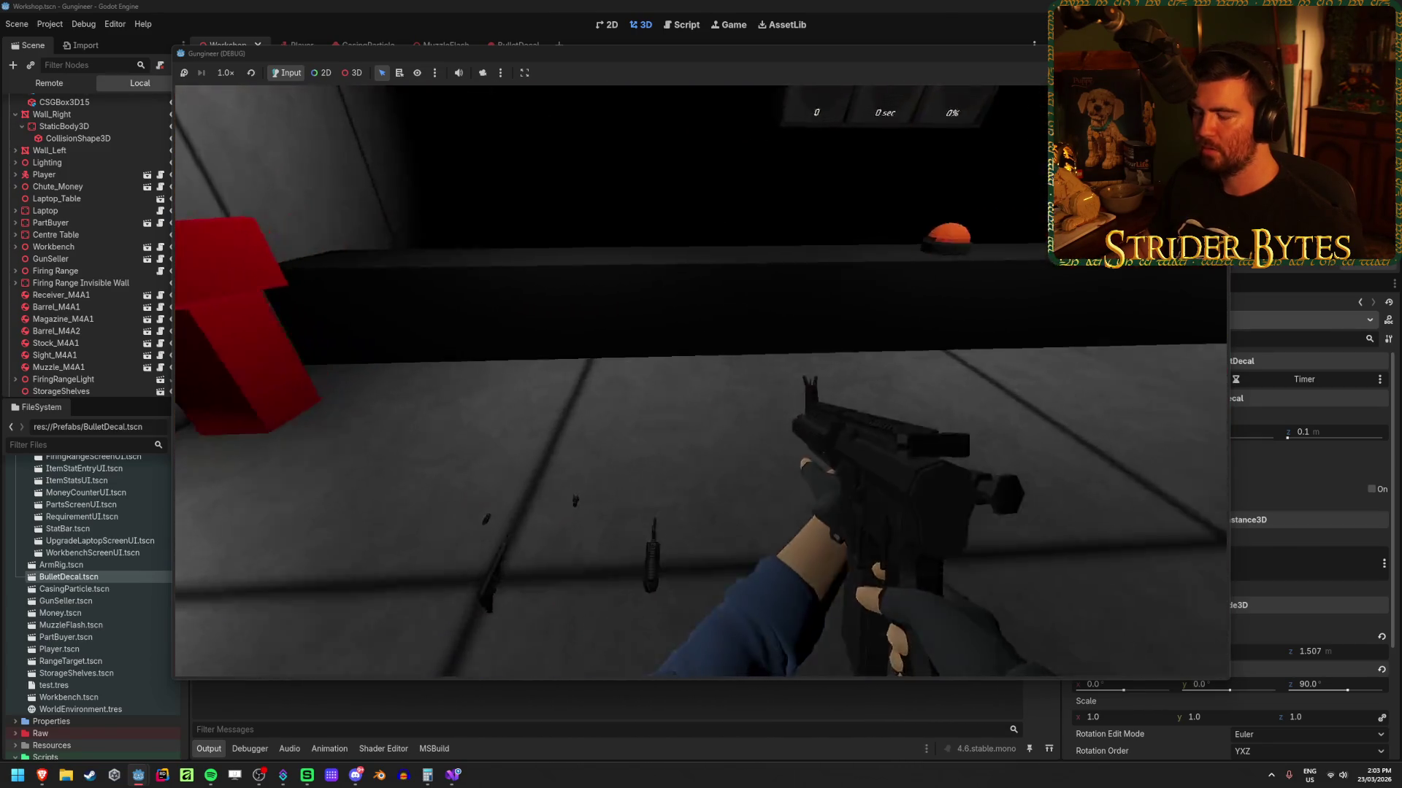
pyautogui.click(700, 381)
pyautogui.click(700, 380)
pyautogui.click(700, 380)
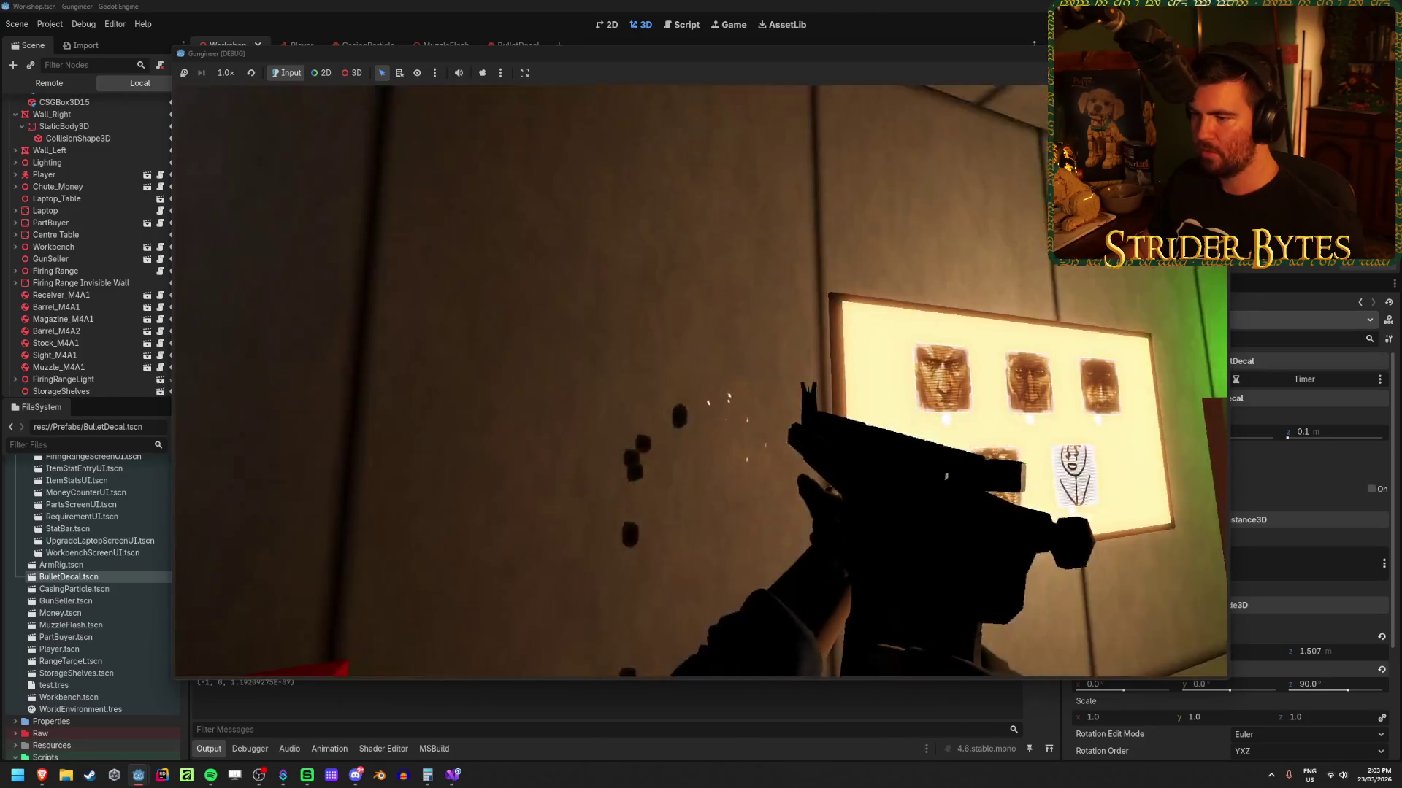
pyautogui.click(701, 380)
pyautogui.click(700, 380)
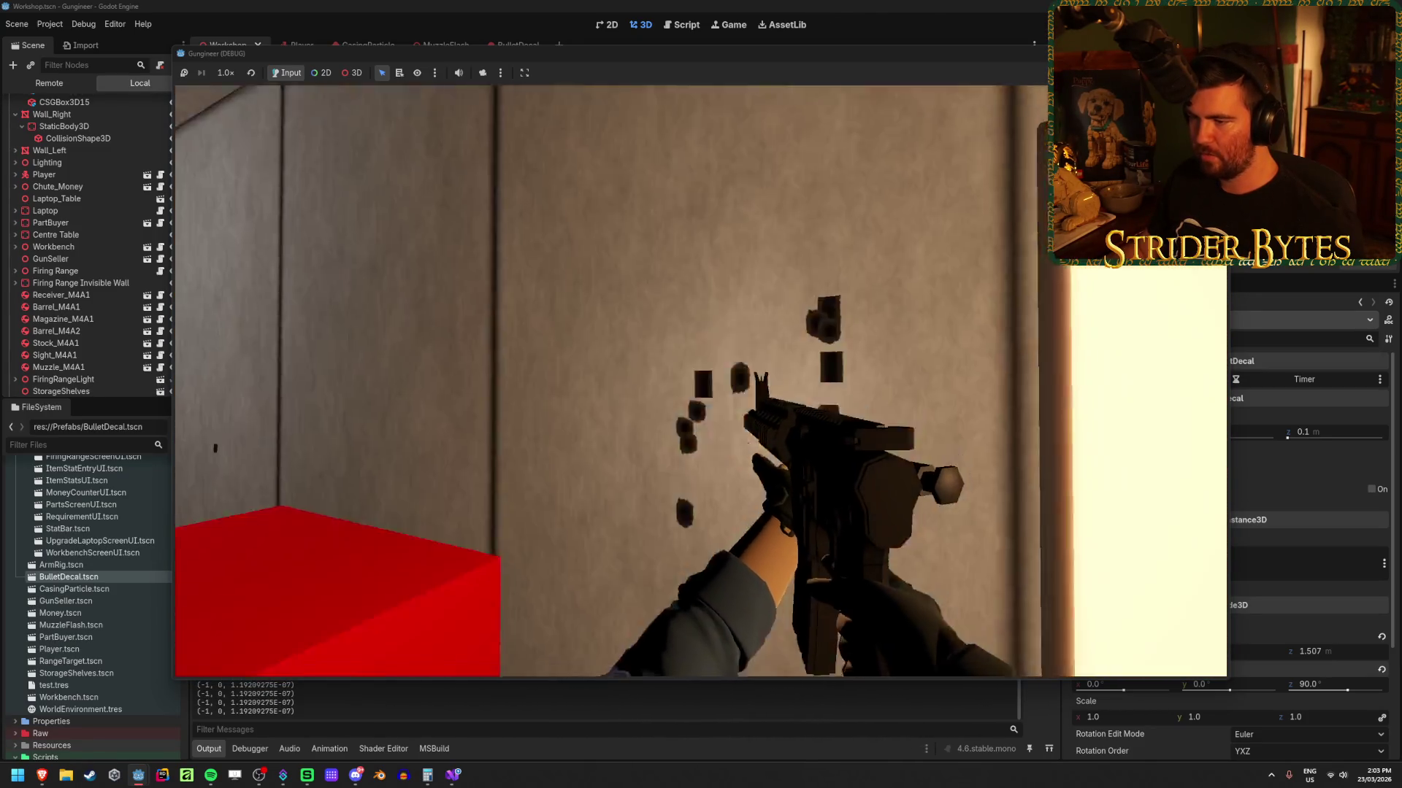
# Step: Keep firing at the target-board wall, then walk up and shoot it up close and lower down
pyautogui.click(700, 381)
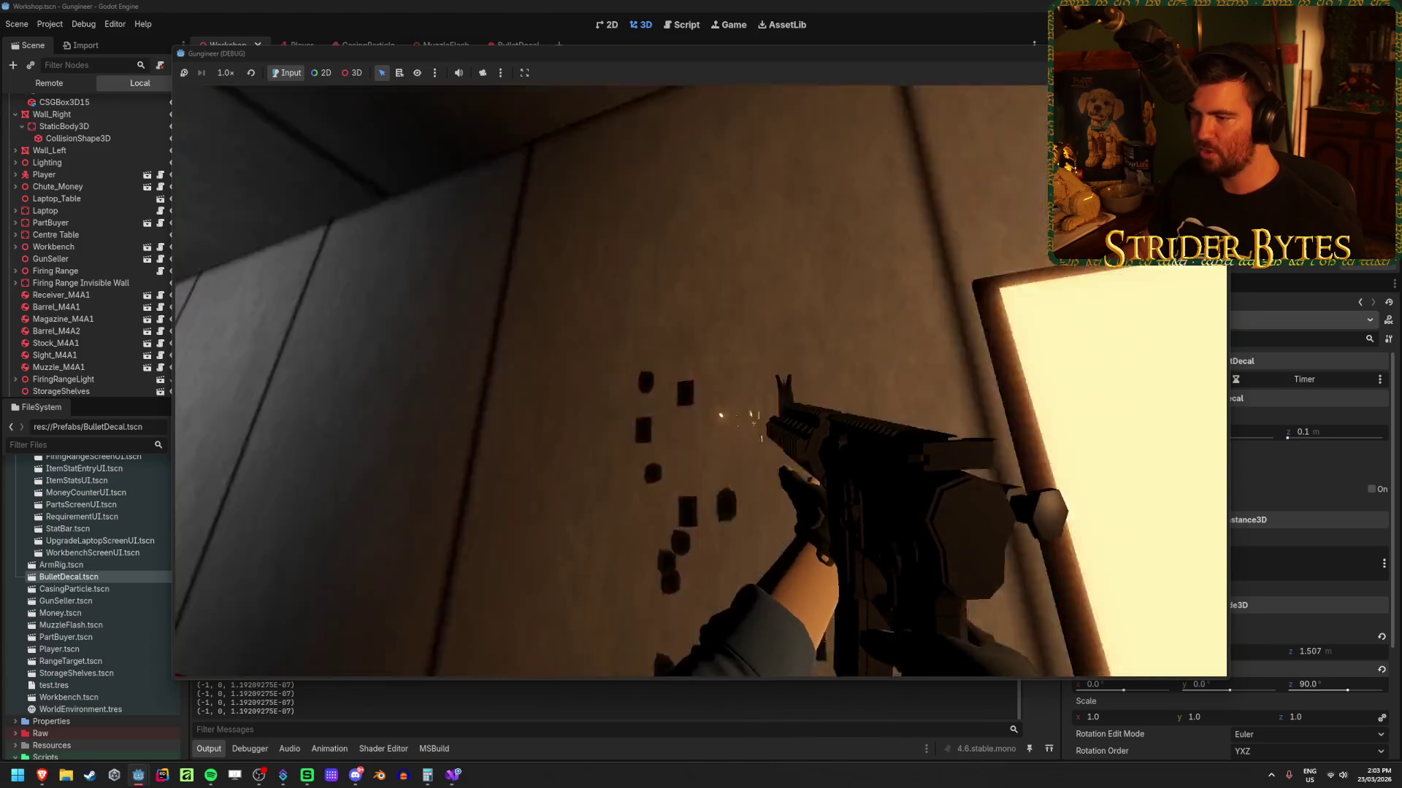
pyautogui.click(700, 381)
pyautogui.click(700, 380)
pyautogui.click(700, 380)
pyautogui.click(700, 380)
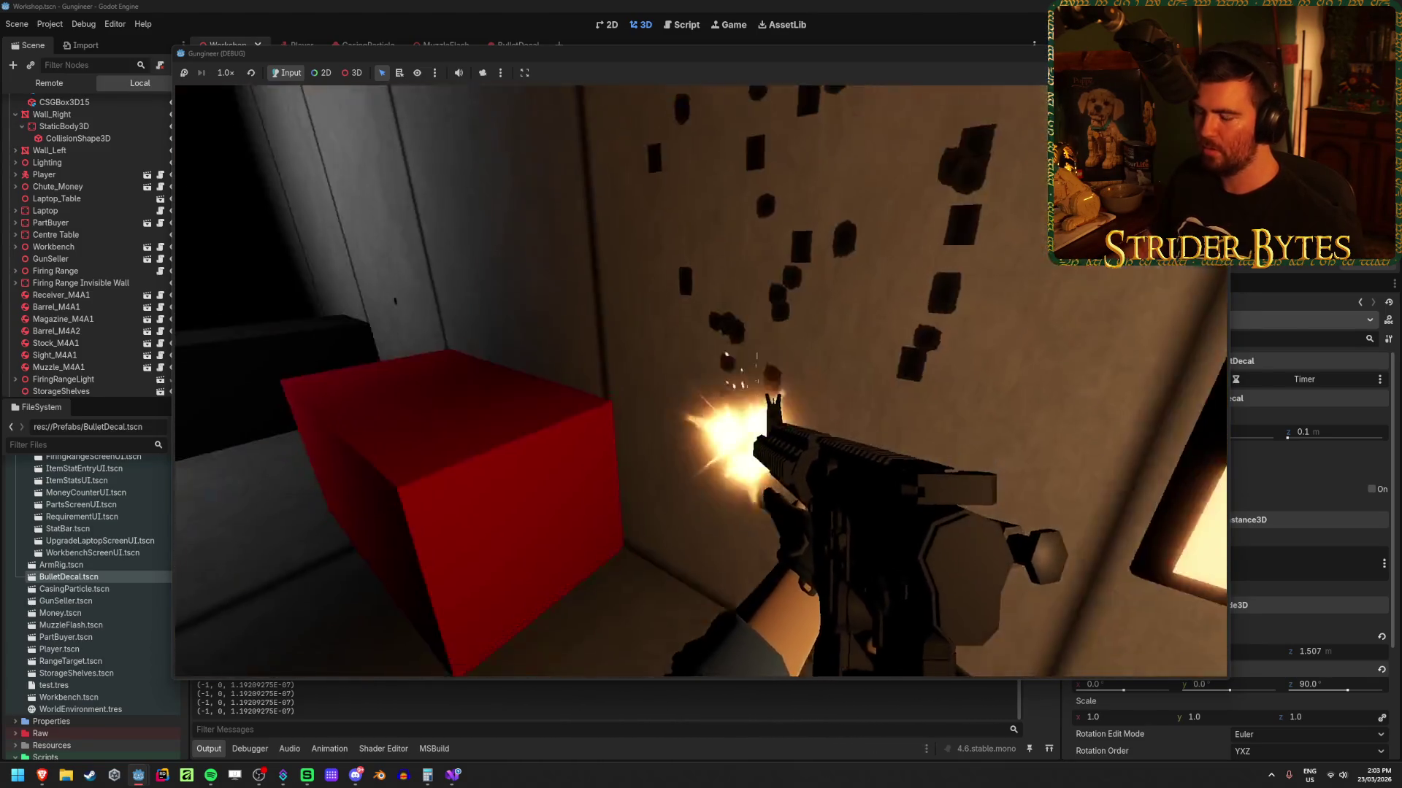
pyautogui.click(700, 380)
pyautogui.press('w')
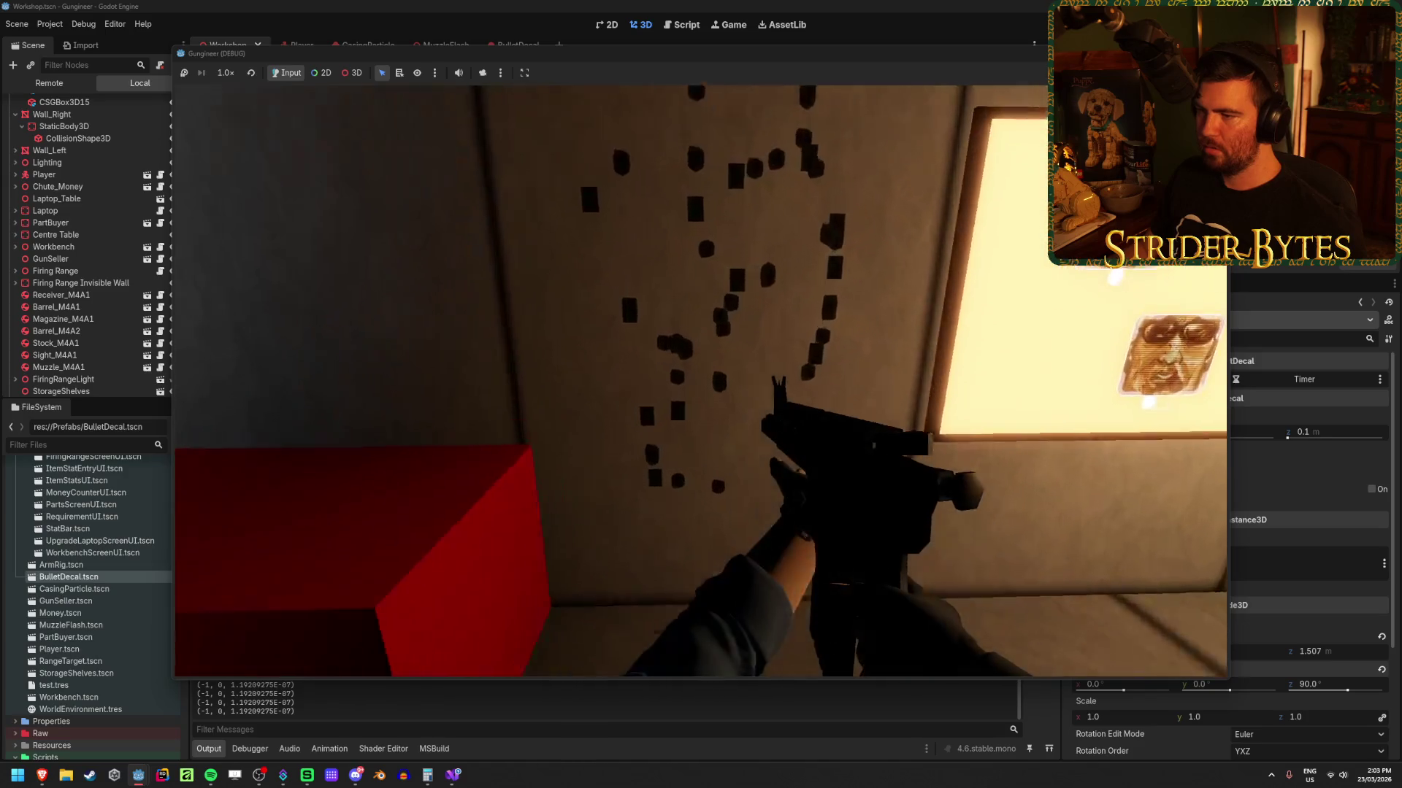
pyautogui.click(700, 381)
pyautogui.click(700, 380)
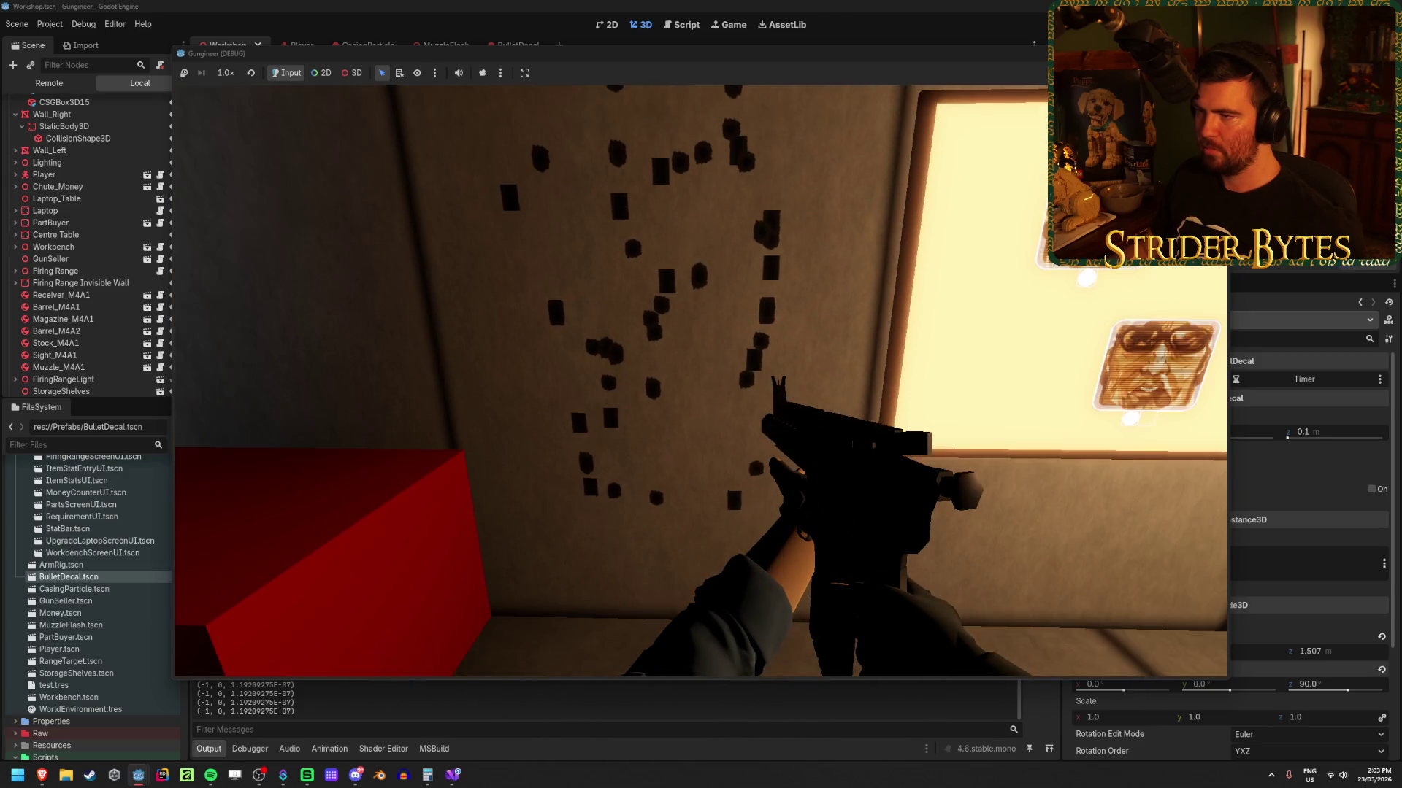
# Step: Back away, fire more shots at the wall and near the red box, then stop the game
pyautogui.press('s')
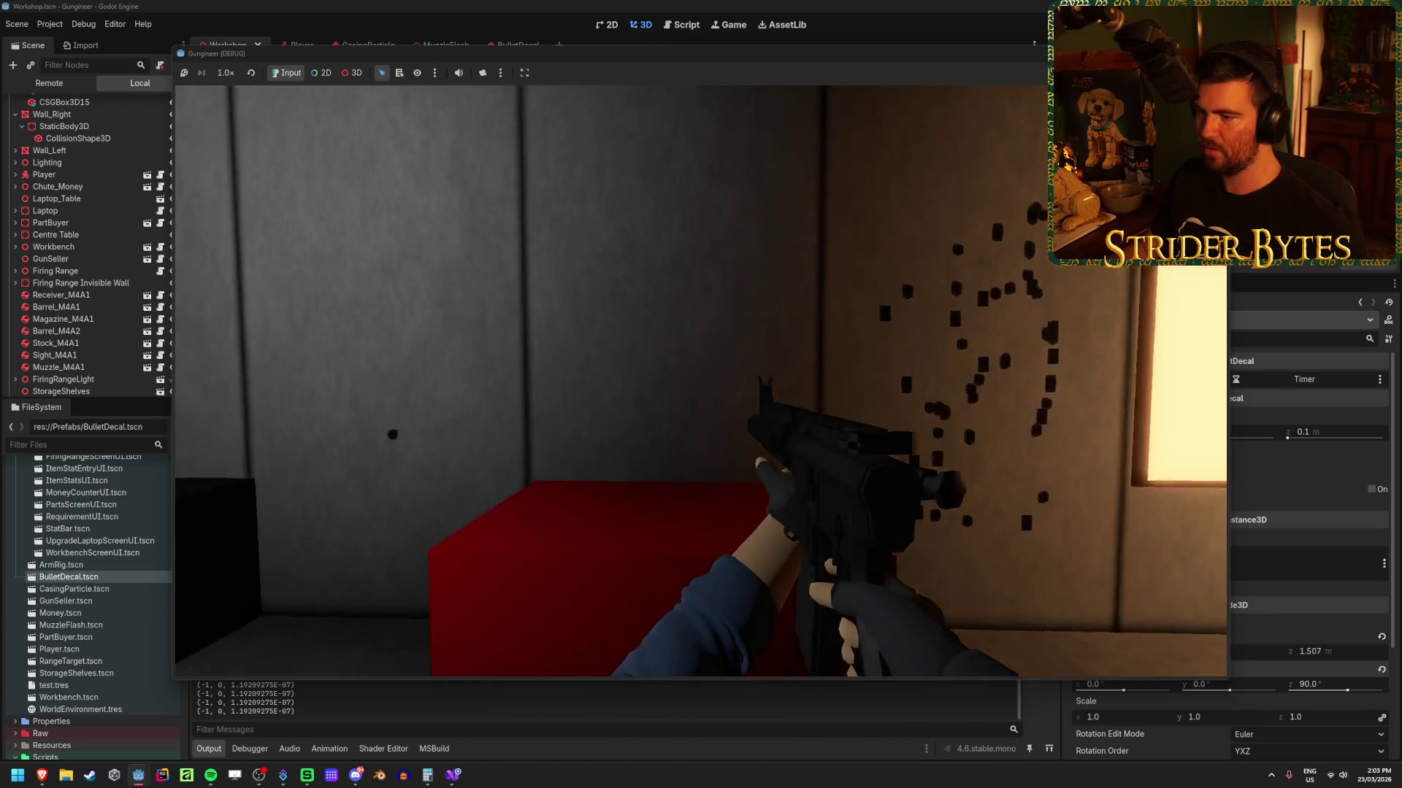
pyautogui.click(700, 380)
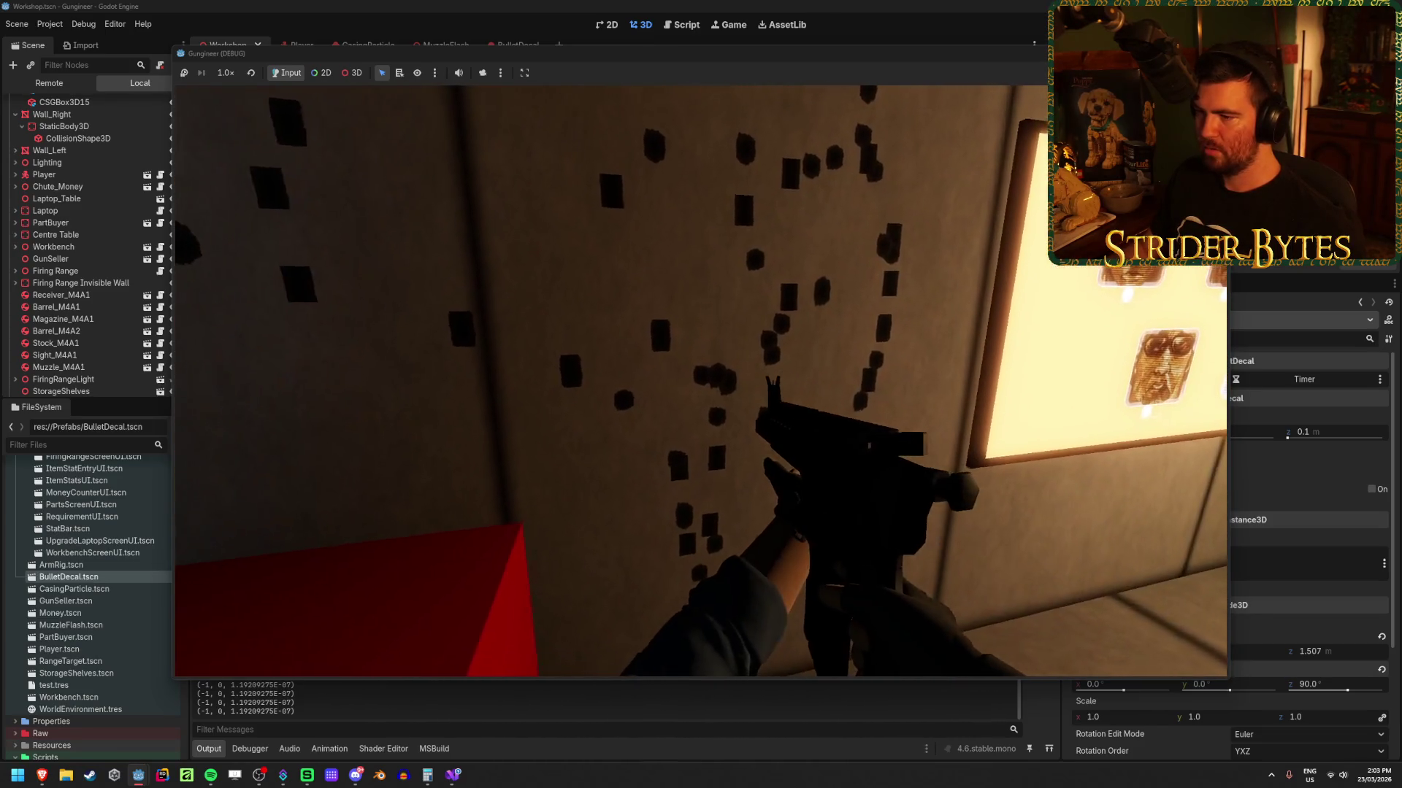
pyautogui.click(700, 381)
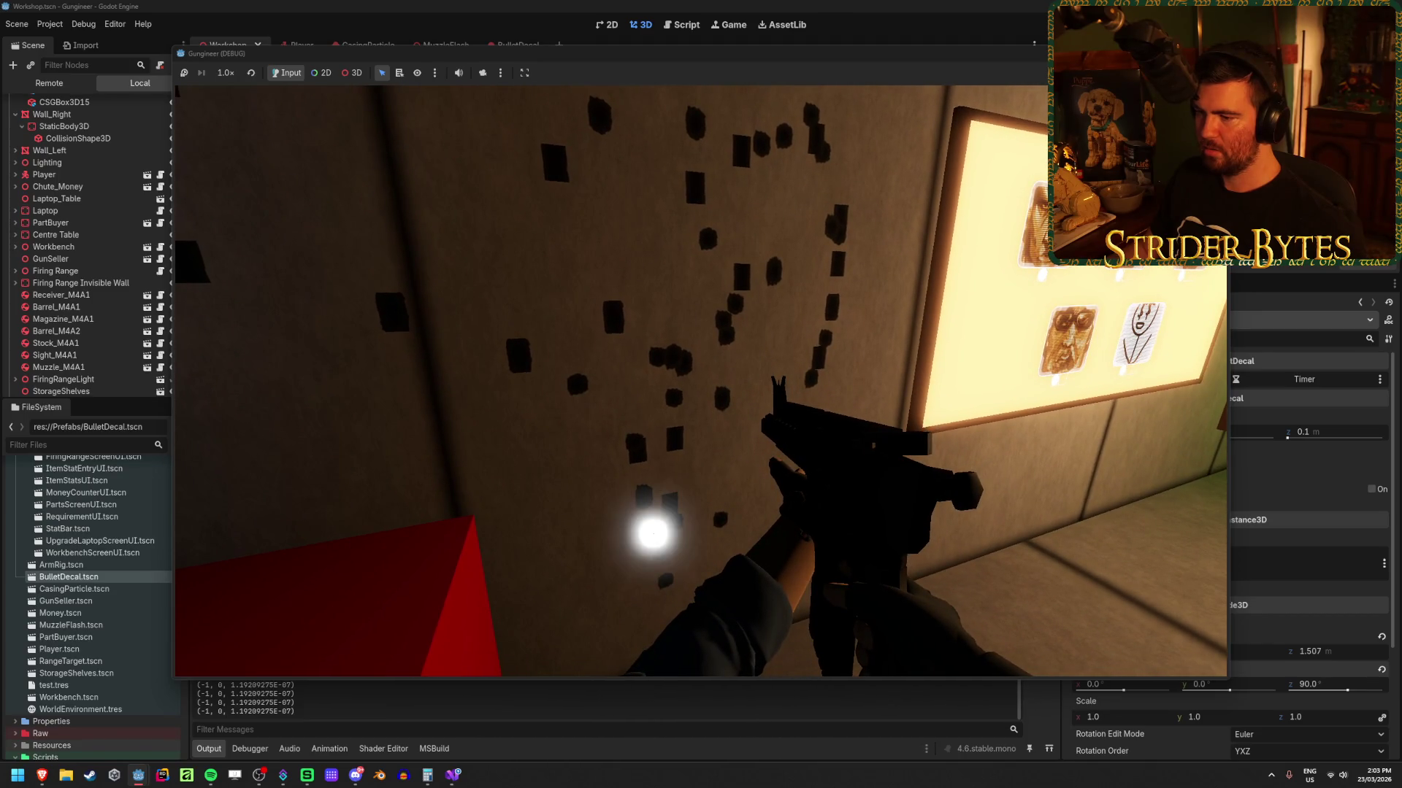
pyautogui.click(700, 380)
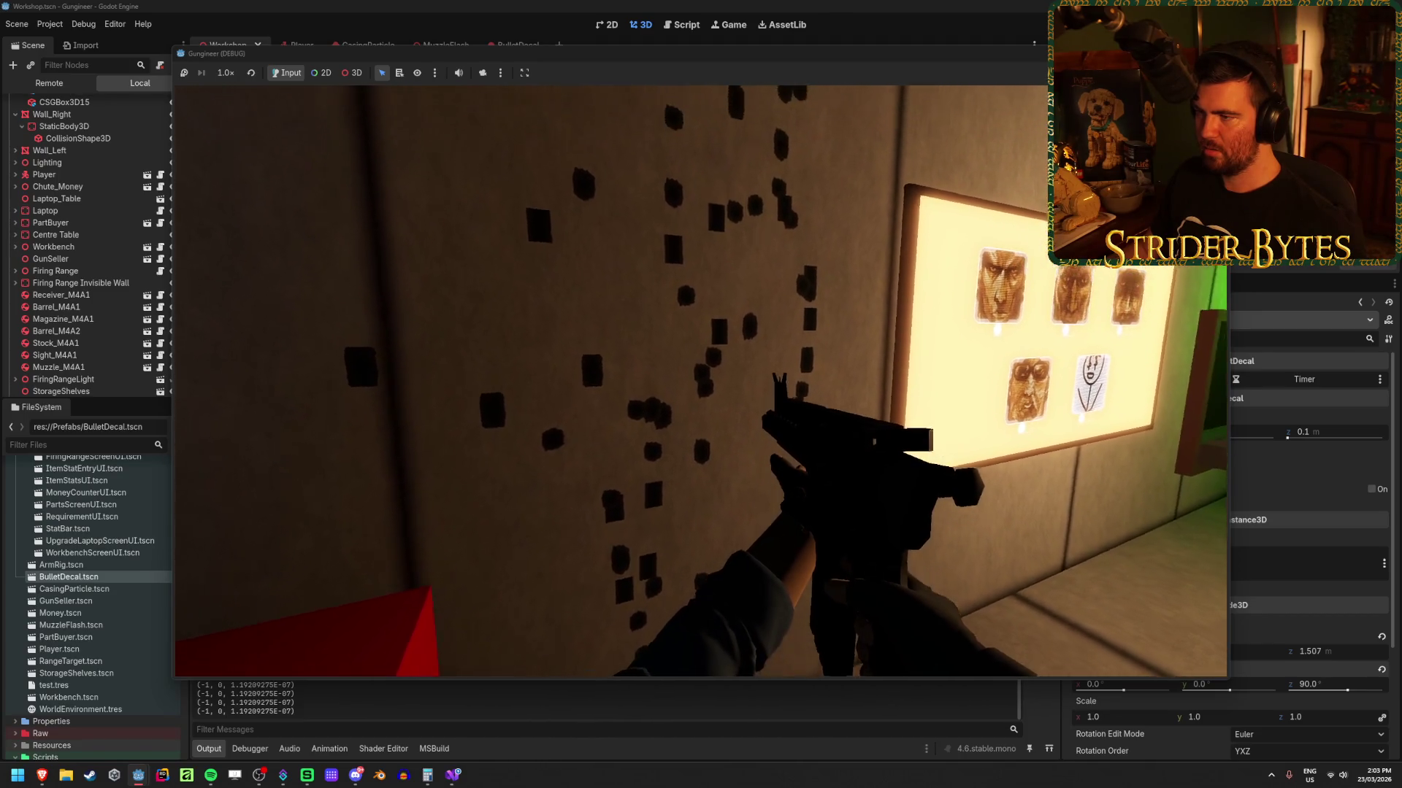
pyautogui.click(700, 380)
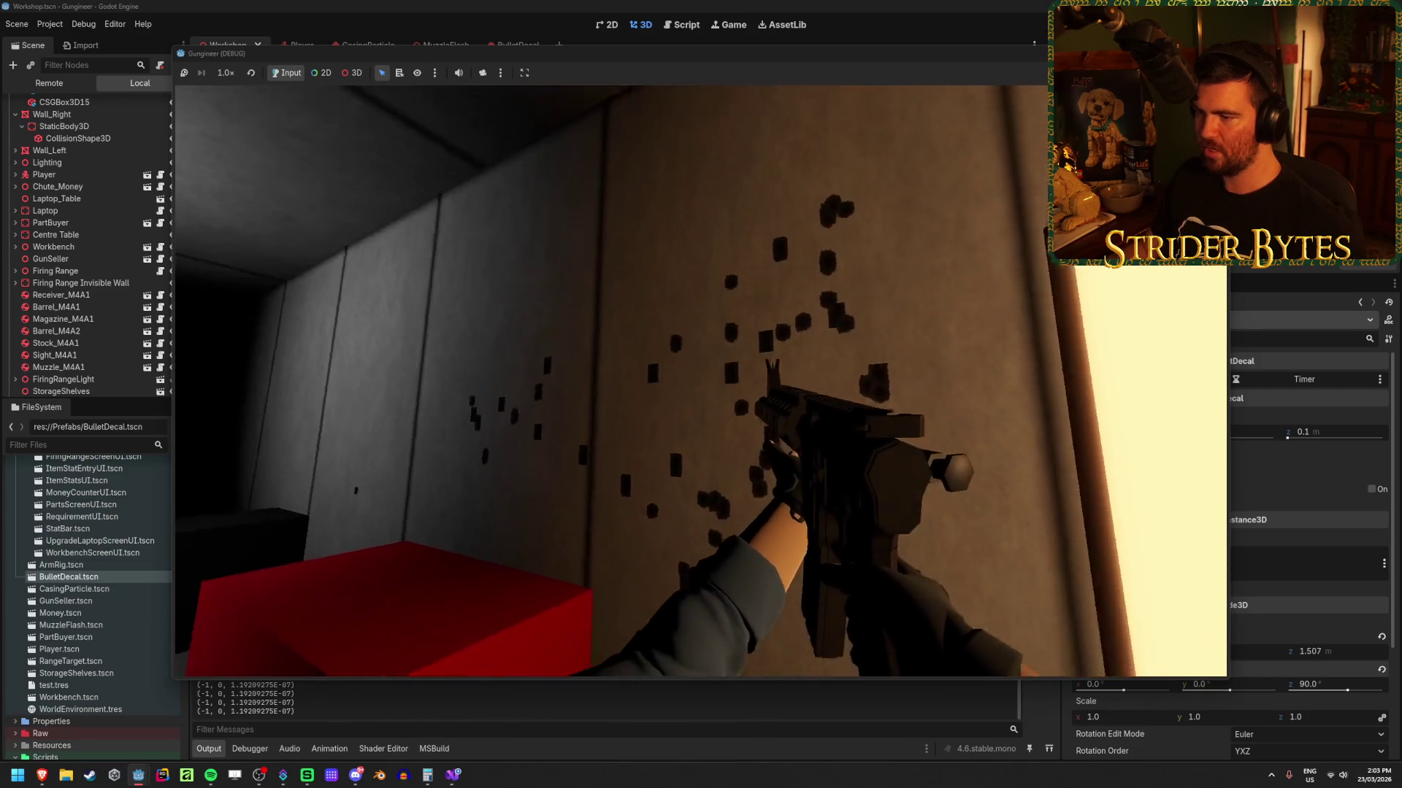
pyautogui.press('w')
pyautogui.press('s')
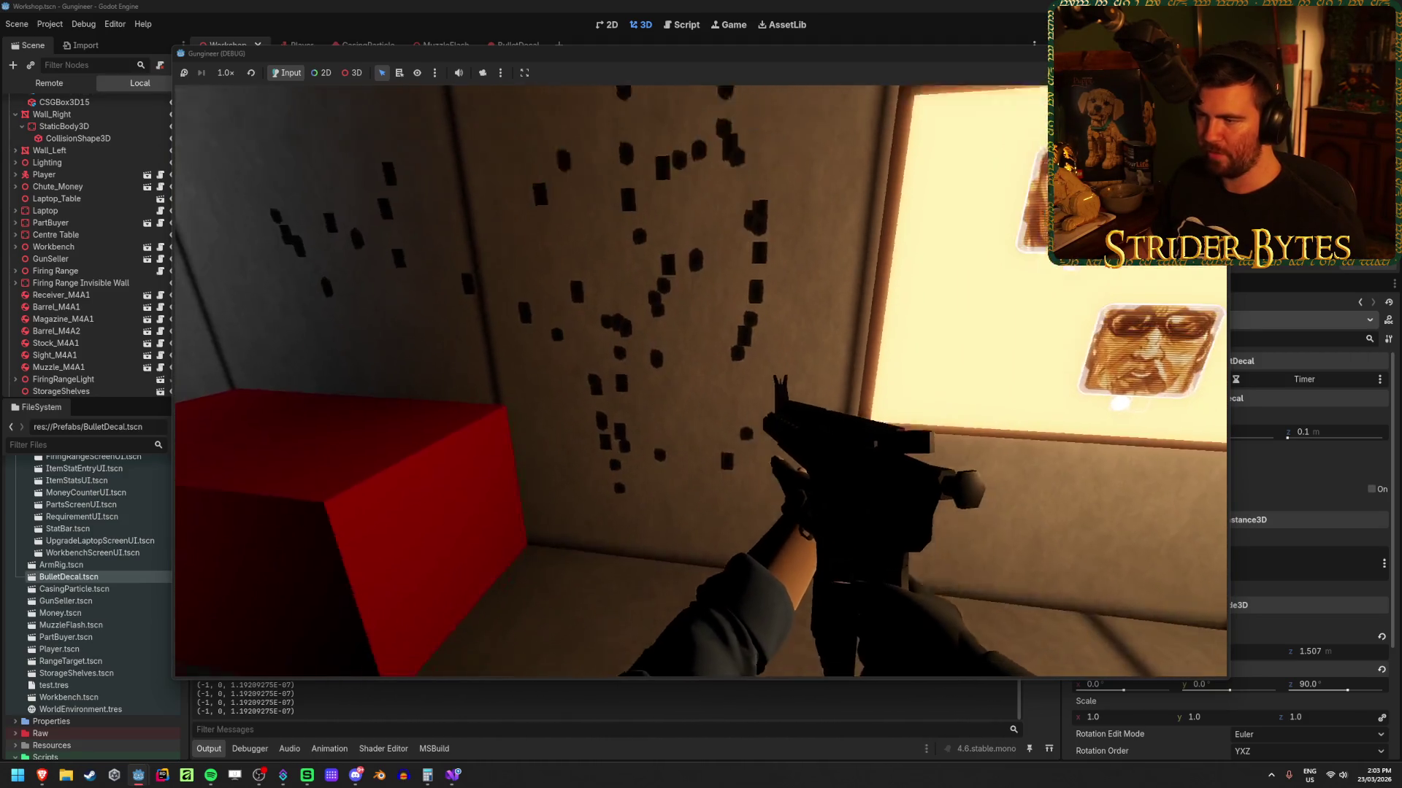
pyautogui.press('F5')
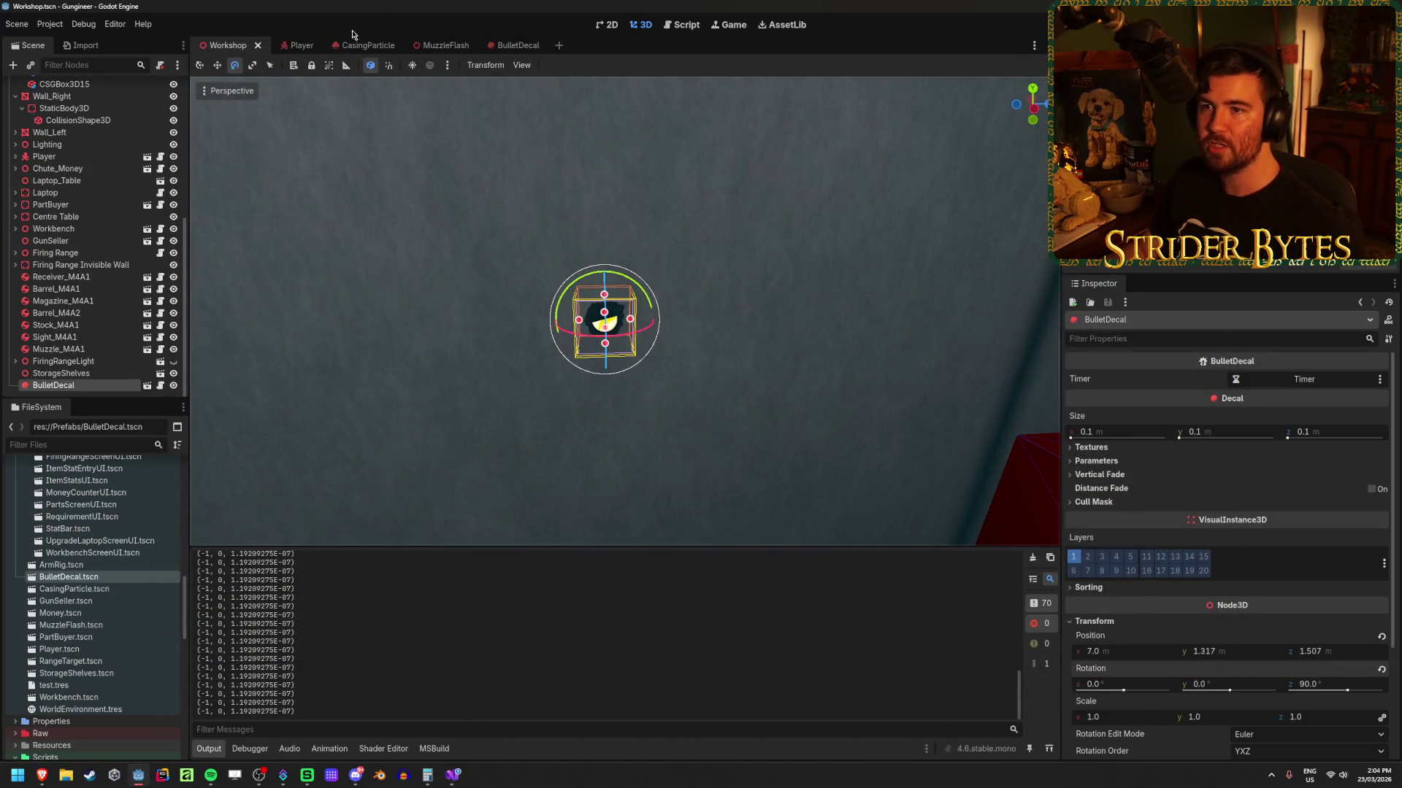
# Step: Open the BulletDecal scene, glance at the Timer node, and preview the decal's Albedo texture
pyautogui.click(516, 45)
pyautogui.click(43, 100)
pyautogui.click(47, 87)
pyautogui.click(1370, 480)
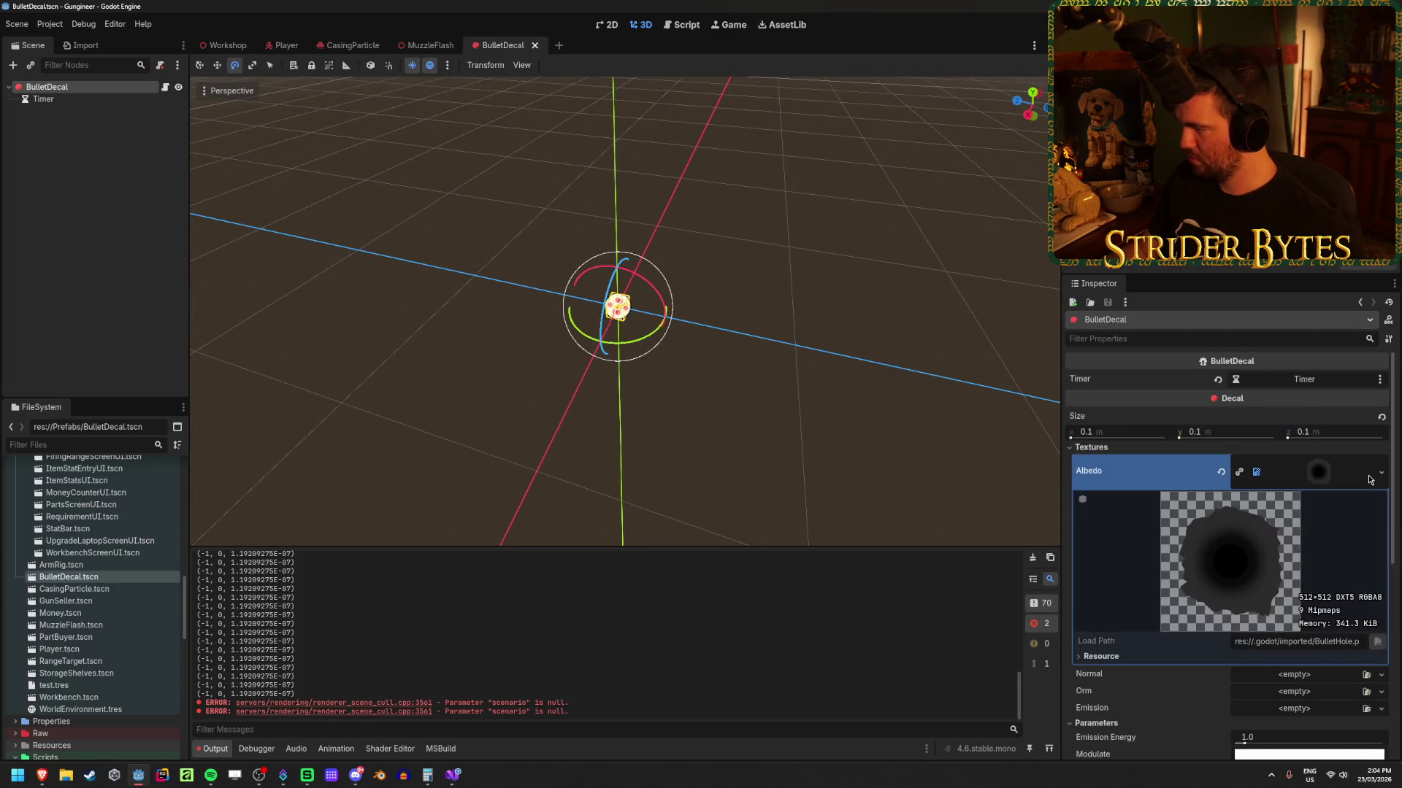
pyautogui.click(1338, 483)
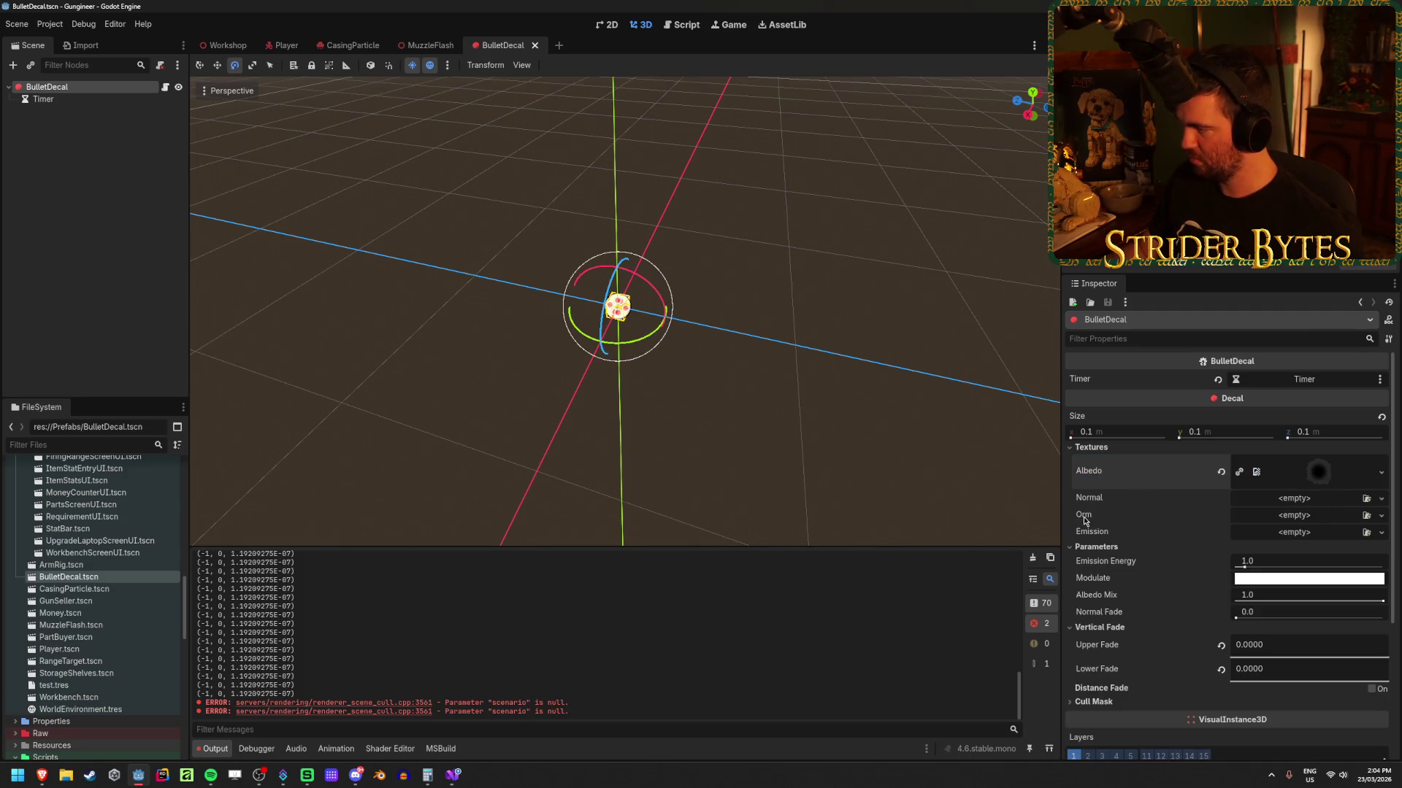
# Step: Inspect the decal's Cull Mask layers and Modulate colour, leaving both unchanged
pyautogui.scroll(-1, 1147, 478)
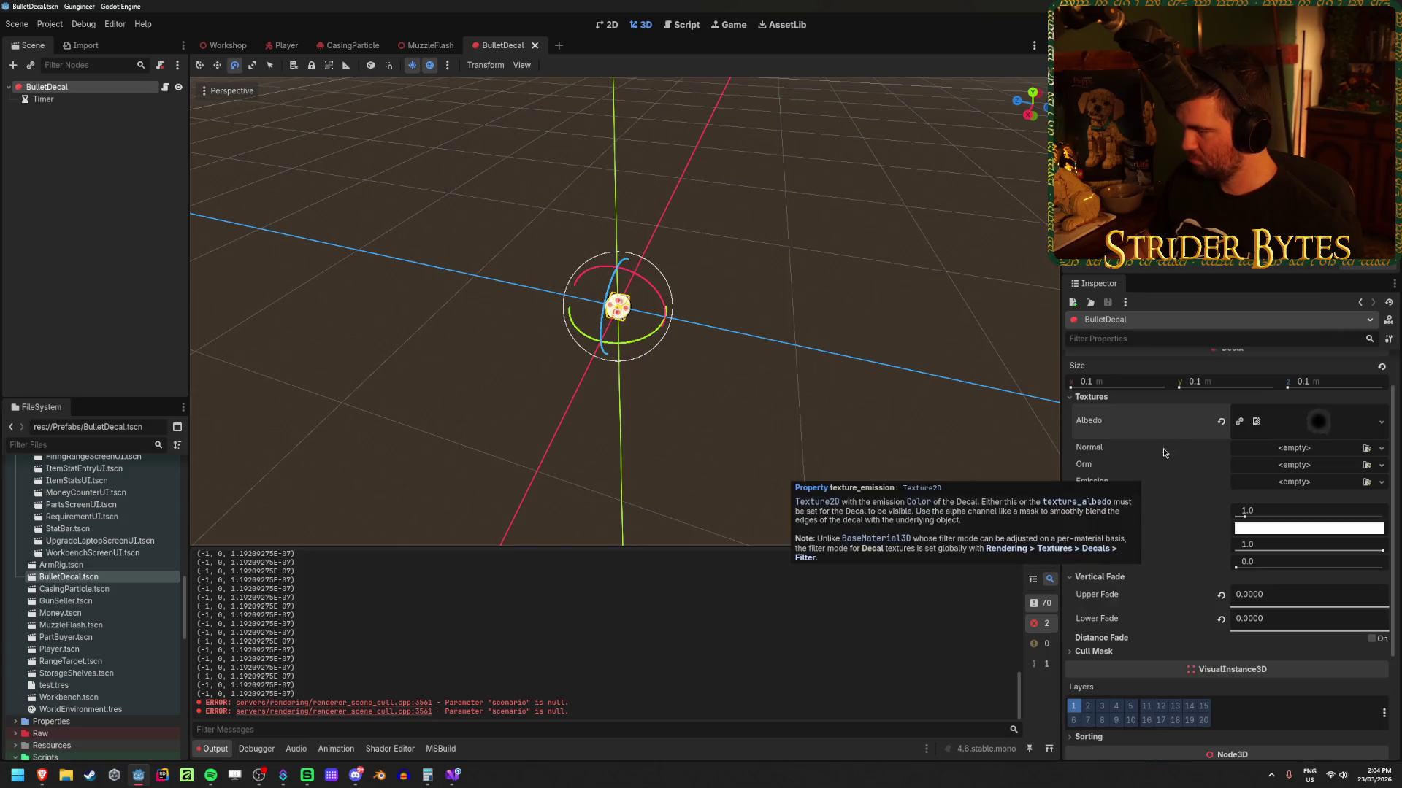
pyautogui.scroll(-2, 1173, 433)
pyautogui.click(1110, 551)
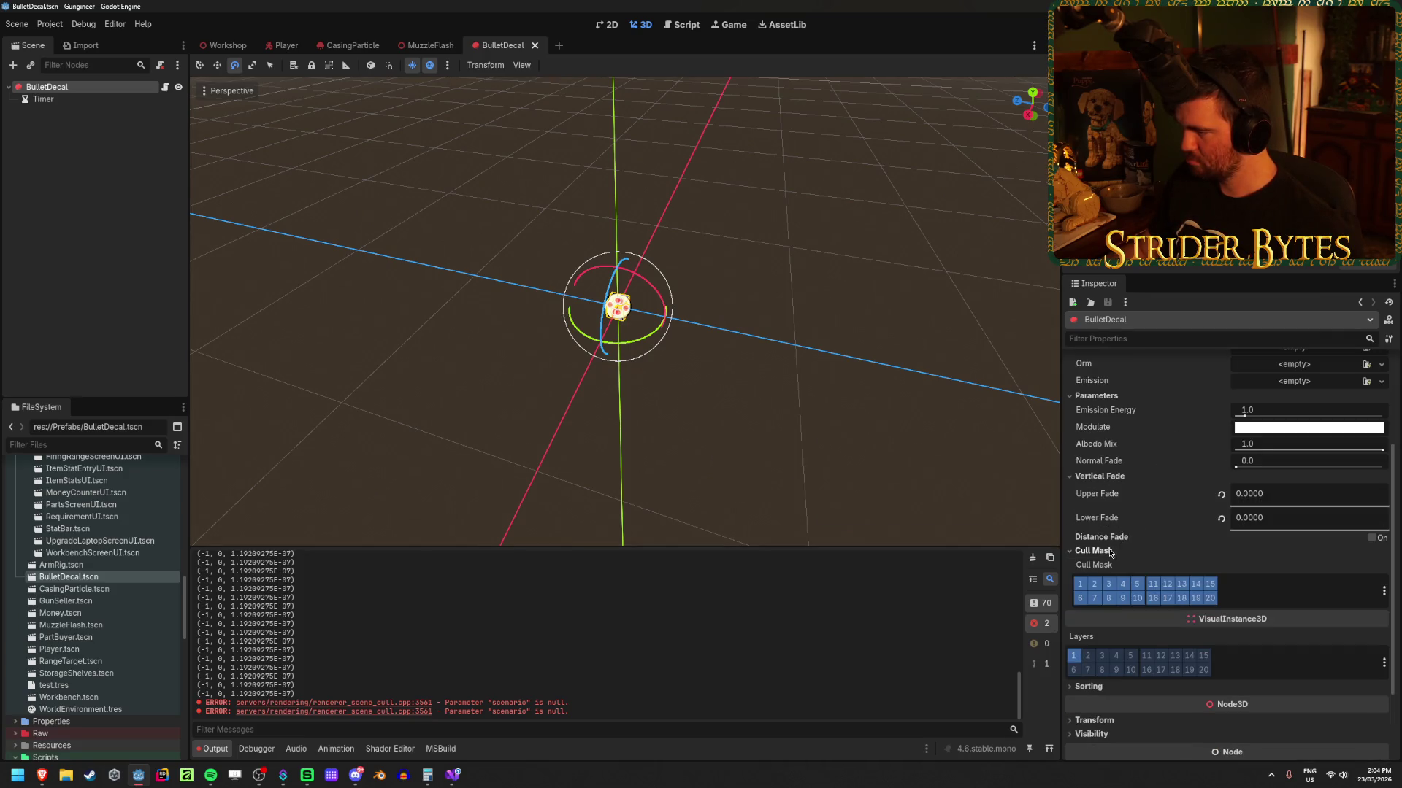
pyautogui.click(1111, 551)
pyautogui.scroll(2, 1110, 552)
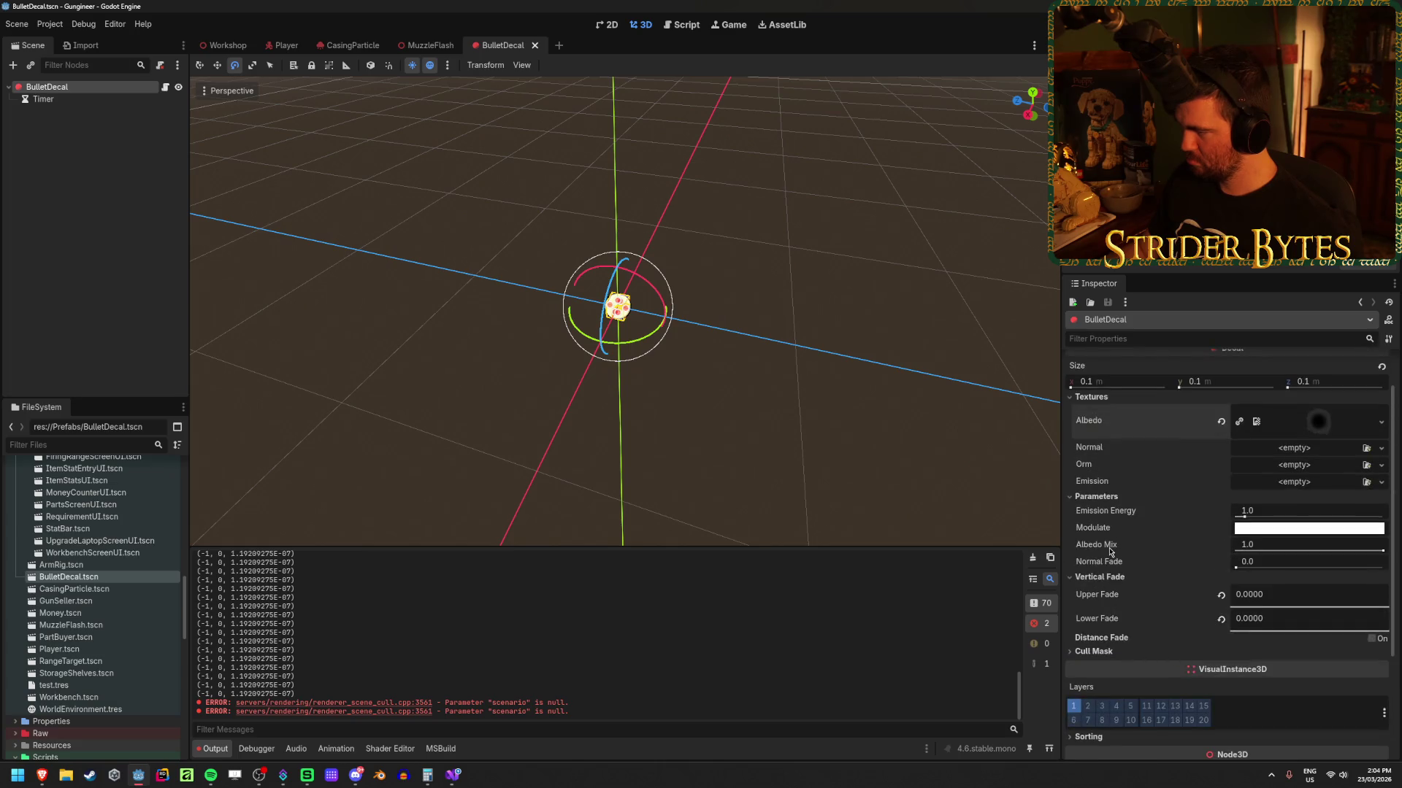
pyautogui.moveTo(1110, 549)
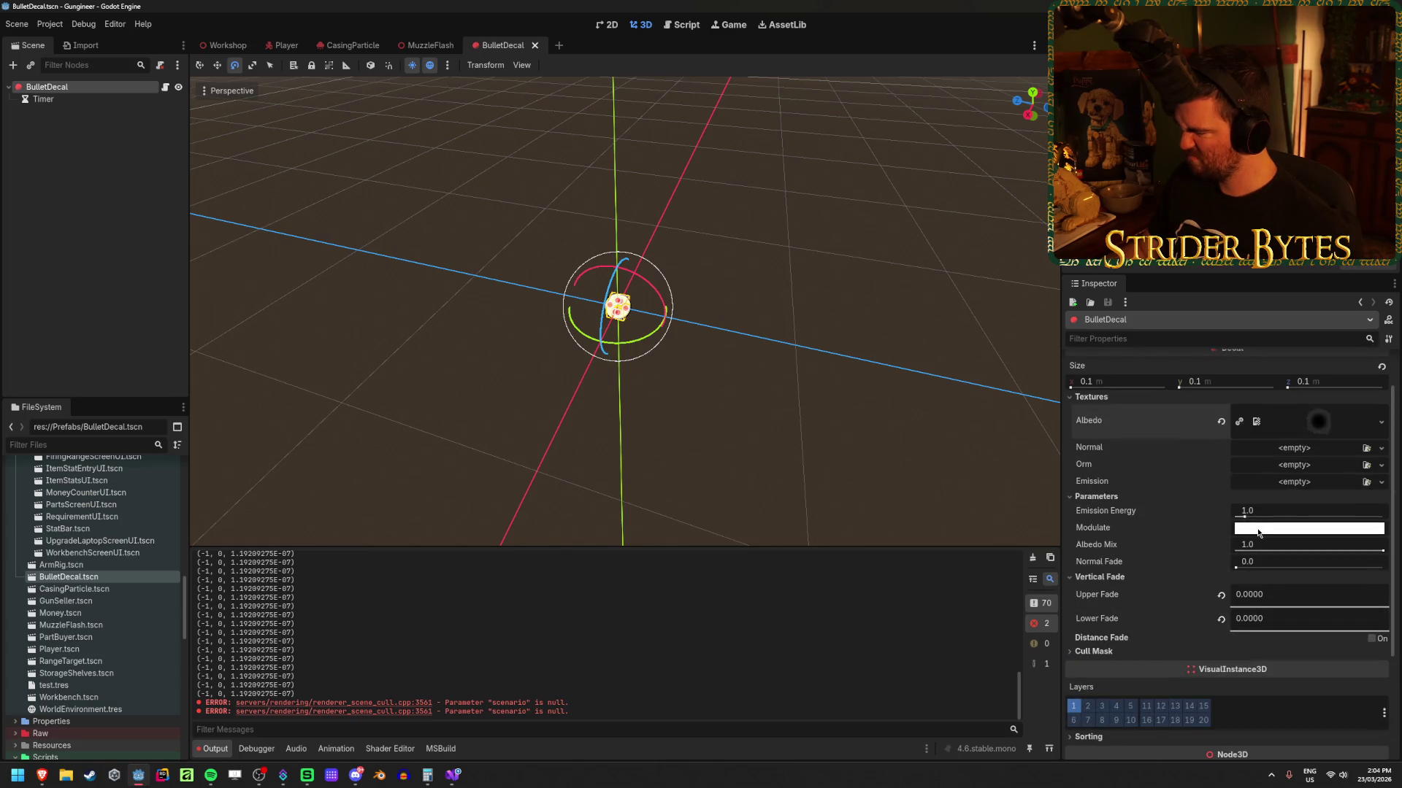
pyautogui.click(1258, 532)
pyautogui.click(1178, 526)
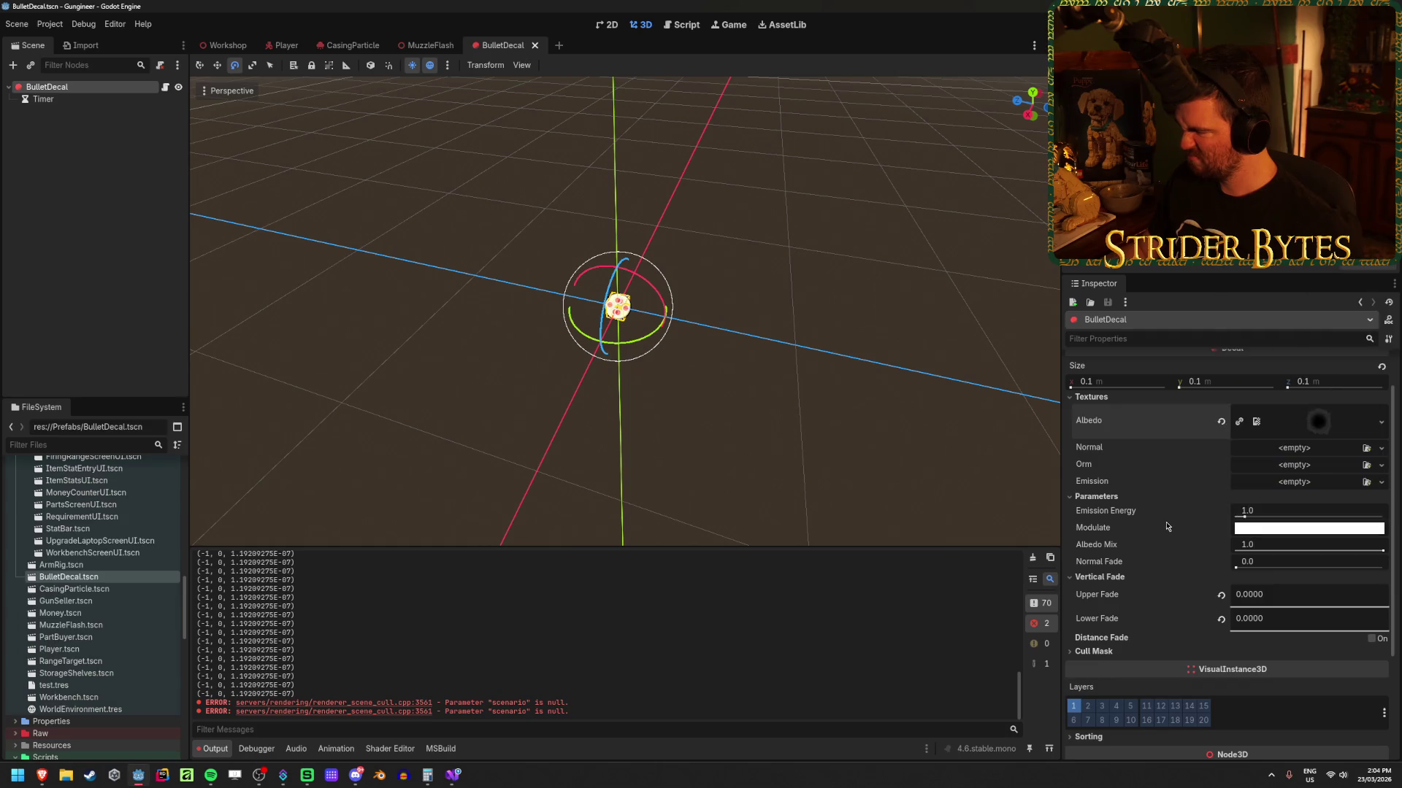
# Step: Review the Albedo Mix and Orm texture options, then refocus the editor window
pyautogui.scroll(2, 1167, 527)
pyautogui.scroll(-5, 1166, 526)
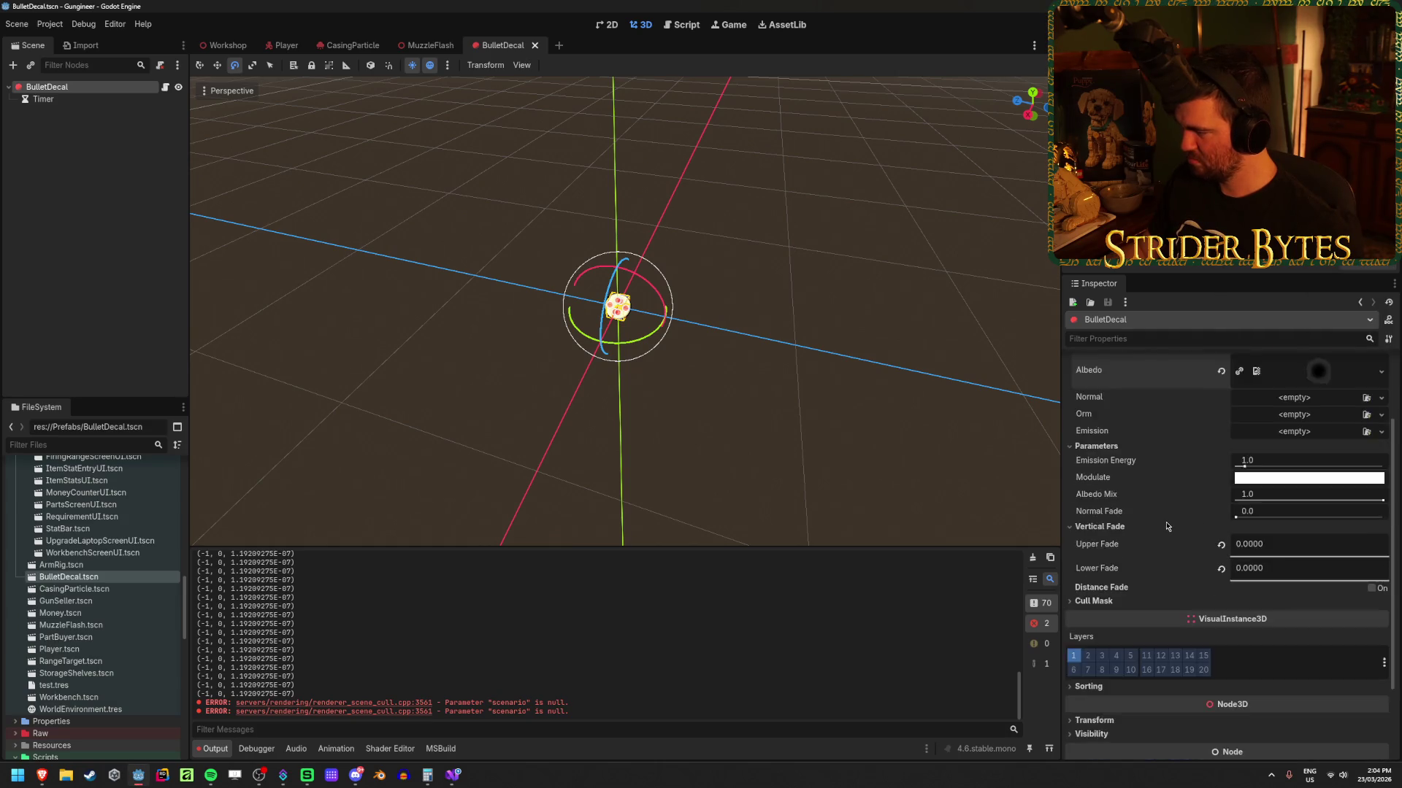
pyautogui.scroll(5, 1166, 527)
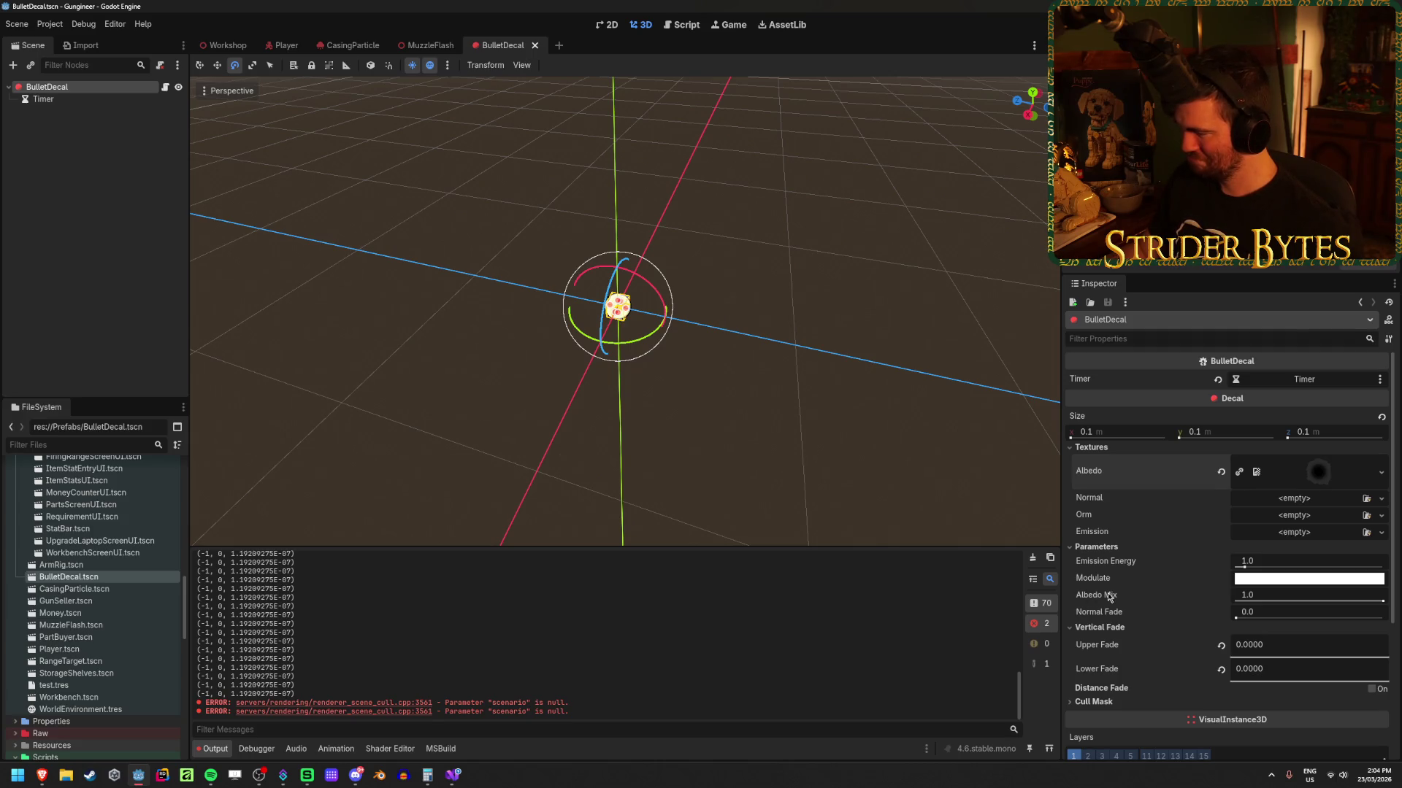
pyautogui.moveTo(1108, 597)
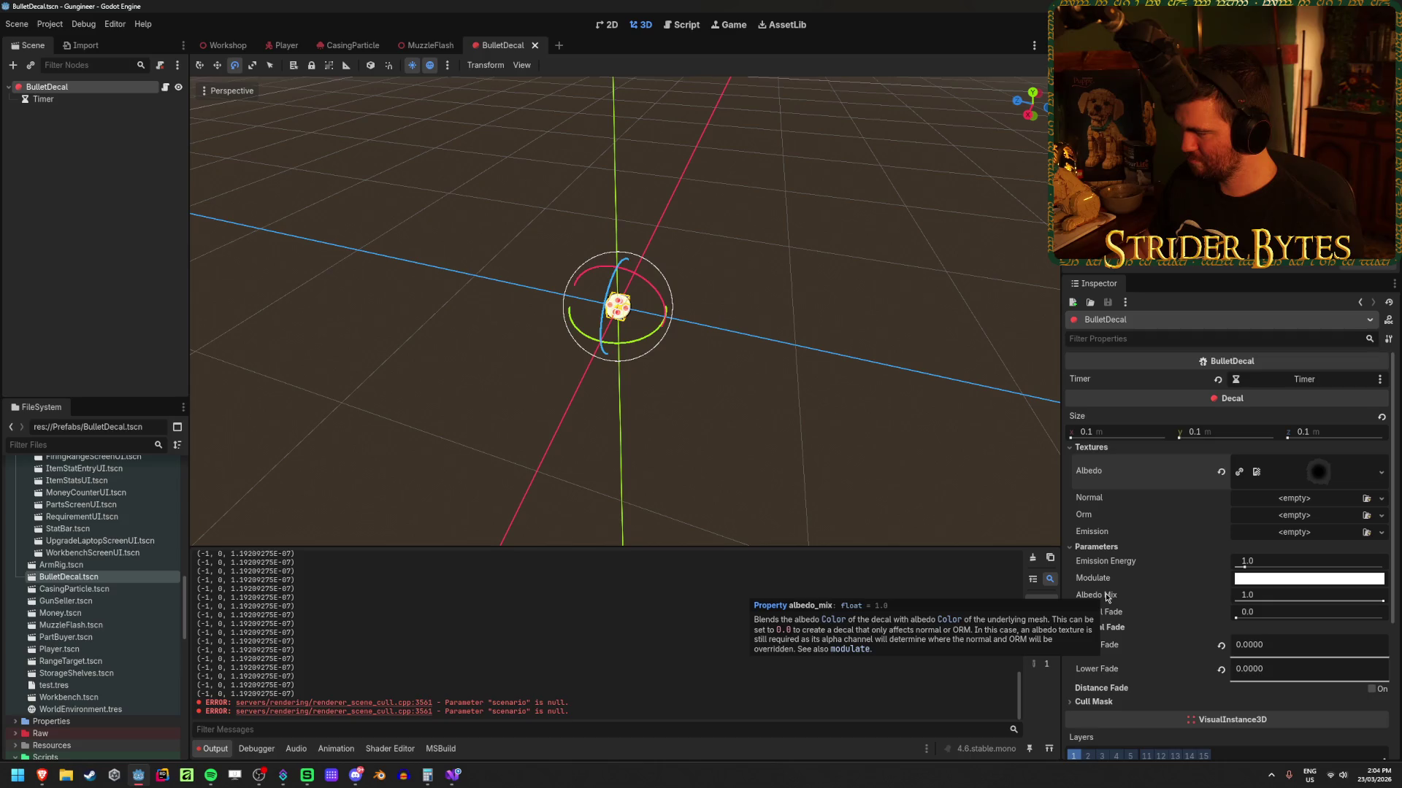
pyautogui.moveTo(1083, 518)
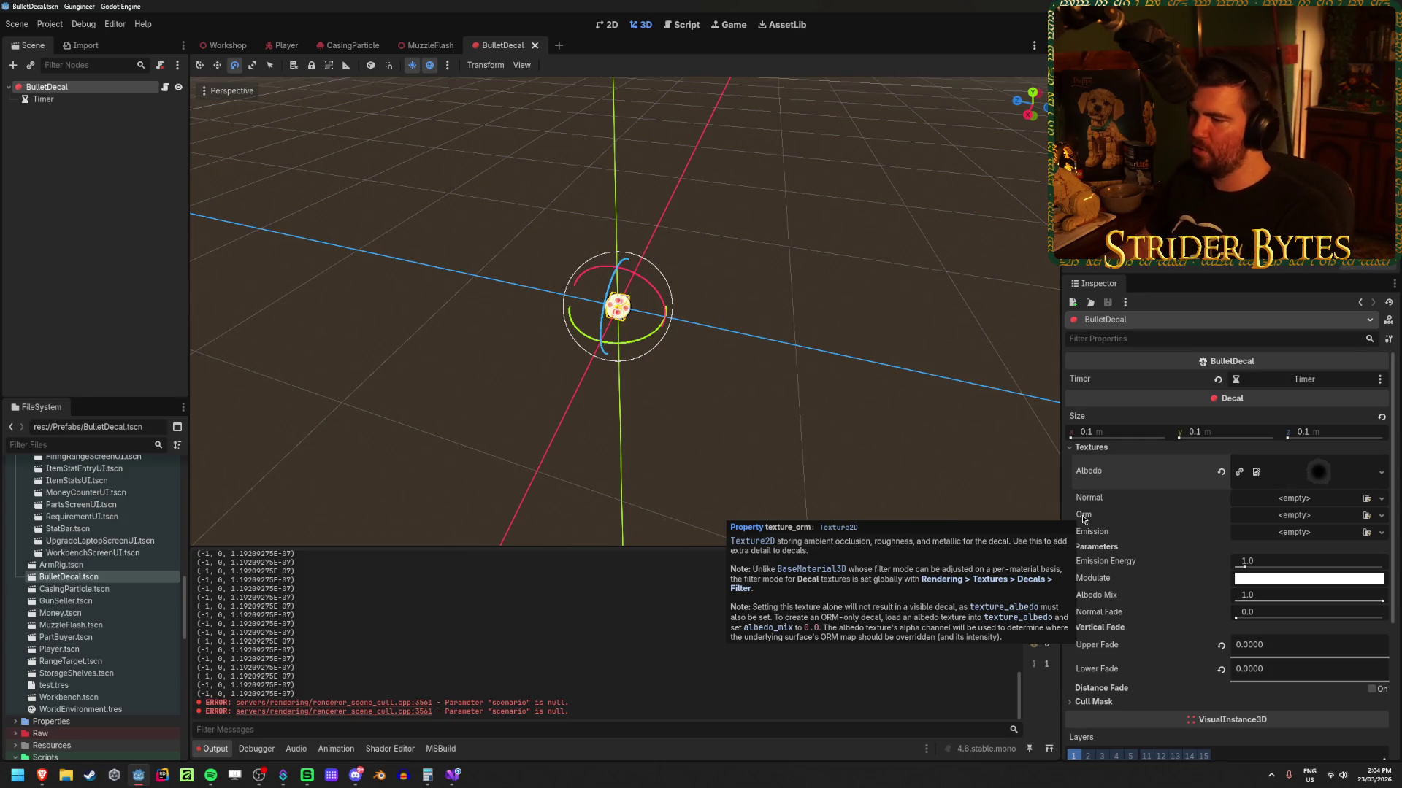
pyautogui.click(1381, 516)
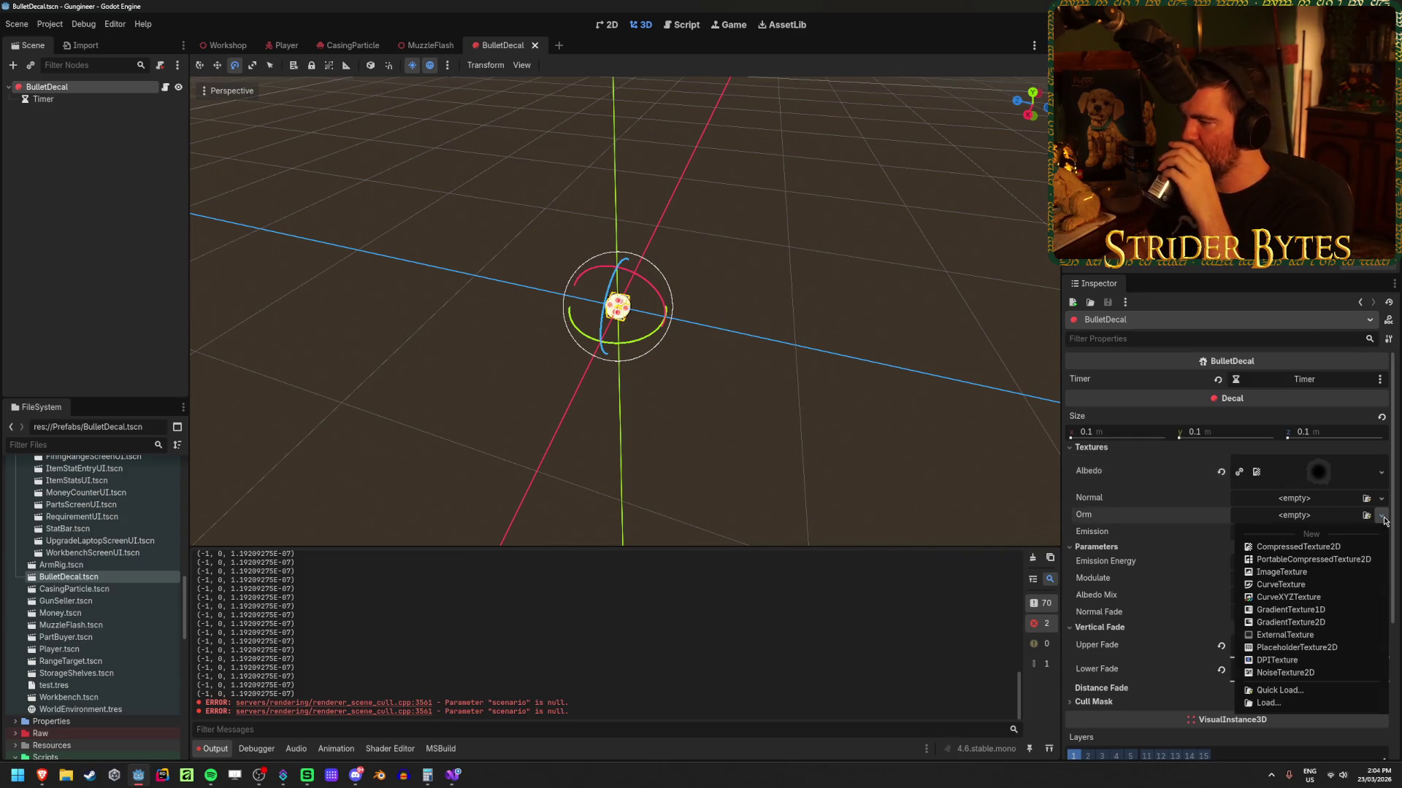
pyautogui.click(1109, 525)
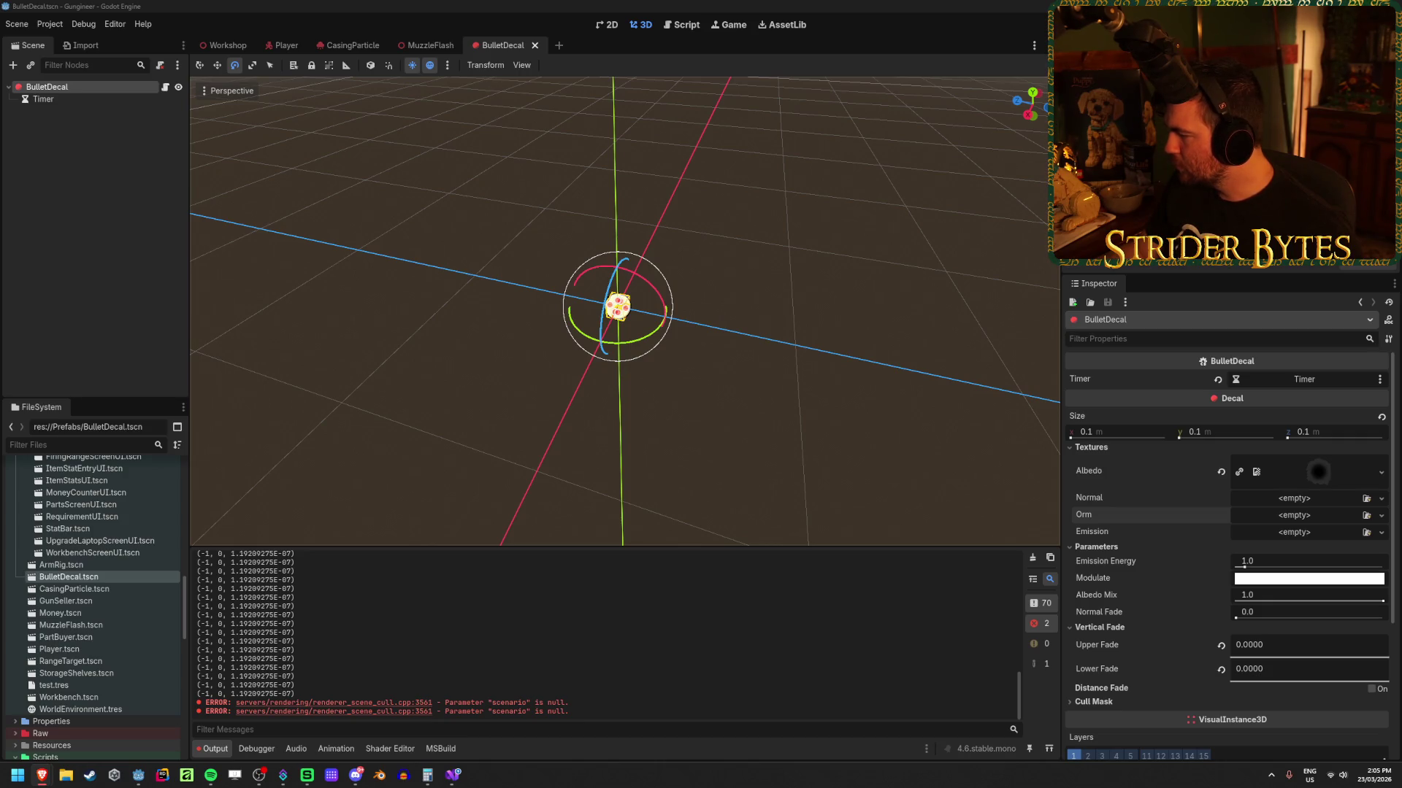
pyautogui.scroll(-4, 1168, 545)
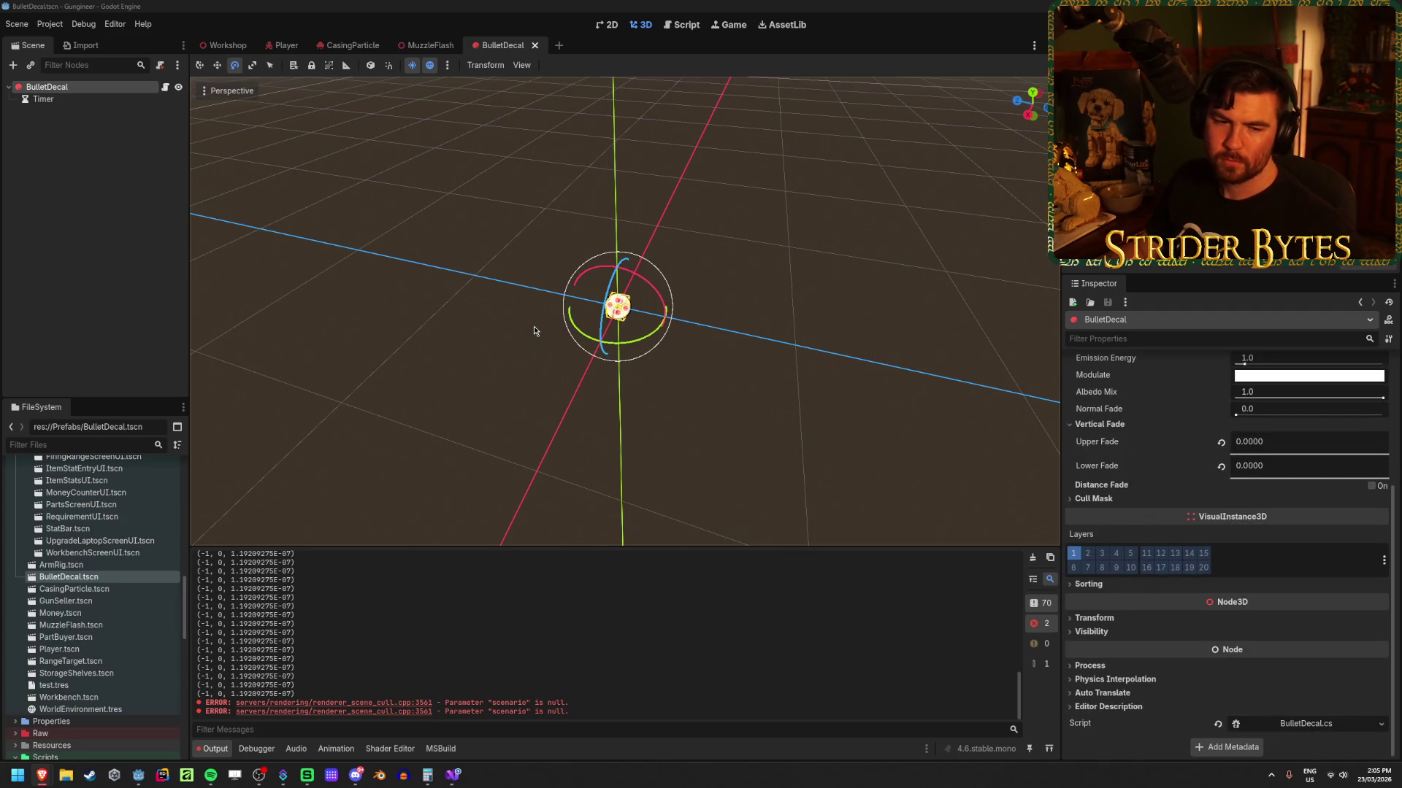
pyautogui.click(211, 39)
# Step: Run the Workshop scene, walk toward the wall and back, shoot the floor twice, then stop with F8
pyautogui.click(213, 42)
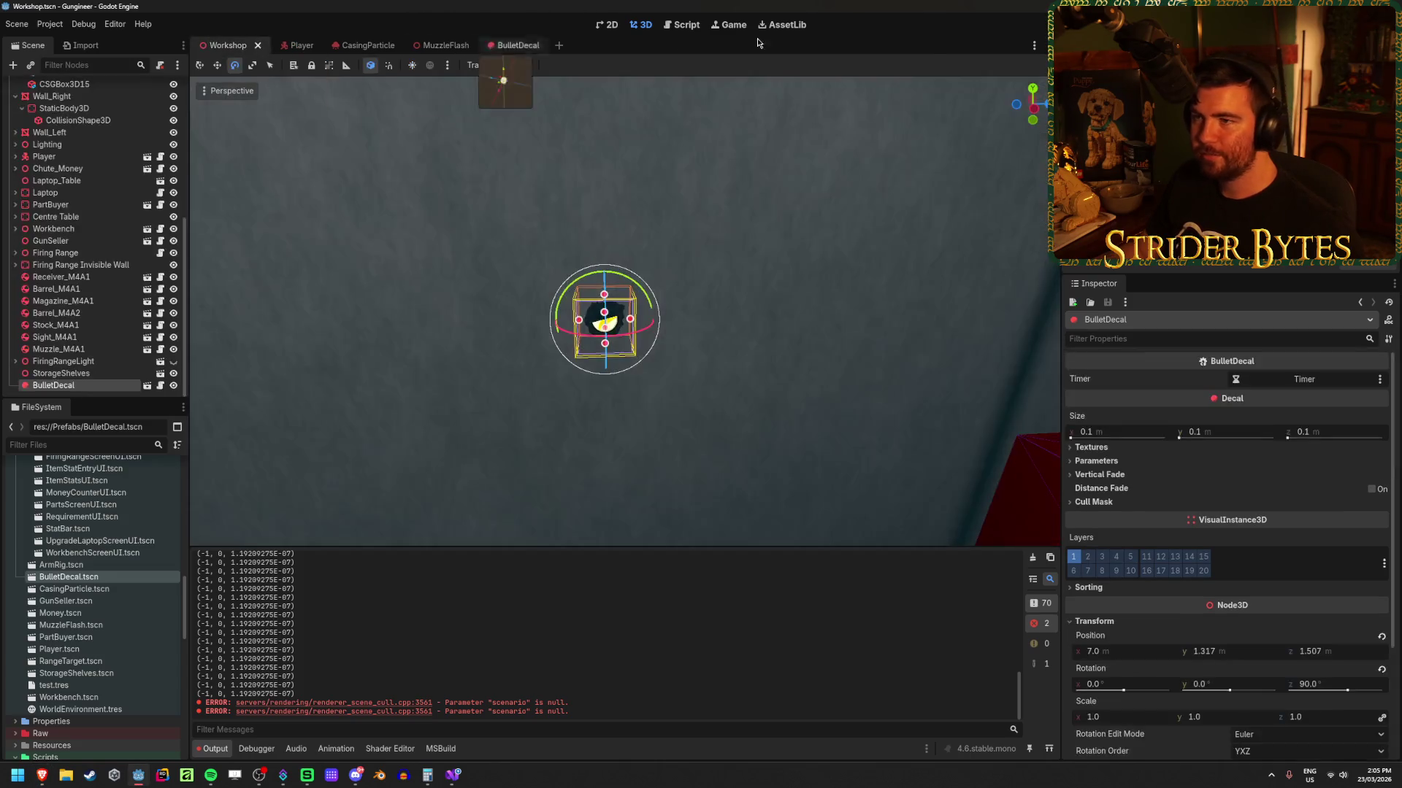
pyautogui.press('F5')
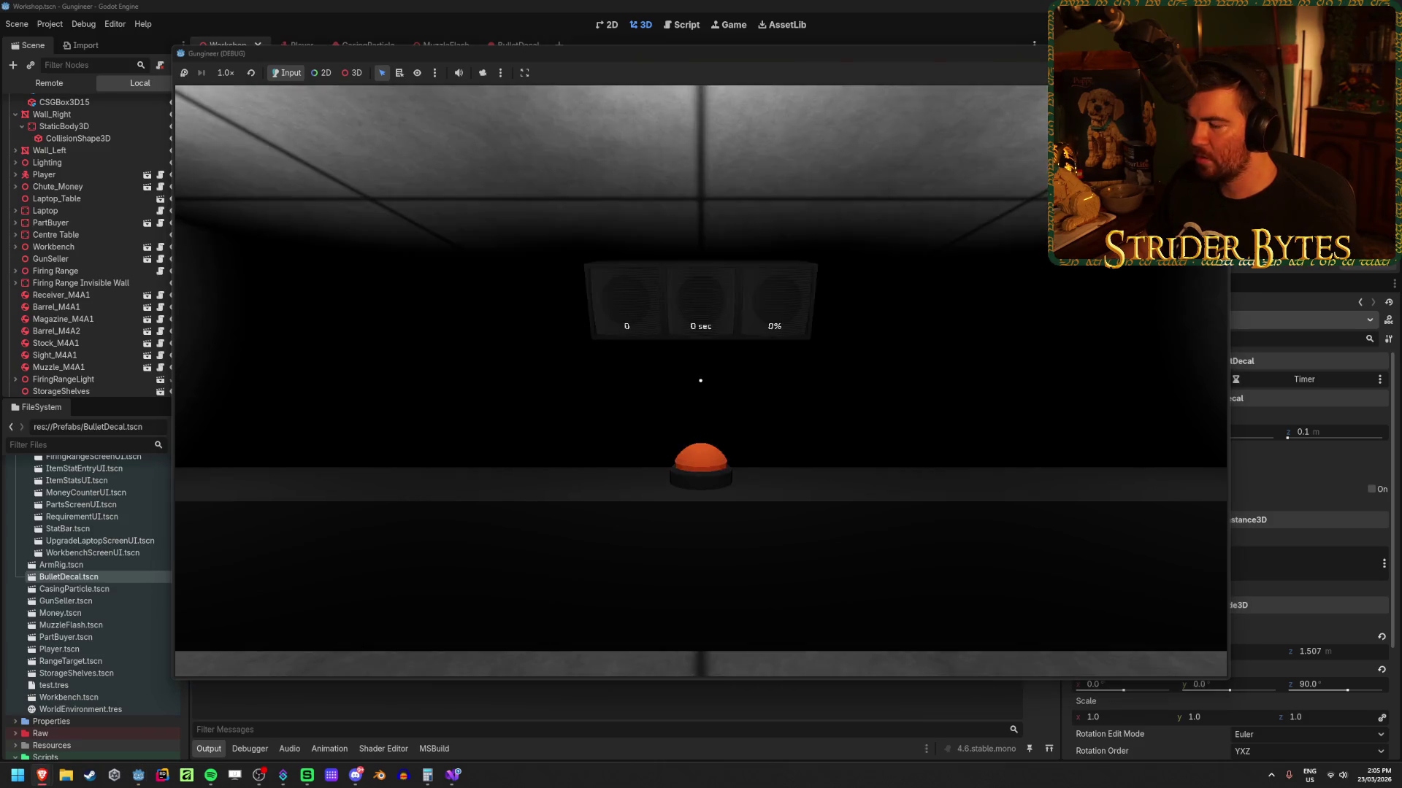
pyautogui.press('w')
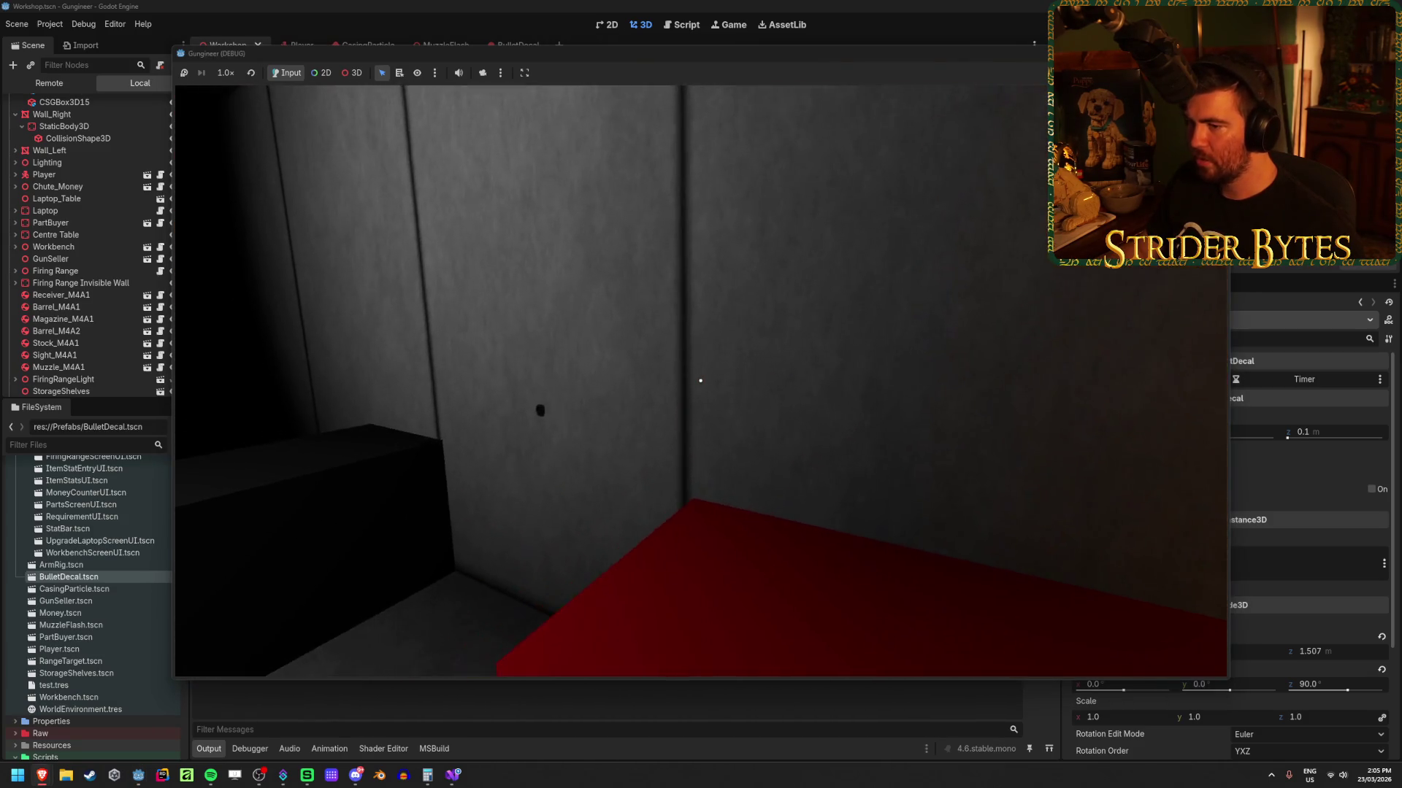
pyautogui.press('s')
pyautogui.moveTo(701, 381)
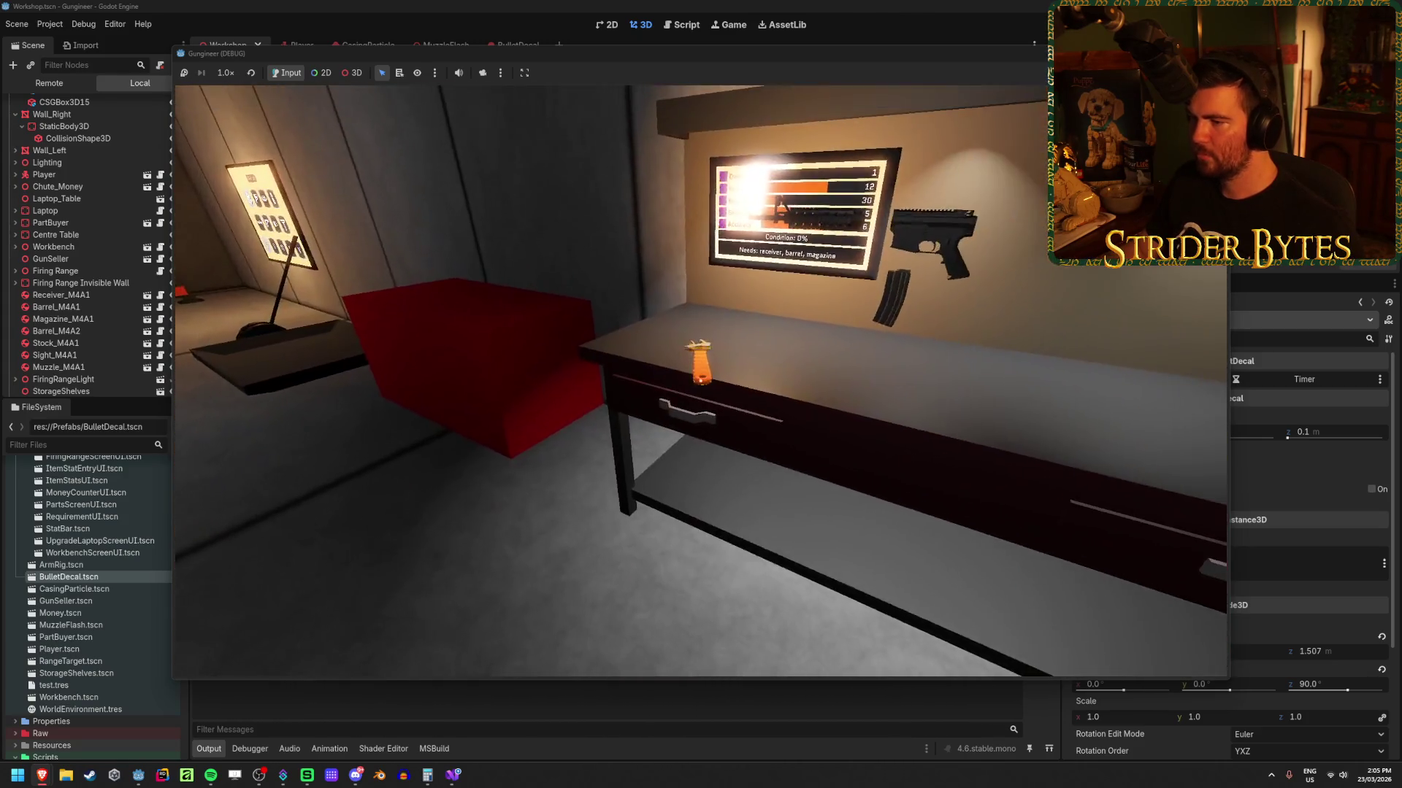
pyautogui.moveTo(700, 380); pyautogui.dragTo(700, 380)
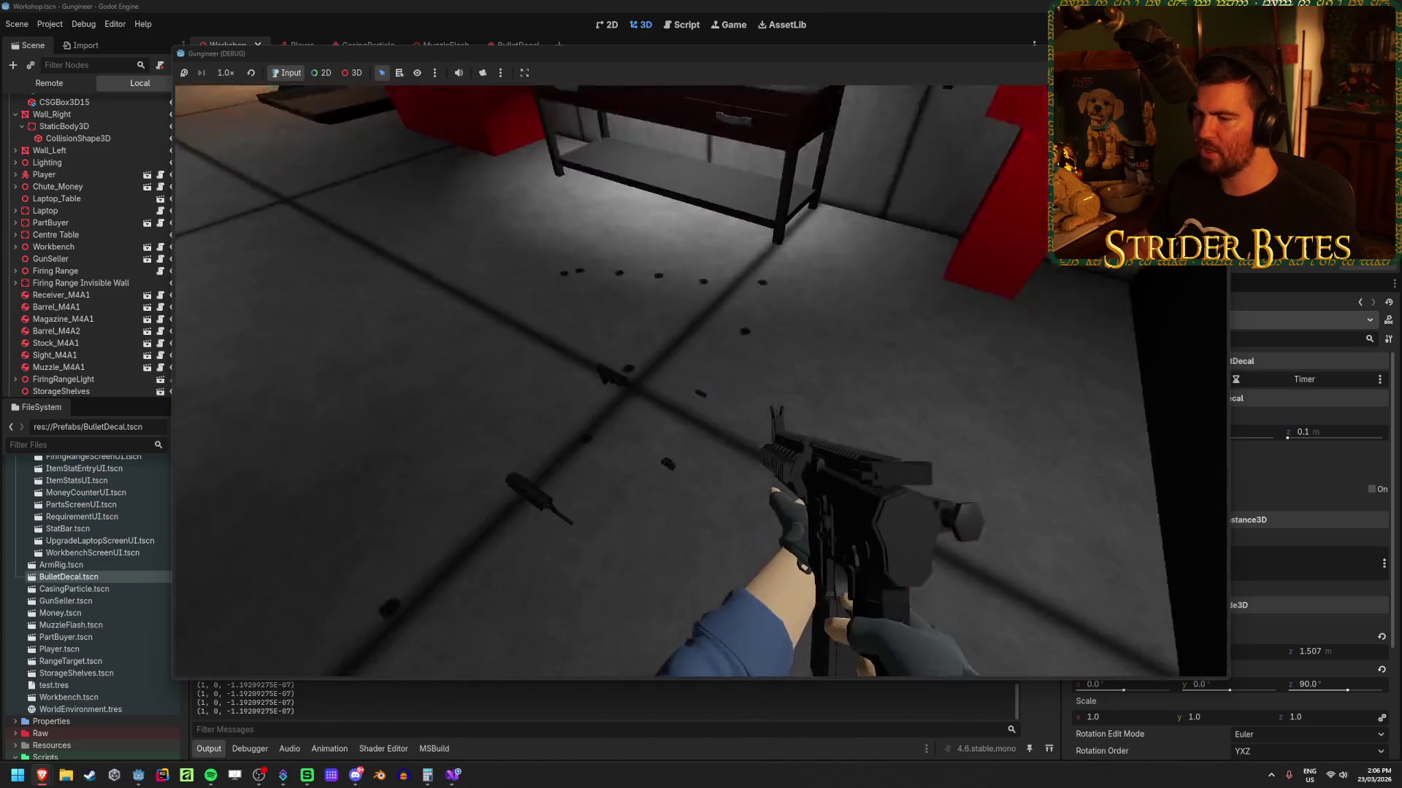
pyautogui.moveTo(700, 380); pyautogui.dragTo(701, 380)
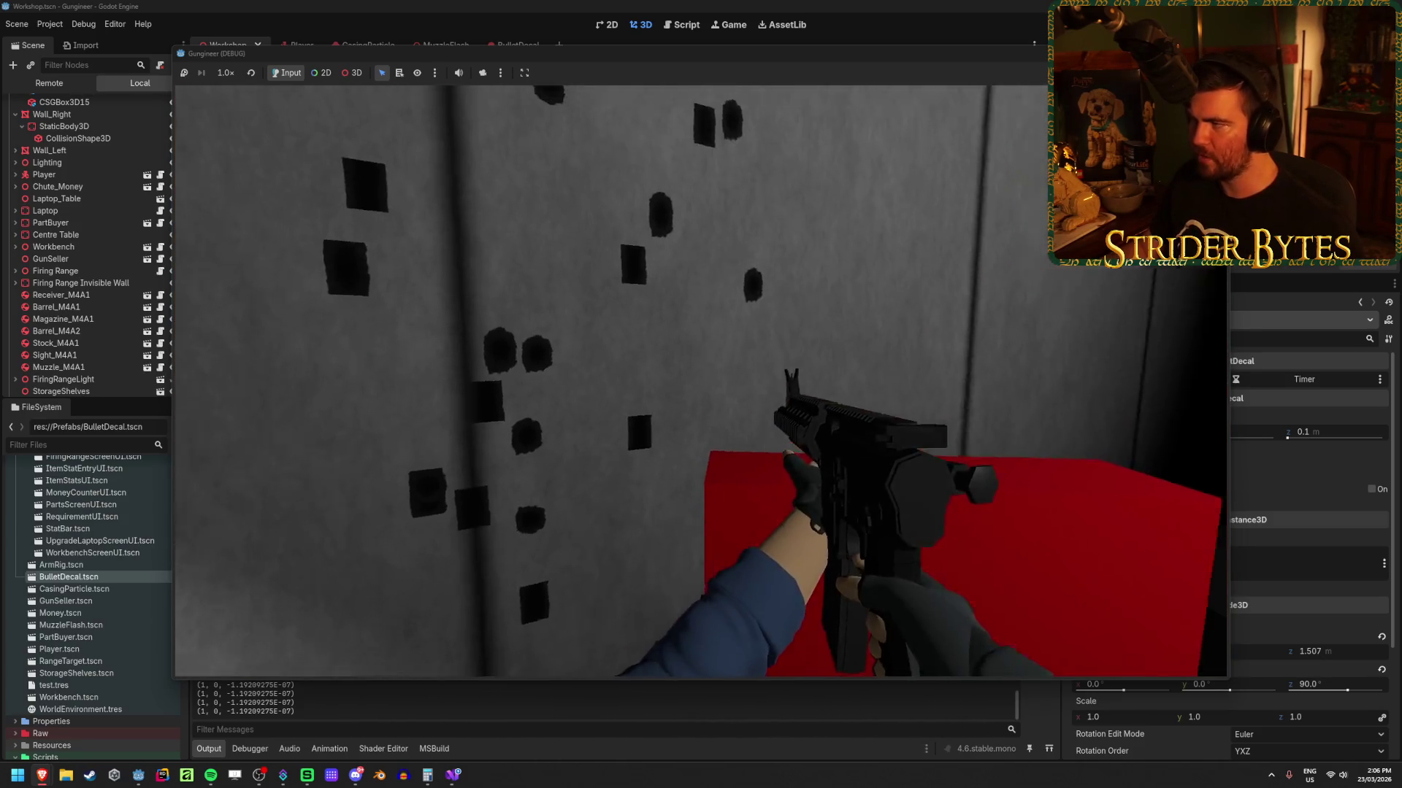
pyautogui.press('F8')
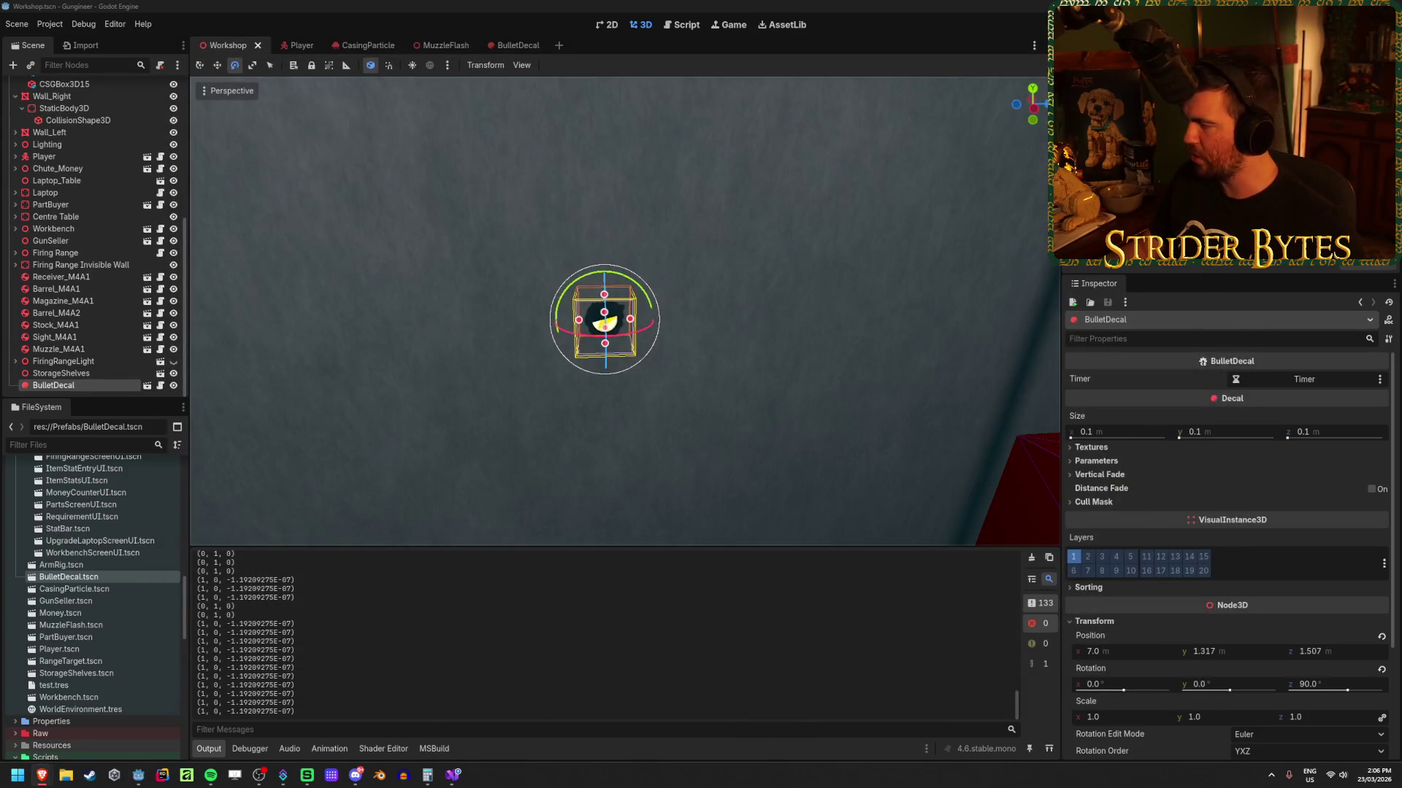
# Step: Wrap the LookAt call in braces under the normal check in GunController.cs and save
pyautogui.click(456, 783)
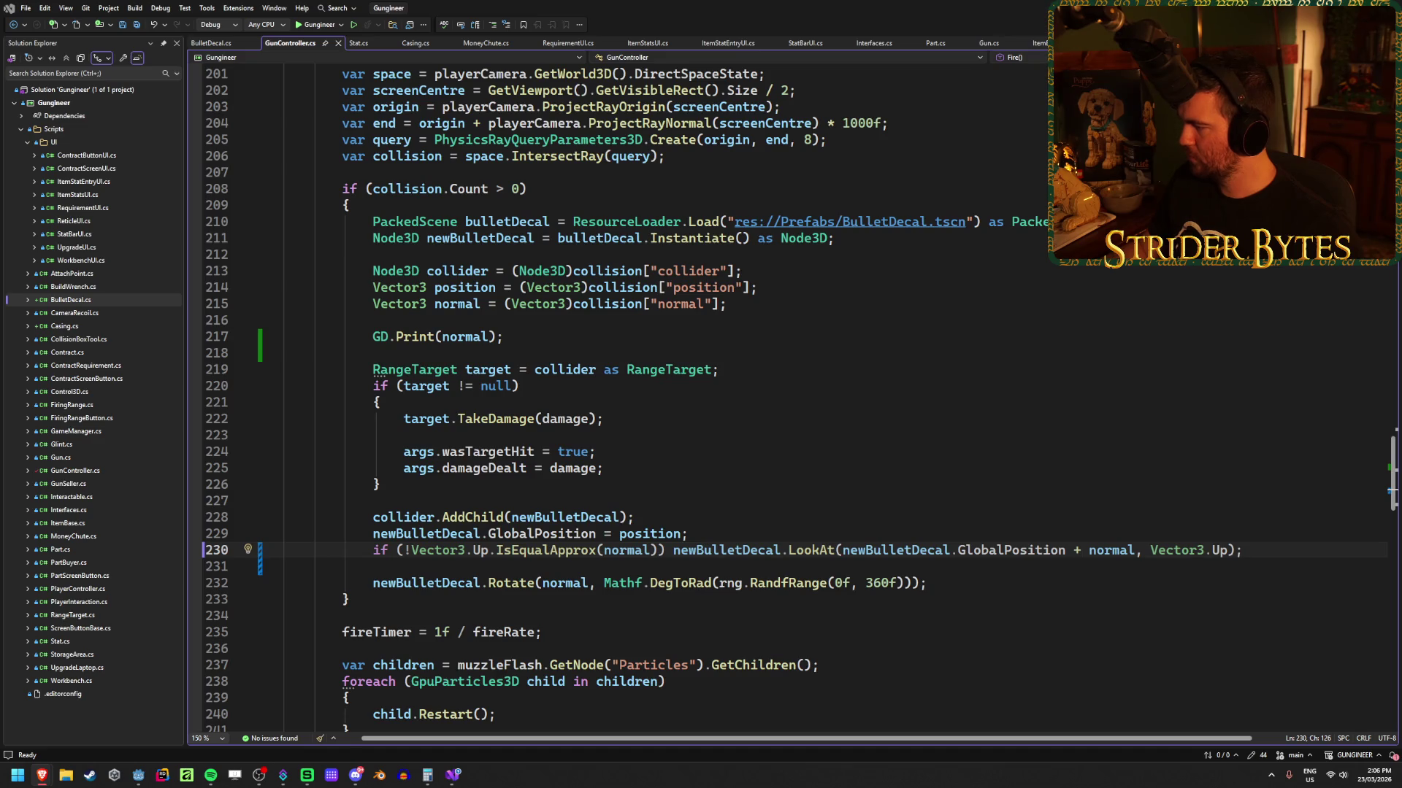
pyautogui.scroll(-1, 886, 401)
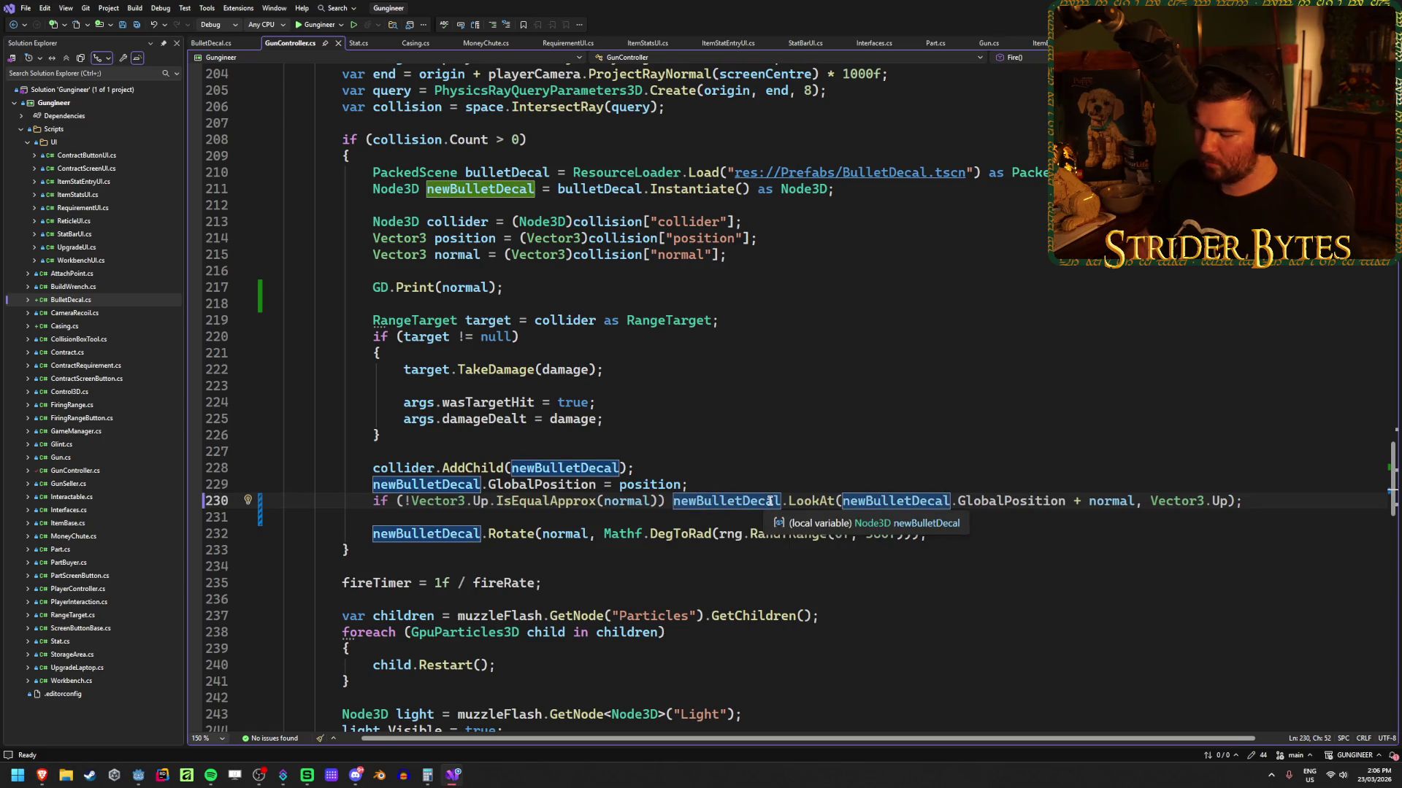
pyautogui.write('{')
pyautogui.press('Return')
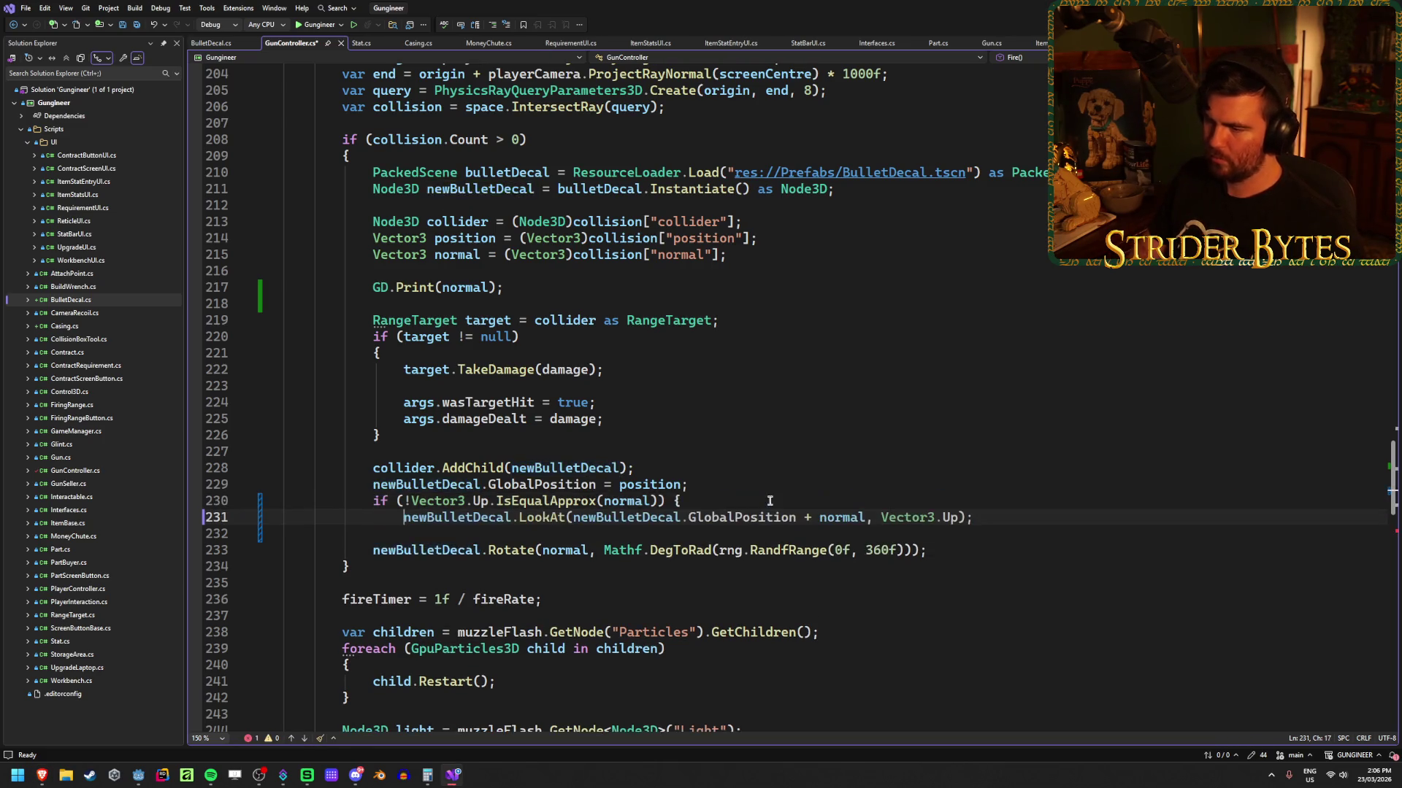
pyautogui.click(1029, 517)
pyautogui.press('Return')
pyautogui.write('}')
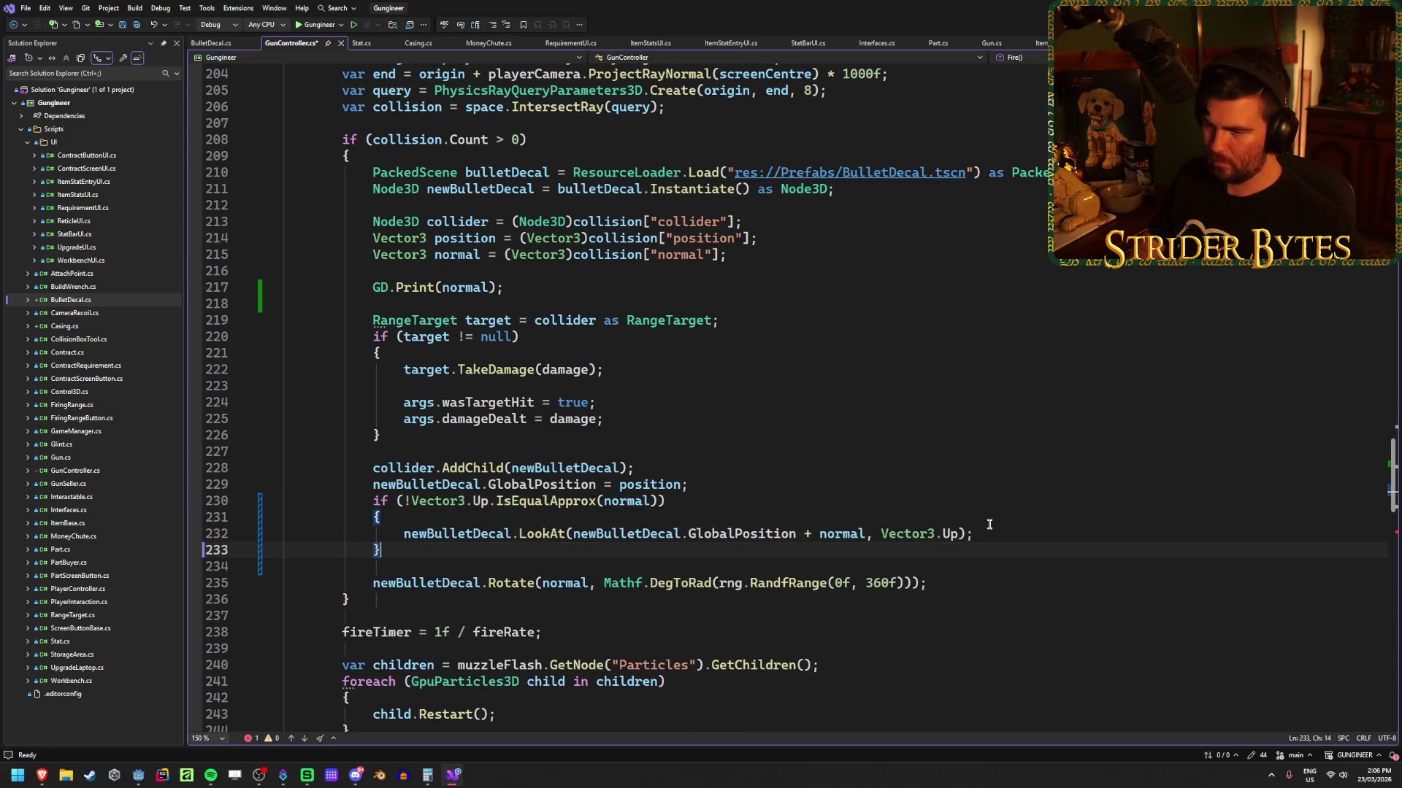
pyautogui.press('Up')
pyautogui.press('End')
pyautogui.press('Return')
pyautogui.hotkey('ctrl', 's')
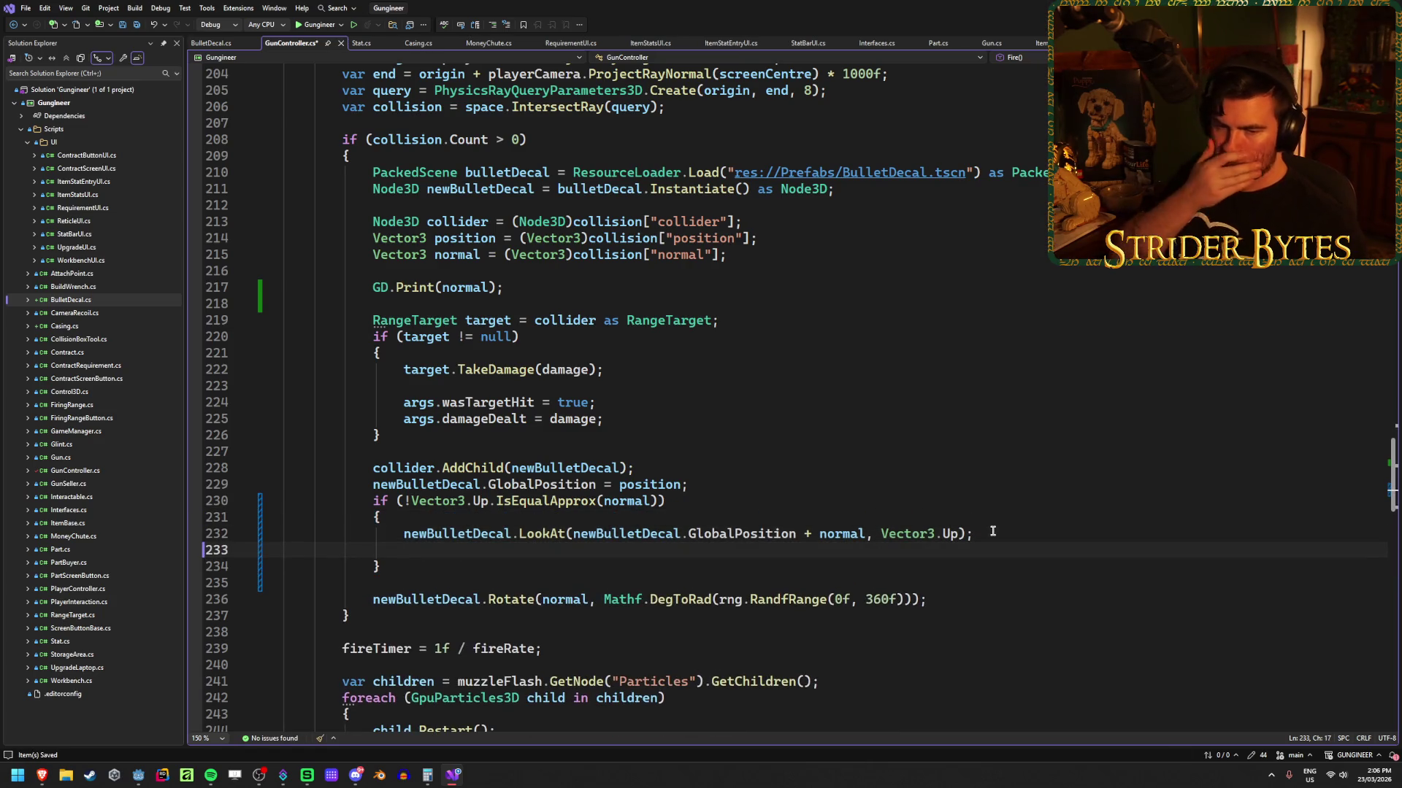
# Step: Insert a blank line after the decal's GlobalPosition assignment and move inside the if block
pyautogui.click(722, 484)
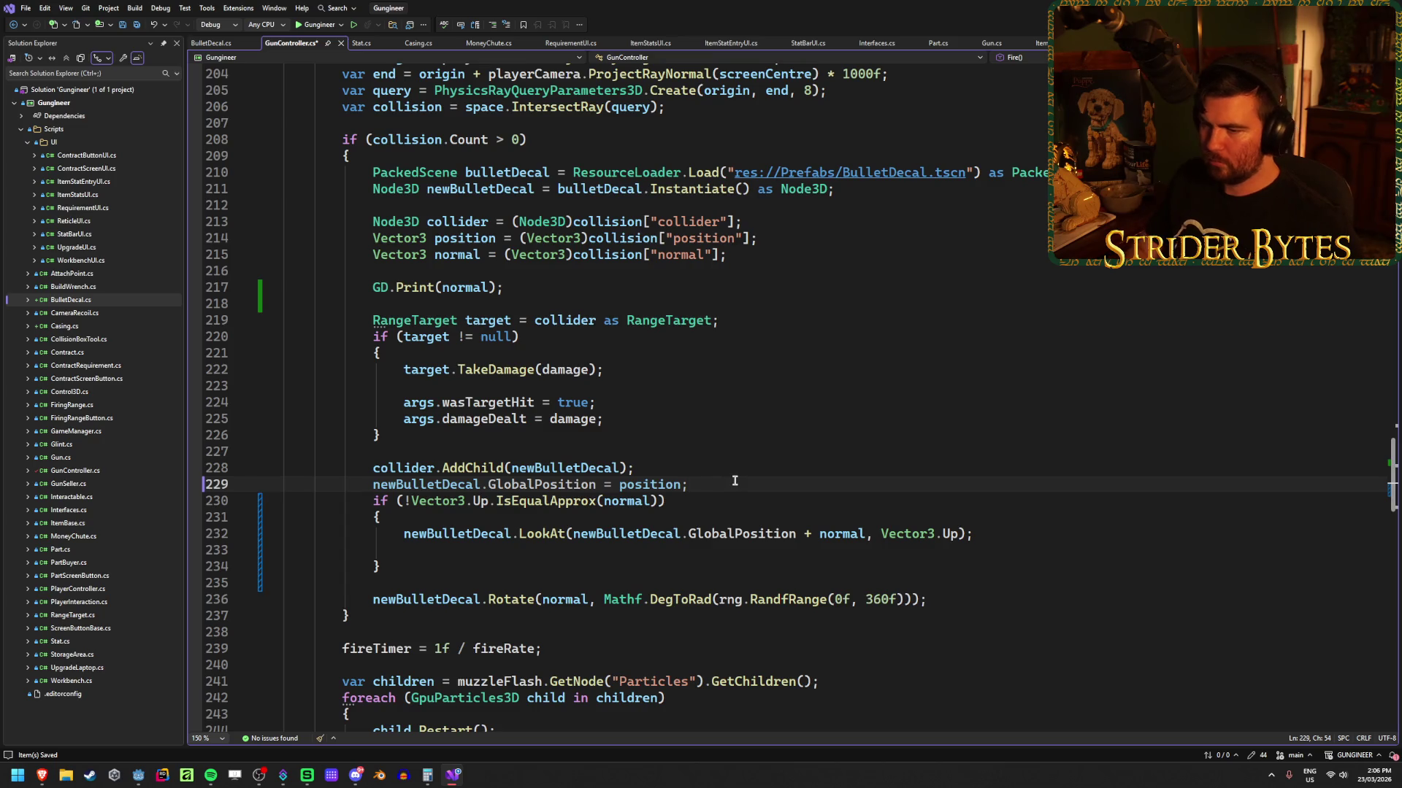
pyautogui.press('Return')
pyautogui.click(449, 571)
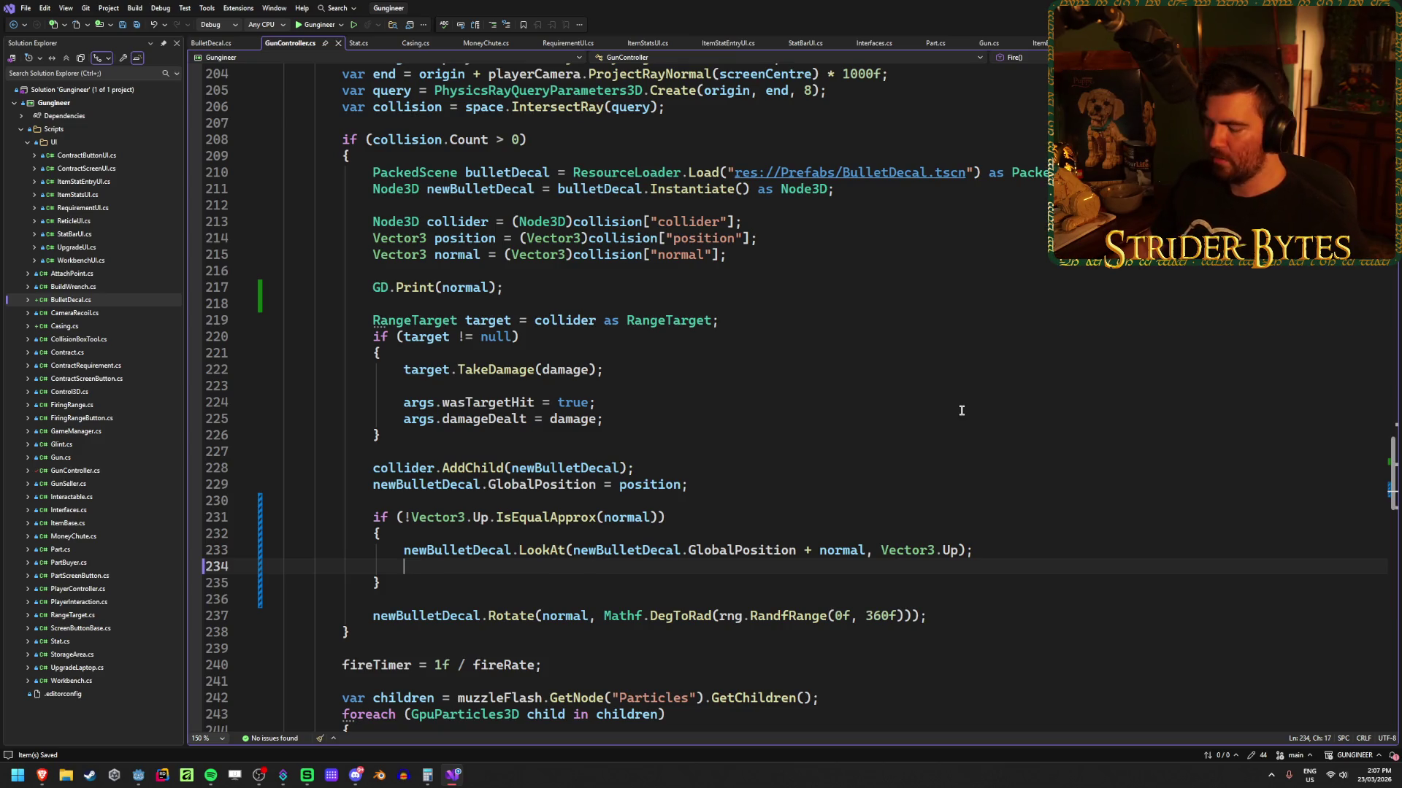
# Step: Write newBulletDecal.Transform = newBulletDecal.Transform.RotatedLocal using autocompletion
pyautogui.write('newb')
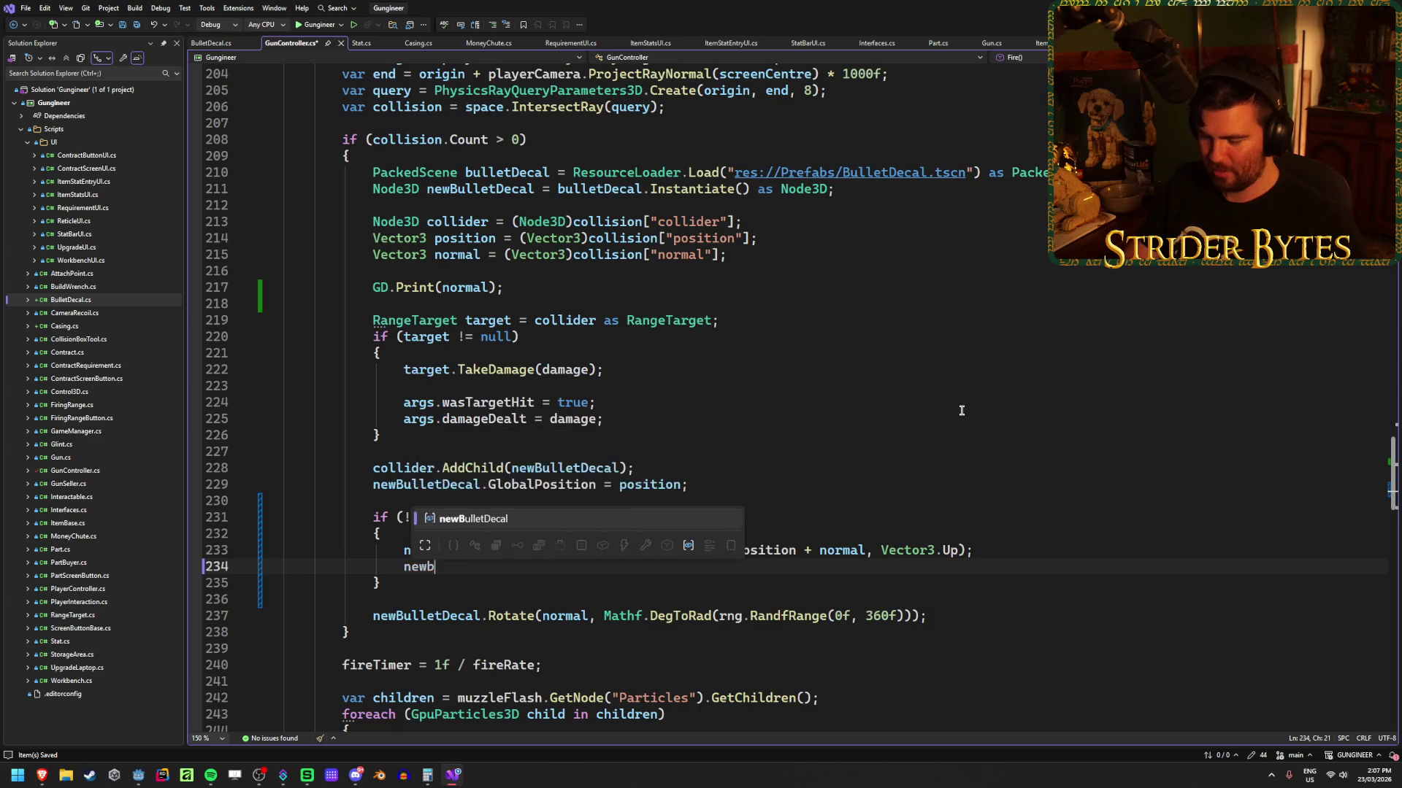
pyautogui.write('.tr')
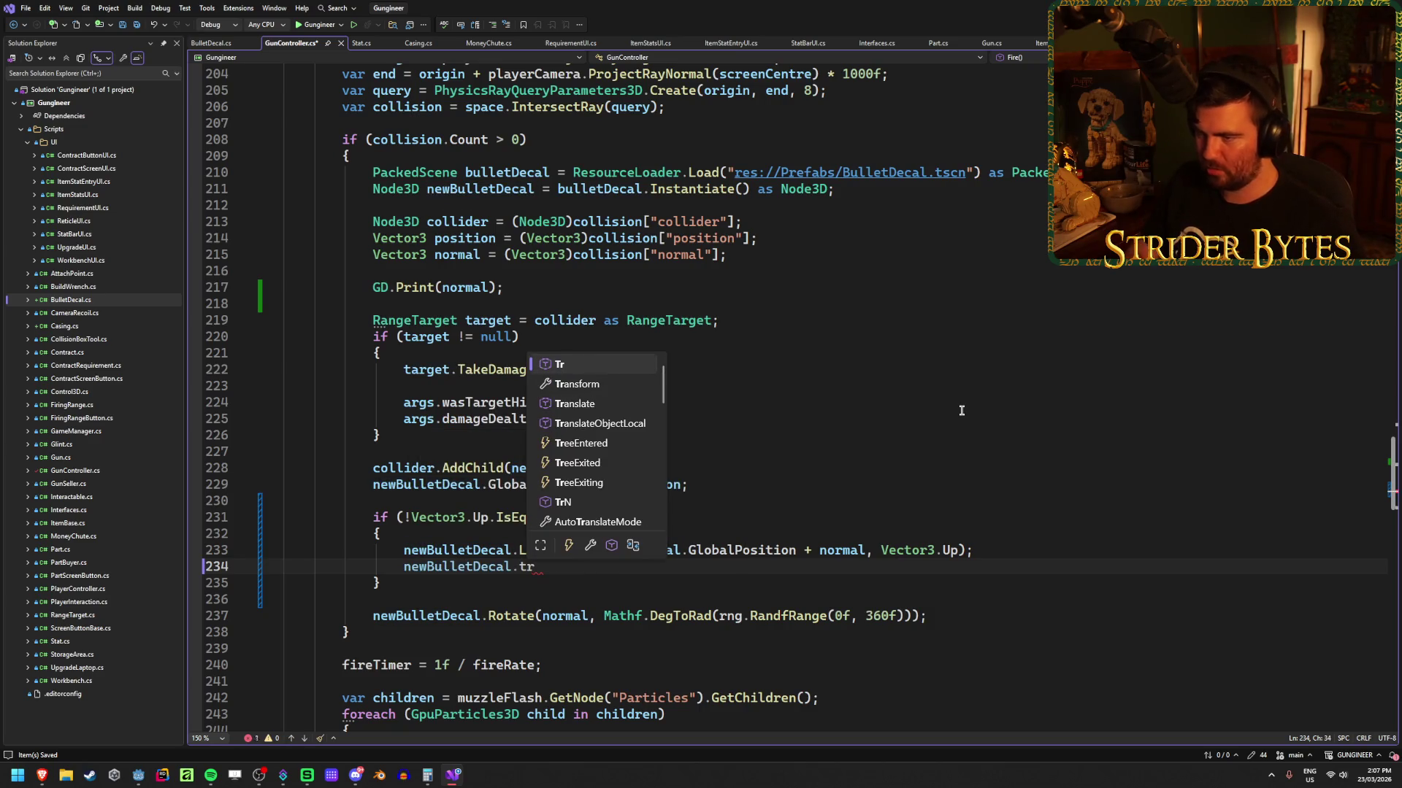
pyautogui.press('Tab')
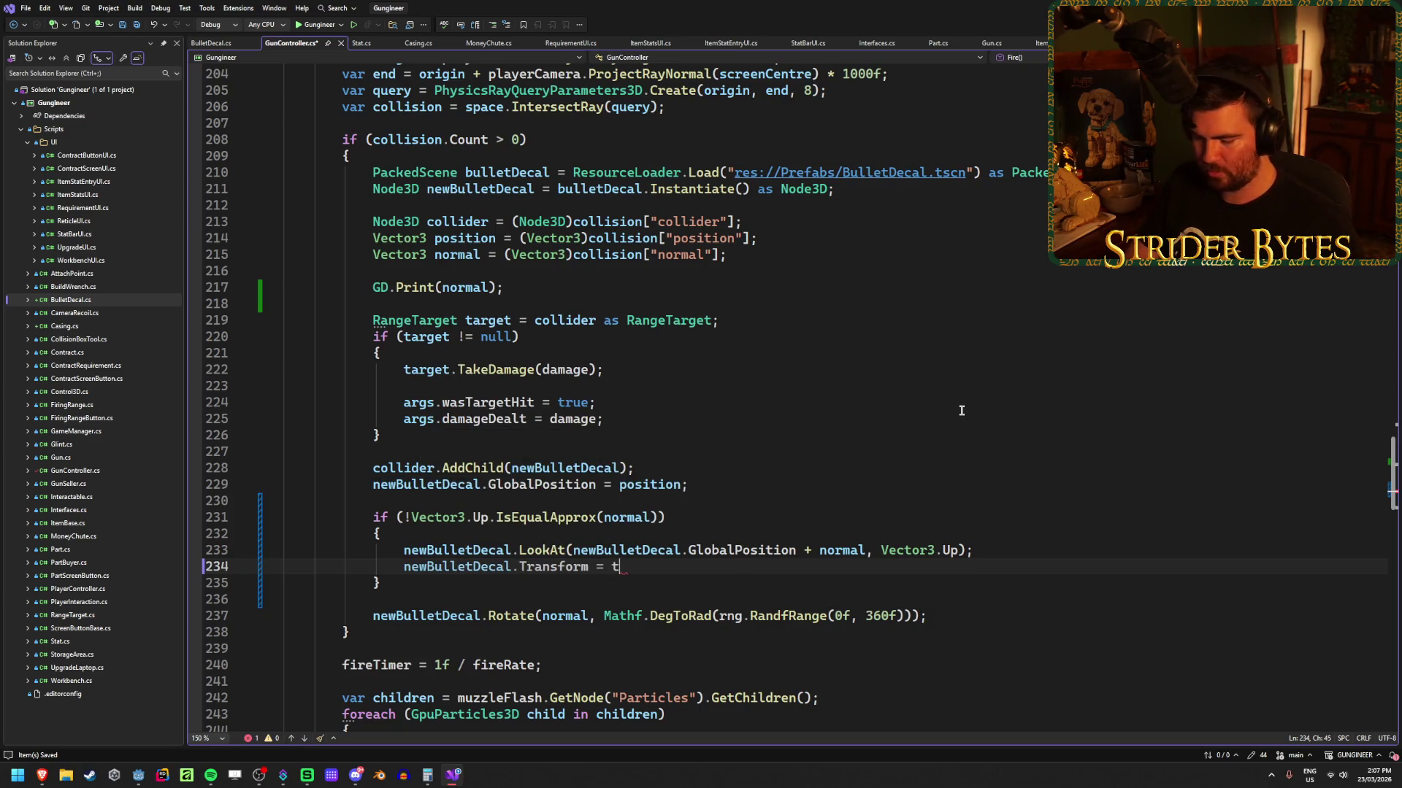
pyautogui.write('ran')
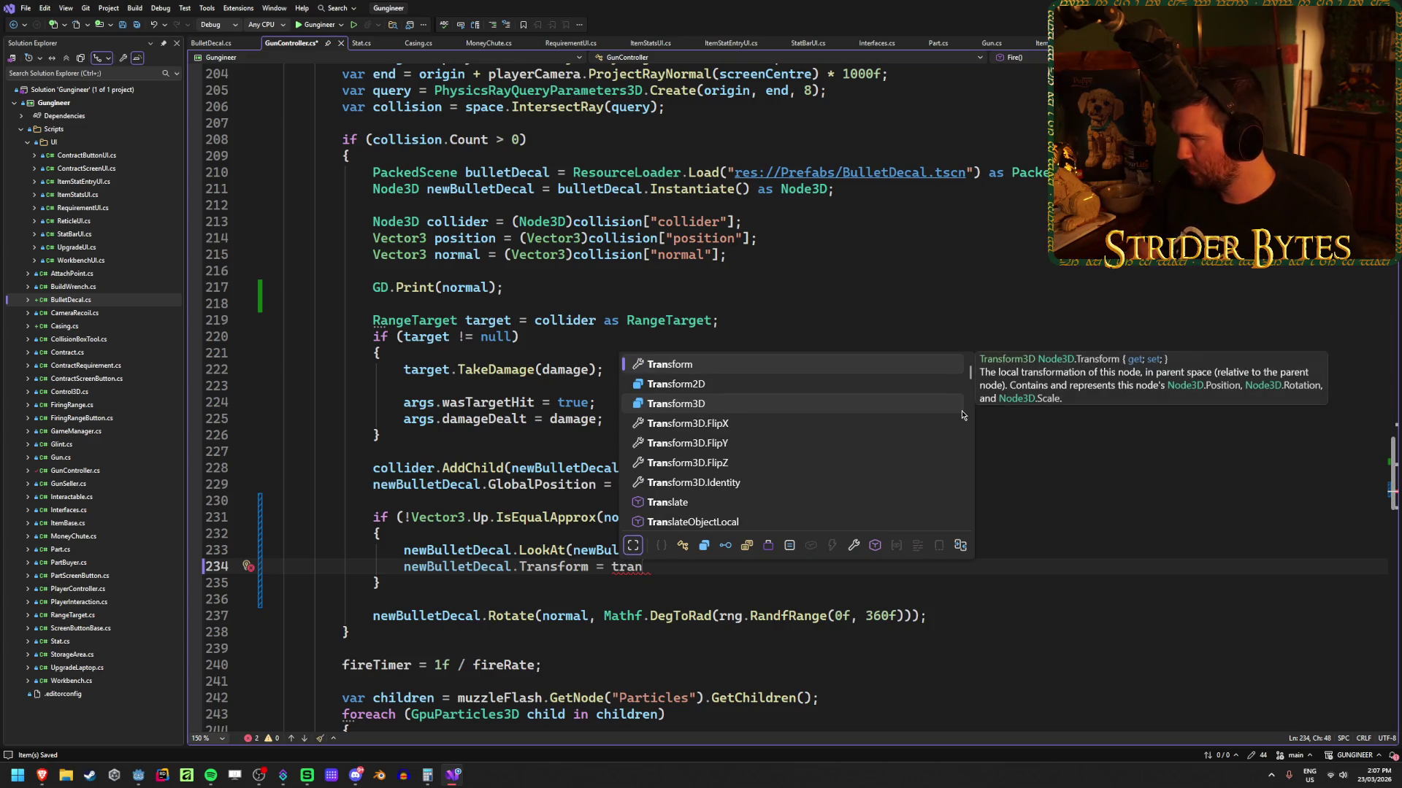
pyautogui.press('BackSpace')
pyautogui.press('BackSpace')
pyautogui.press('BackSpace')
pyautogui.write('new')
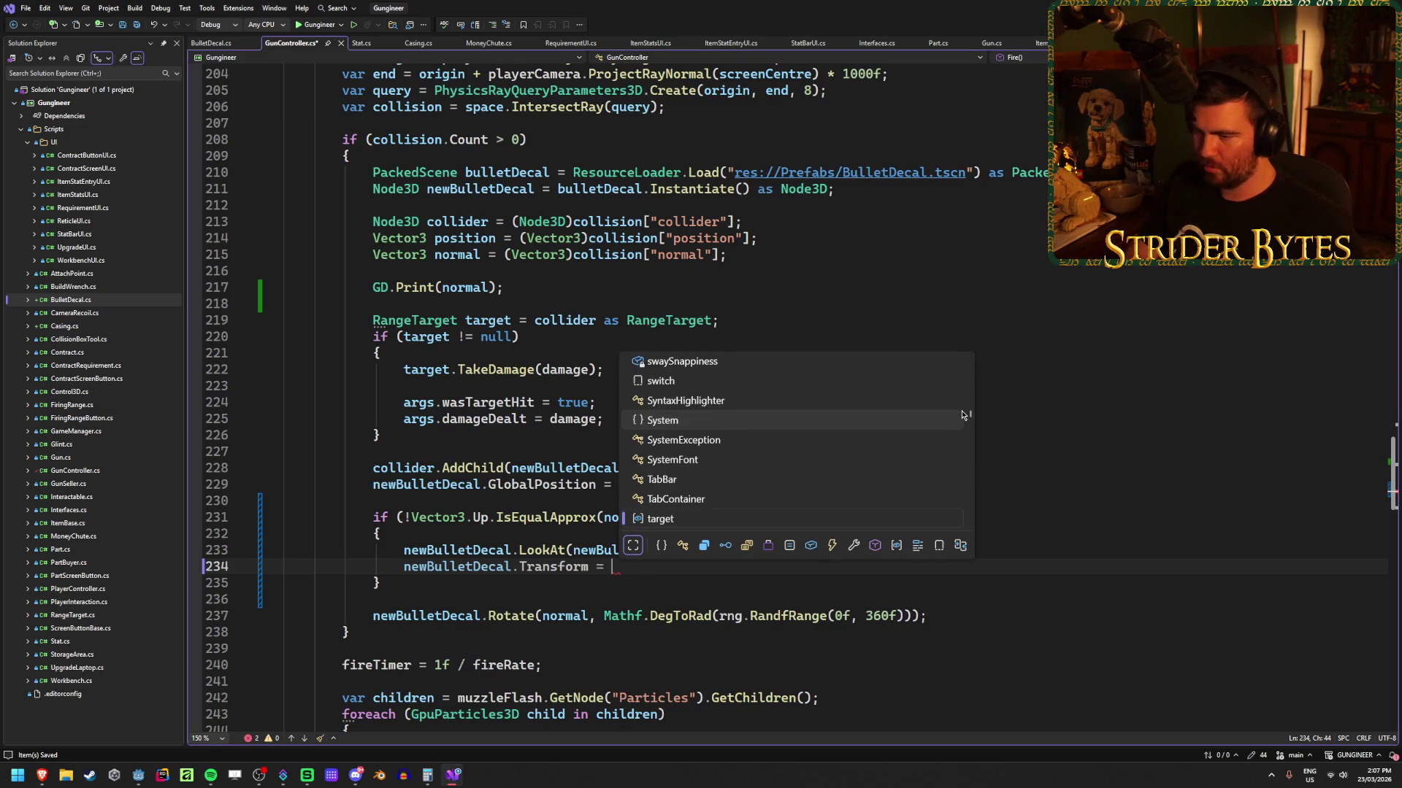
pyautogui.press('Tab')
pyautogui.write('.tr')
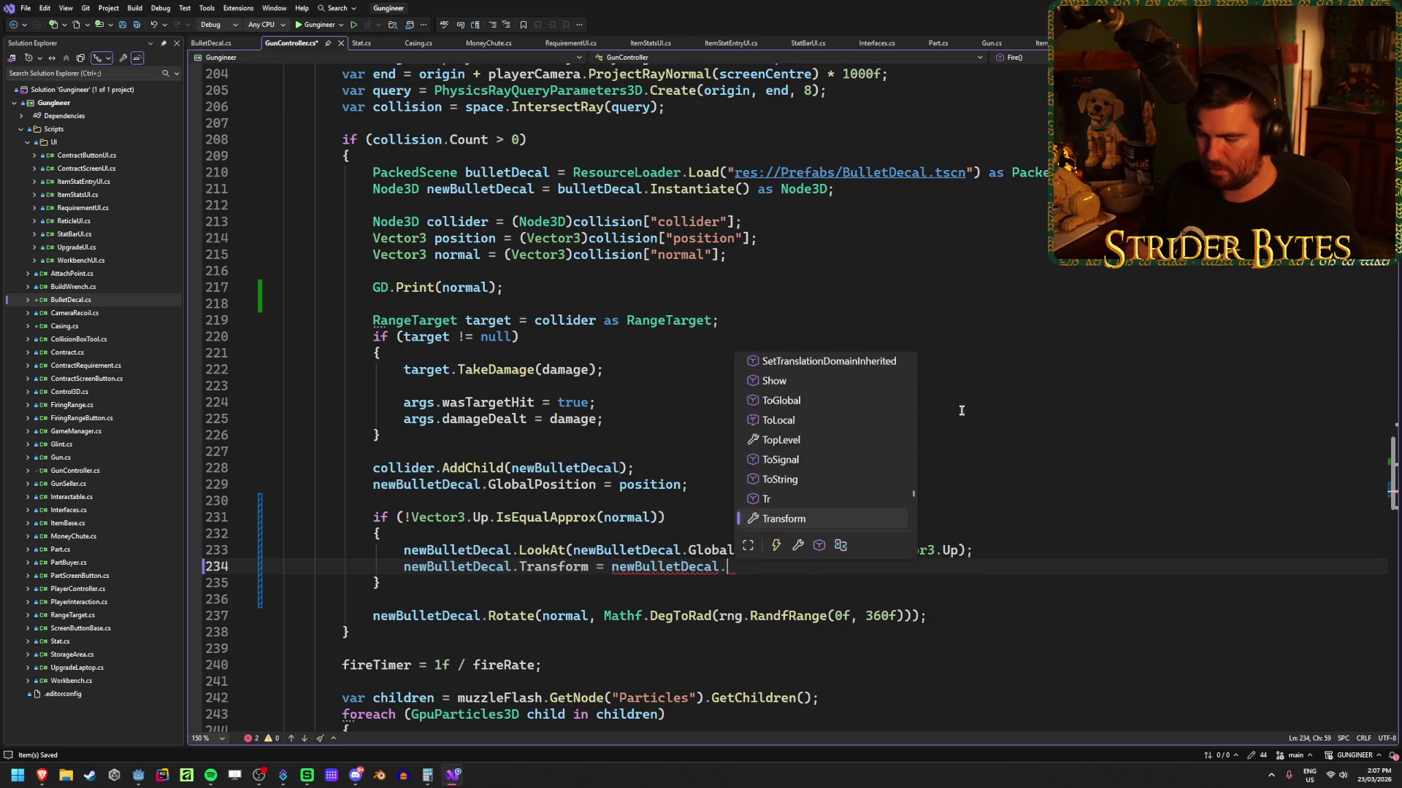
pyautogui.press('Tab')
pyautogui.write('.rot')
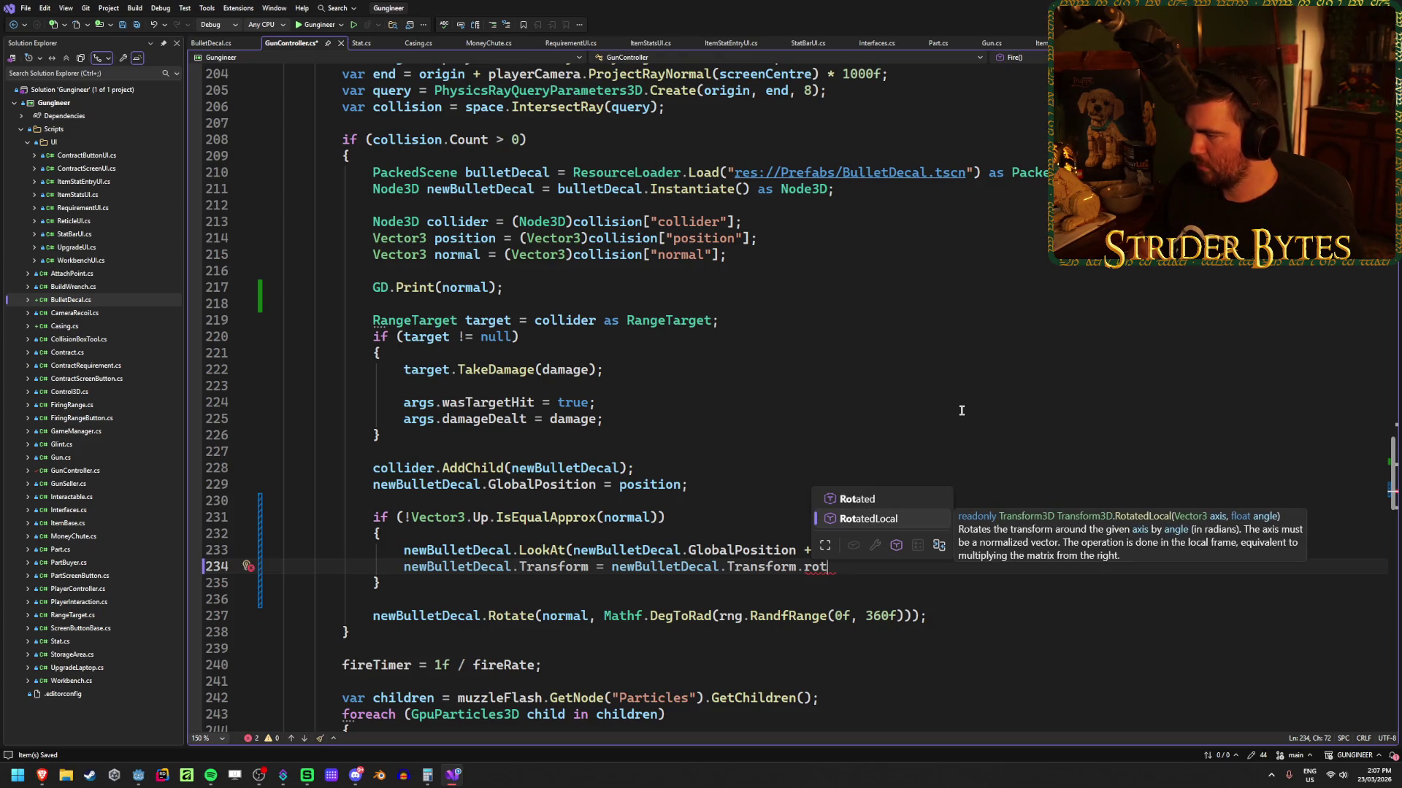
pyautogui.press('Tab')
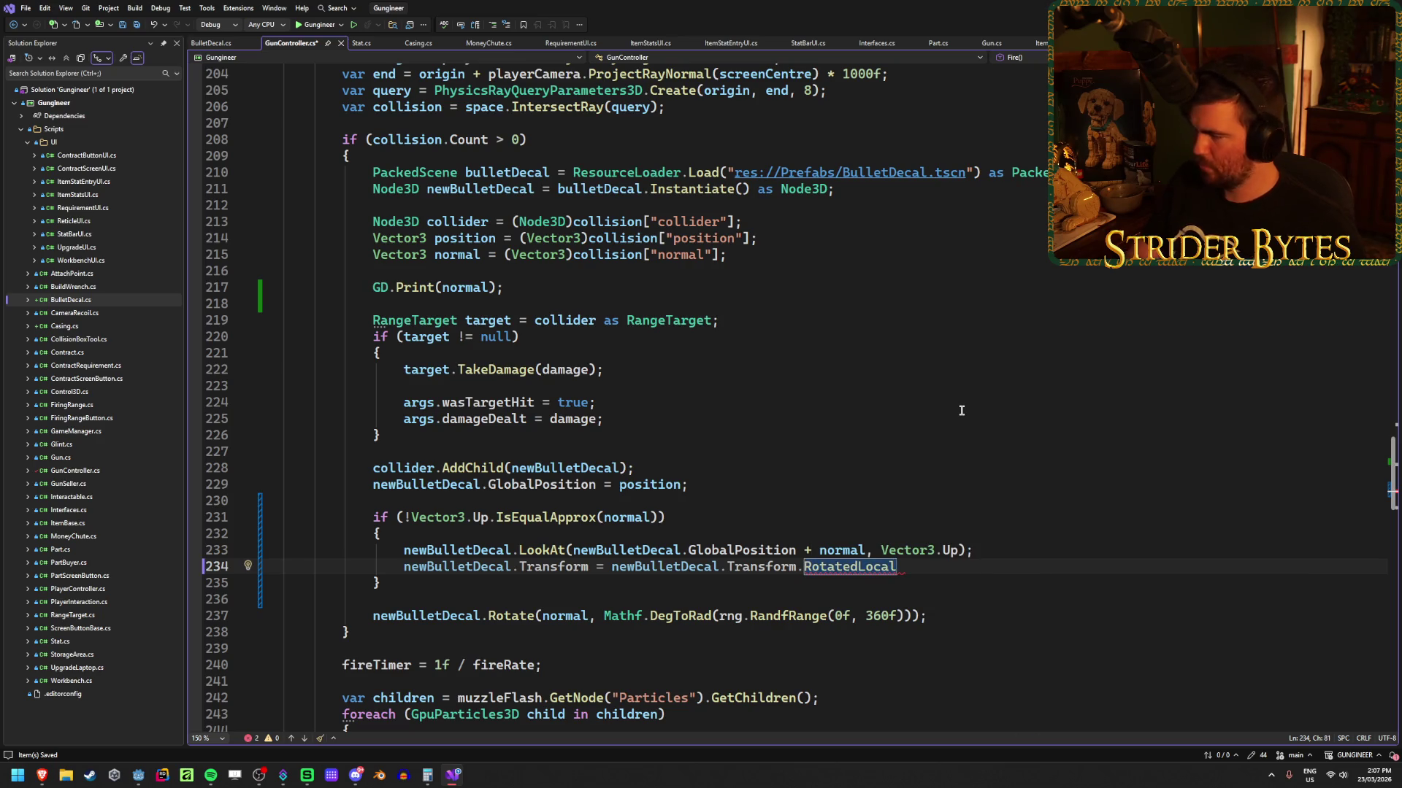
# Step: Give RotatedLocal the Vector3.Right axis and a Mathf.Pi-based angle, save, and run the game in Godot
pyautogui.write('(Vector3')
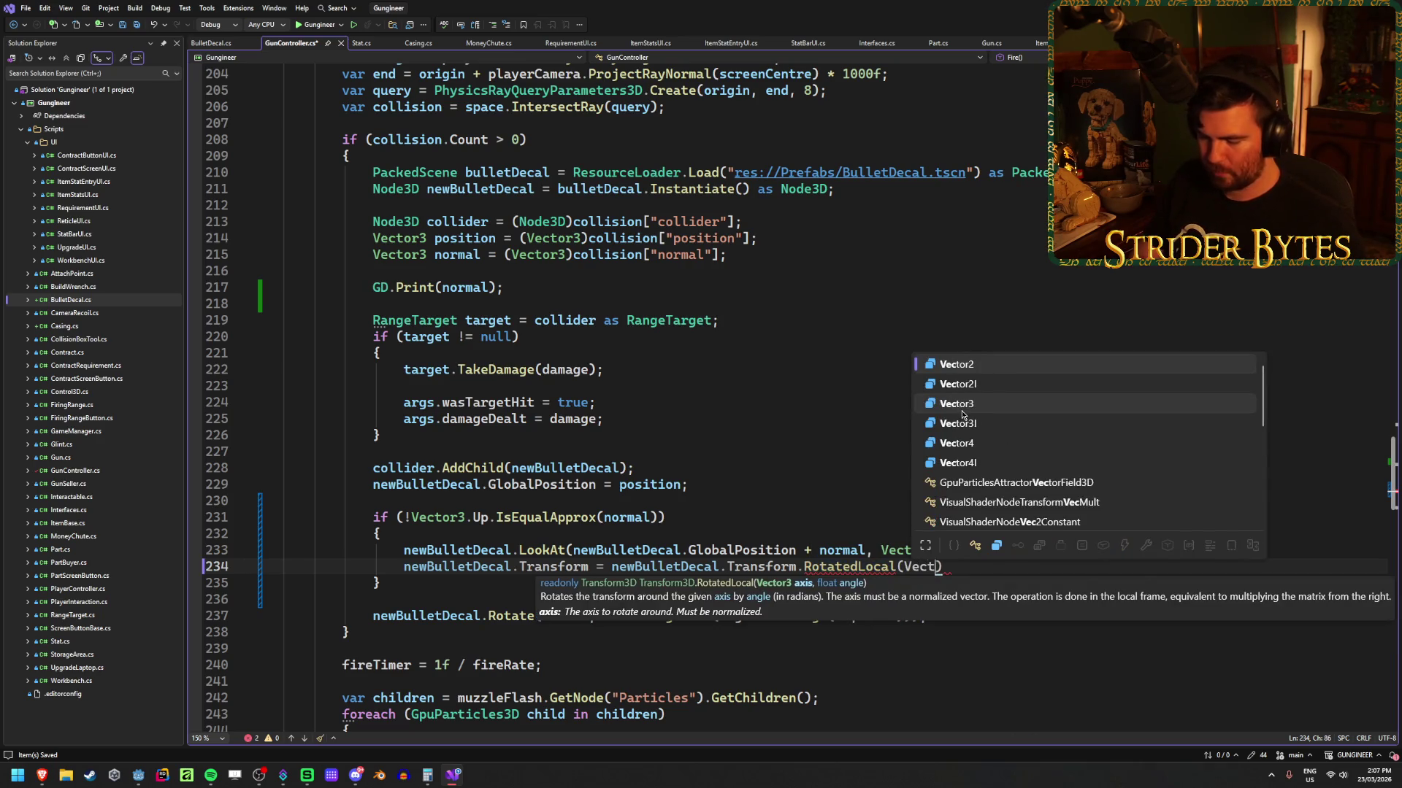
pyautogui.write('.Right, ')
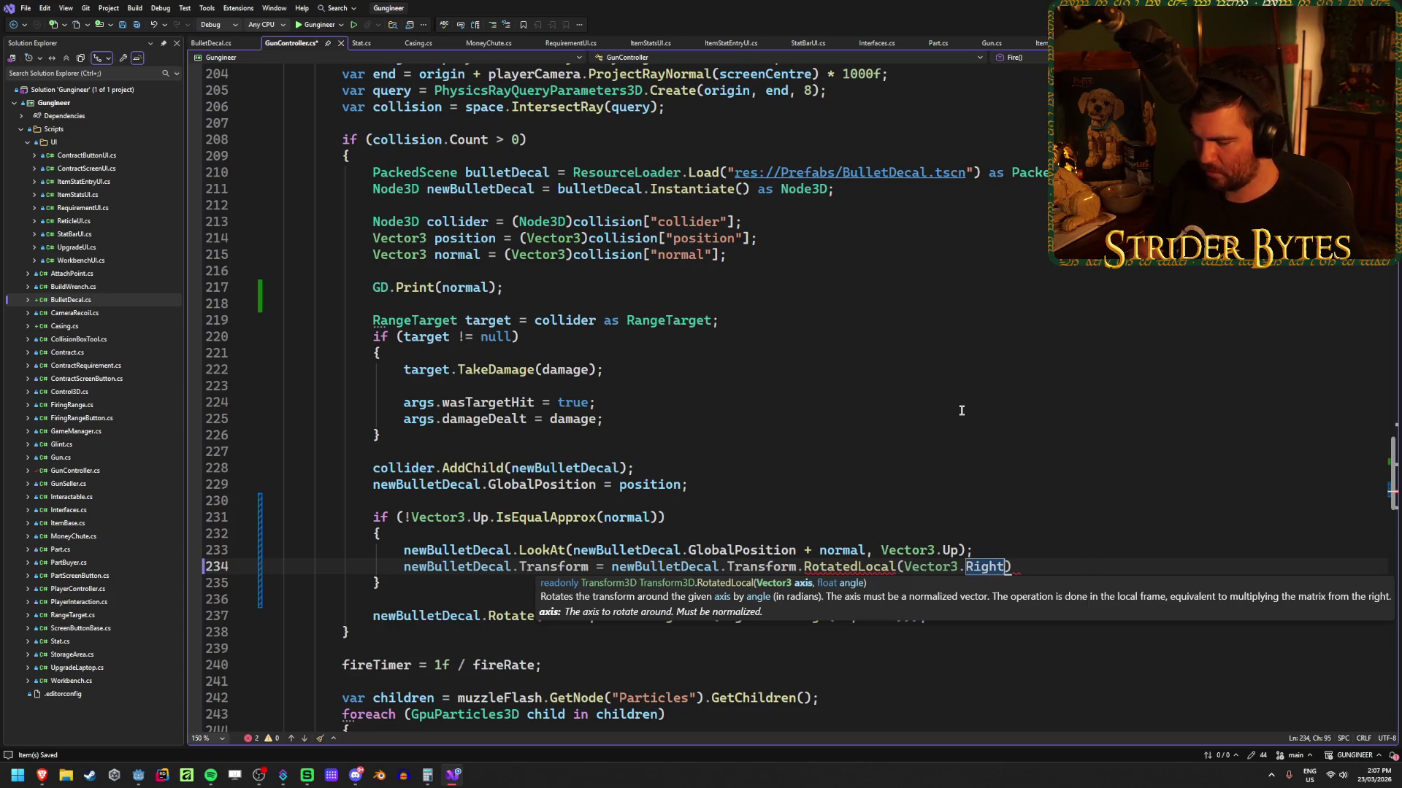
pyautogui.write('Pi')
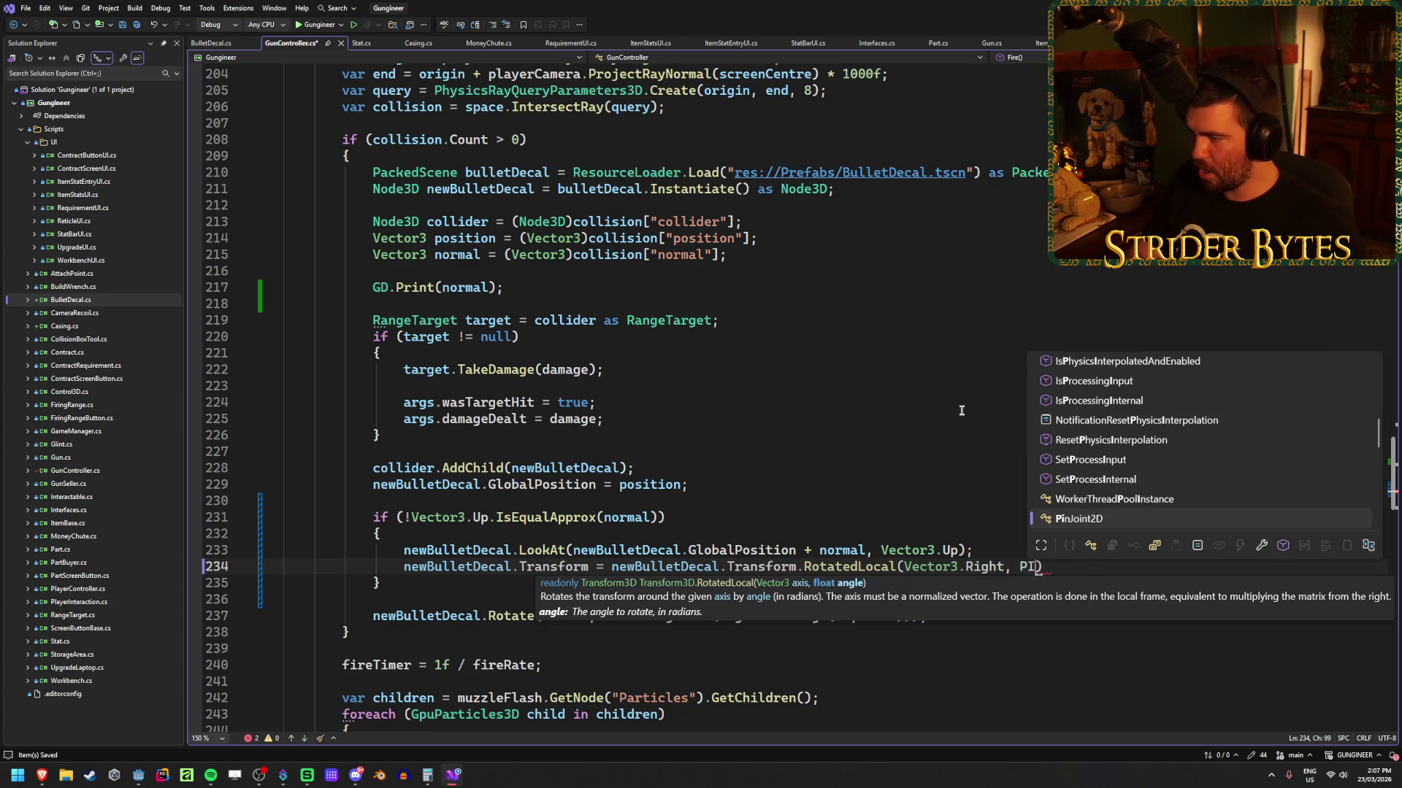
pyautogui.press('BackSpace')
pyautogui.press('BackSpace')
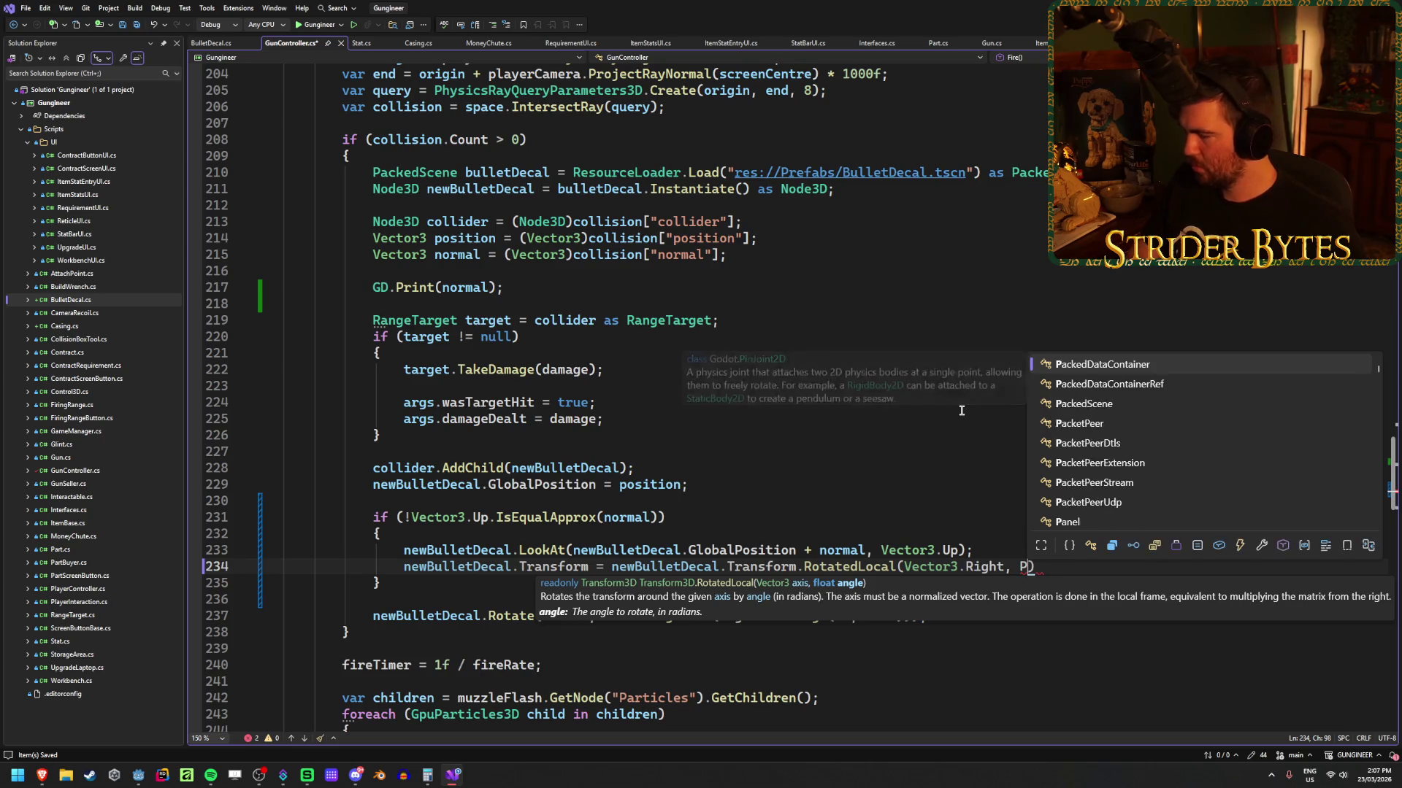
pyautogui.write('Mathf.Pi')
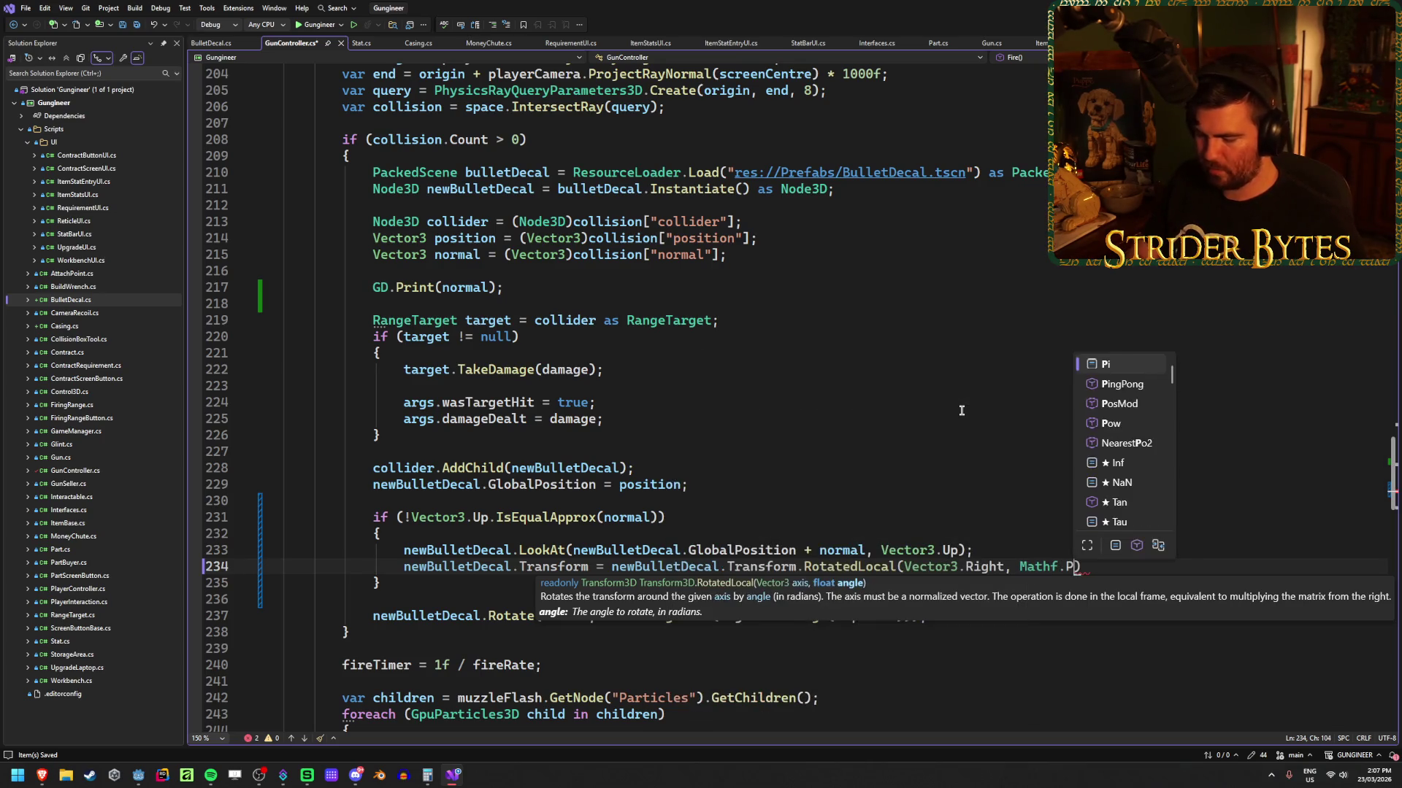
pyautogui.press('Escape')
pyautogui.write('i / 2')
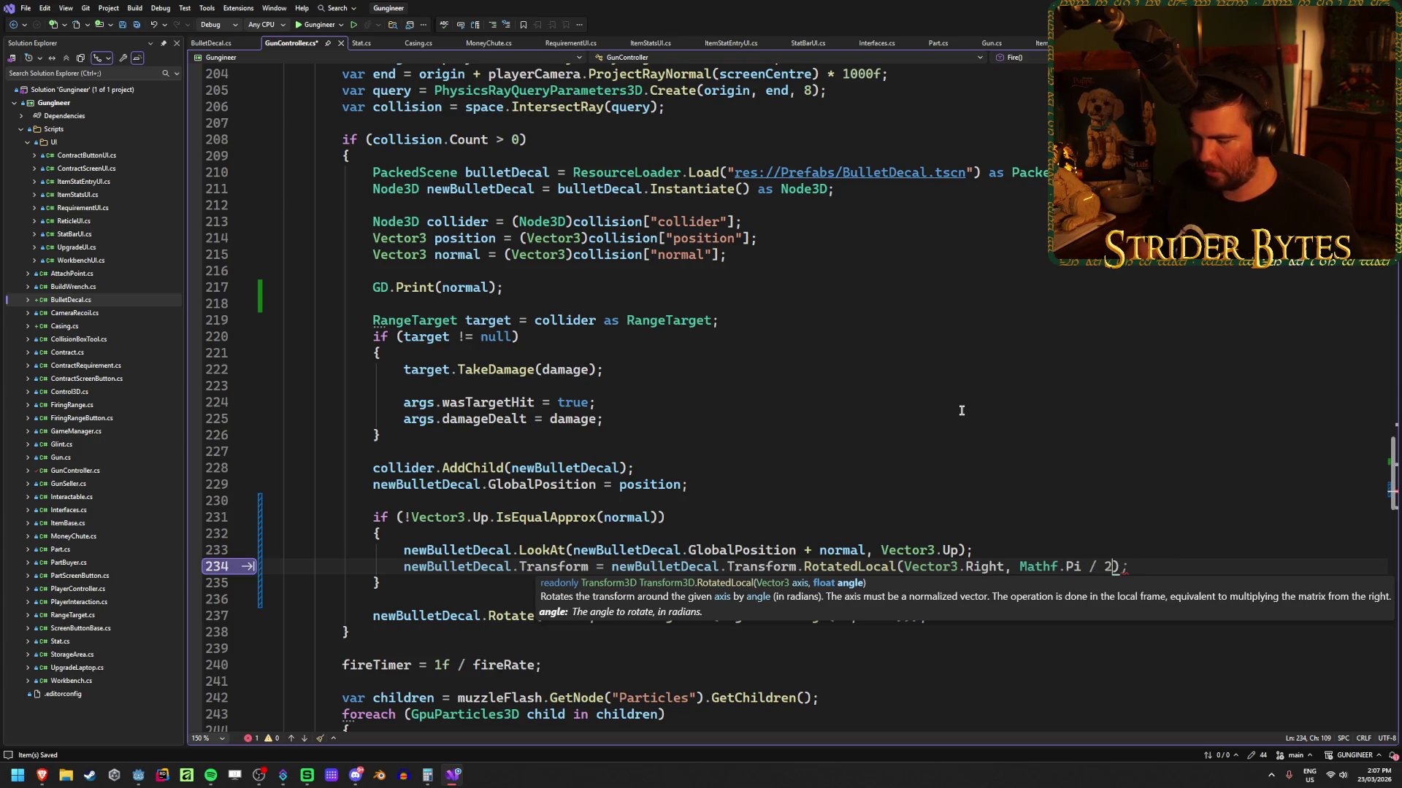
pyautogui.write(')')
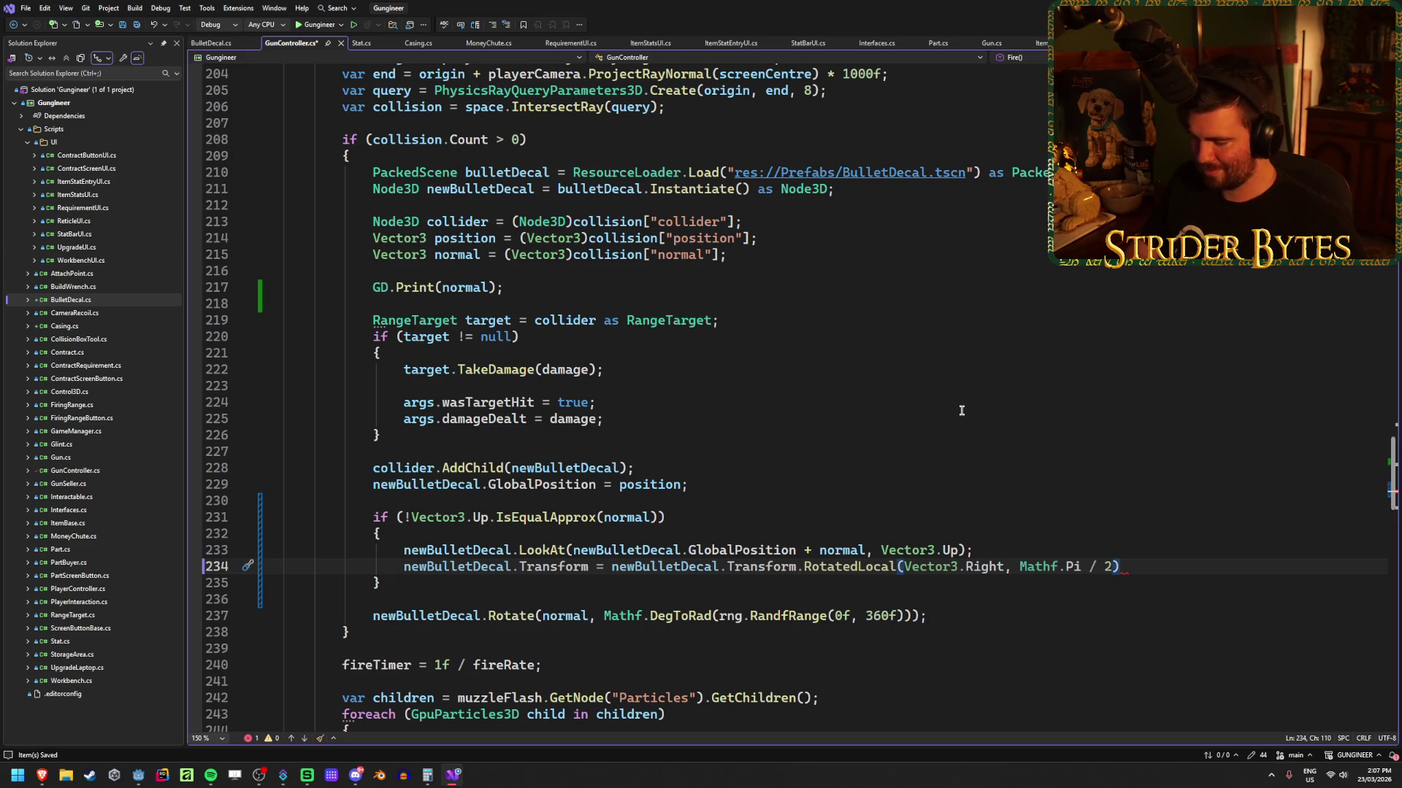
pyautogui.hotkey('ctrl', 's')
pyautogui.press('BackSpace')
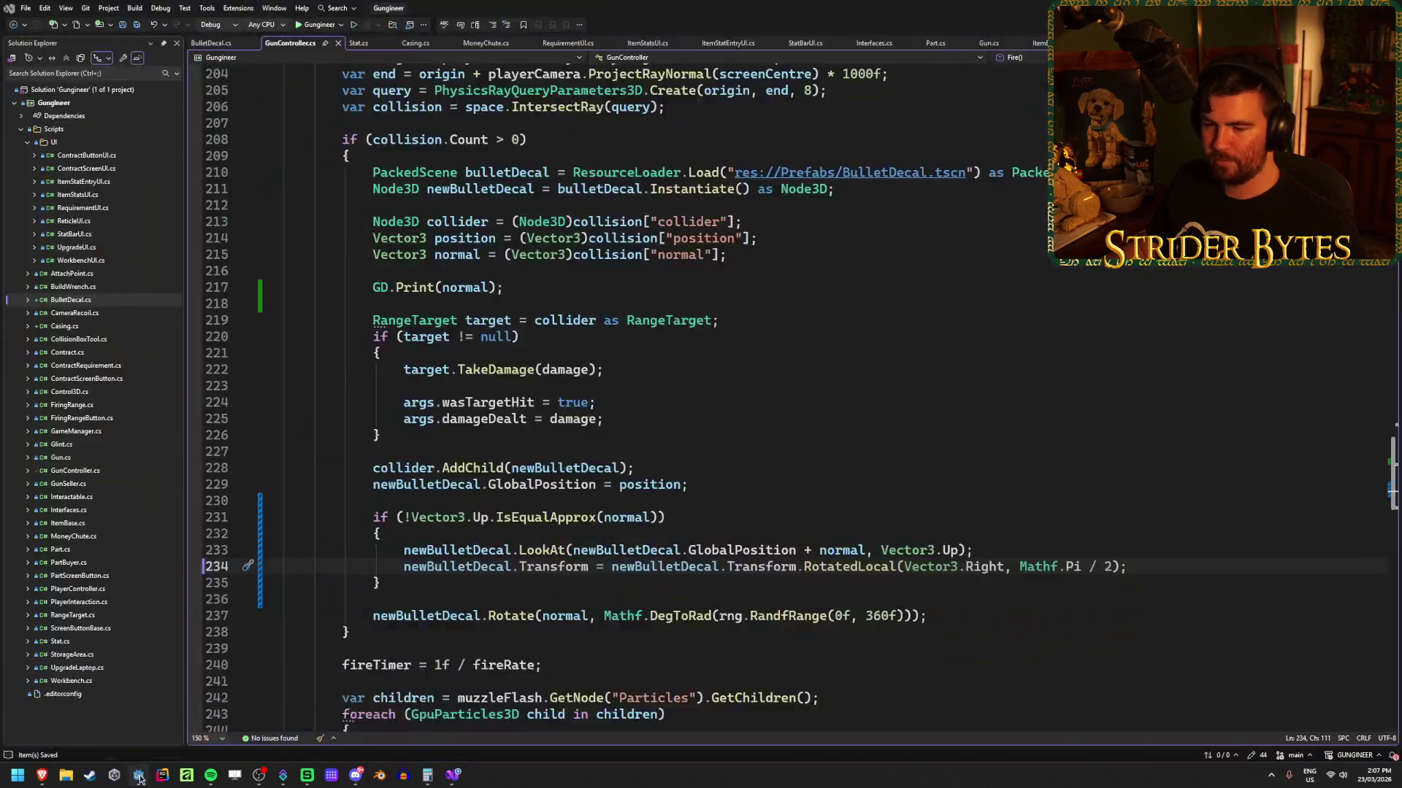
pyautogui.click(138, 775)
pyautogui.press('F5')
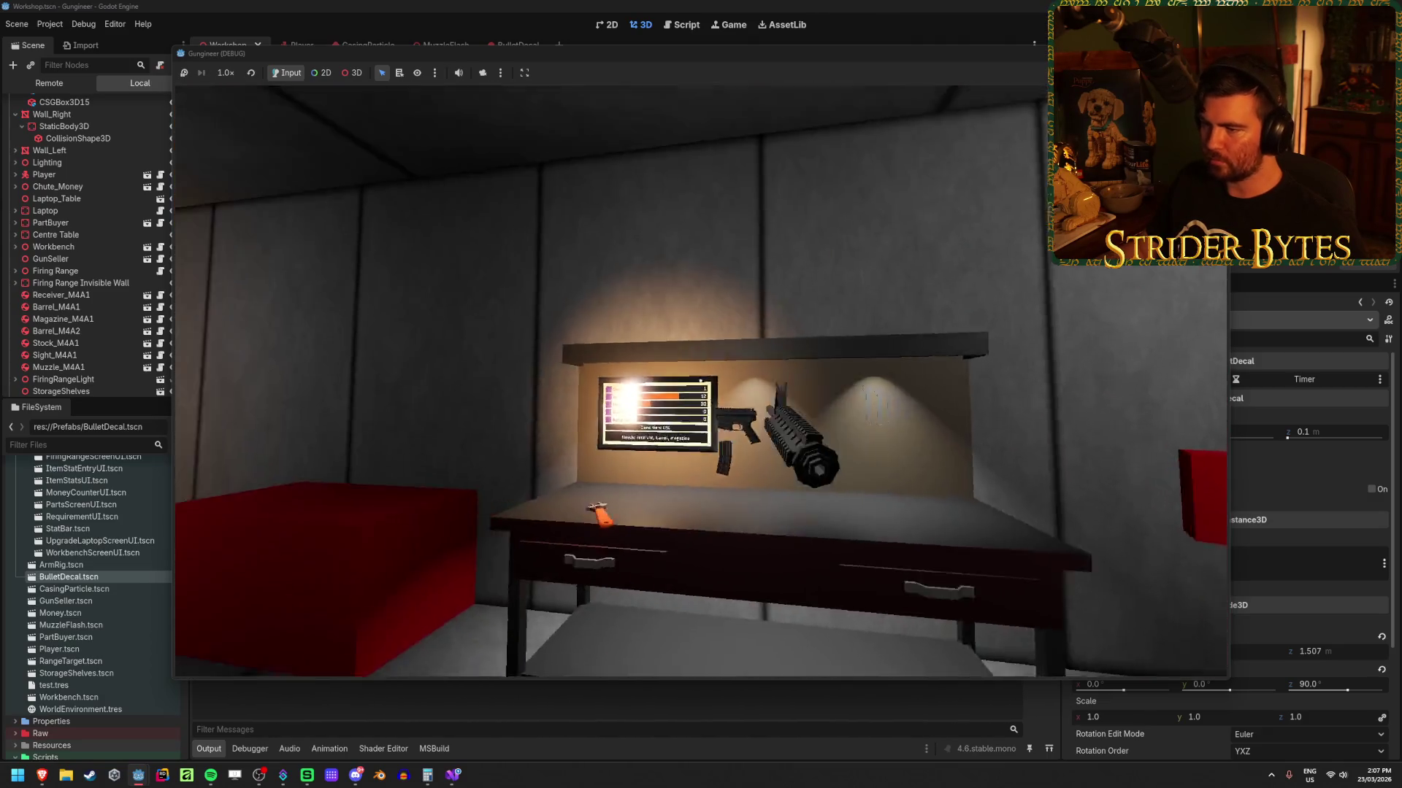
# Step: Walk forward, shoot the wall, spray shots across the floor by the workbench, then stop with F8
pyautogui.press('w')
pyautogui.click(700, 381)
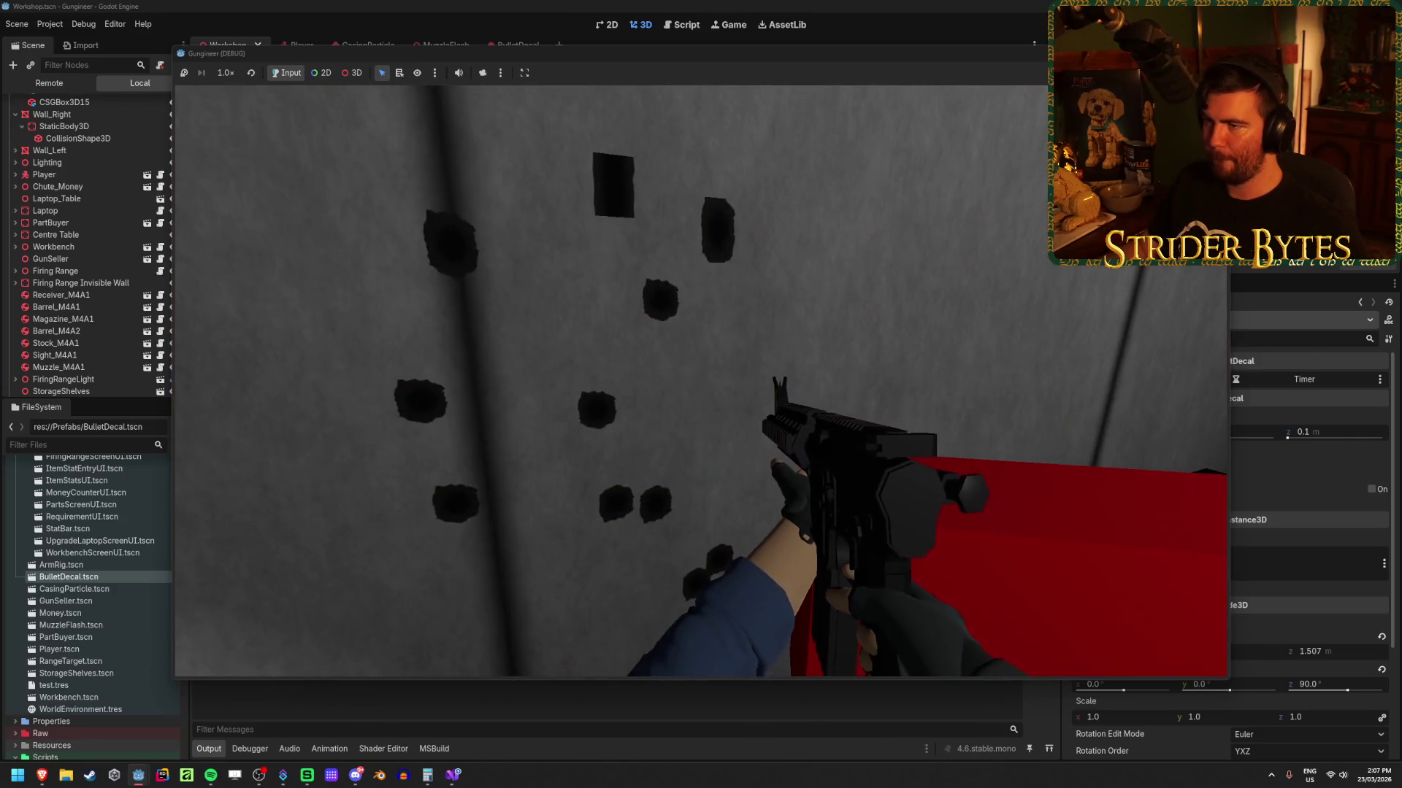
pyautogui.click(700, 394)
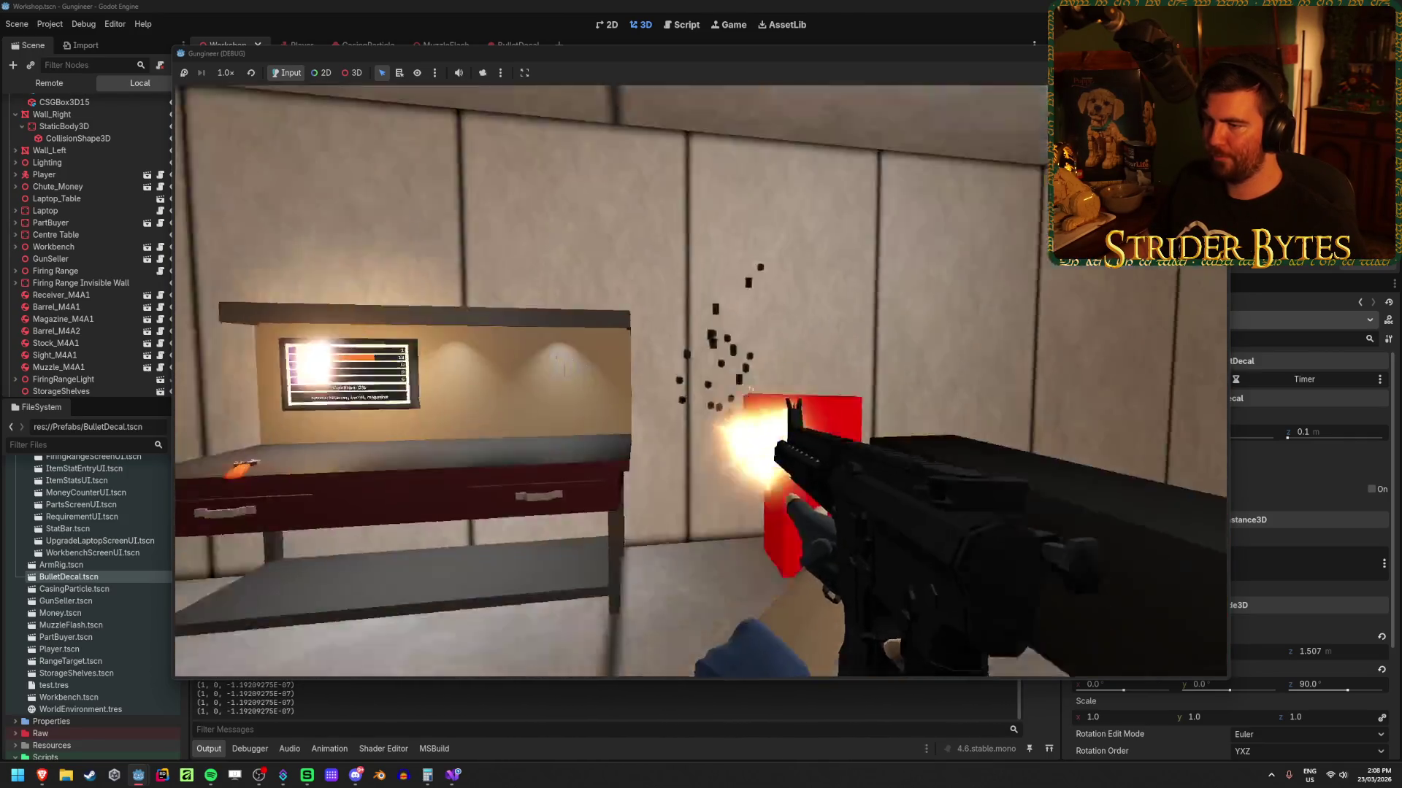
pyautogui.click(700, 395)
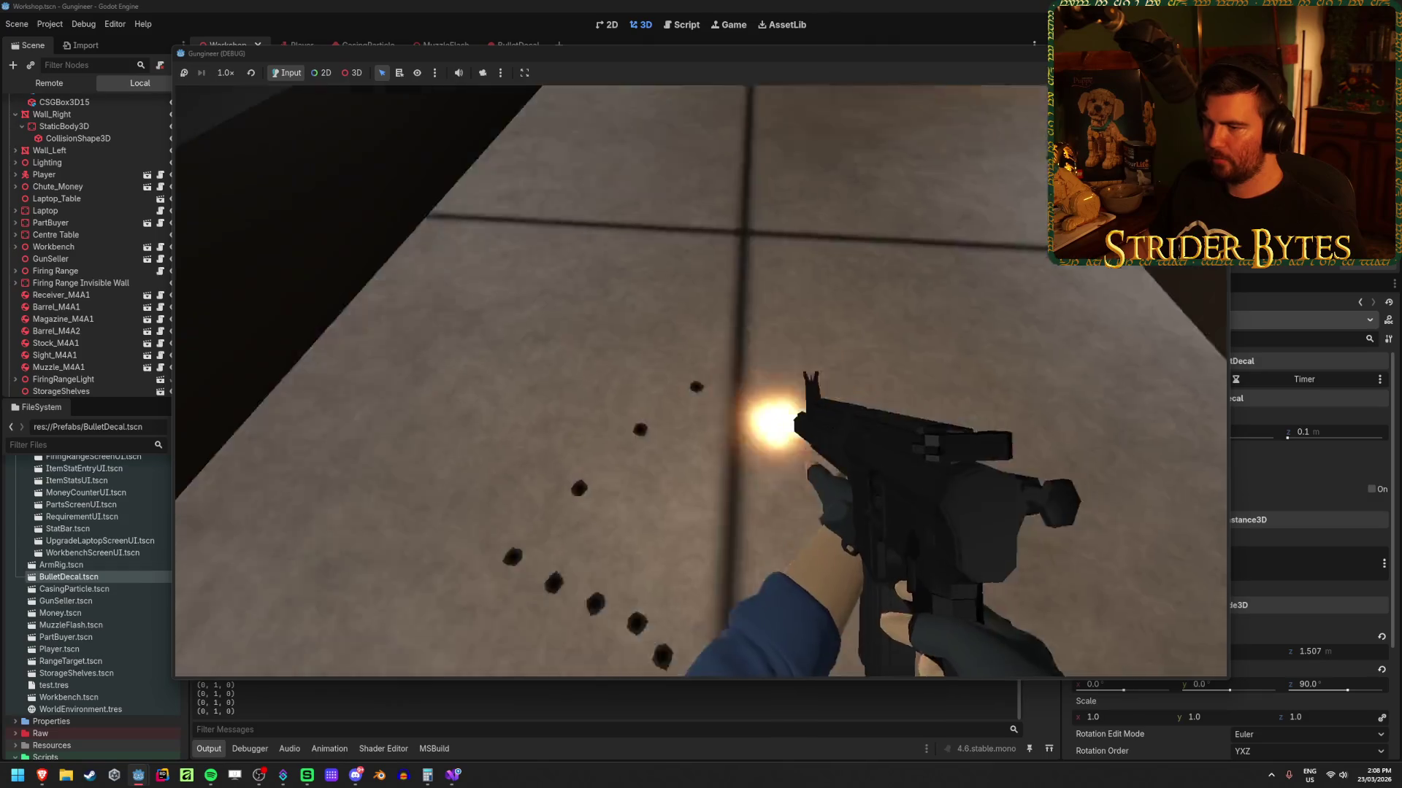
pyautogui.click(700, 394)
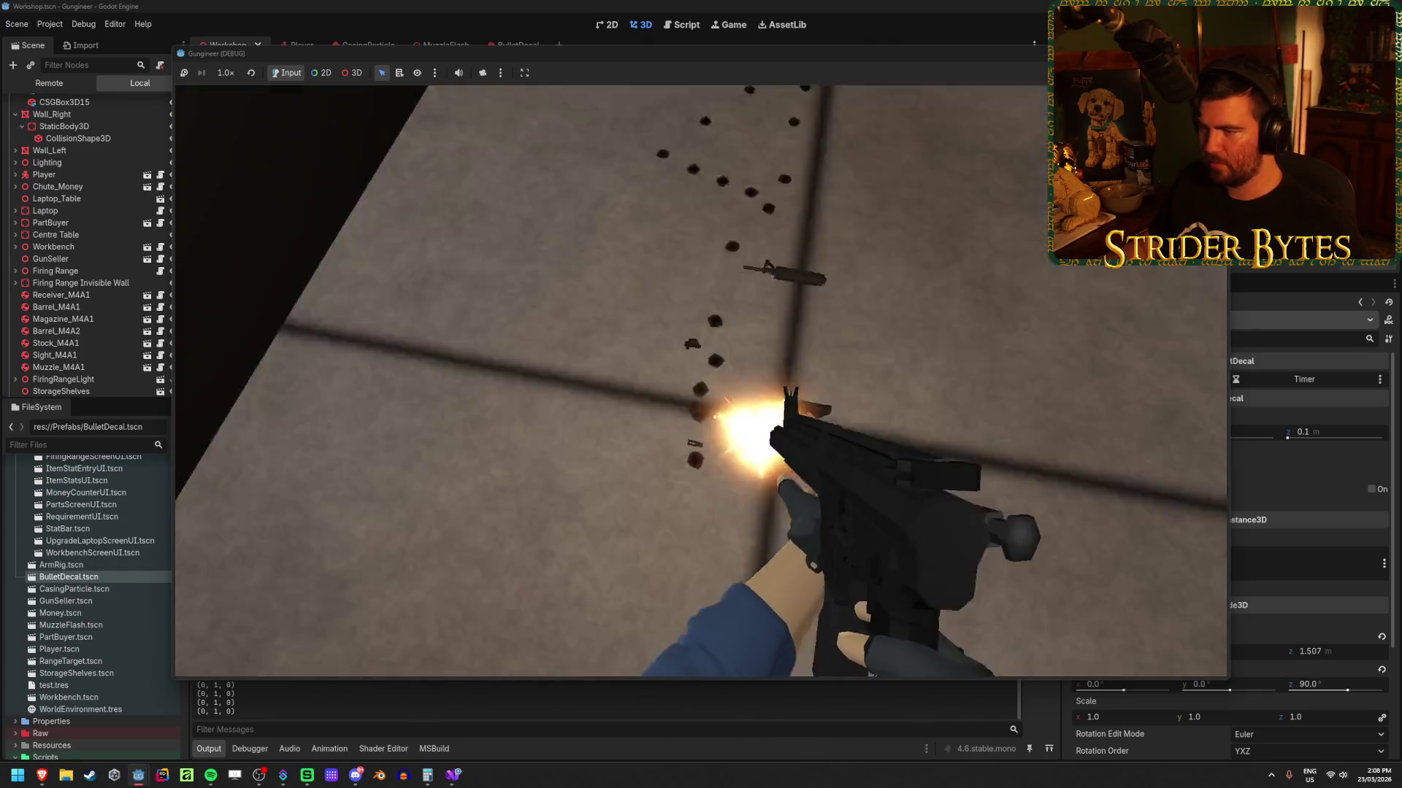
pyautogui.click(701, 394)
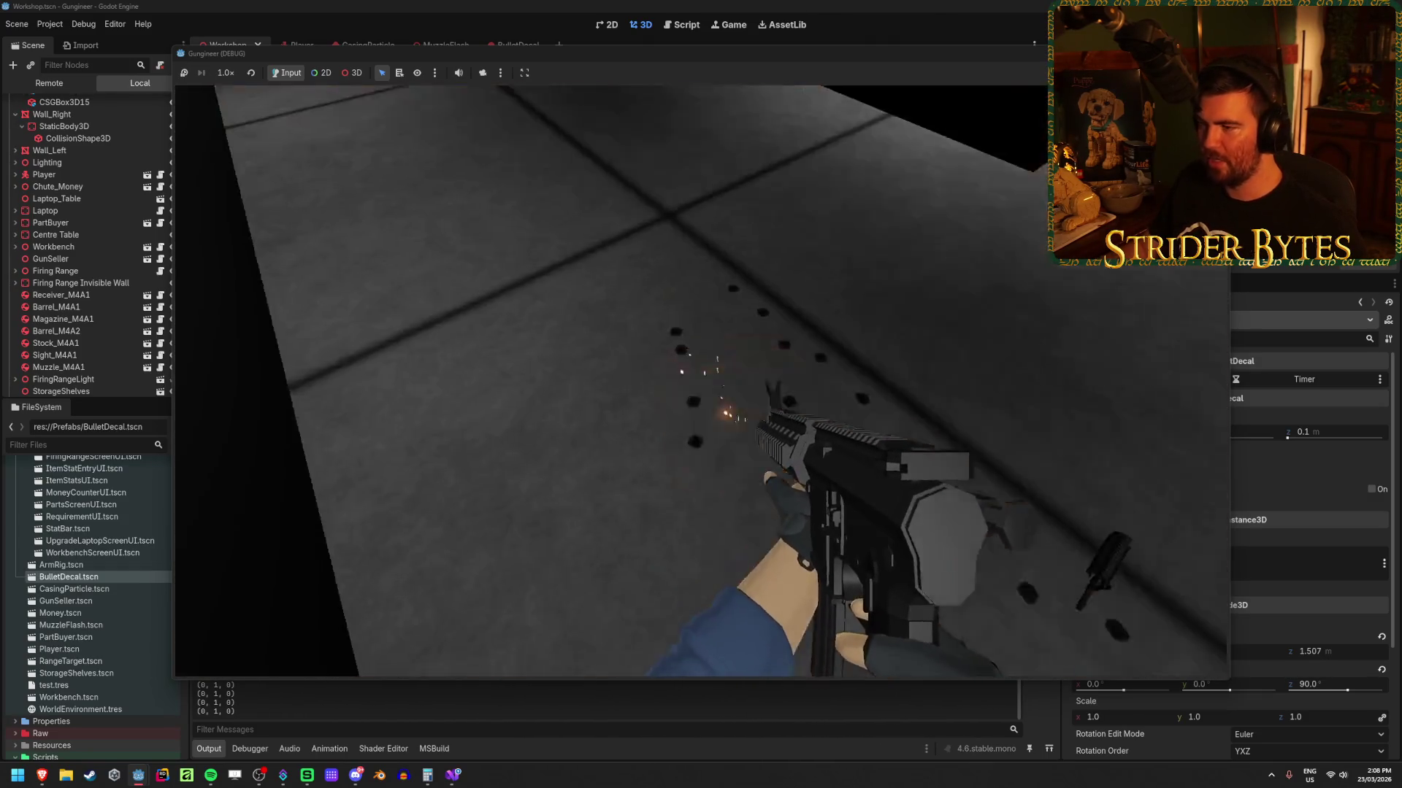
pyautogui.click(701, 394)
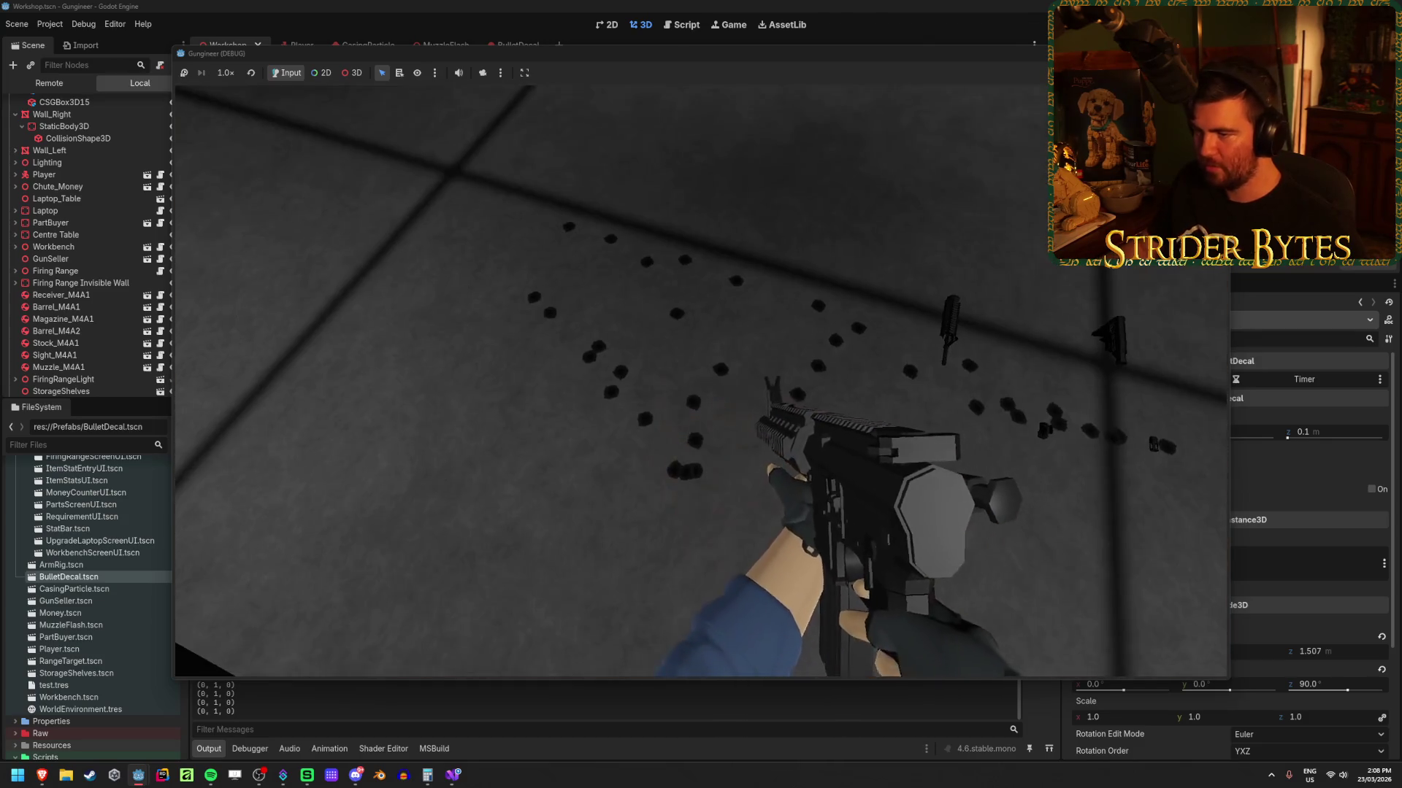
pyautogui.press('F8')
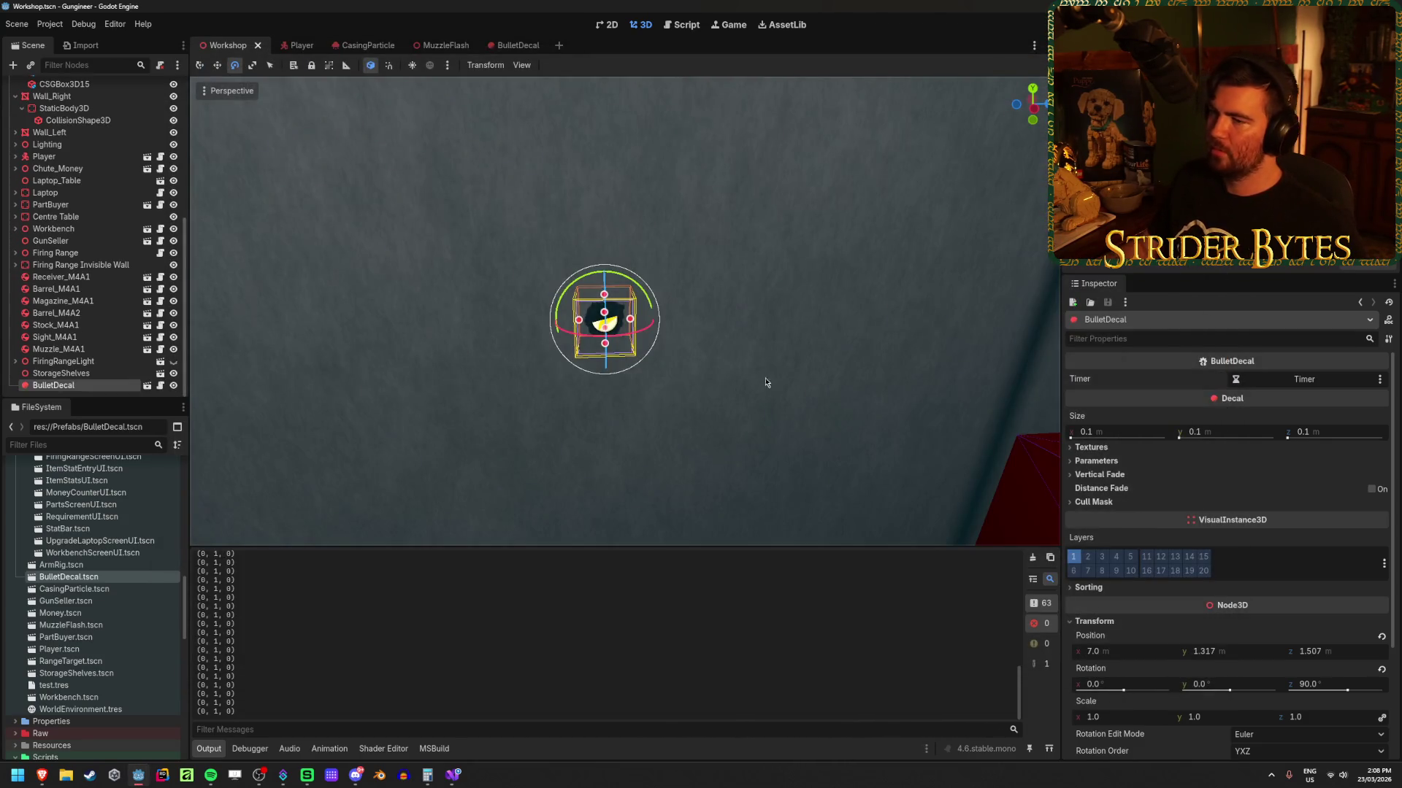